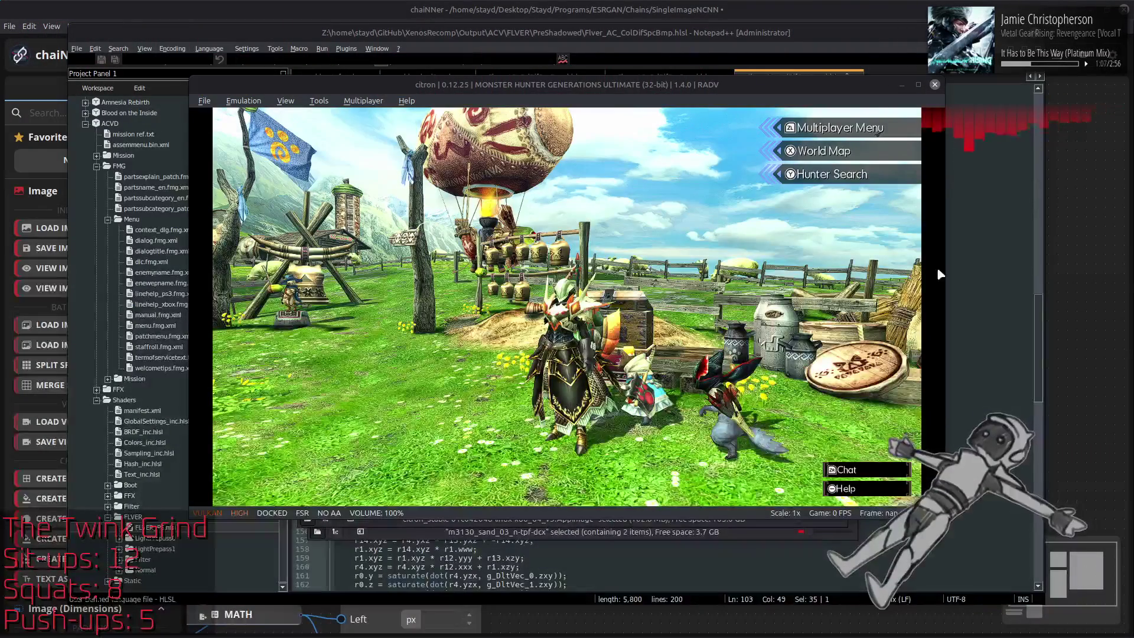
# Step: Play fullscreen and travel from the village to the Soaratorium using the travel map
pyautogui.click(621, 266)
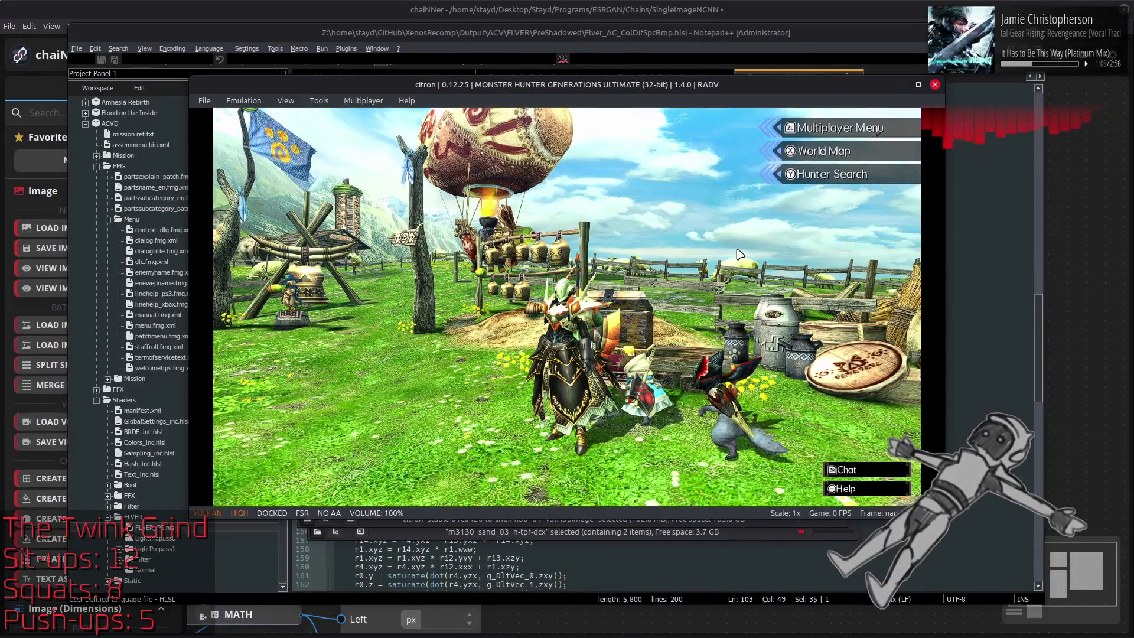
pyautogui.press('F11')
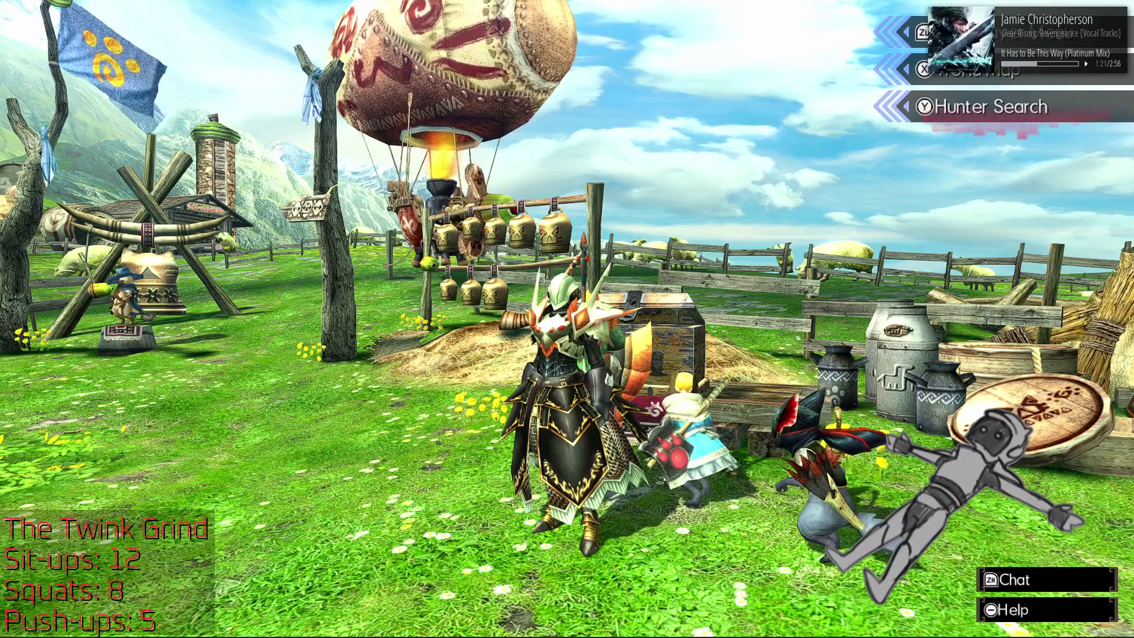
pyautogui.press('x')
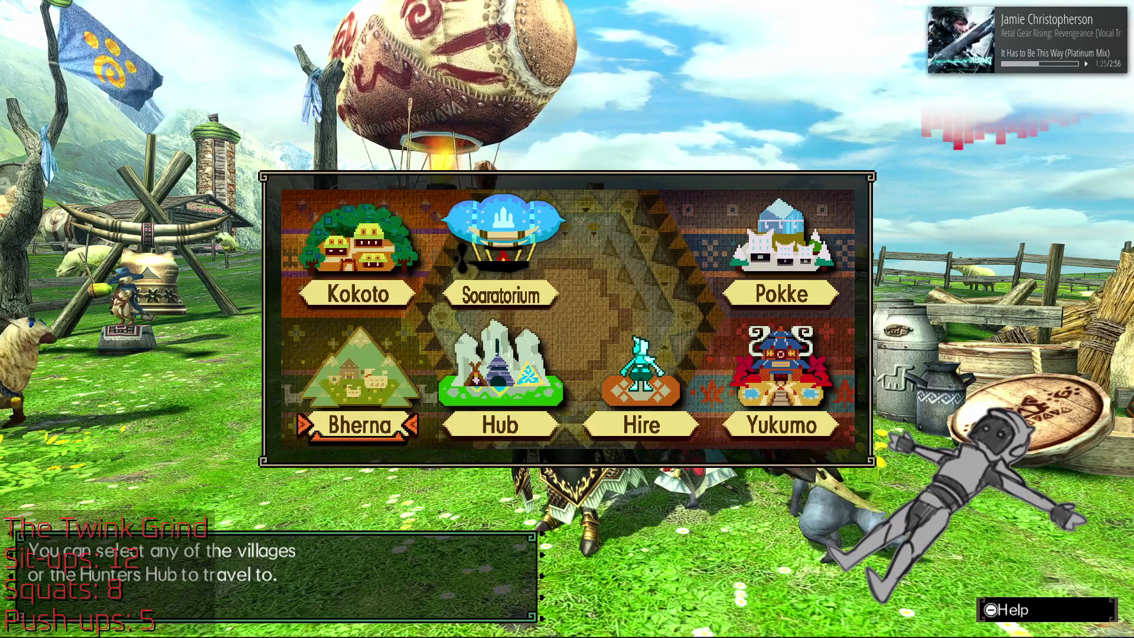
pyautogui.press('Up')
pyautogui.press('Right')
pyautogui.press('Return')
pyautogui.press('Return')
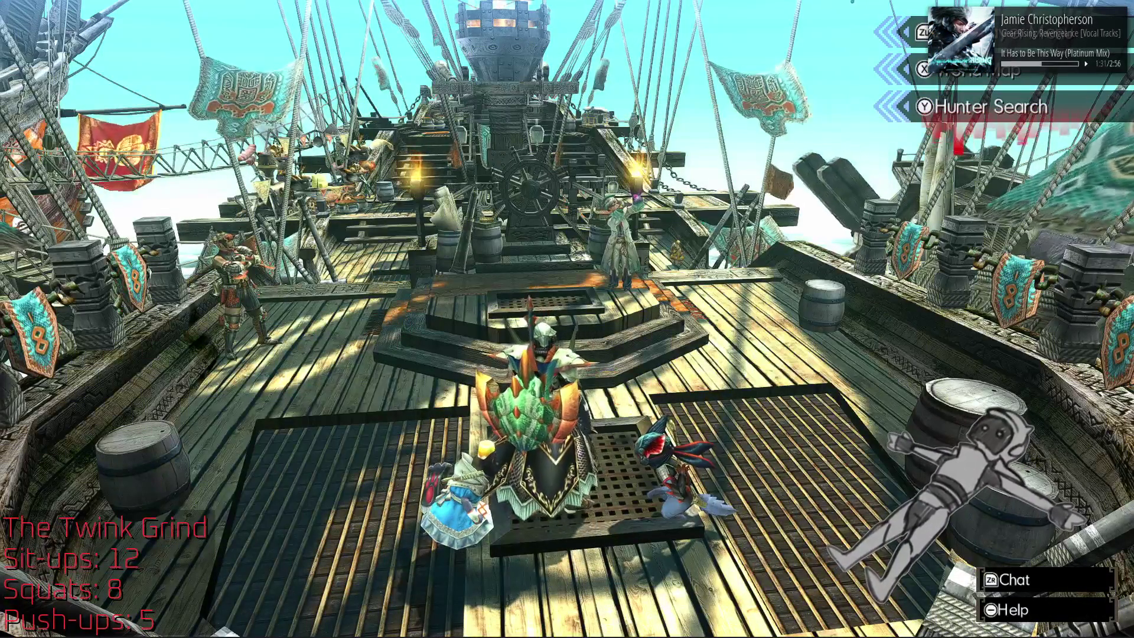
# Step: Run the hunter across the Soaratorium deck toward the central mast, then leave fullscreen
pyautogui.press('x')
pyautogui.press('Escape')
pyautogui.press('w')
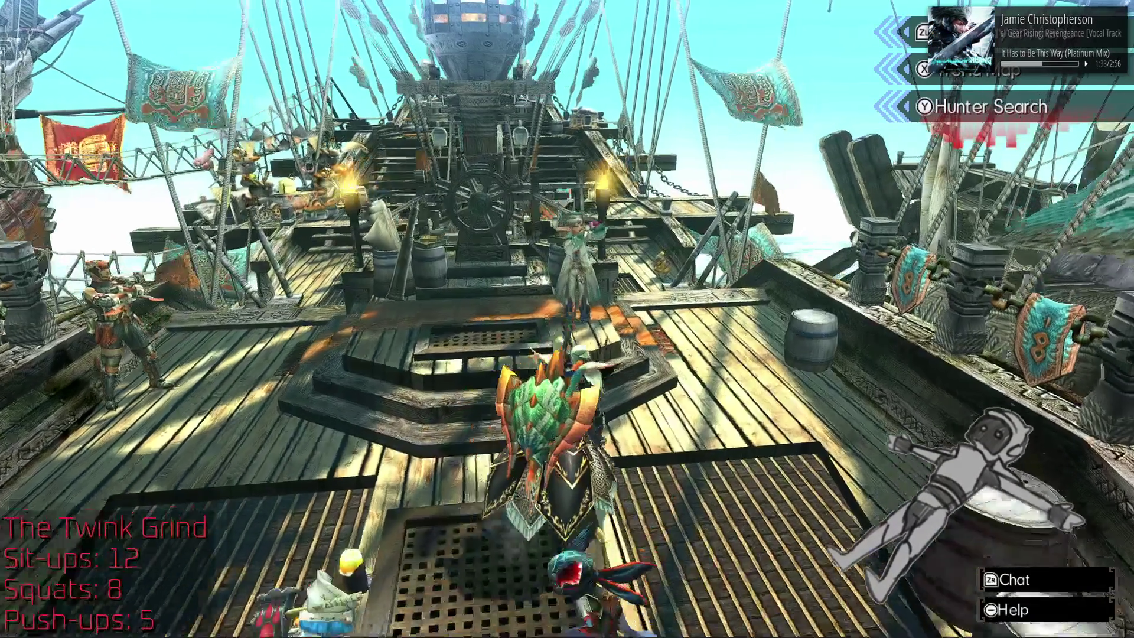
pyautogui.press('w')
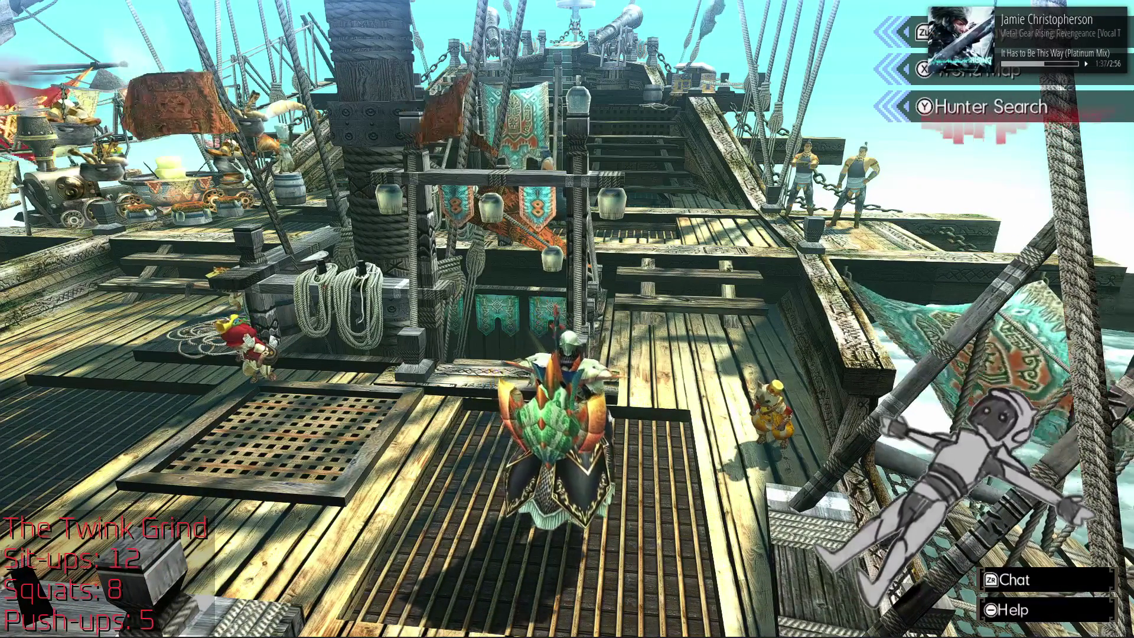
pyautogui.hotkey('alt', 'Tab')
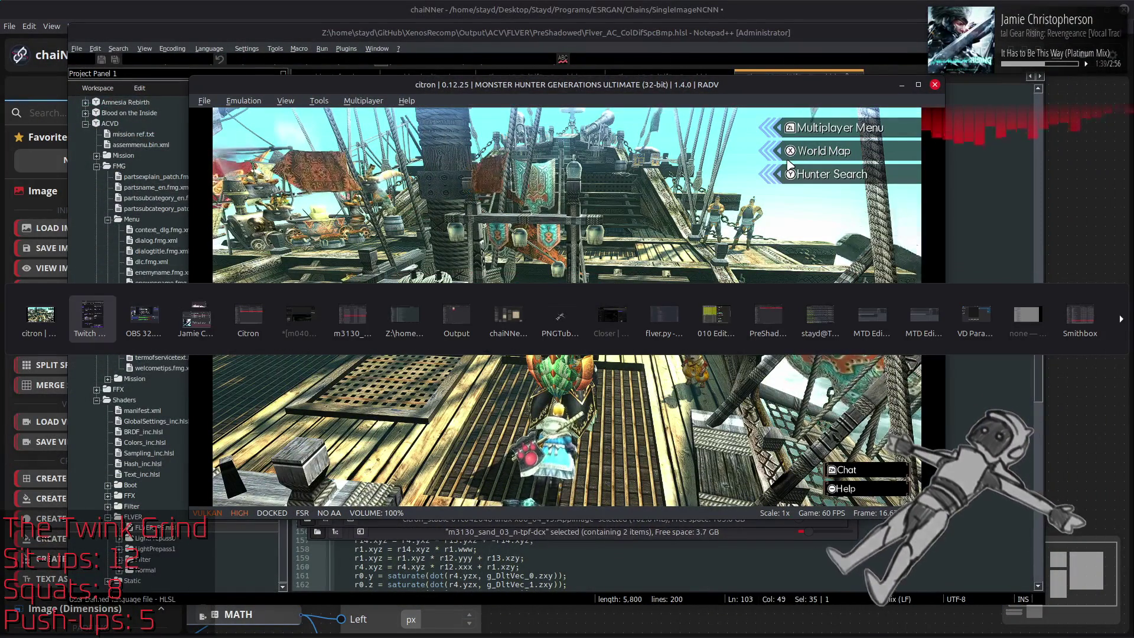
# Step: Switch to Firefox and open a new tab beside the Closer wiki tab
pyautogui.press('Tab')
pyautogui.press('Tab')
pyautogui.press('Tab')
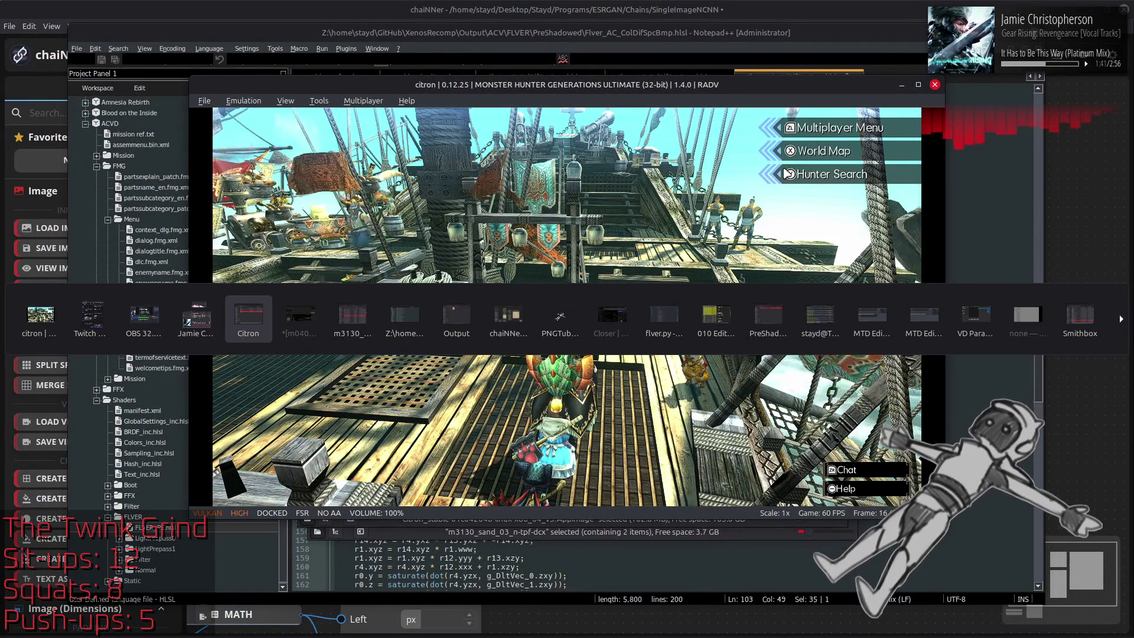
pyautogui.click(611, 316)
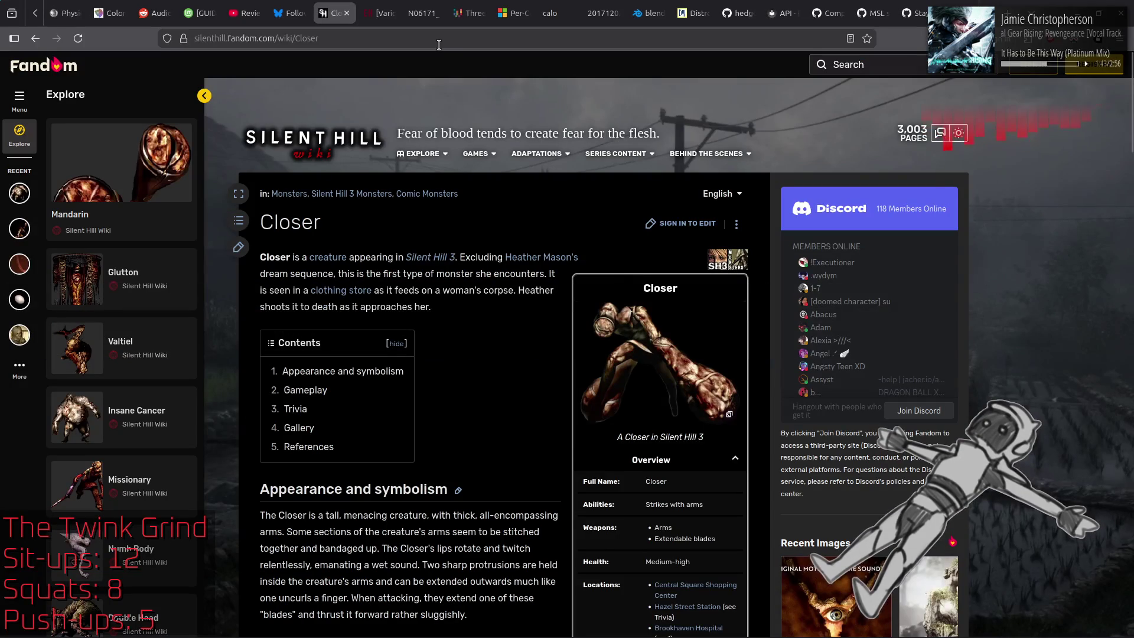
pyautogui.rightClick(328, 12)
pyautogui.click(366, 22)
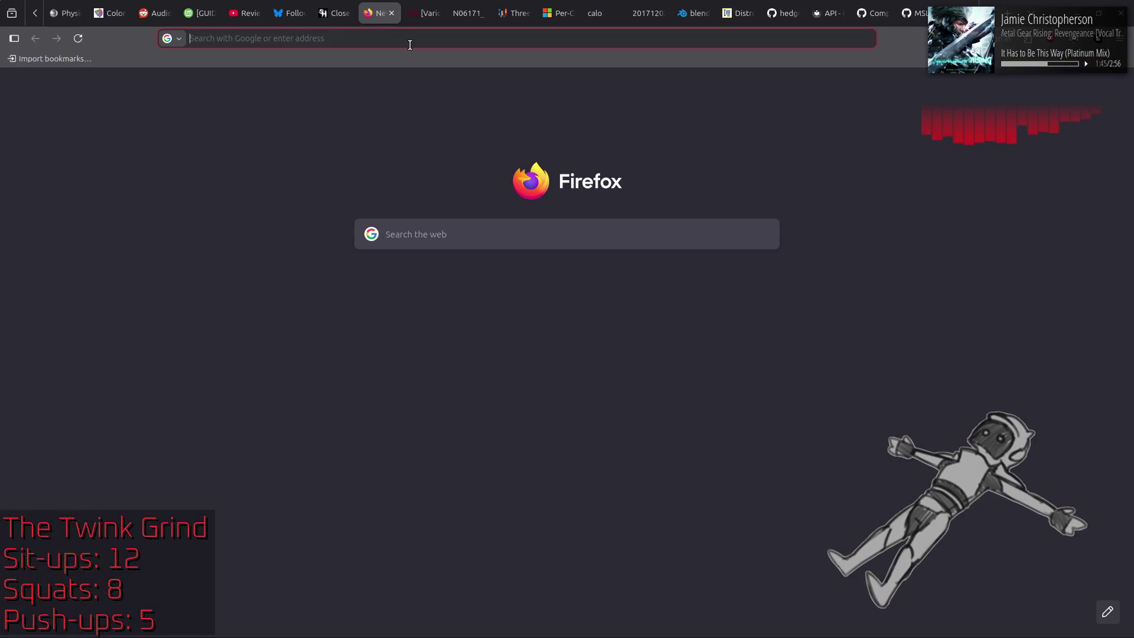
# Step: Search Google for 'monster hunter generations ultimate 10-star quests', checking quest levels in-game midway
pyautogui.write('monster hunt')
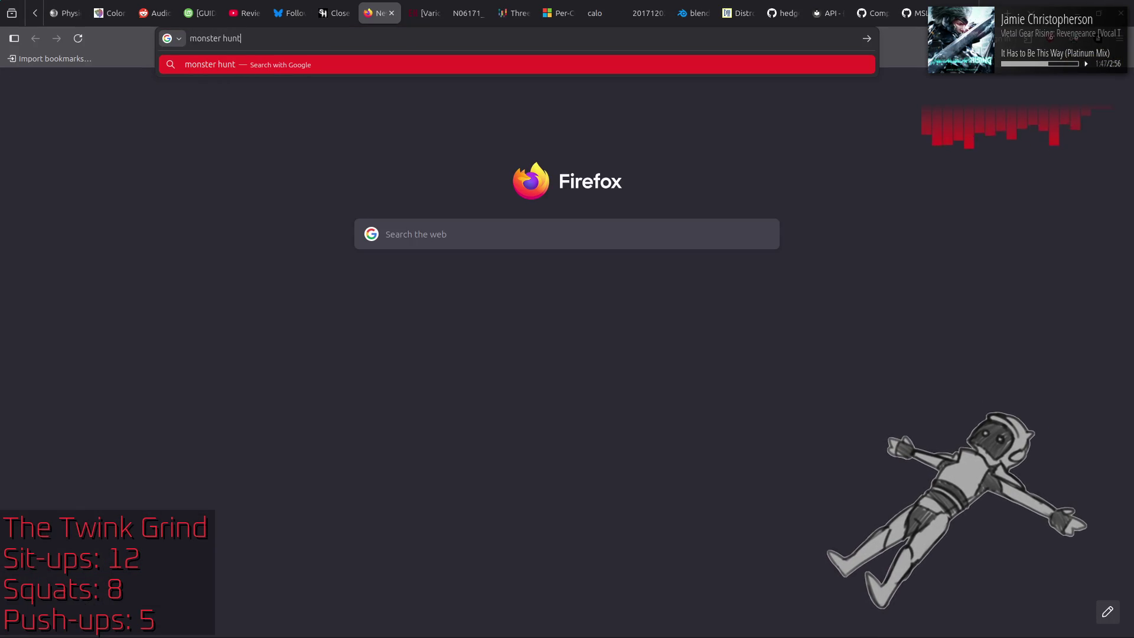
pyautogui.write('er generation')
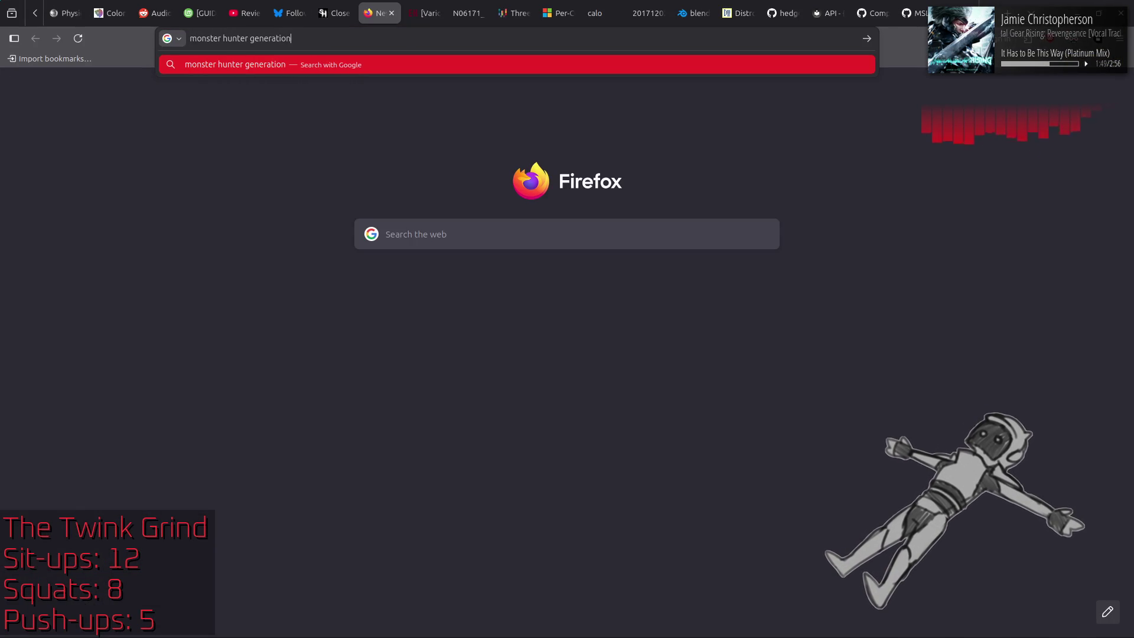
pyautogui.write('s ultimate')
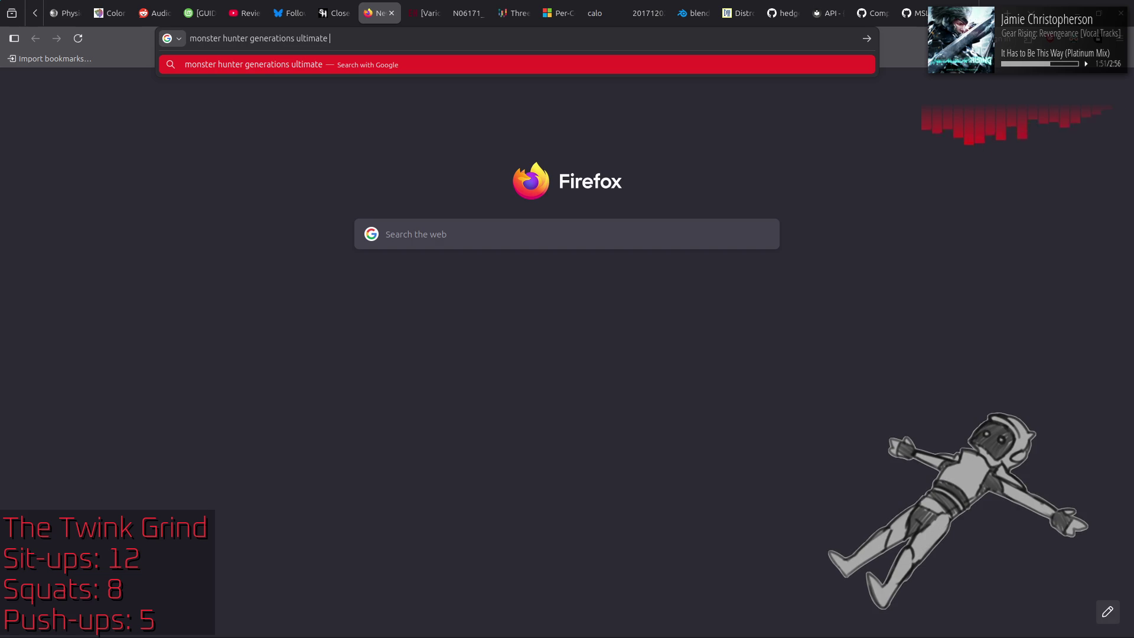
pyautogui.hotkey('alt', 'Tab')
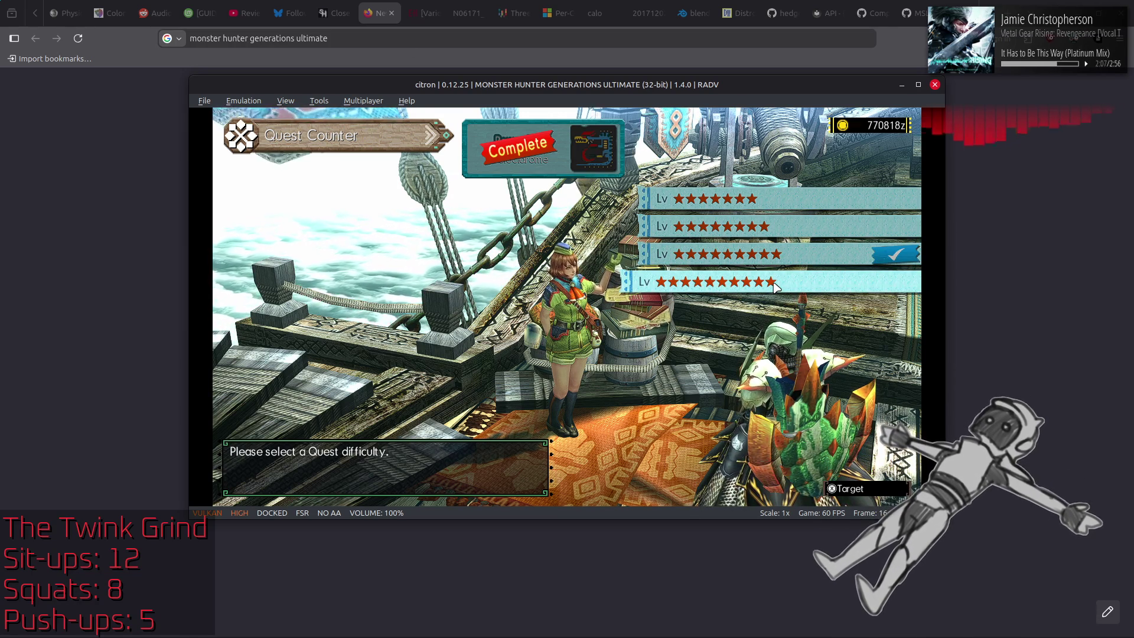
pyautogui.hotkey('alt', 'Tab')
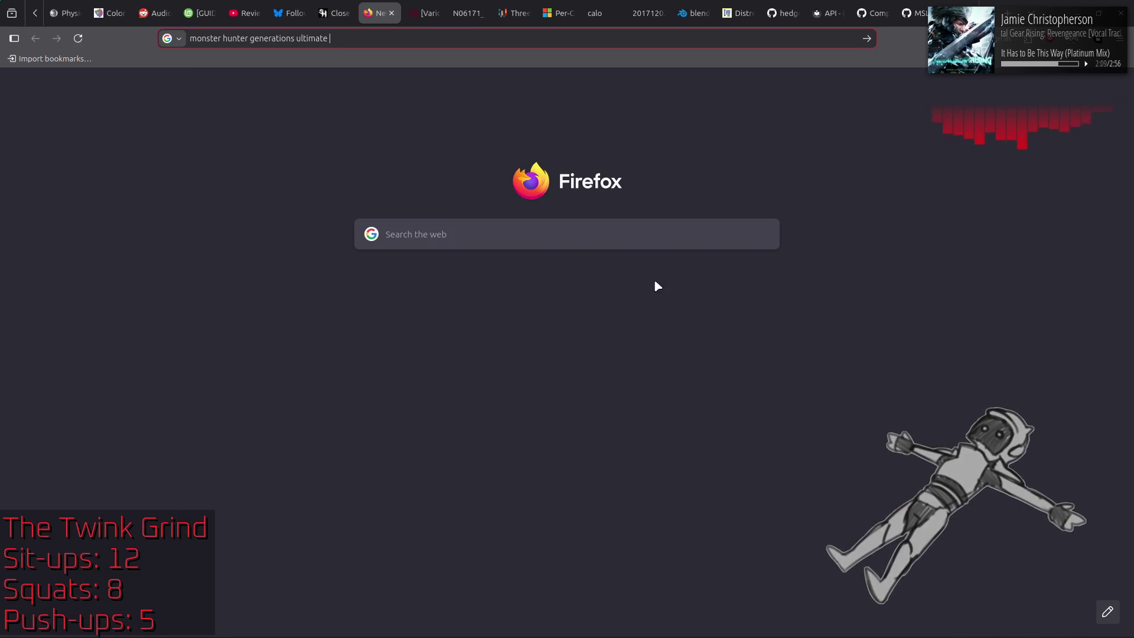
pyautogui.write('10-s')
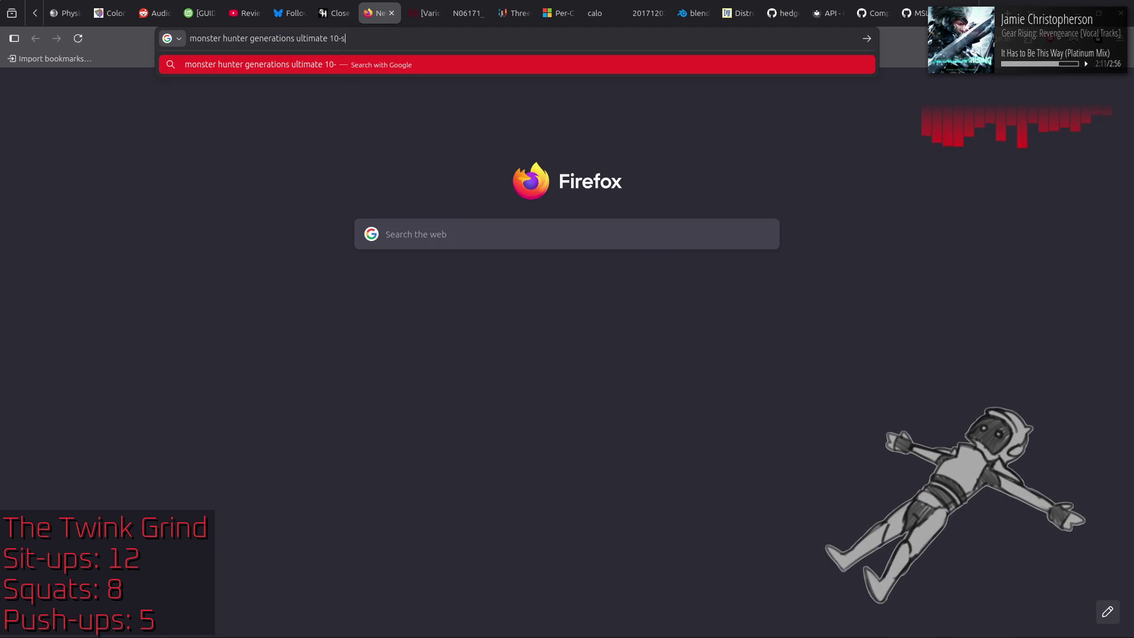
pyautogui.write('tar')
pyautogui.write(' quests')
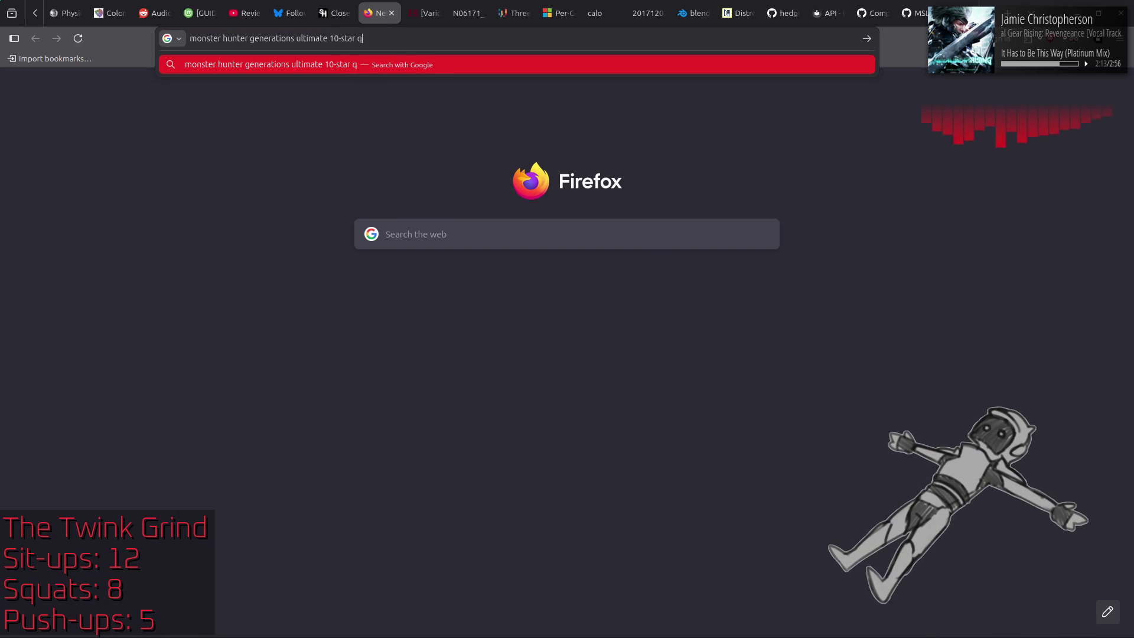
pyautogui.press('Return')
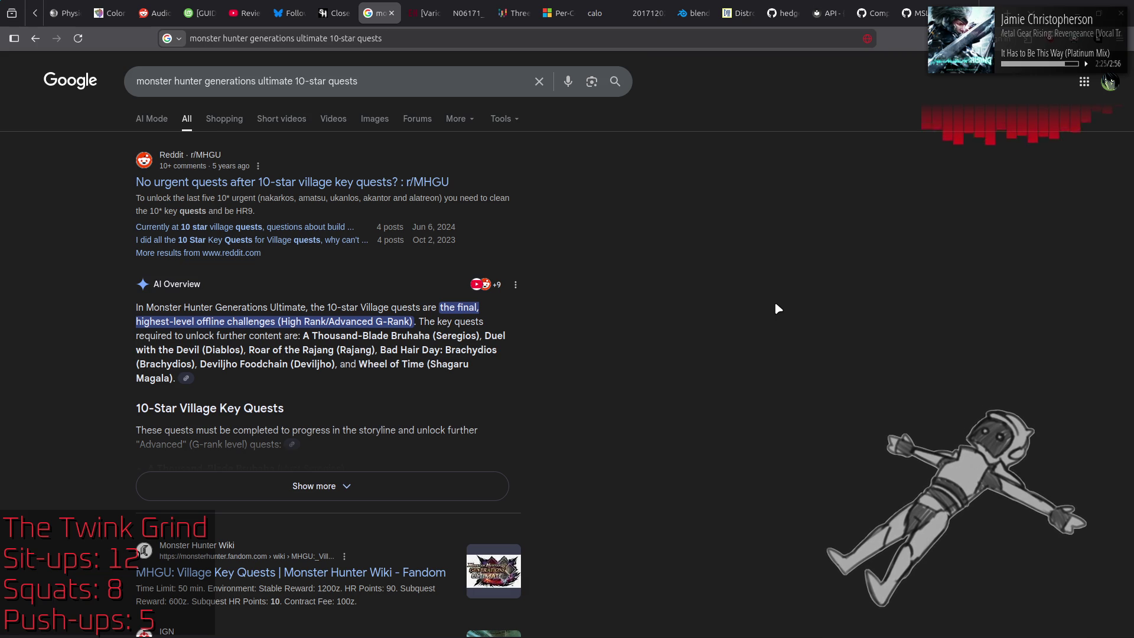
# Step: Open IGN's Soaratorium Key Quests guide and jump to its 10-Star table, noting Roar of the Rajang
pyautogui.scroll(-5, 742, 458)
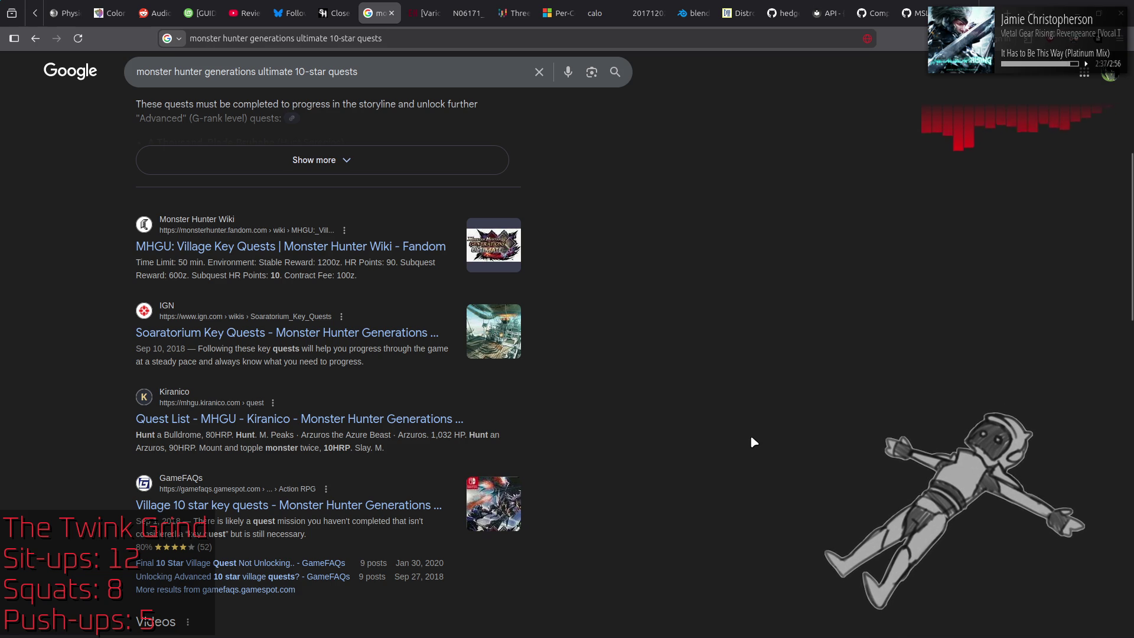
pyautogui.click(402, 333)
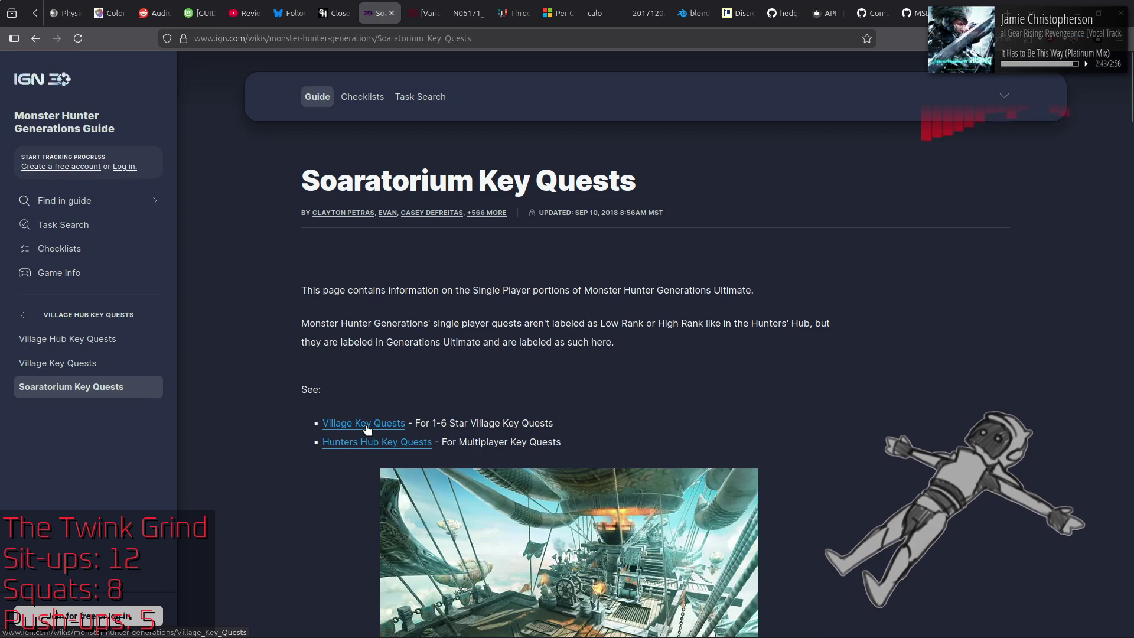
pyautogui.scroll(-2, 361, 426)
pyautogui.scroll(-3, 362, 426)
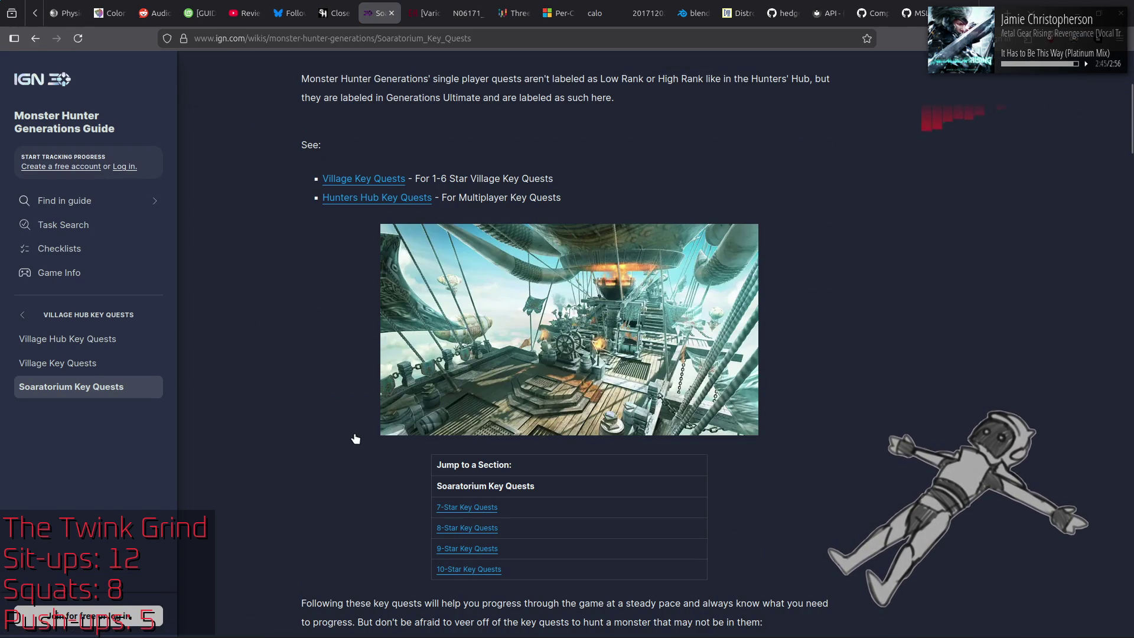
pyautogui.click(481, 570)
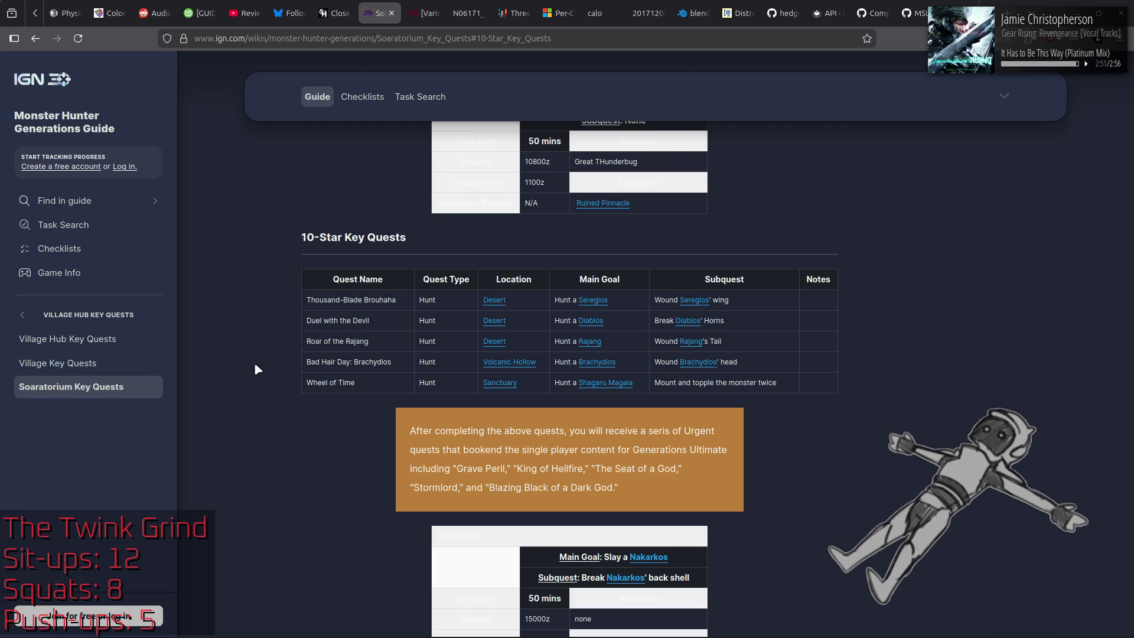
pyautogui.moveTo(296, 342); pyautogui.dragTo(370, 342)
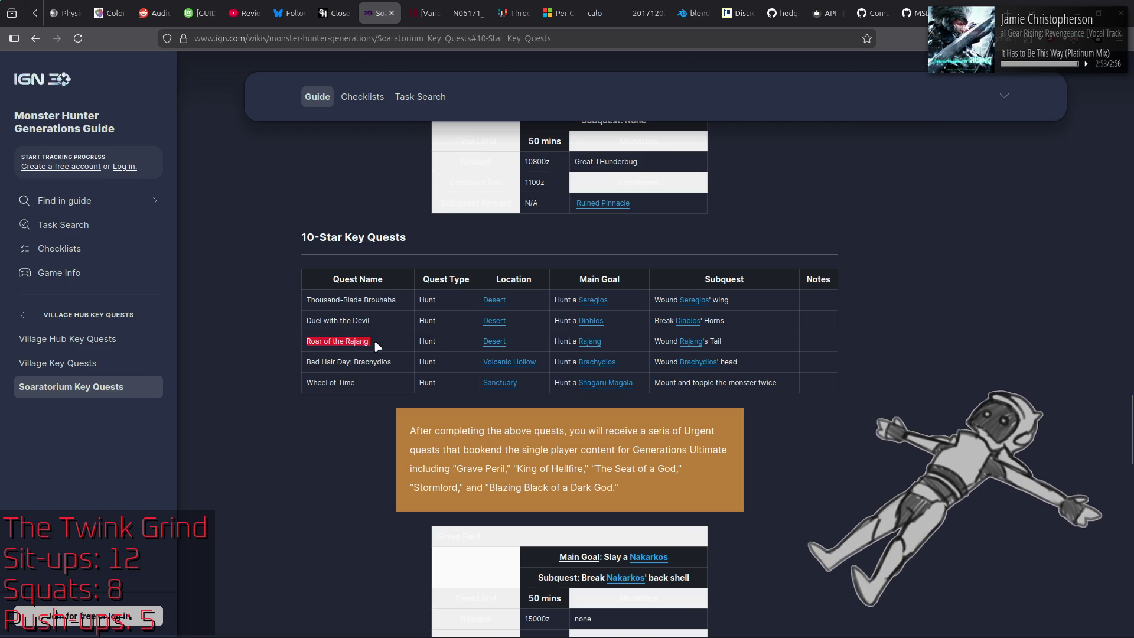
pyautogui.click(213, 329)
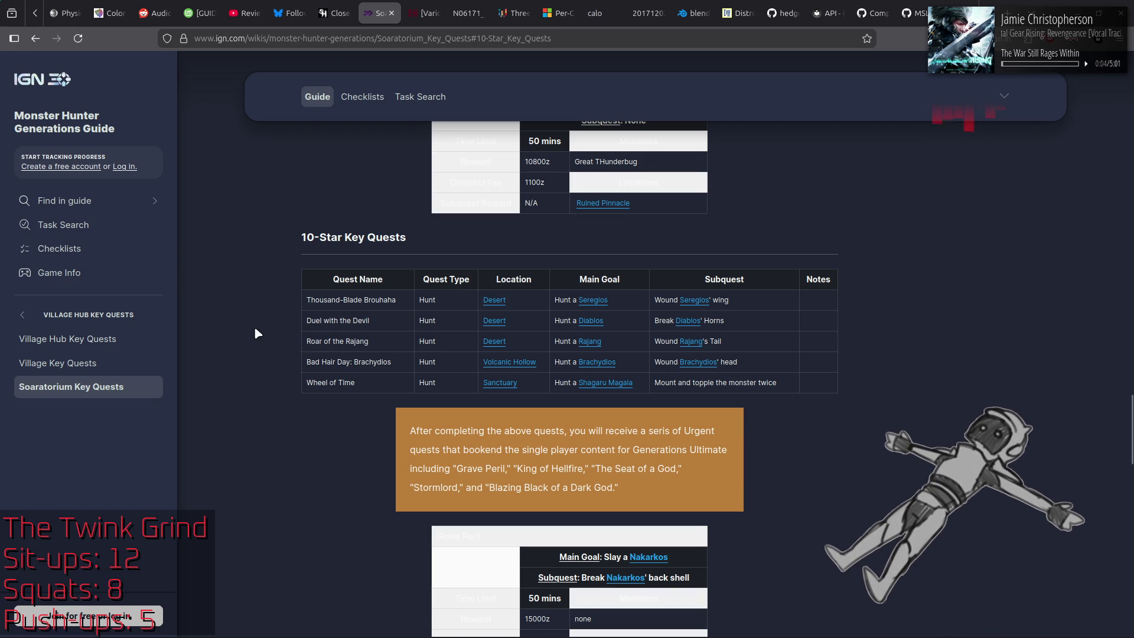
pyautogui.hotkey('alt', 'Tab')
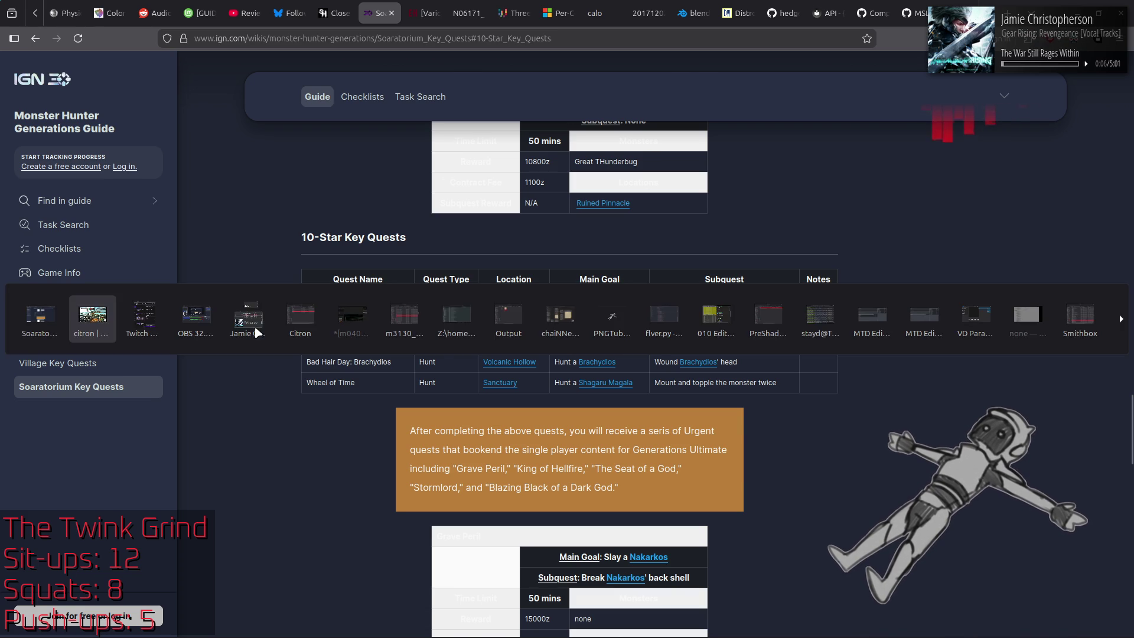
# Step: Go fullscreen and browse the 10-star quest pages, ending on page 2 of 3, then exit fullscreen
pyautogui.press('F11')
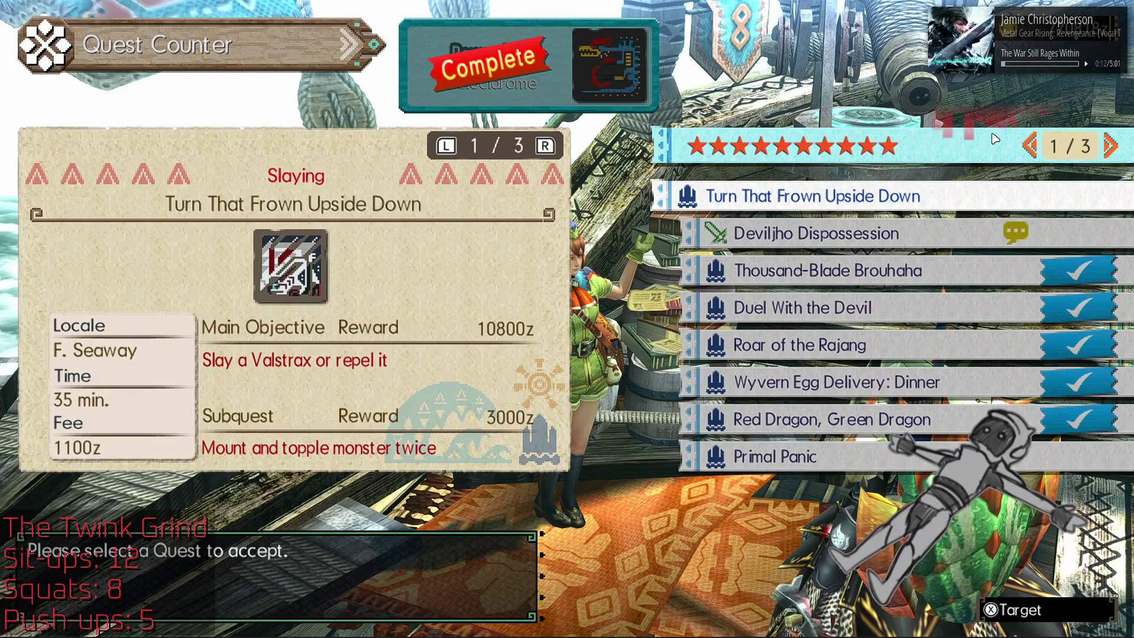
pyautogui.press('Up')
pyautogui.press('Up')
pyautogui.press('Up')
pyautogui.press('Up')
pyautogui.press('Down')
pyautogui.press('Down')
pyautogui.press('Down')
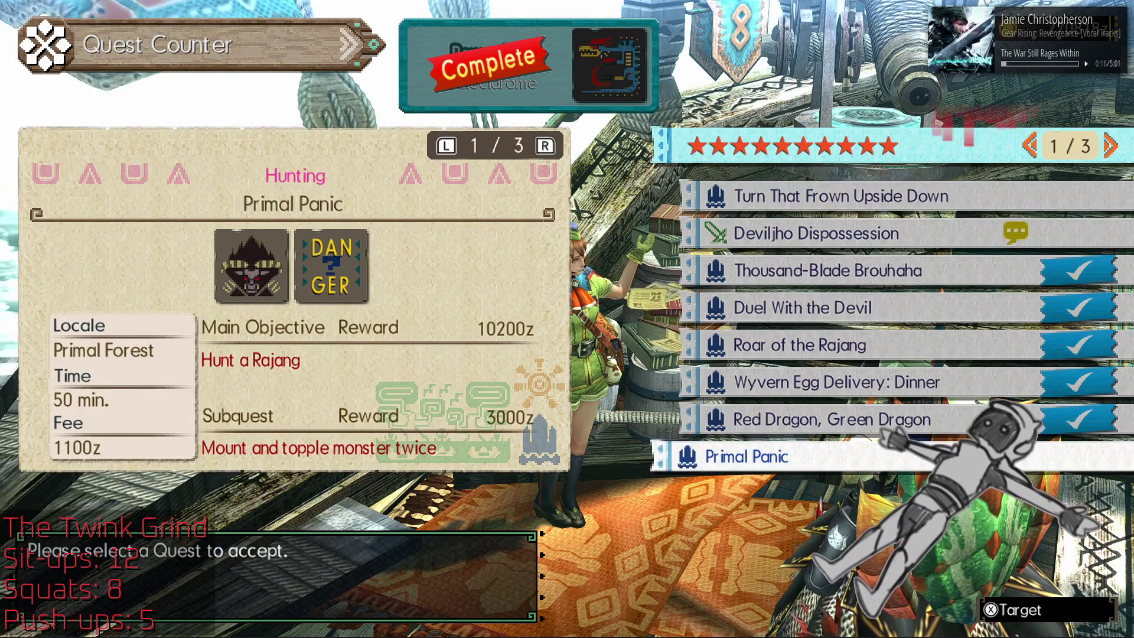
pyautogui.press('Right')
pyautogui.press('Left')
pyautogui.press('Right')
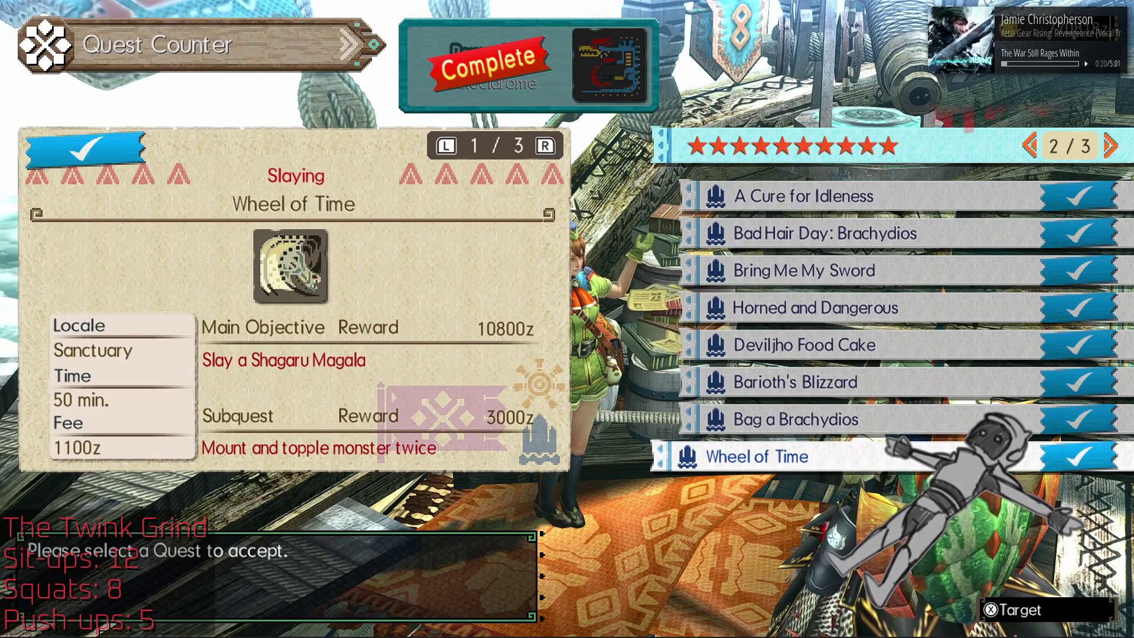
pyautogui.press('Right')
pyautogui.press('Left')
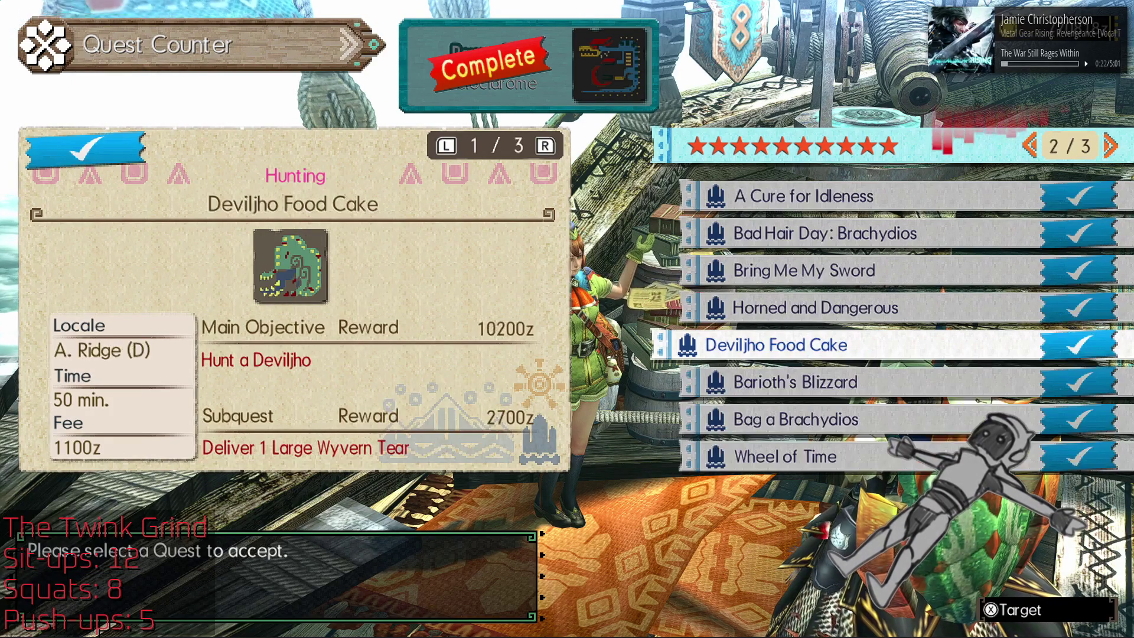
pyautogui.doubleClick(992, 131)
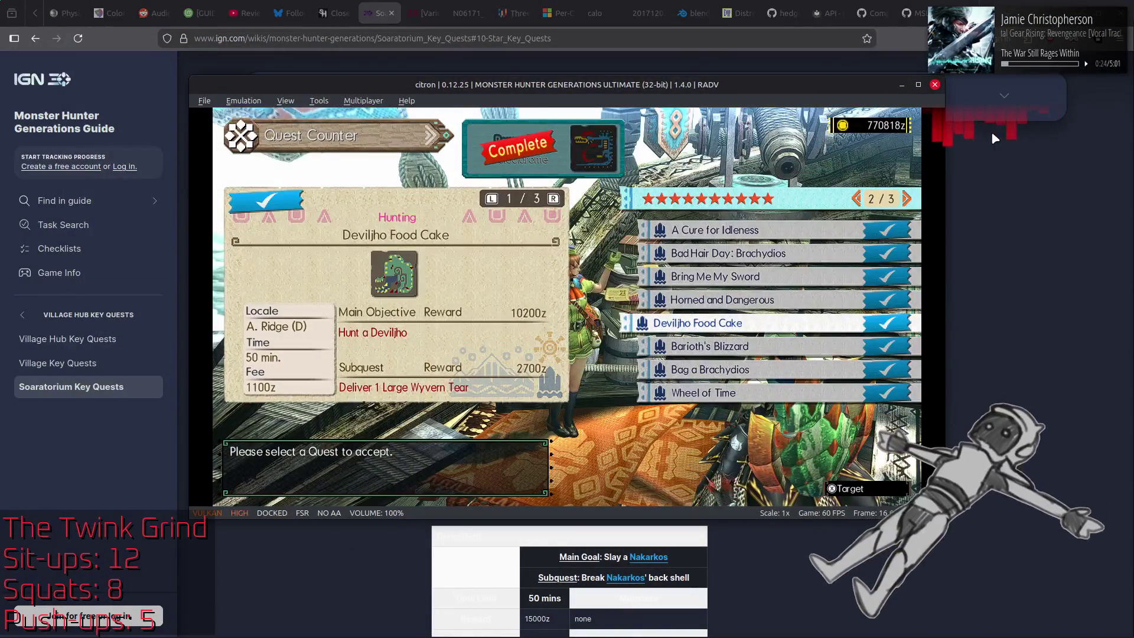
# Step: Bring the IGN guide forward, scroll through its 10-Star Key Quests table, then return to citron
pyautogui.click(984, 189)
pyautogui.scroll(-10, 987, 200)
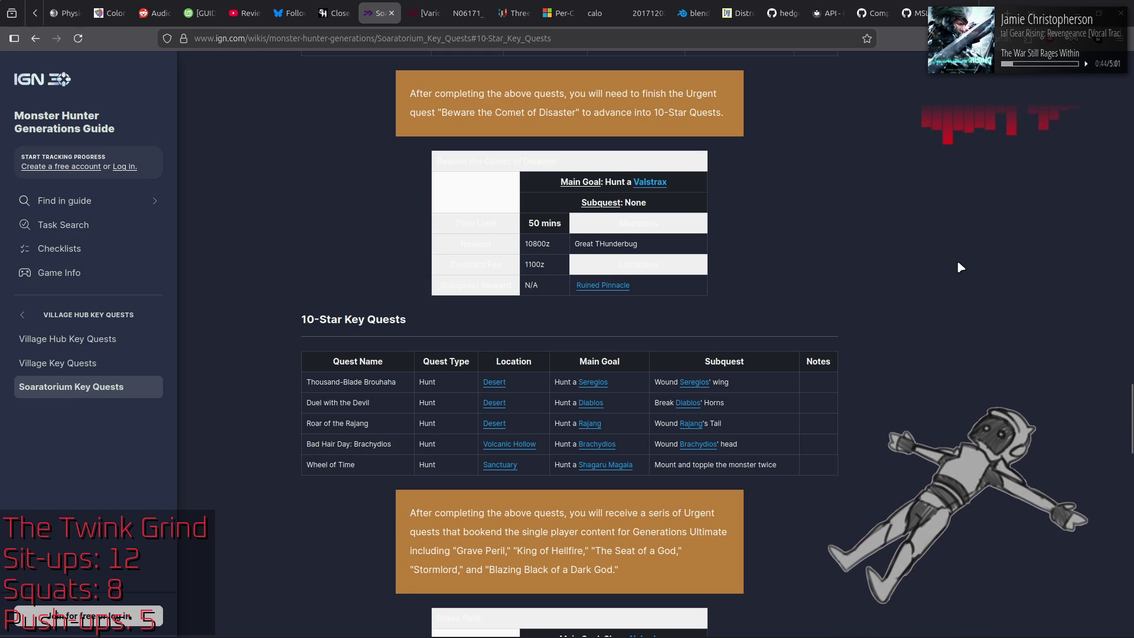
pyautogui.scroll(-4, 957, 264)
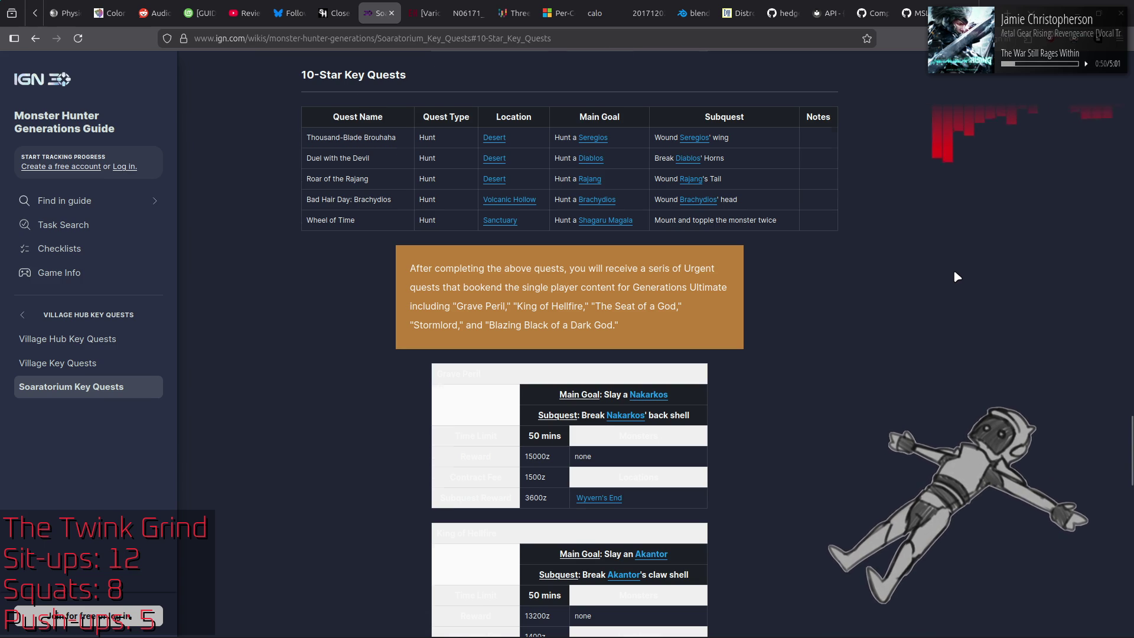
pyautogui.scroll(4, 953, 273)
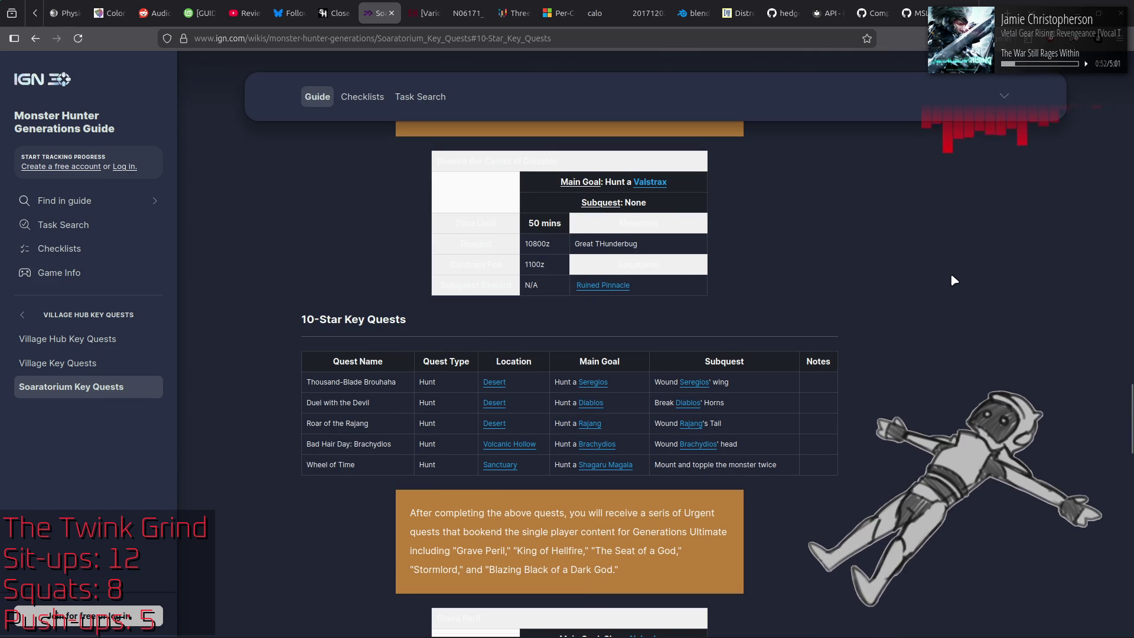
pyautogui.hotkey('alt', 'Tab')
pyautogui.hotkey('alt', 'Tab')
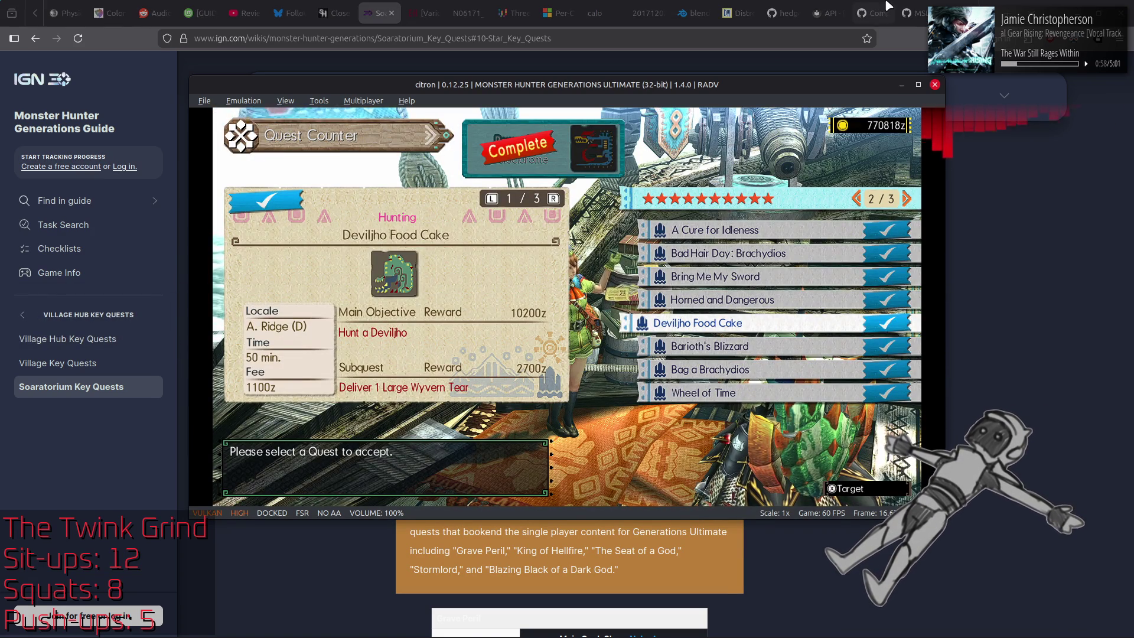
# Step: Browse page 1 of the 10-star quests, from Duel With the Devil to Roar of the Rajang
pyautogui.press('Right')
pyautogui.press('Left')
pyautogui.press('Left')
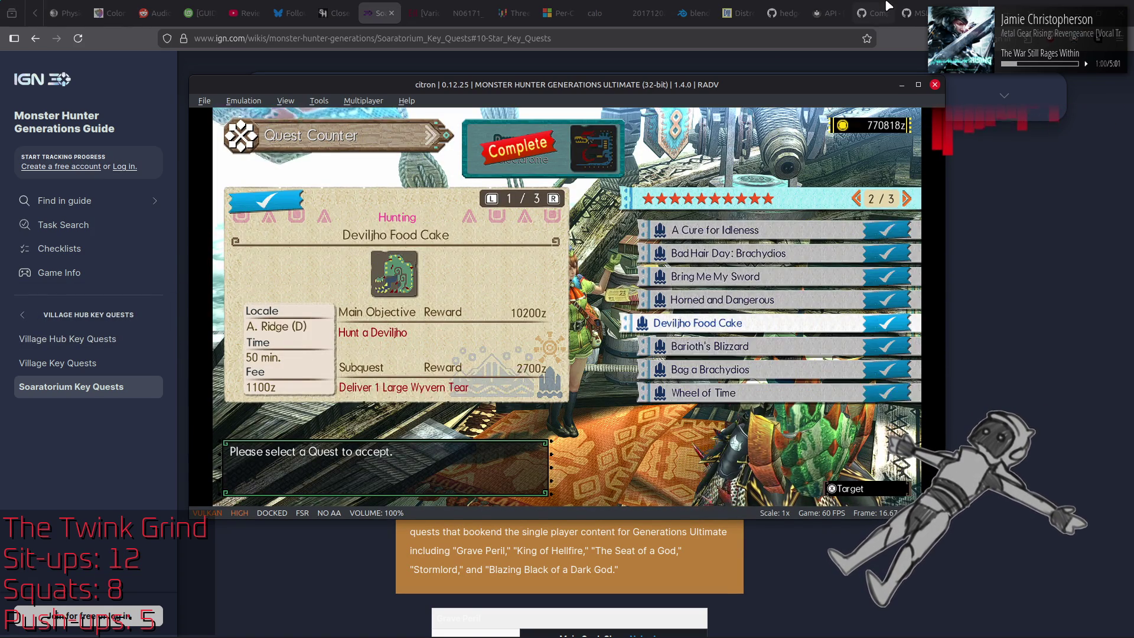
pyautogui.press('Up')
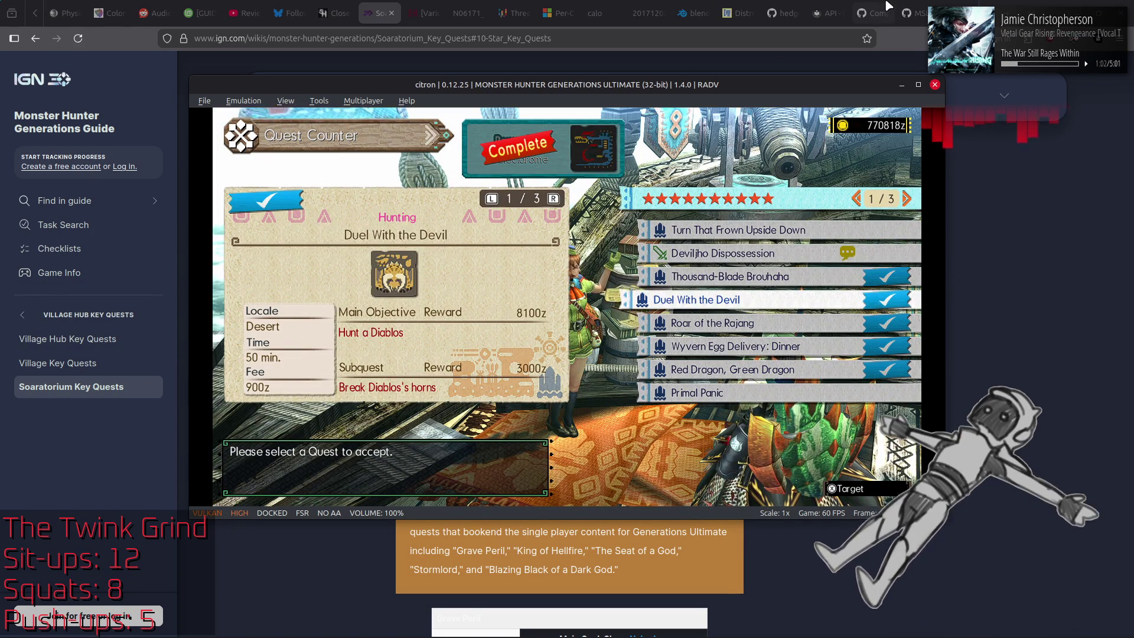
pyautogui.press('Up')
pyautogui.press('Down')
pyautogui.press('Down')
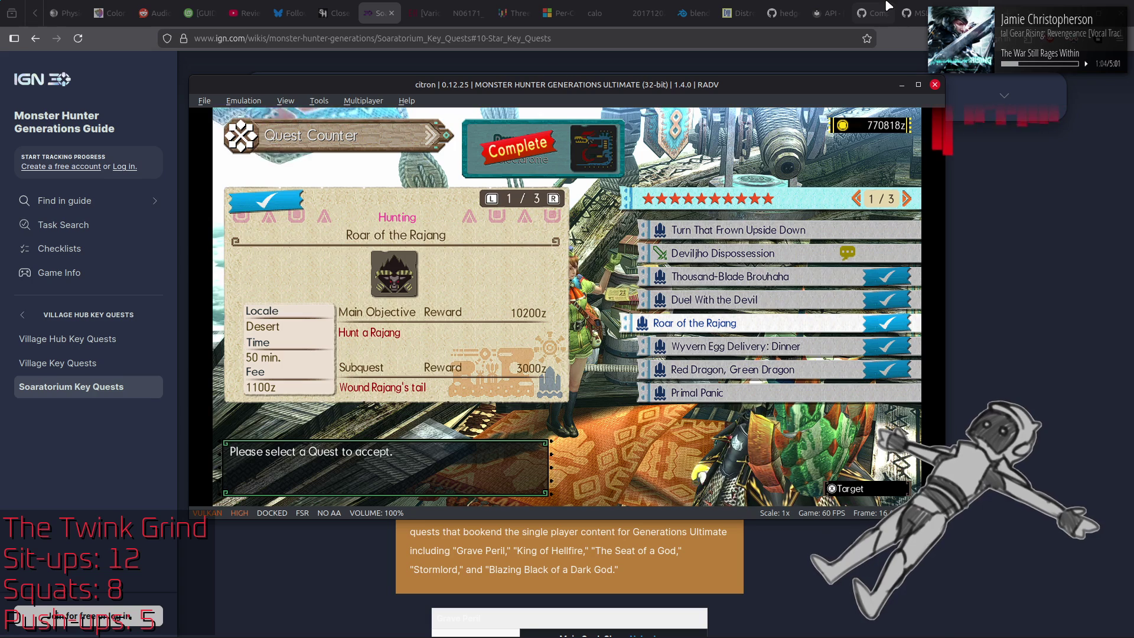
# Step: Check the guide, turn to the second 10-star quest page, and minimize the emulator
pyautogui.hotkey('alt', 'Tab')
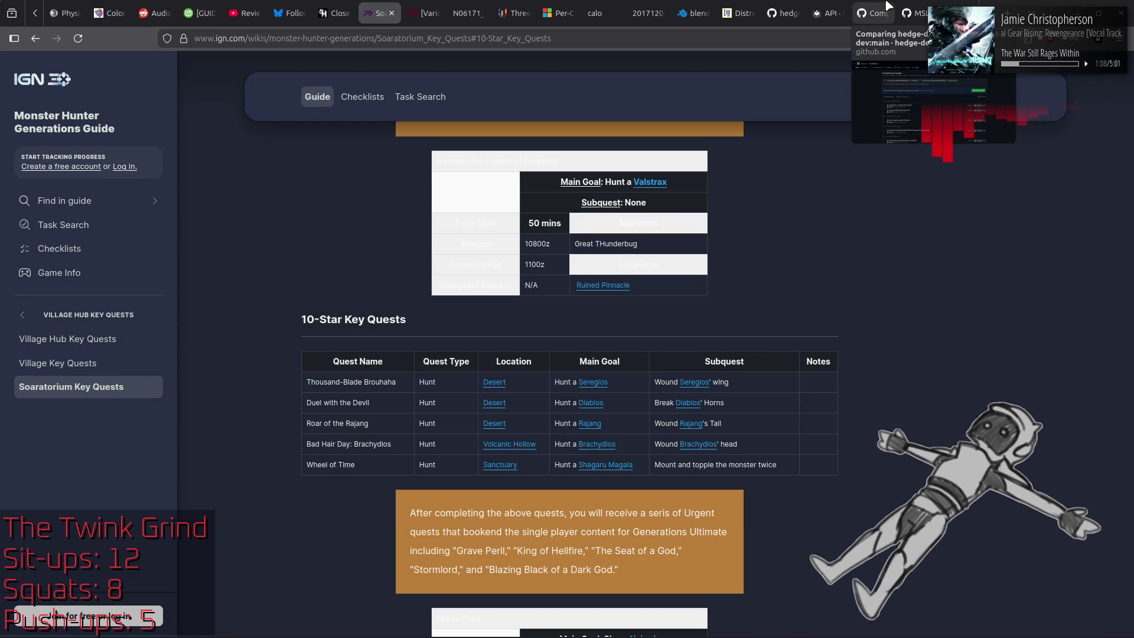
pyautogui.hotkey('alt', 'Tab')
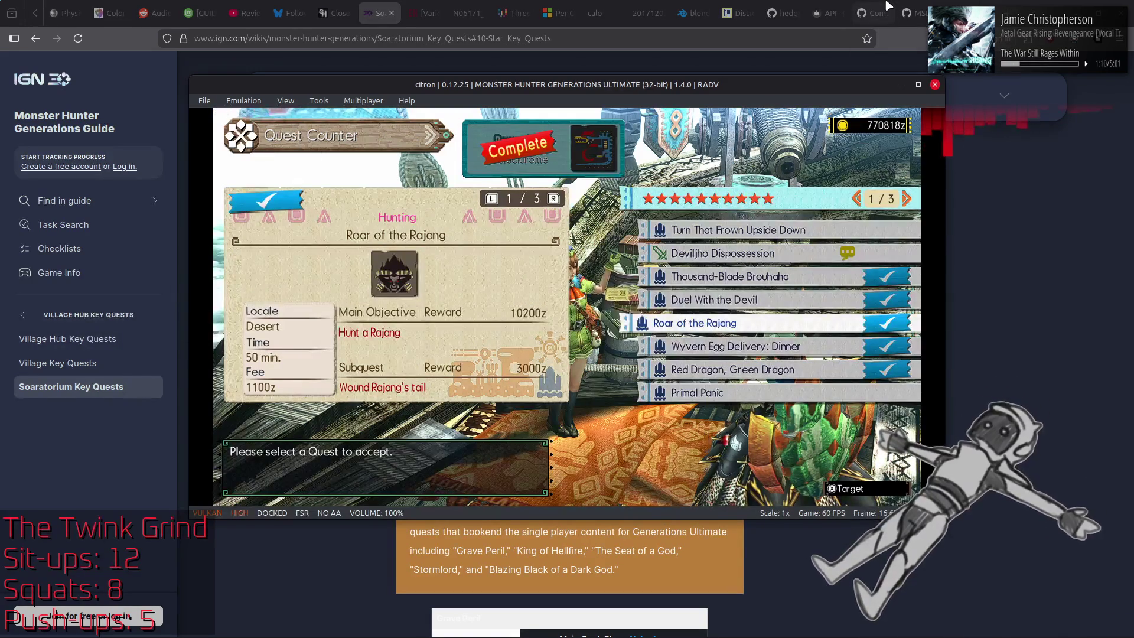
pyautogui.press('Right')
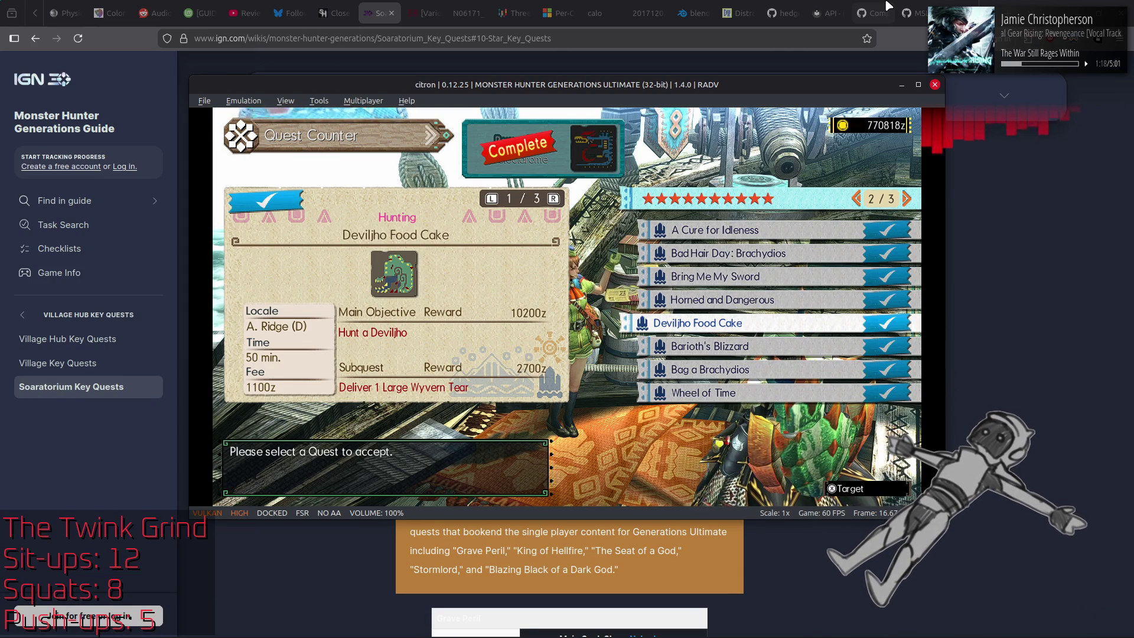
pyautogui.click(1022, 286)
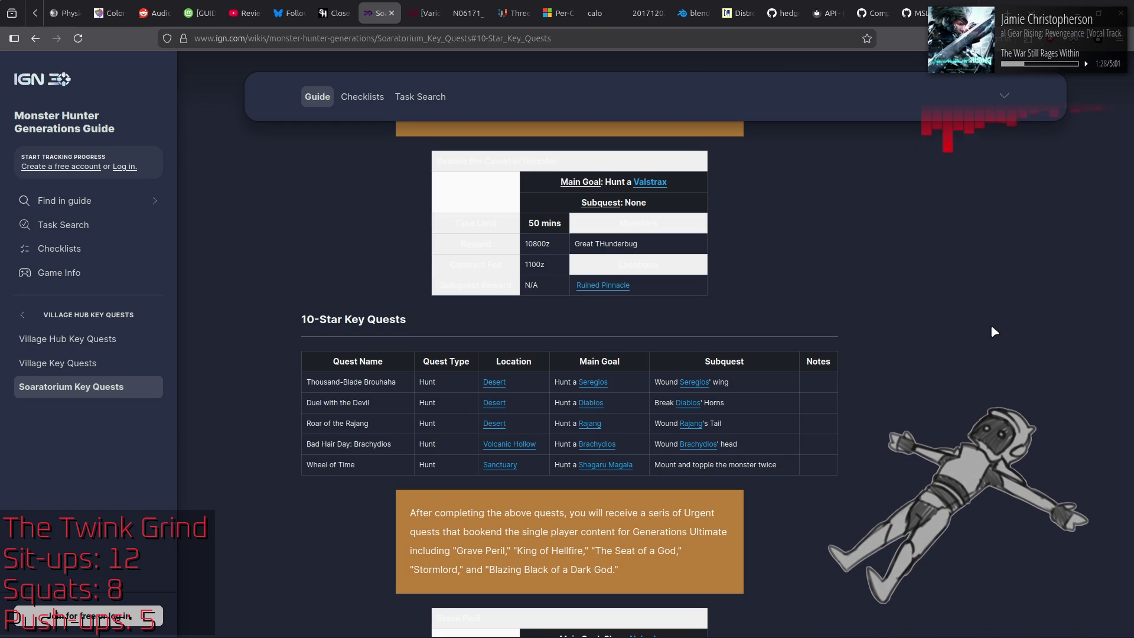
# Step: Go back twice from the IGN guide to the Google 10-star quests results
pyautogui.hotkey('alt', 'Left')
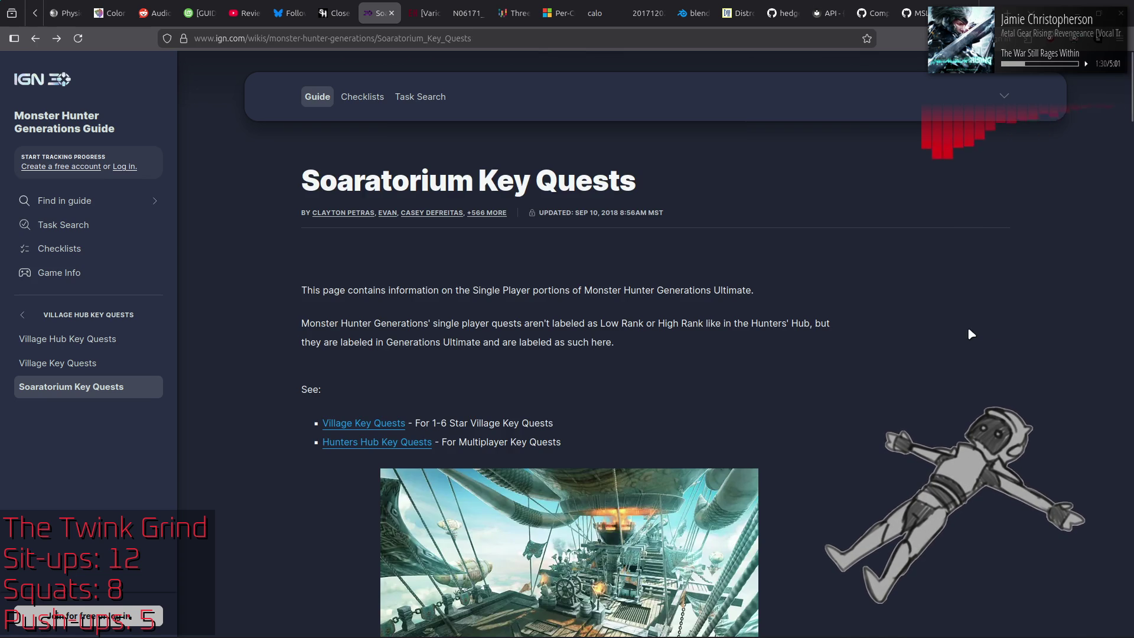
pyautogui.hotkey('alt', 'Left')
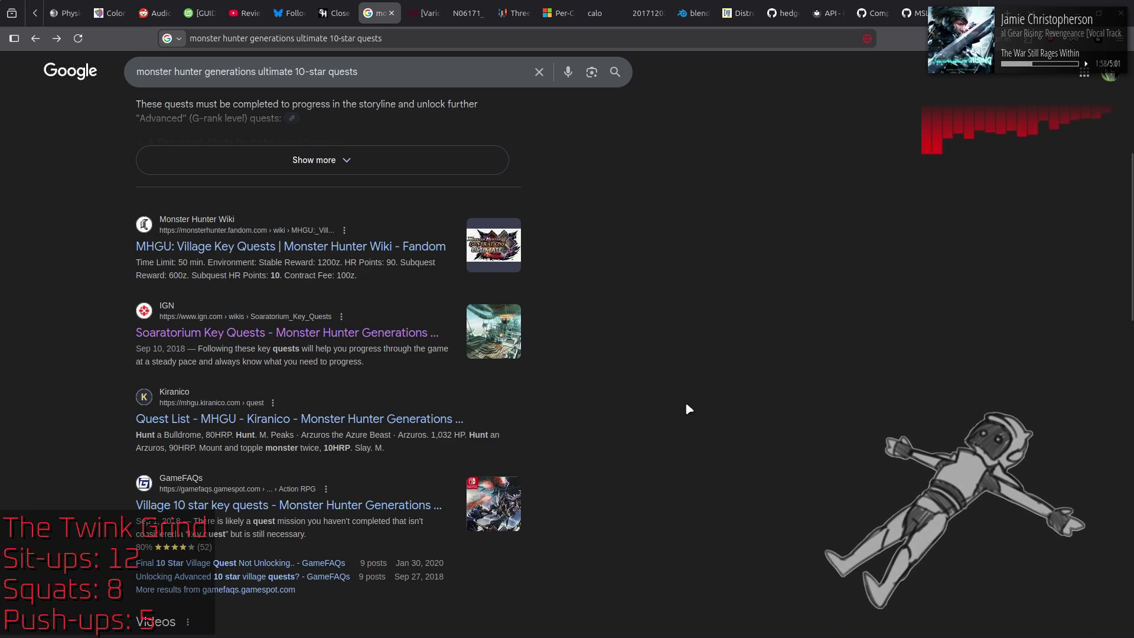
# Step: Read the GameFAQs 'Village 10 star key quests' thread to its last post, then return to Google
pyautogui.click(384, 506)
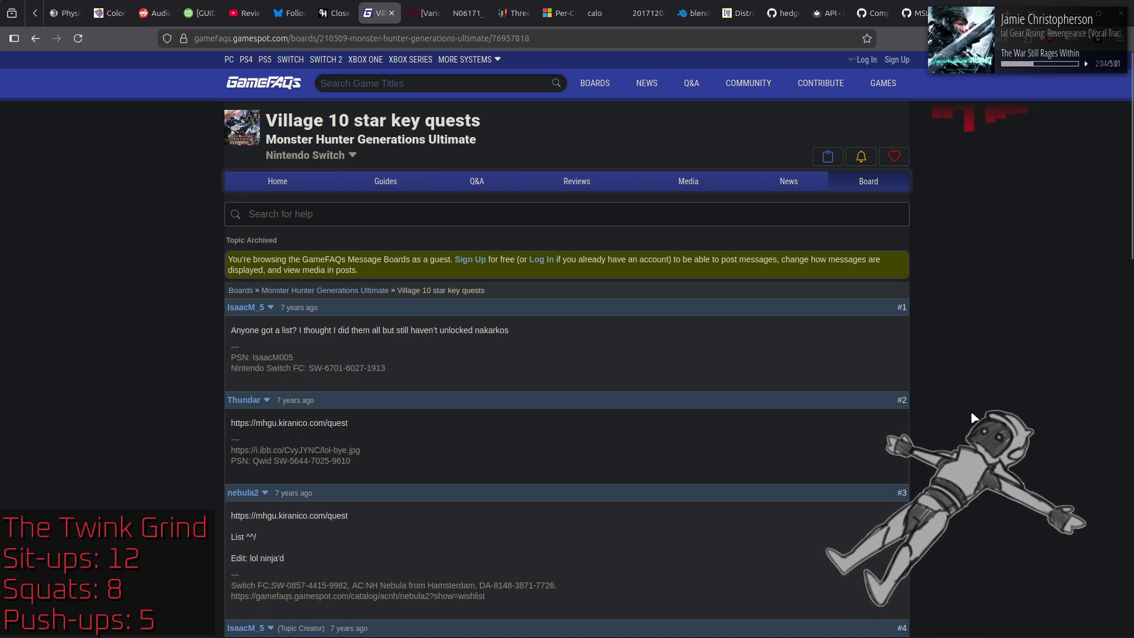
pyautogui.scroll(-4, 973, 417)
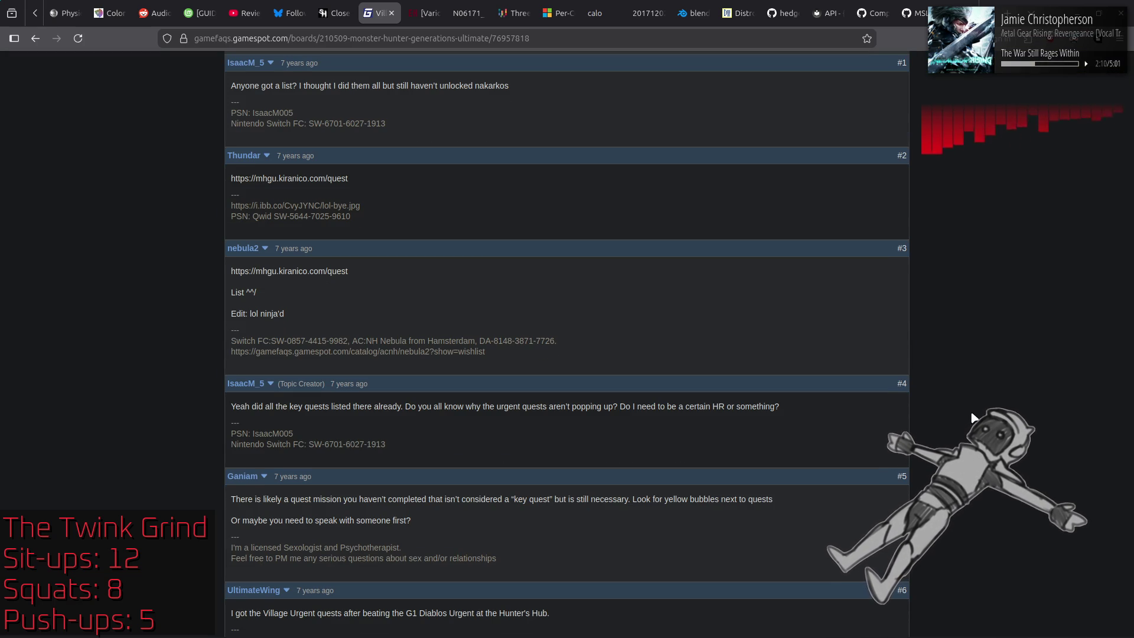
pyautogui.scroll(-4, 973, 417)
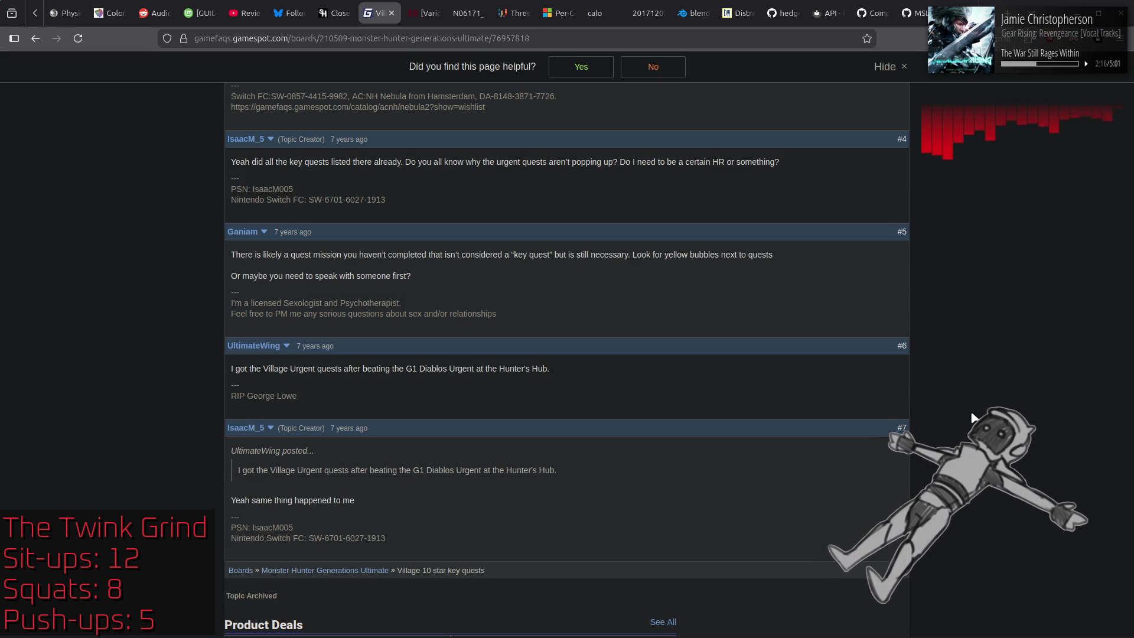
pyautogui.scroll(-3, 974, 417)
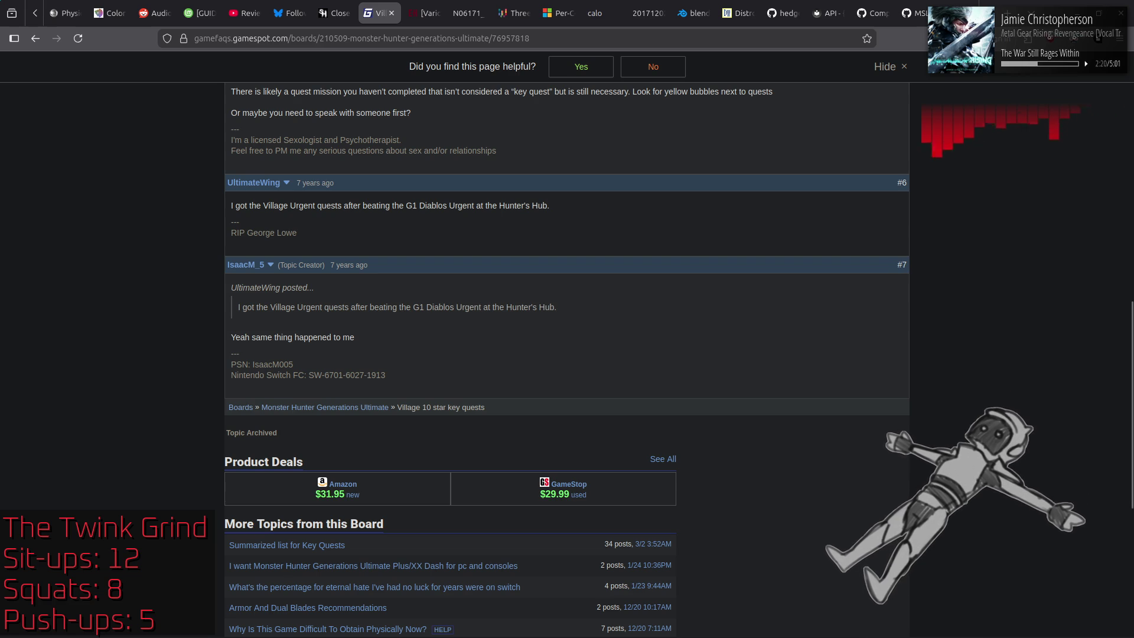
pyautogui.moveTo(819, 632)
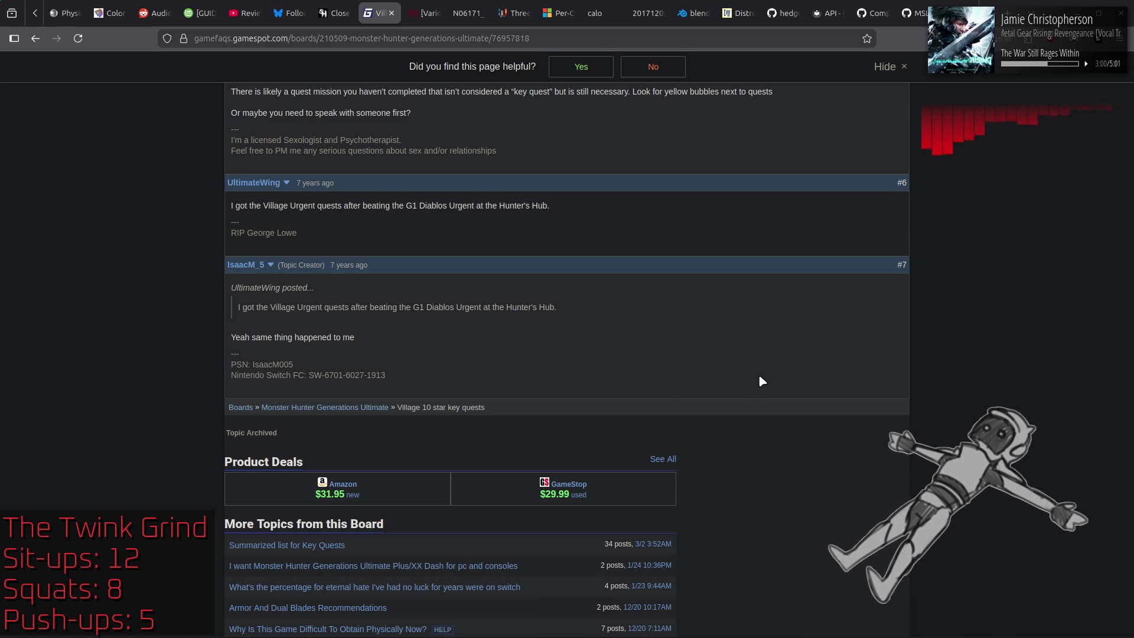
pyautogui.hotkey('alt', 'Left')
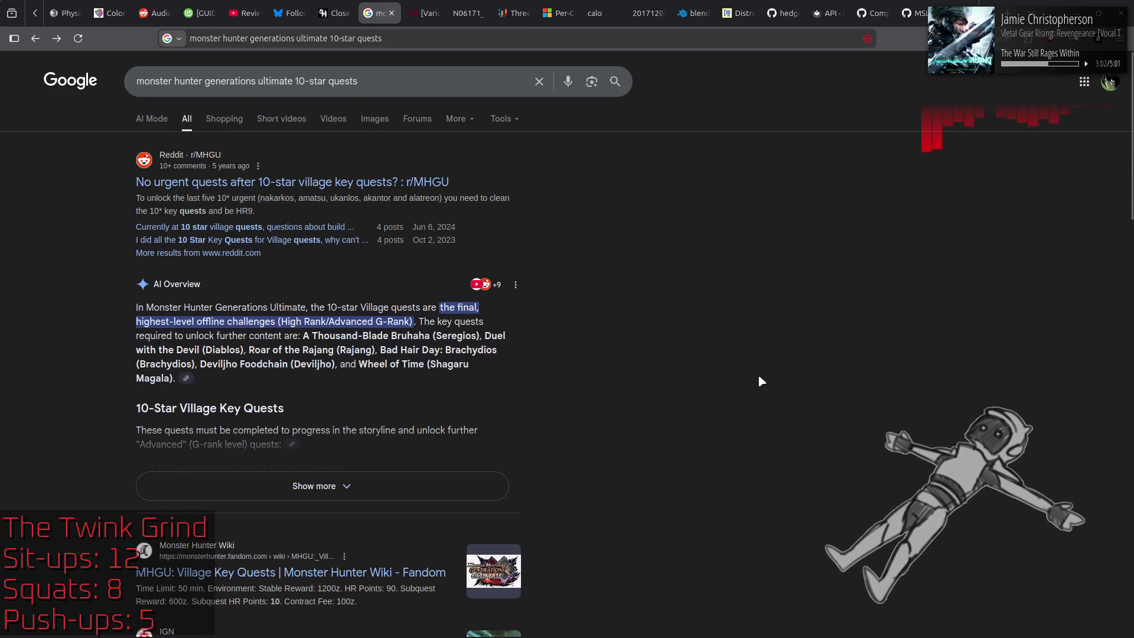
# Step: Open the r/MHGU thread about missing urgent quests and read through its comments
pyautogui.click(447, 187)
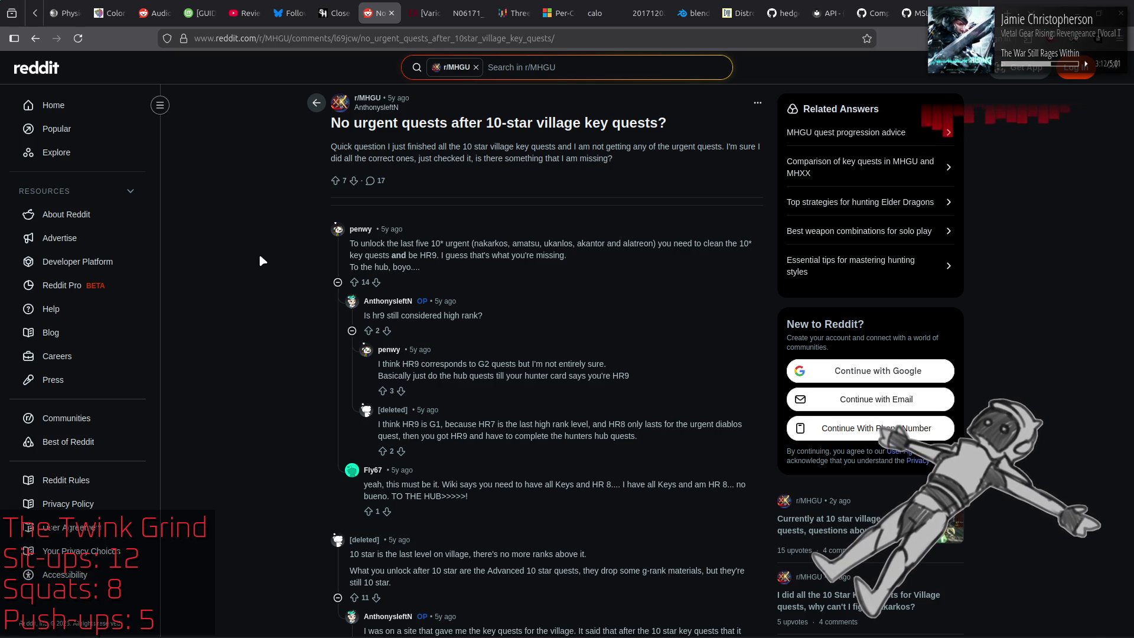
pyautogui.moveTo(348, 267); pyautogui.dragTo(424, 270)
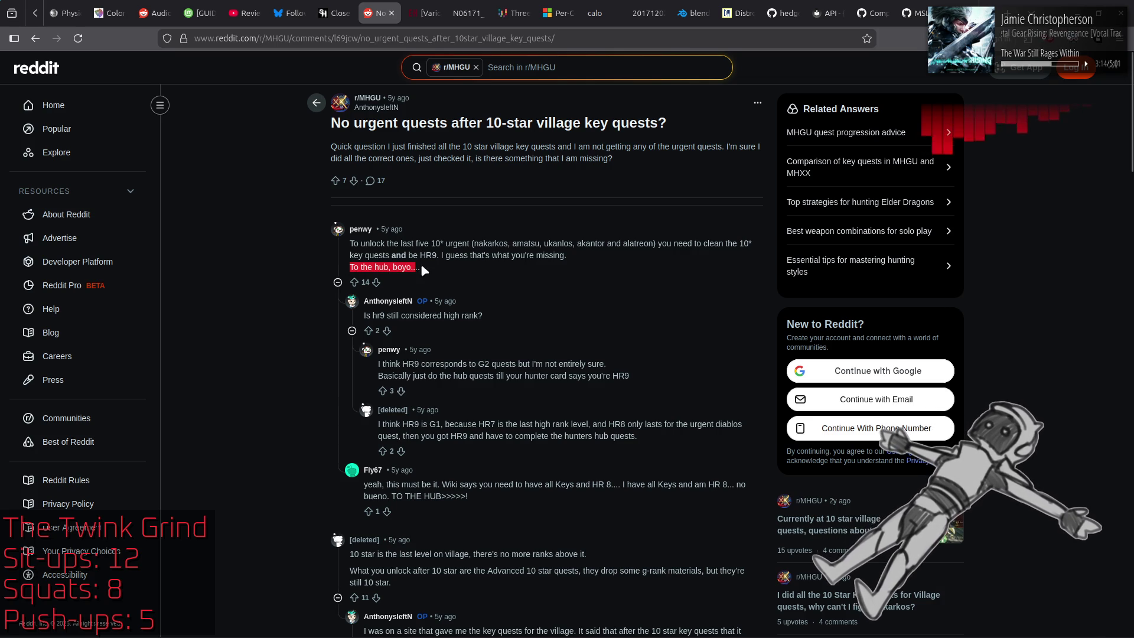
pyautogui.click(231, 278)
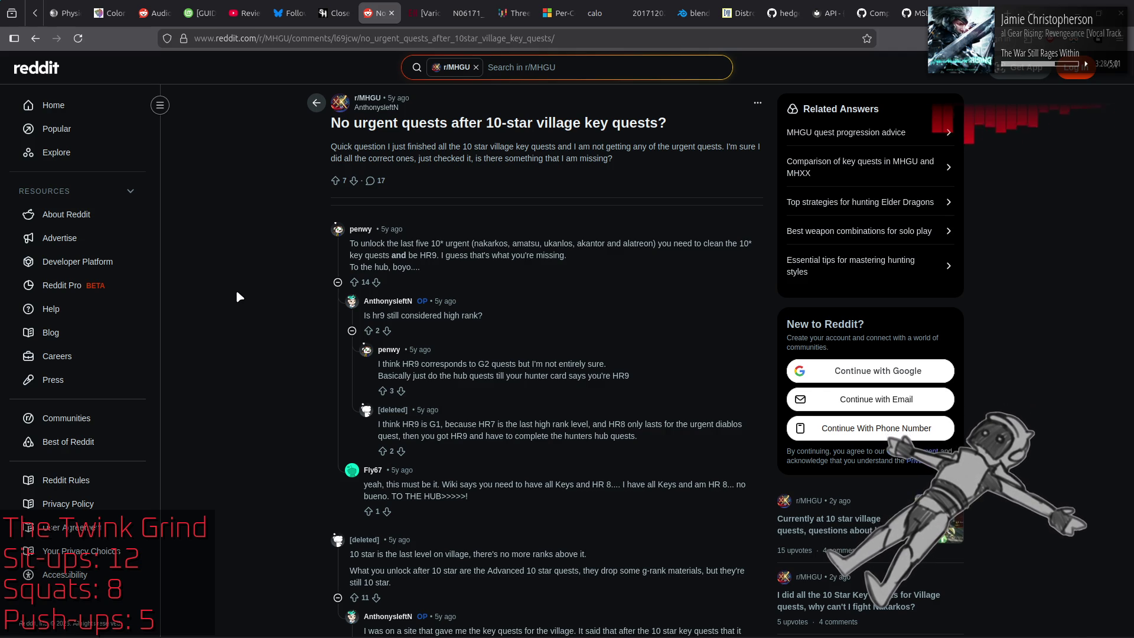
pyautogui.scroll(-8, 242, 291)
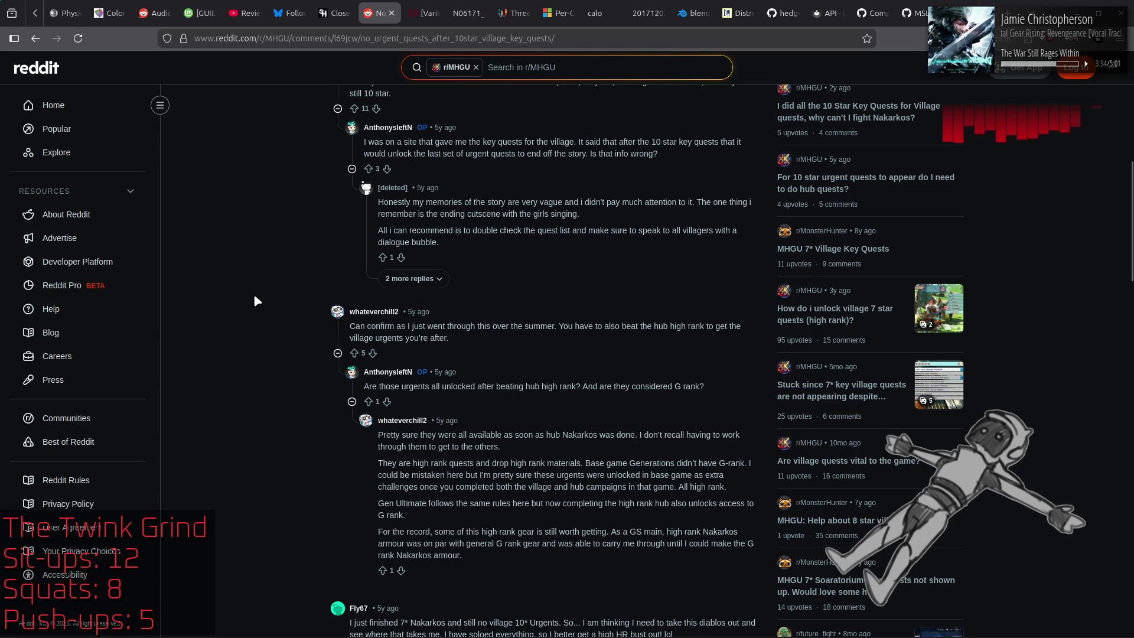
pyautogui.scroll(8, 261, 282)
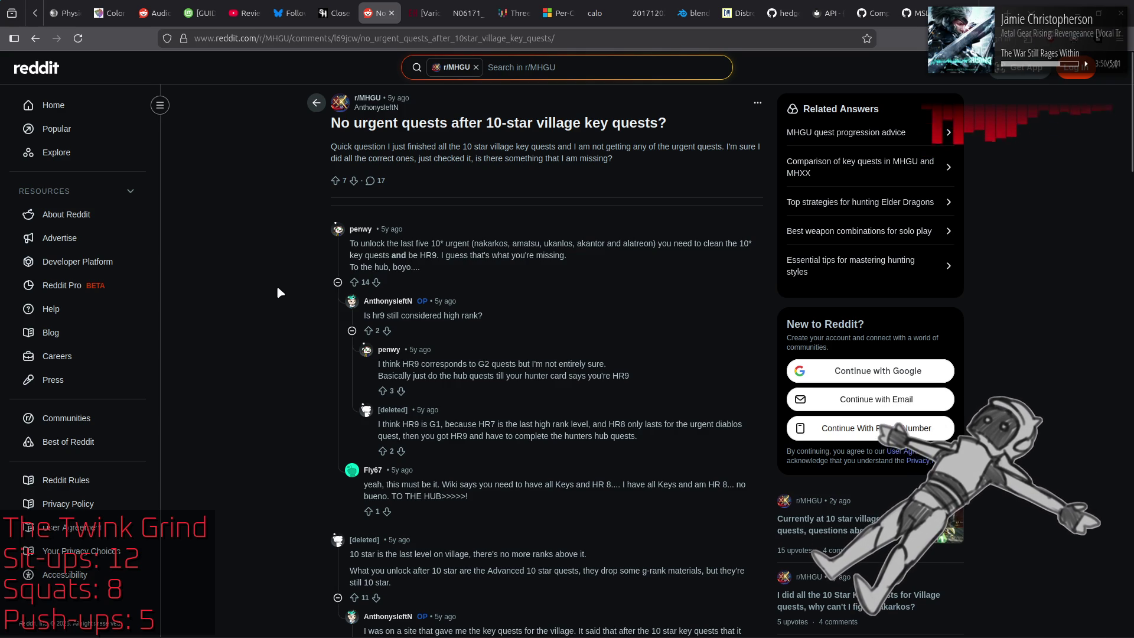
# Step: Close the Reddit tab, leaving the Silent Hill Wiki Closer page, and minimize Firefox
pyautogui.click(347, 13)
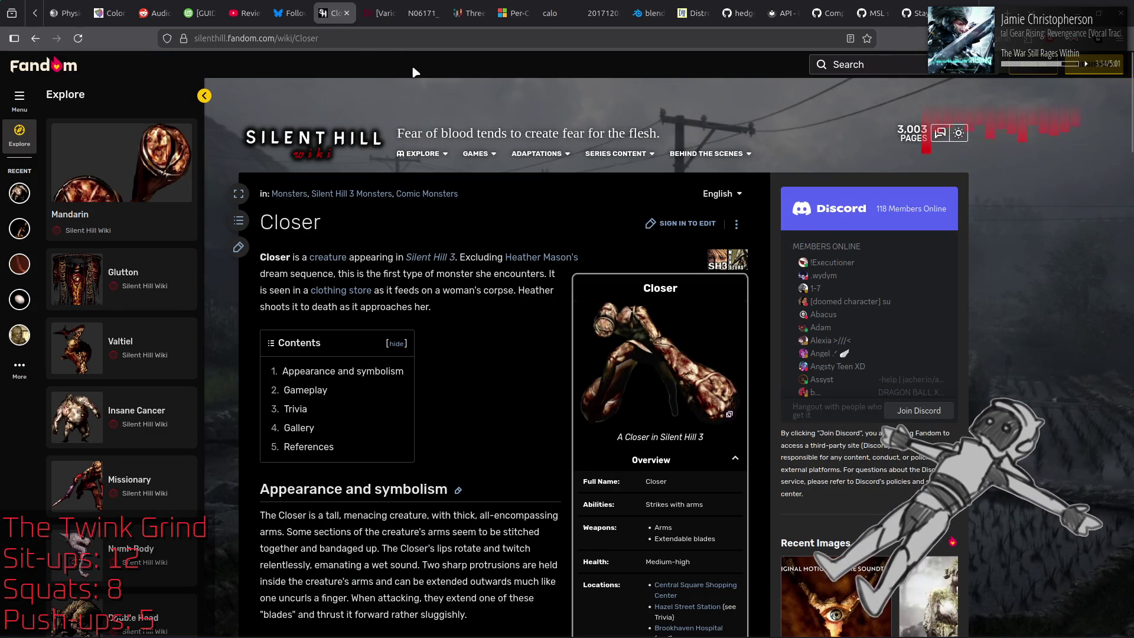
pyautogui.middleClick(379, 8)
pyautogui.moveTo(380, 8)
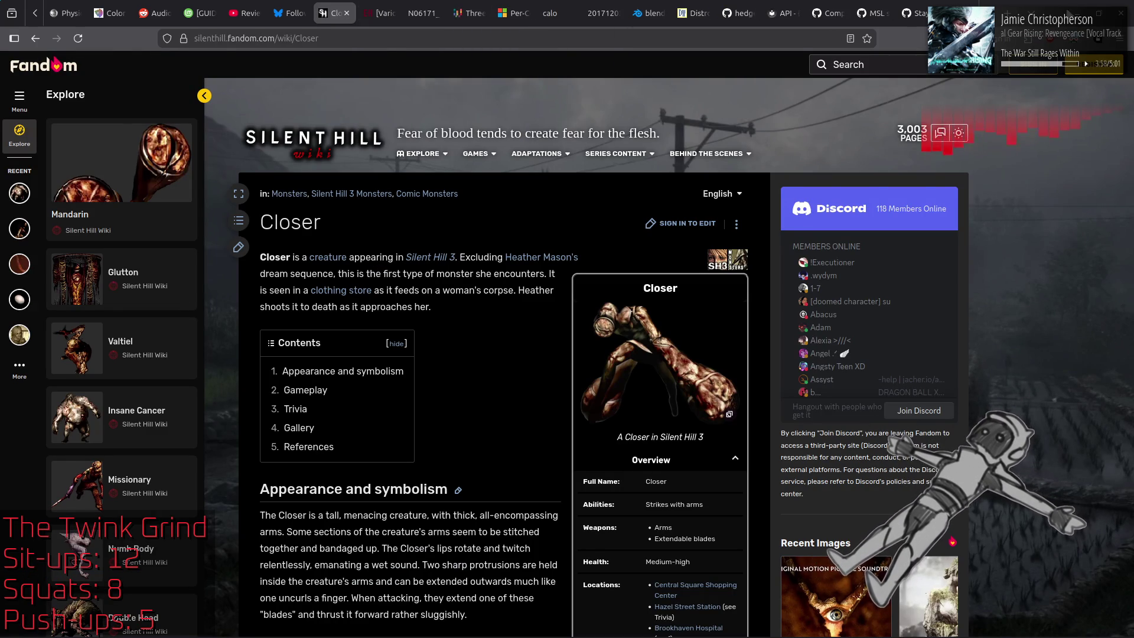
pyautogui.click(1076, 13)
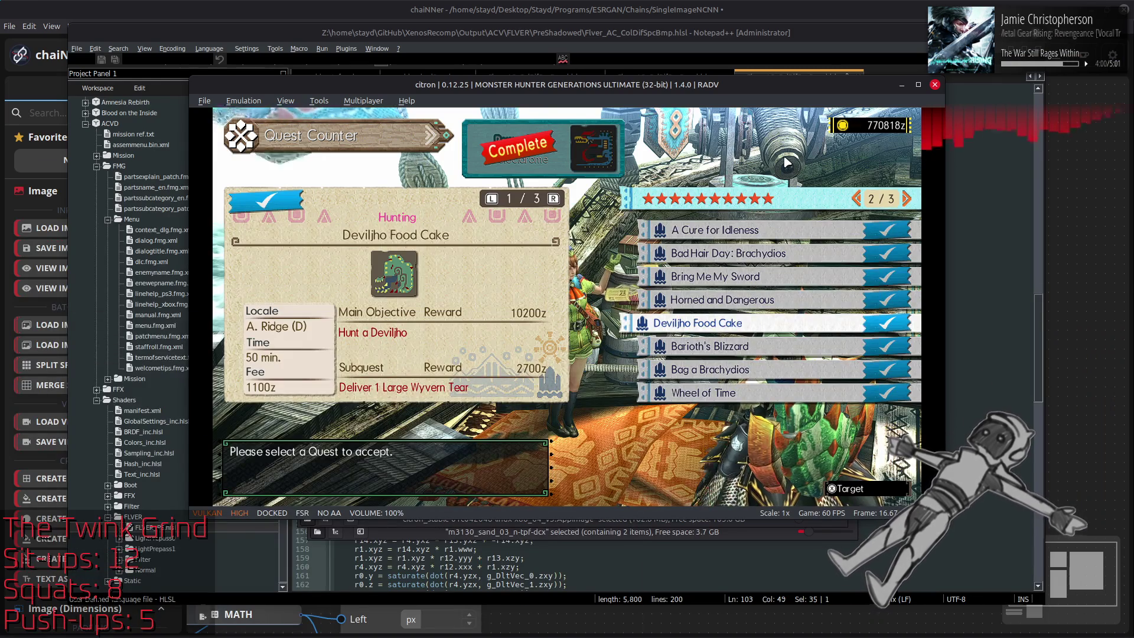
# Step: Go fullscreen, back out of the 10-star quest list and quest counter, and end the dialogue
pyautogui.doubleClick(817, 171)
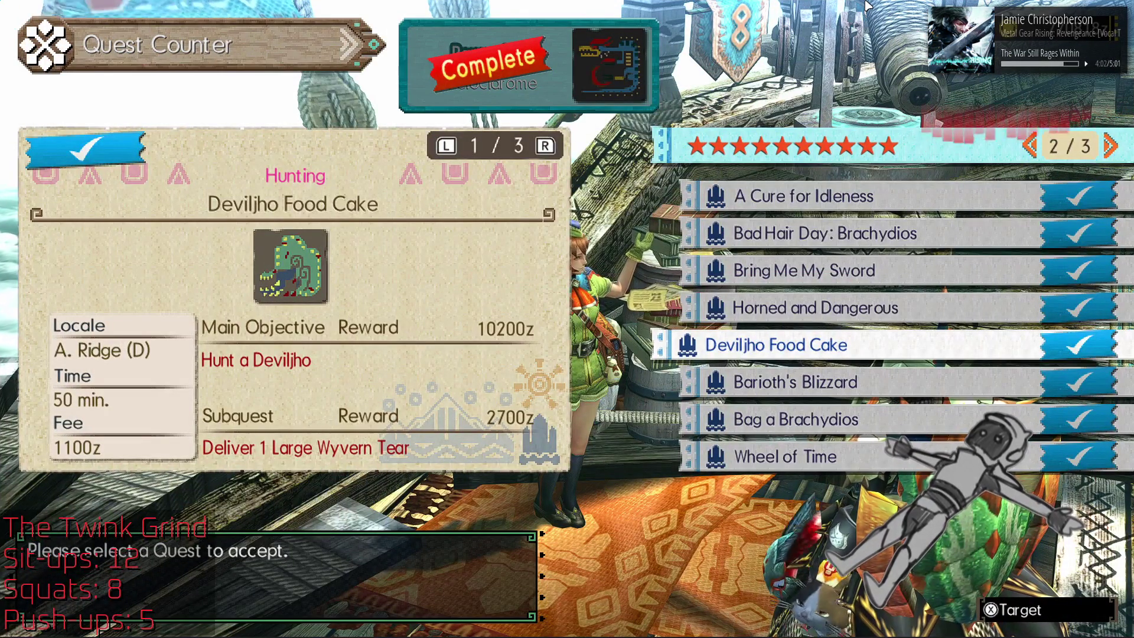
pyautogui.press('Down')
pyautogui.press('Up')
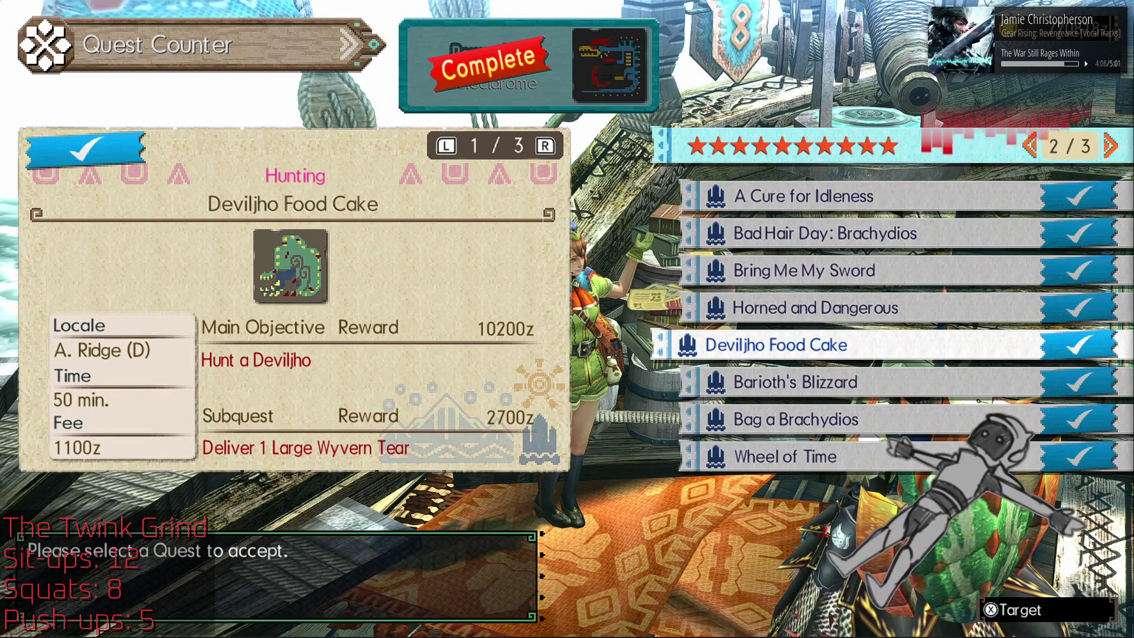
pyautogui.press('Escape')
pyautogui.press('Escape')
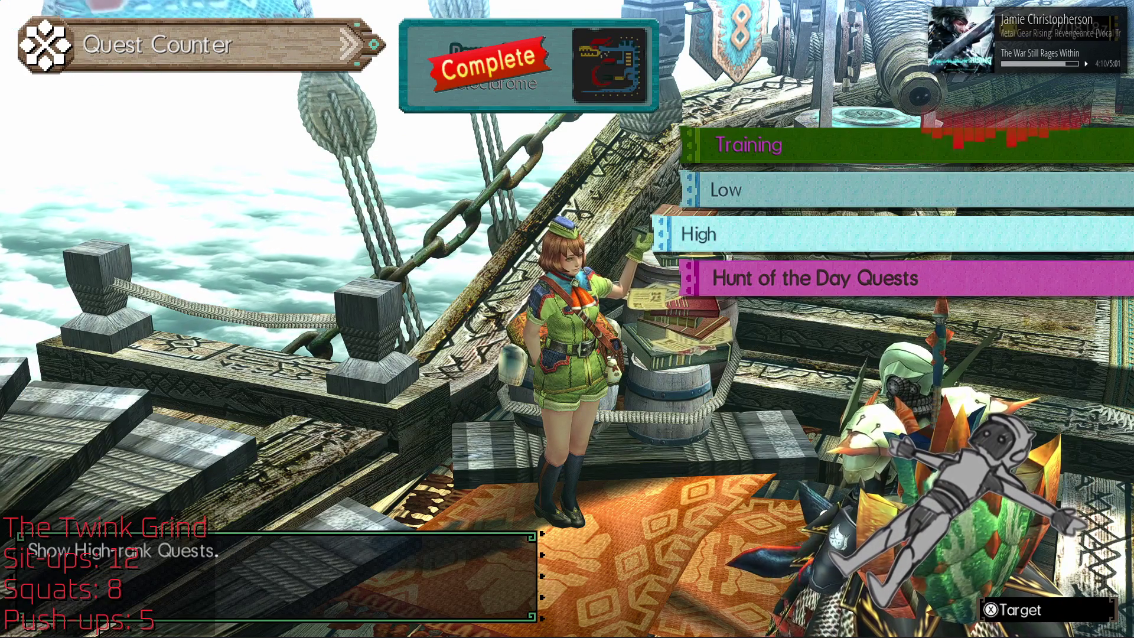
pyautogui.press('Escape')
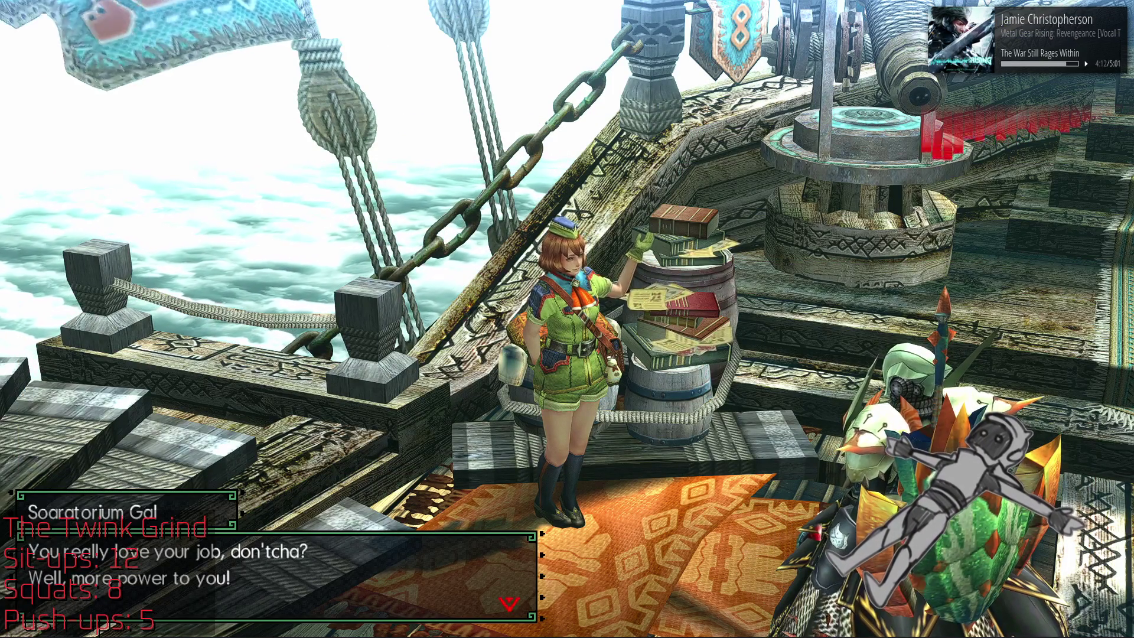
pyautogui.press('XF86AudioLowerVolume')
pyautogui.press('Return')
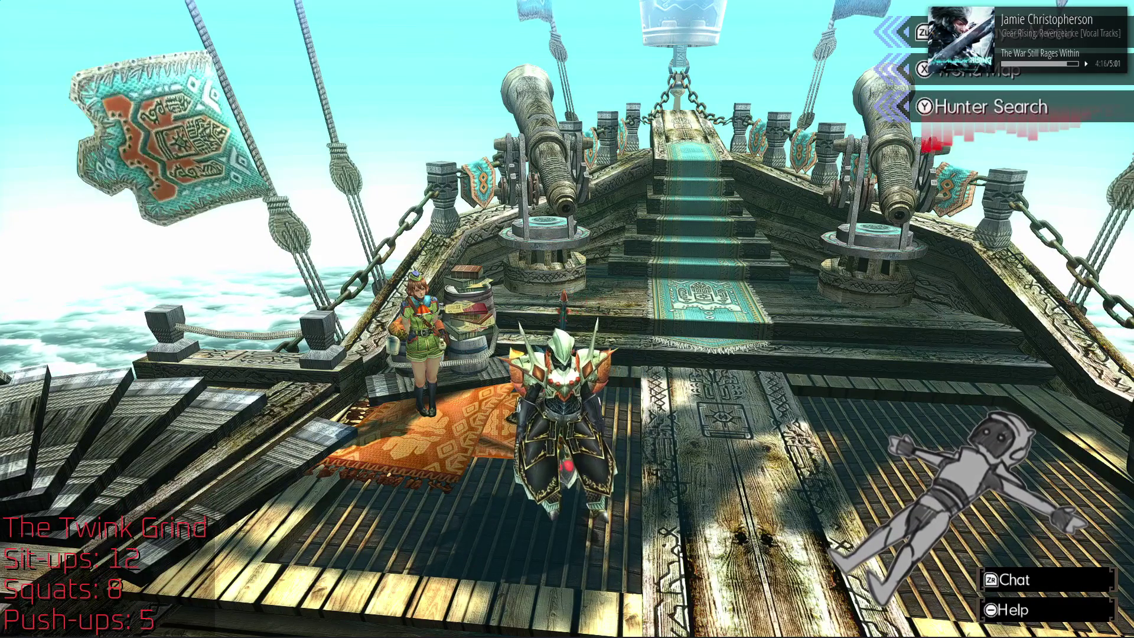
# Step: Walk to the deck stairs, choose the Hub on the World Map, and confirm departure
pyautogui.press('w')
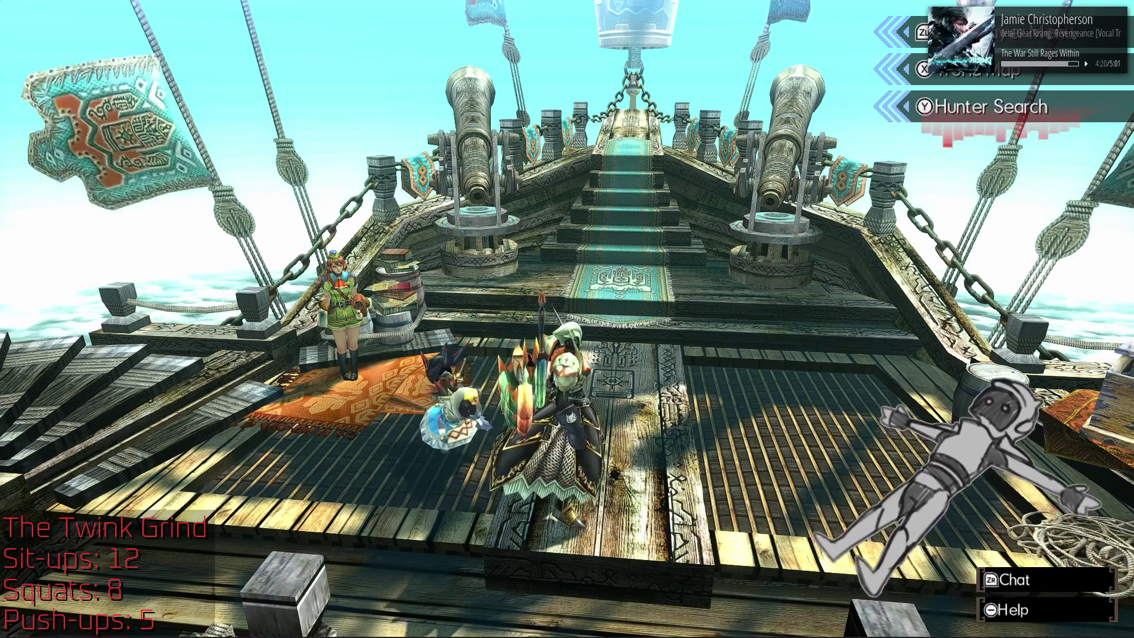
pyautogui.press('x')
pyautogui.press('Down')
pyautogui.press('Return')
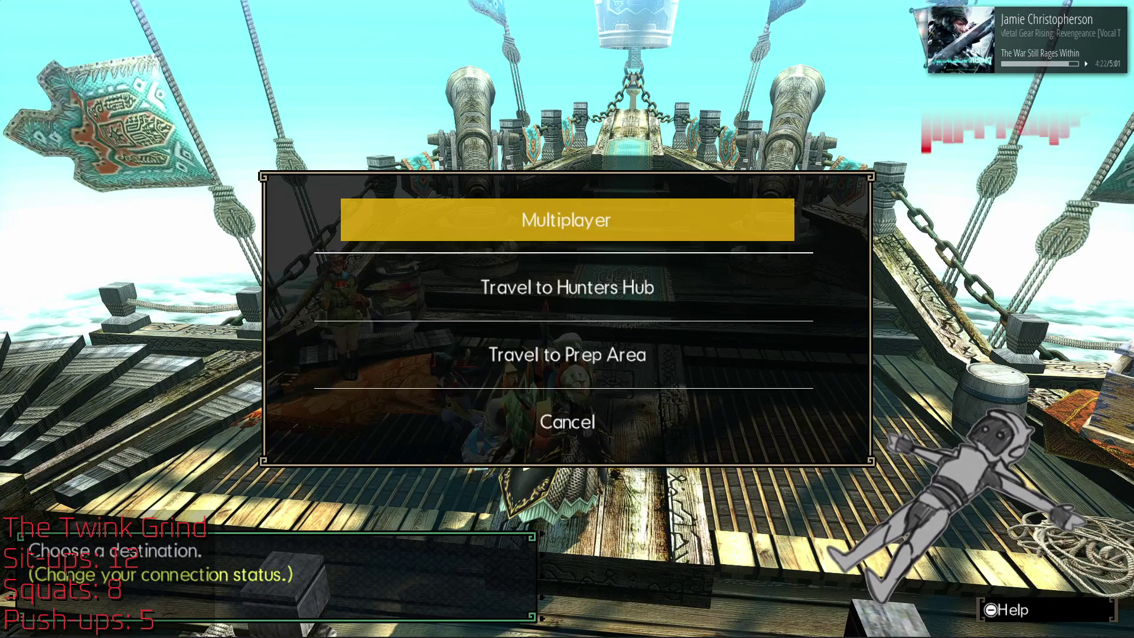
pyautogui.press('Down')
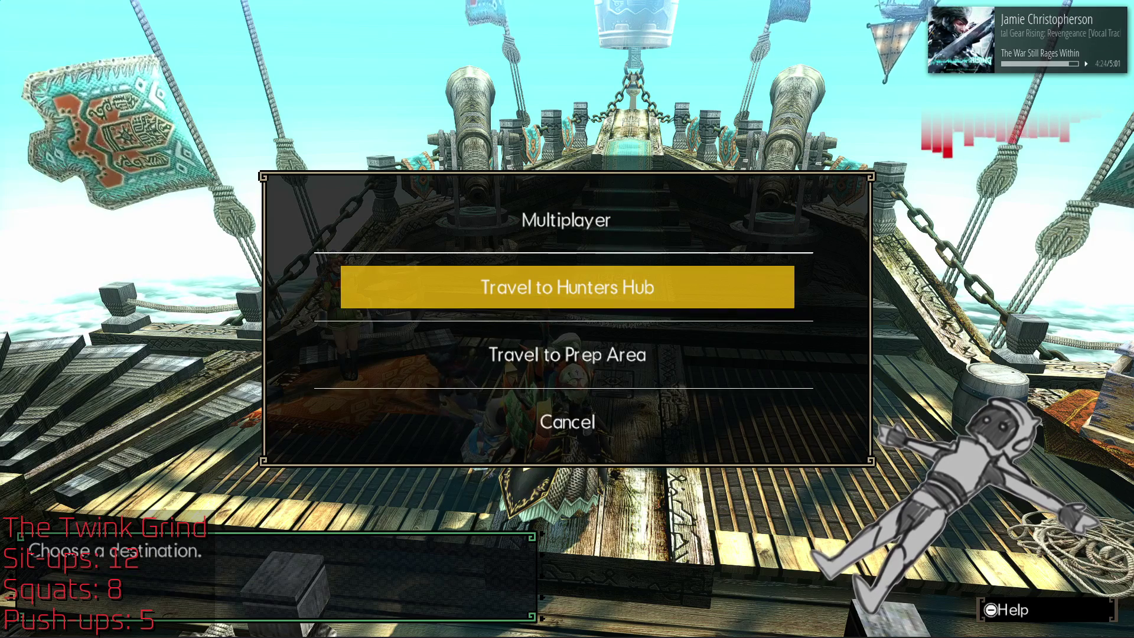
pyautogui.press('Down')
pyautogui.press('Up')
pyautogui.press('Up')
pyautogui.press('Return')
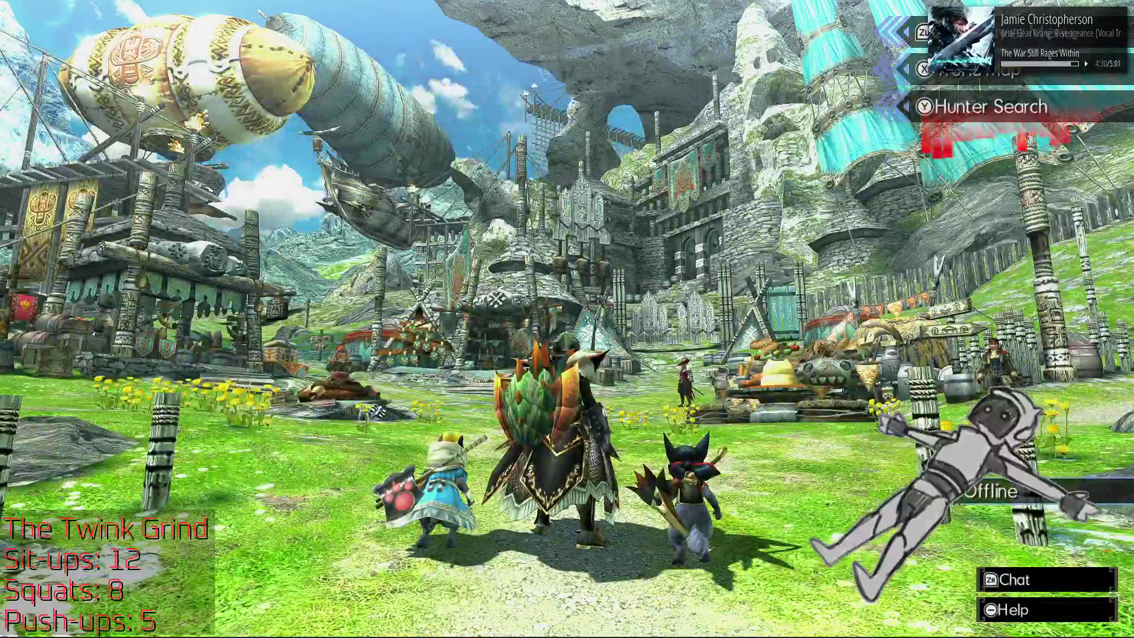
# Step: Dismiss the village travel options and run the hunter to the market stall's item box
pyautogui.press('x')
pyautogui.press('Escape')
pyautogui.press('Up')
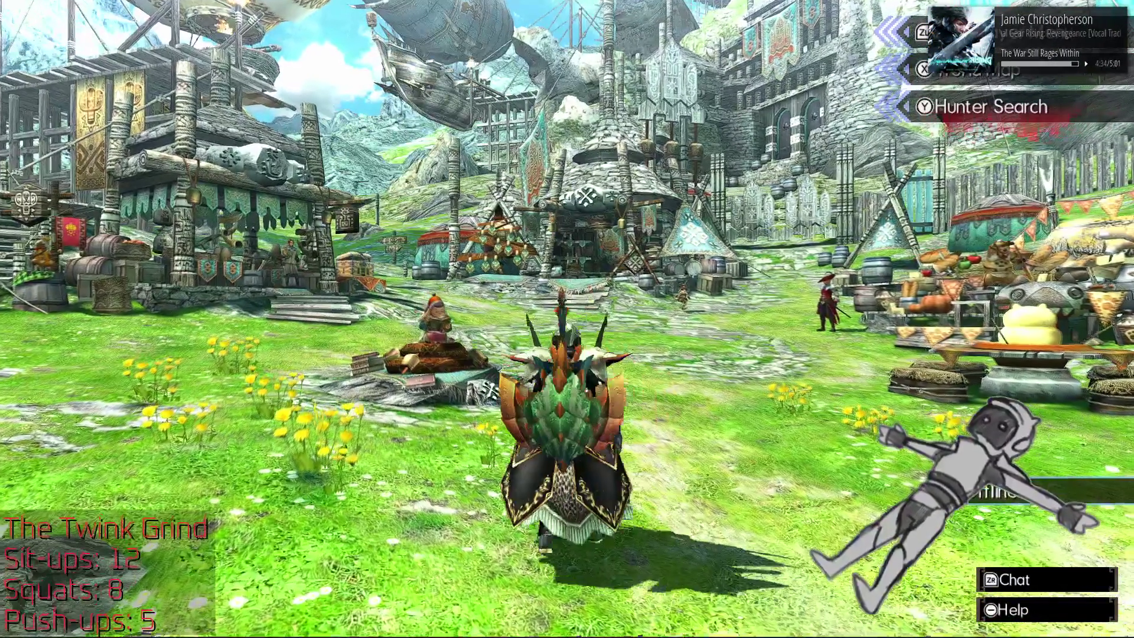
pyautogui.press('Left')
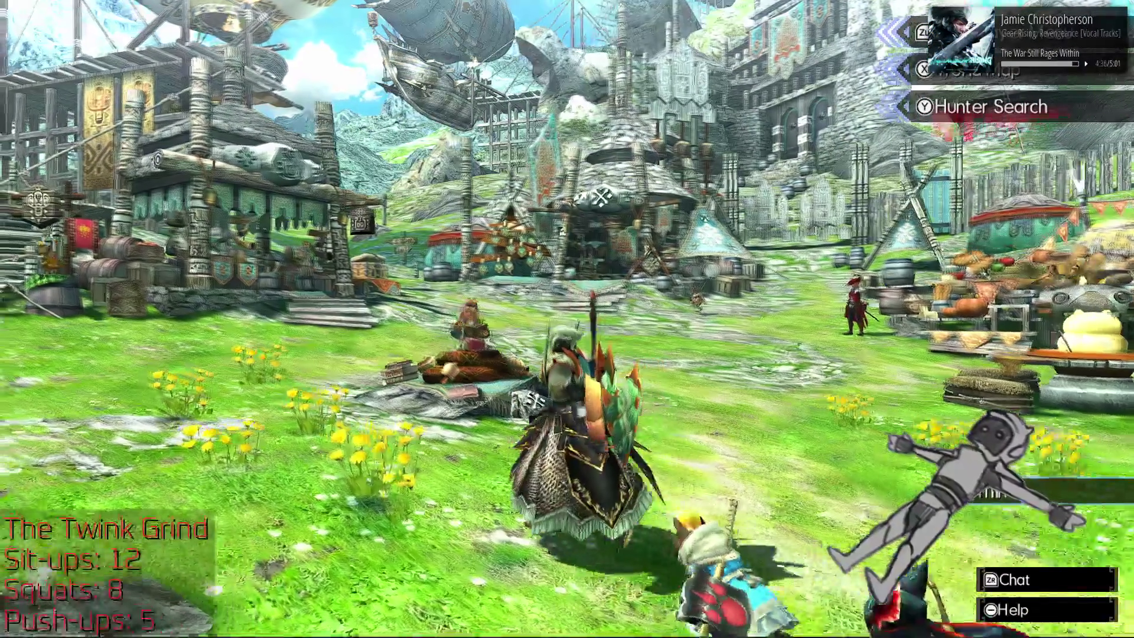
pyautogui.press('Left')
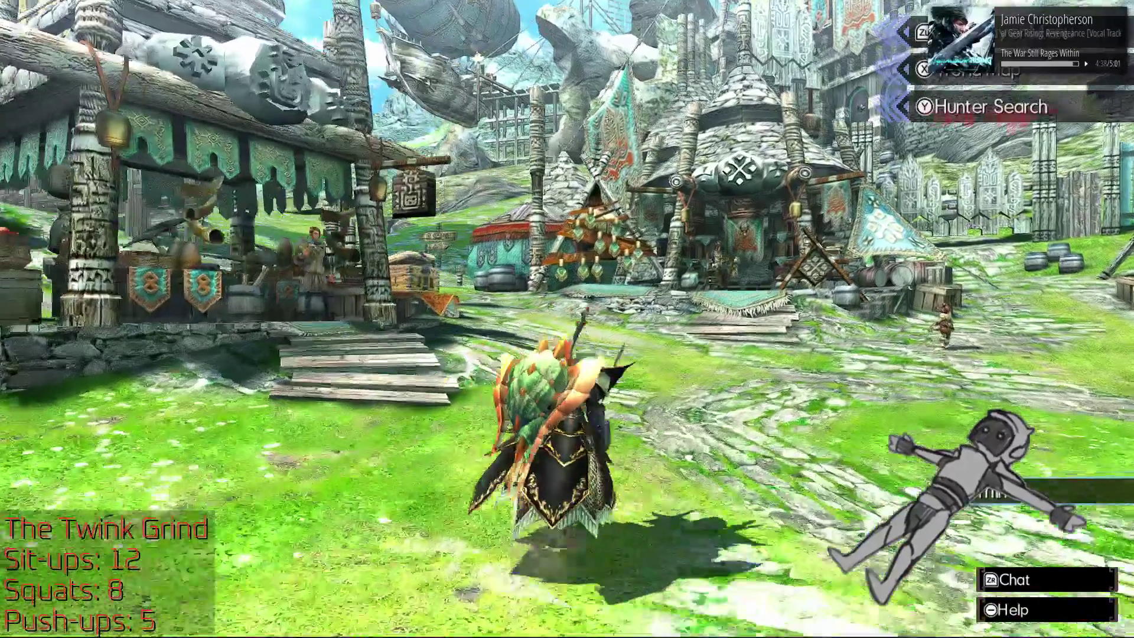
# Step: Open Store Items at the item box, decline sorting the pouch, and close the menus
pyautogui.press('Return')
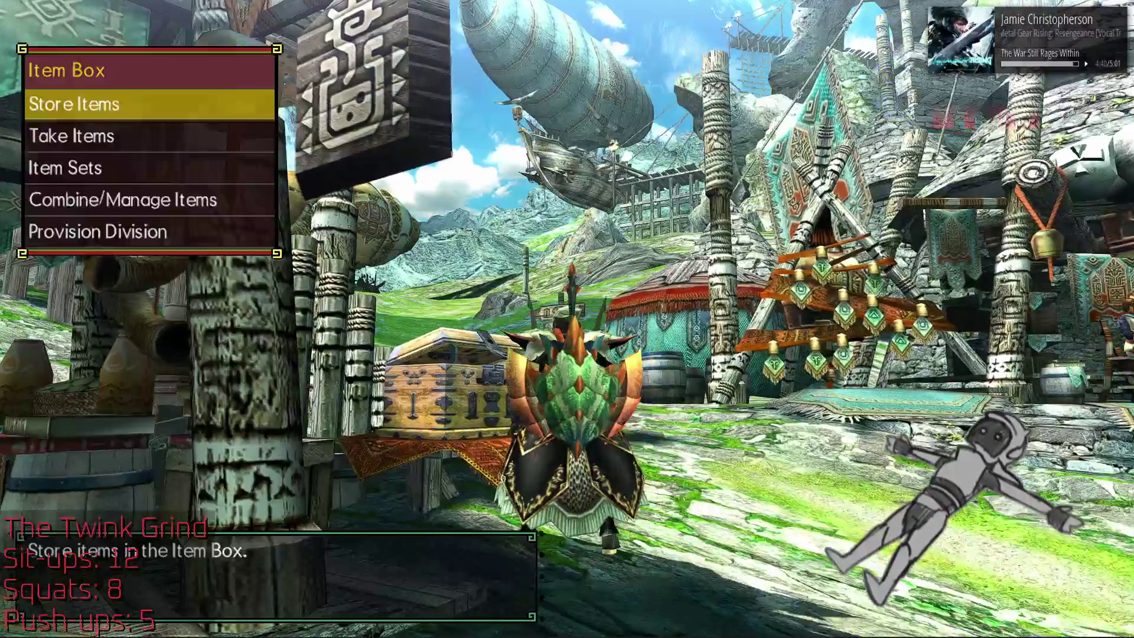
pyautogui.press('Return')
pyautogui.press('x')
pyautogui.press('Escape')
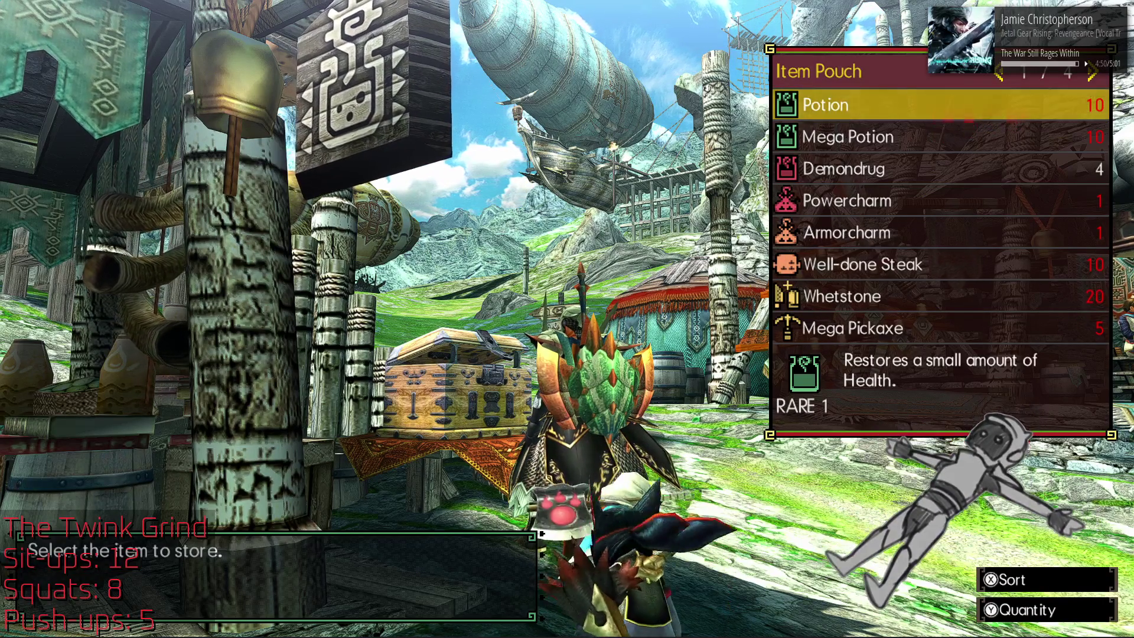
pyautogui.press('Escape')
pyautogui.press('Escape')
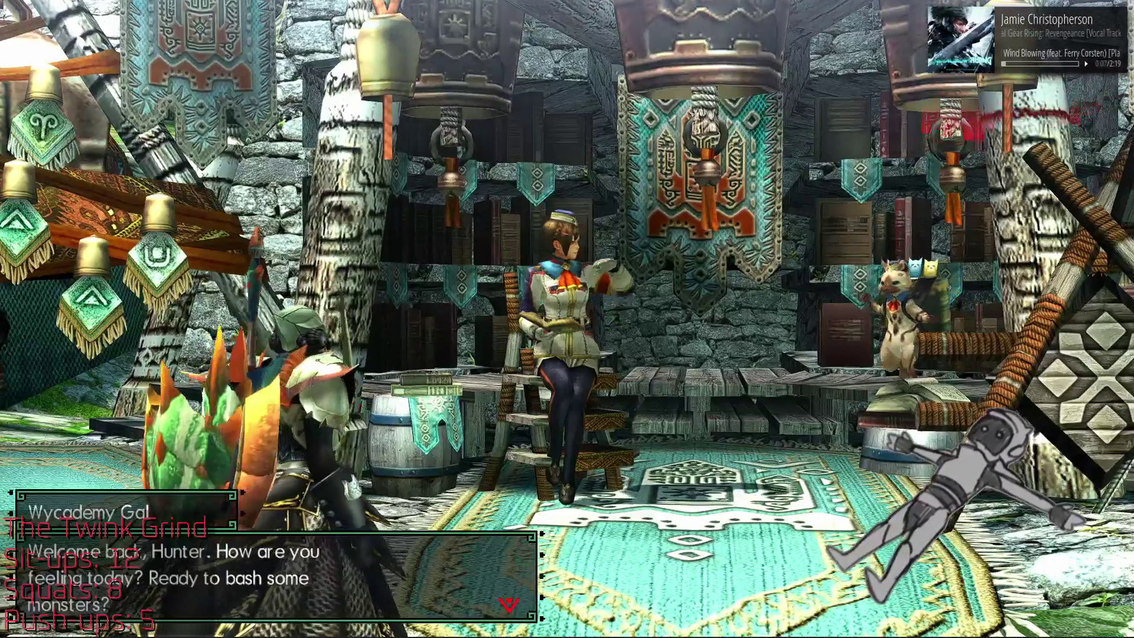
# Step: Check Hunt of the Day Quests, then open Low rank quests at a difficulty that has quests
pyautogui.press('Return')
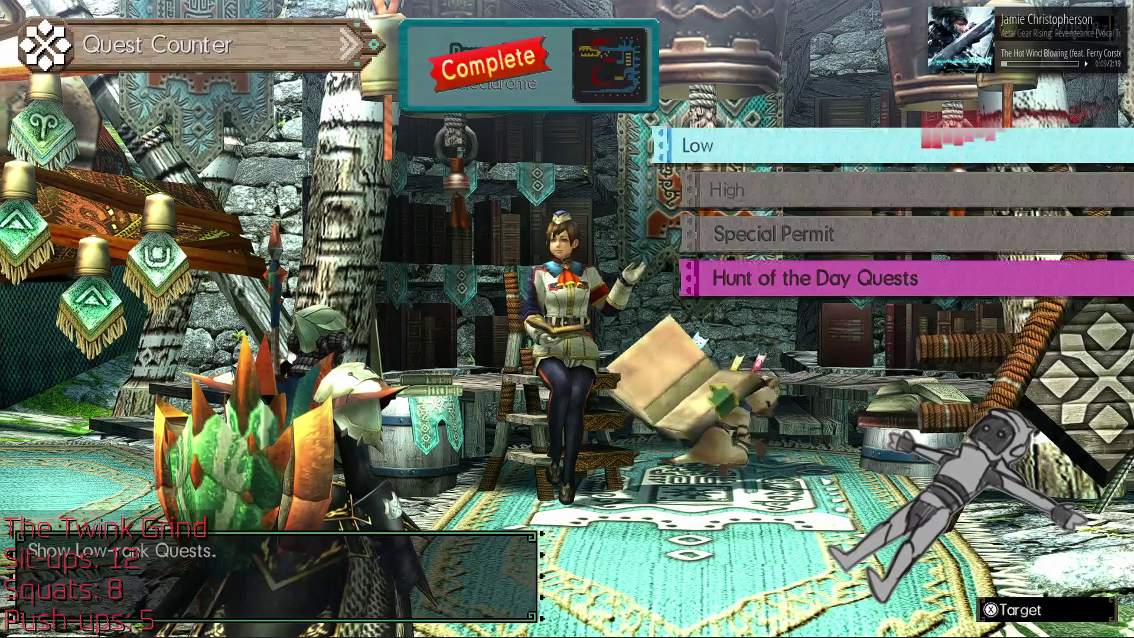
pyautogui.press('Up')
pyautogui.press('Return')
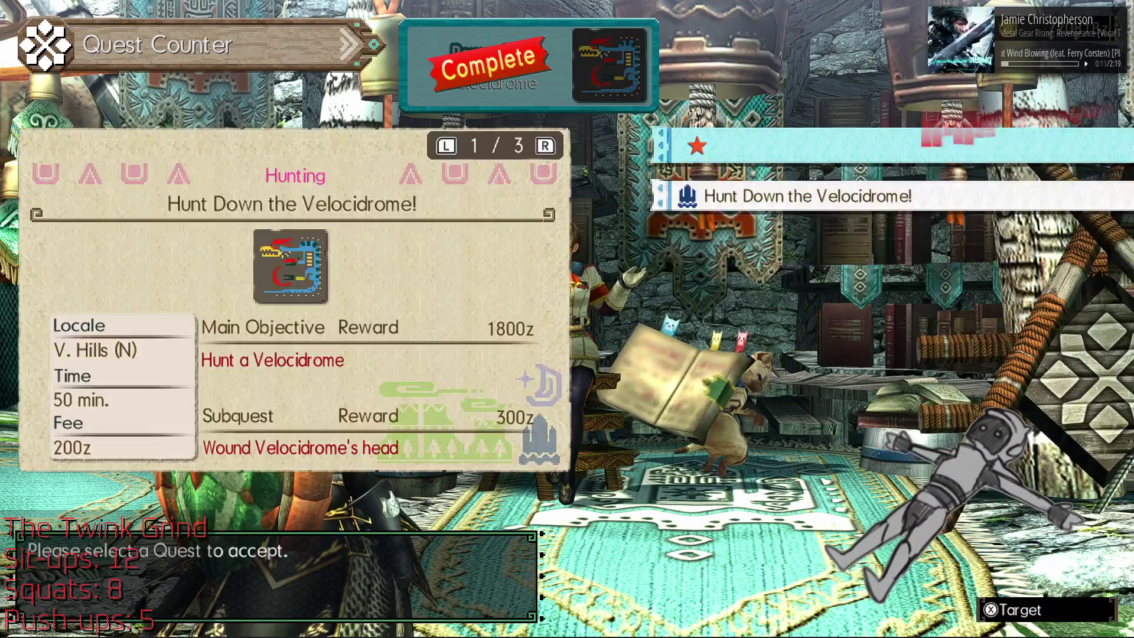
pyautogui.press('Escape')
pyautogui.press('Down')
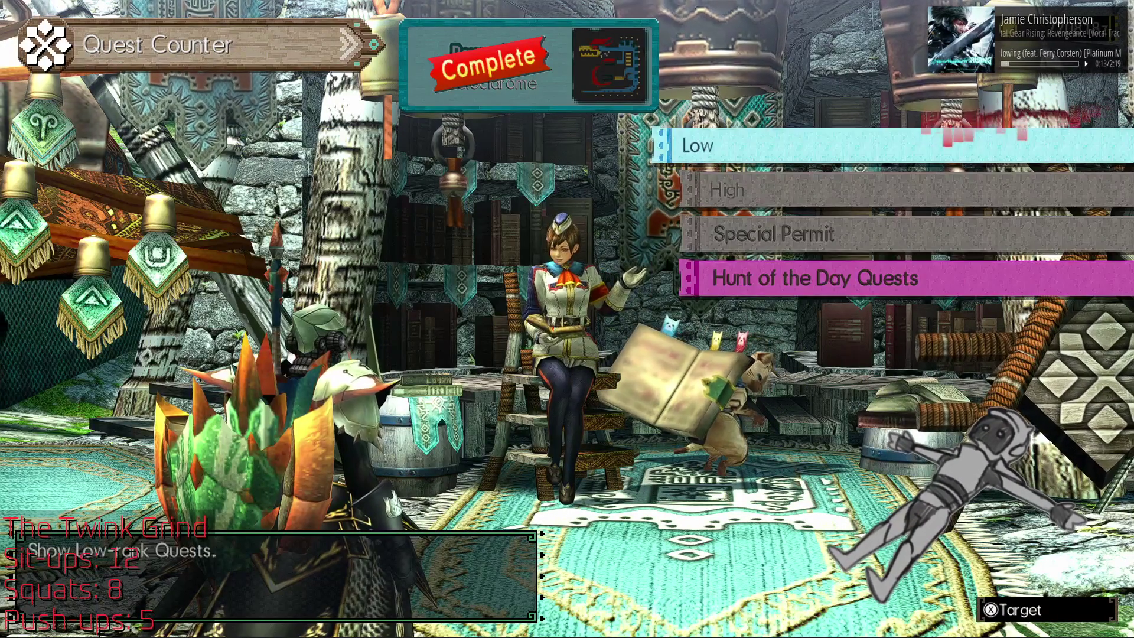
pyautogui.press('Return')
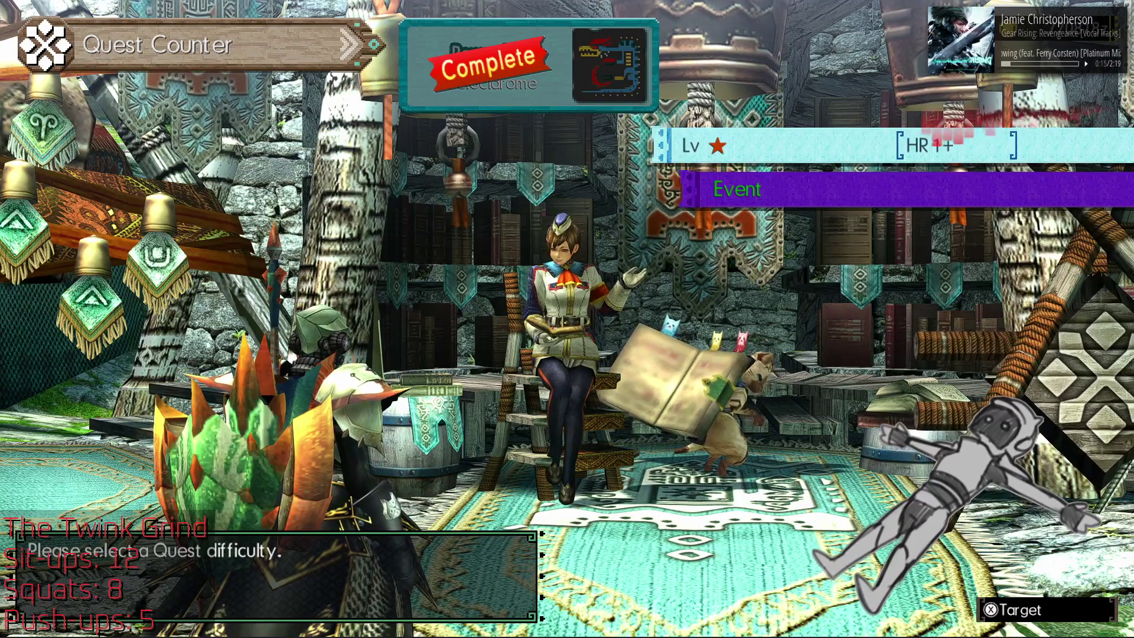
pyautogui.press('Return')
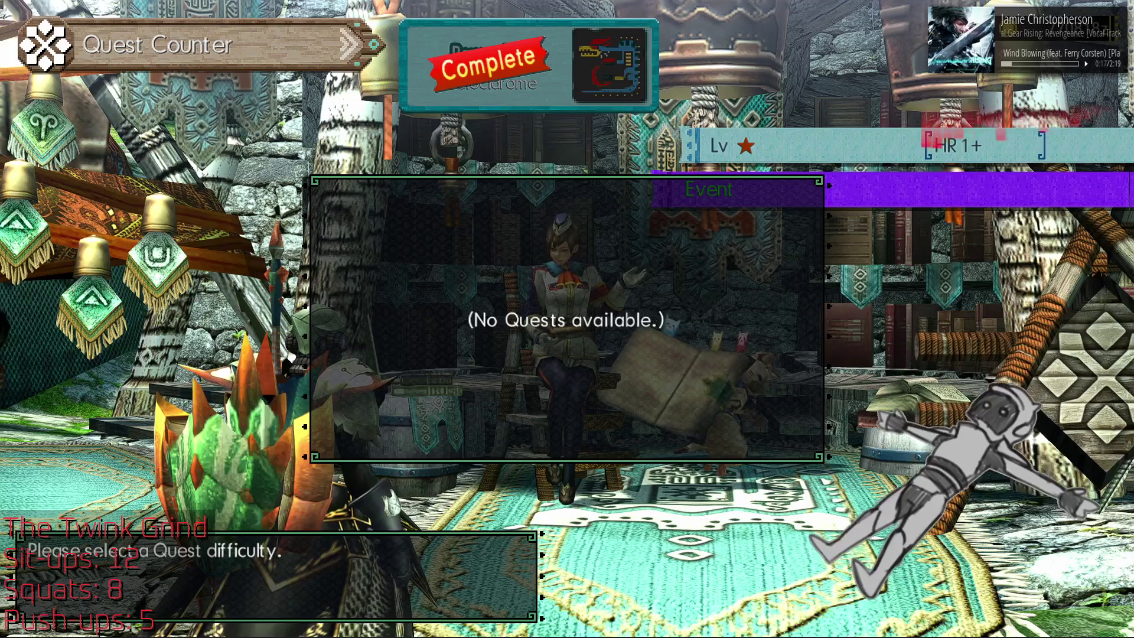
pyautogui.press('Left')
pyautogui.press('Return')
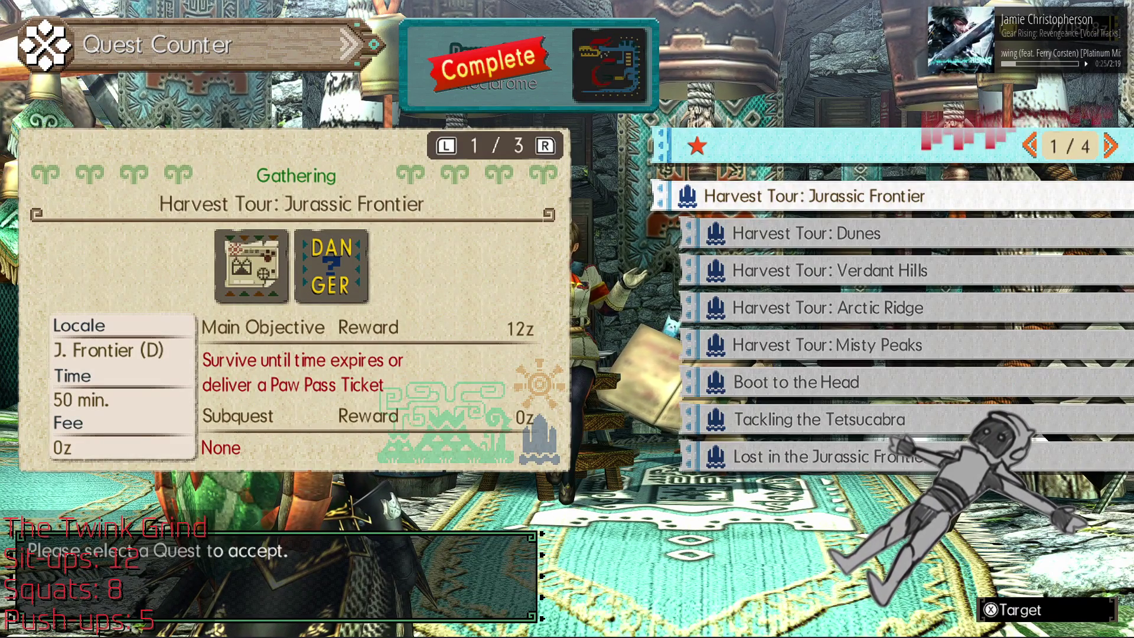
# Step: Review Lost in the Jurassic Frontier, Tackling the Tetsucabra, Boot to the Head, Ingredient Hunter and Hermitaur Party
pyautogui.click(803, 456)
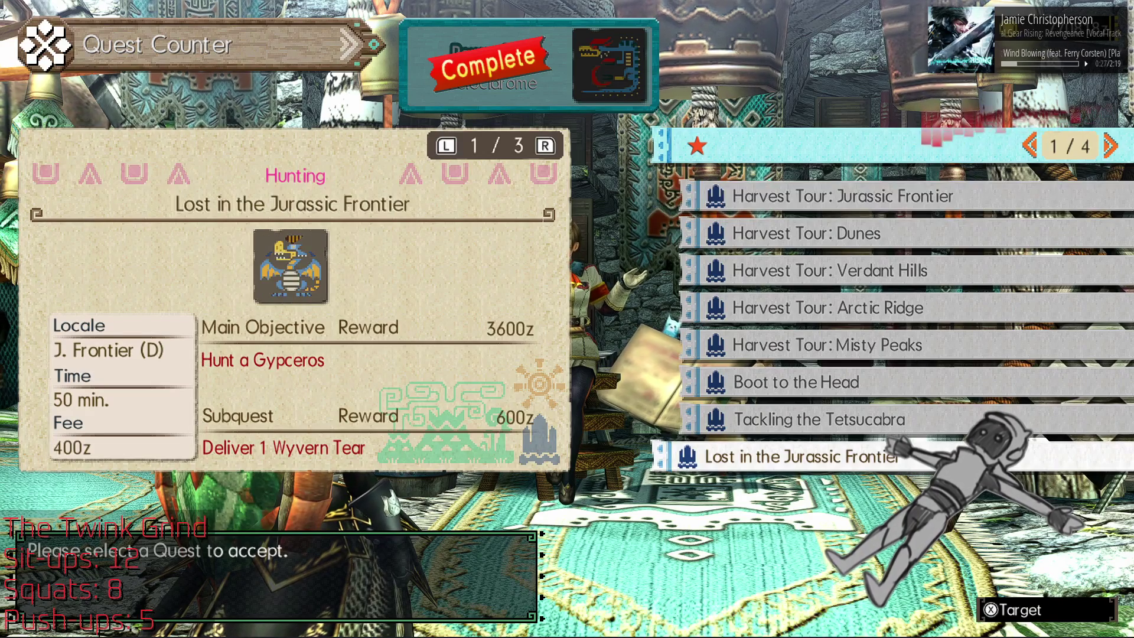
pyautogui.click(791, 419)
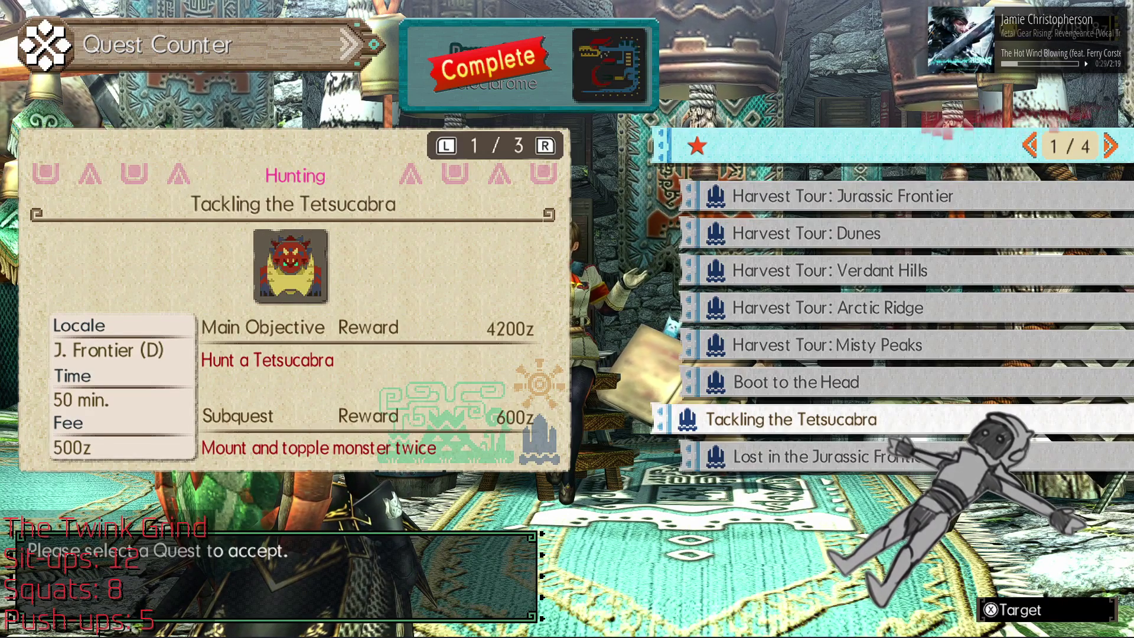
pyautogui.click(796, 382)
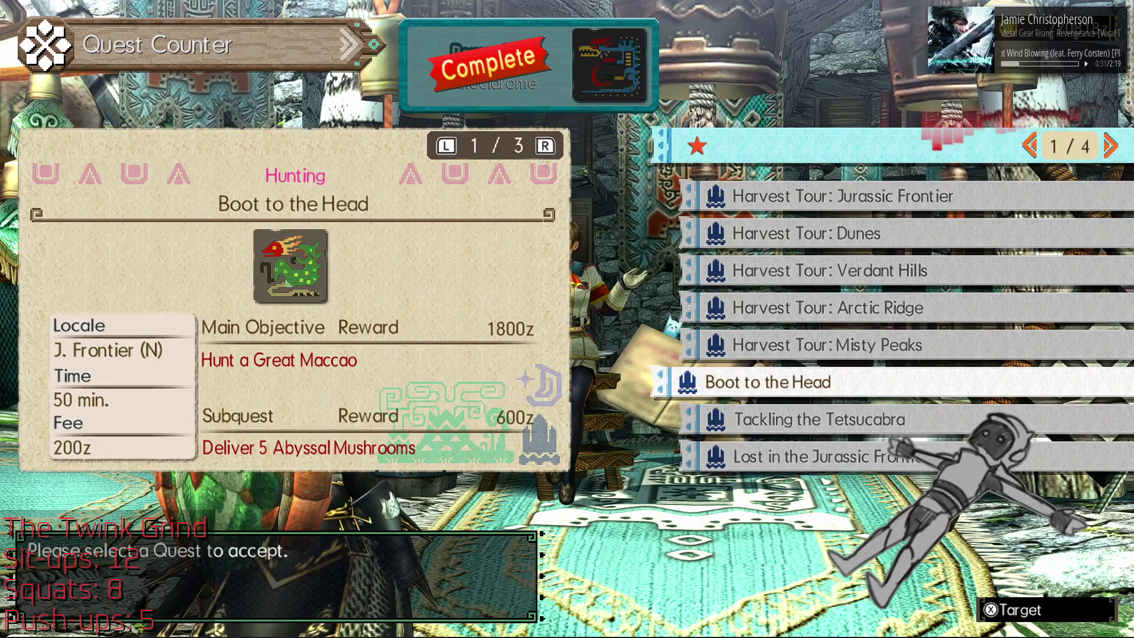
pyautogui.click(1110, 146)
pyautogui.click(768, 419)
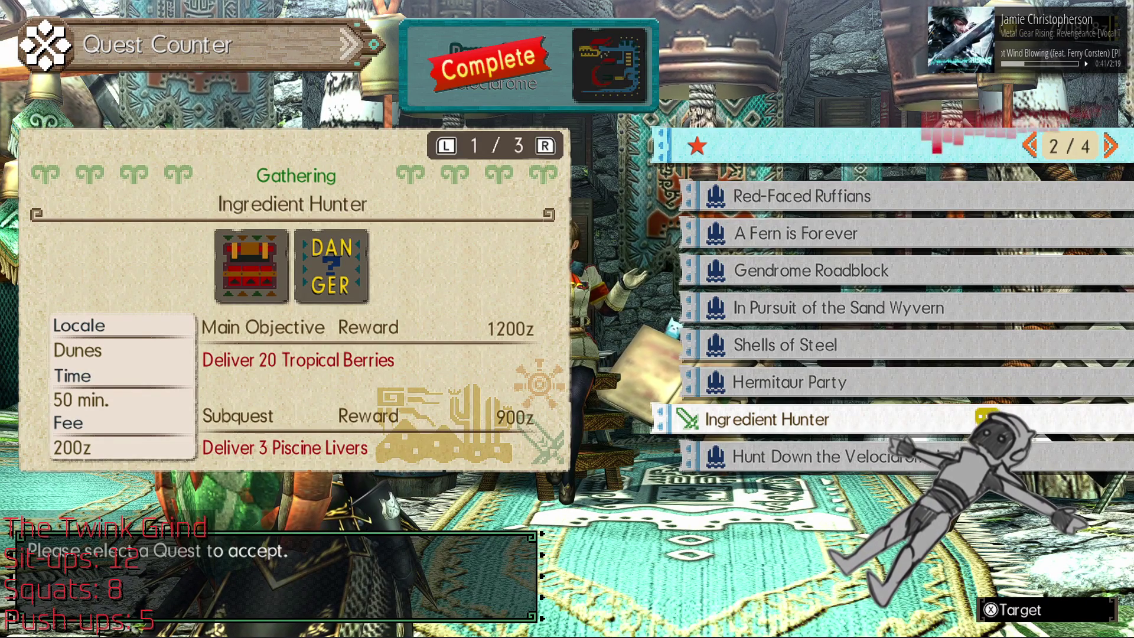
pyautogui.press('Up')
pyautogui.press('Up')
pyautogui.press('Up')
pyautogui.press('Up')
pyautogui.press('Up')
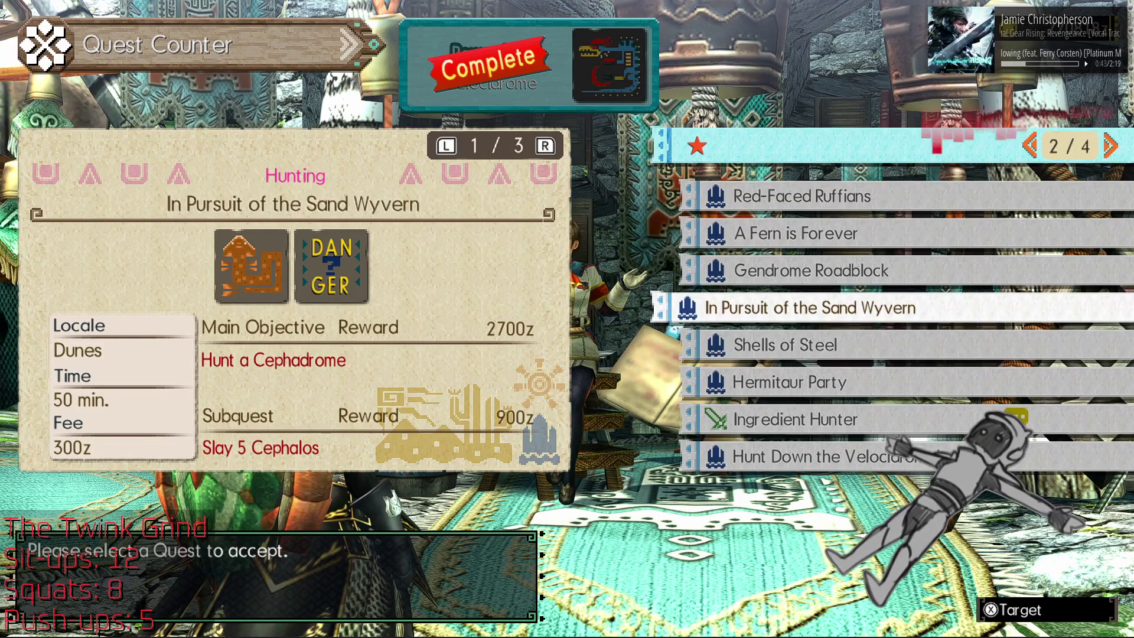
pyautogui.press('Up')
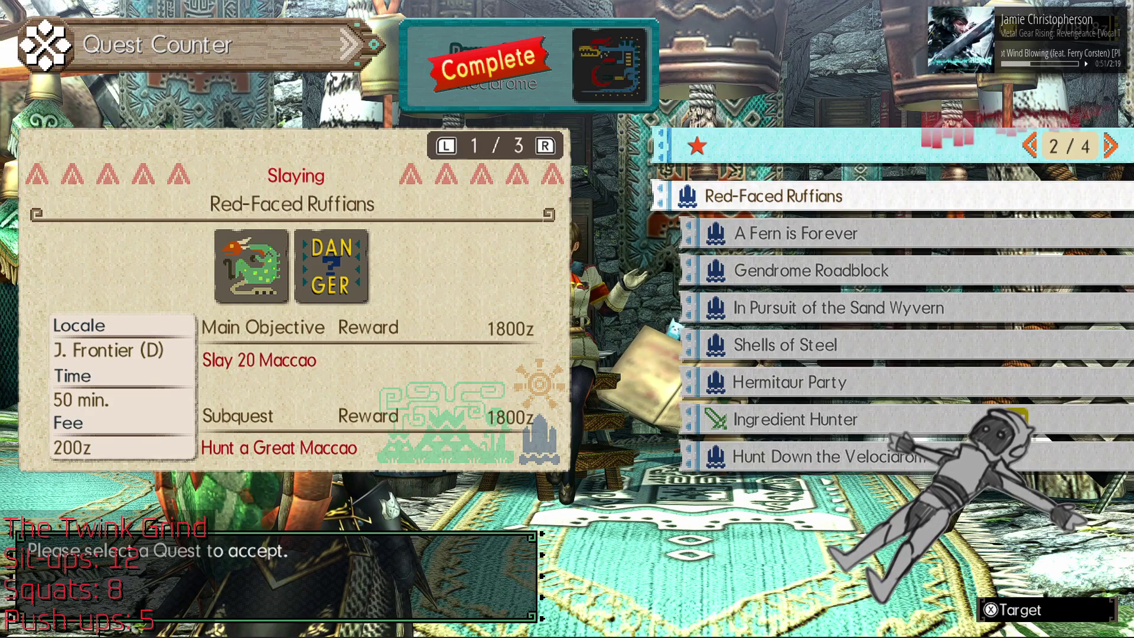
# Step: Browse pages three and four: The Next Best Thing, Jaggi Junket, Royal Spit Take, A Mother's Woes
pyautogui.press('Right')
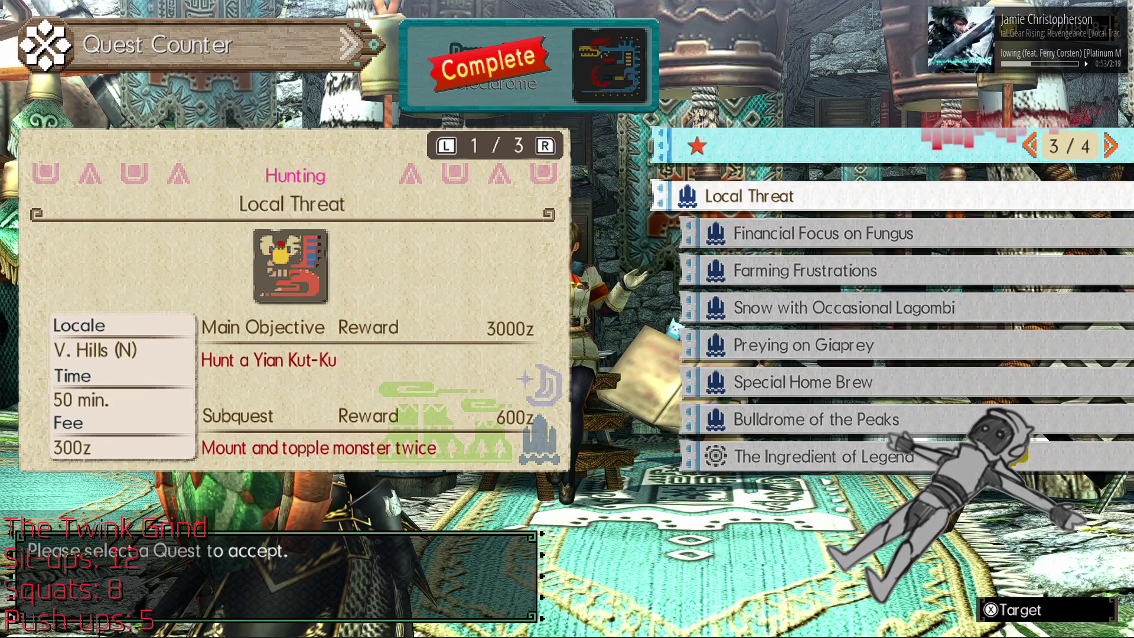
pyautogui.press('Right')
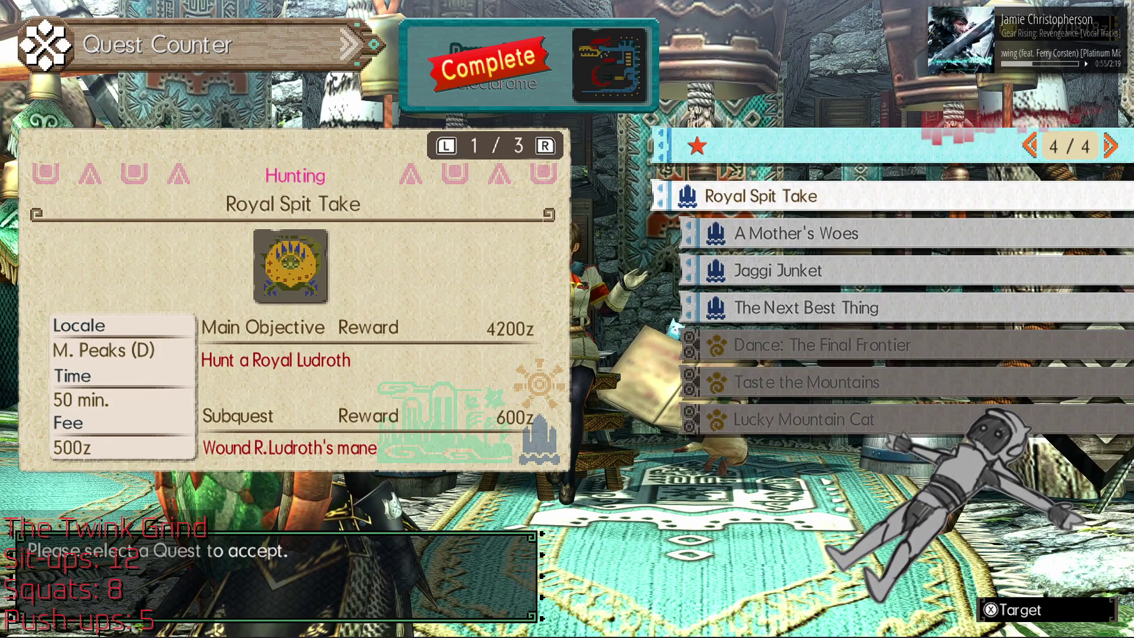
pyautogui.press('Down')
pyautogui.press('Down')
pyautogui.press('Down')
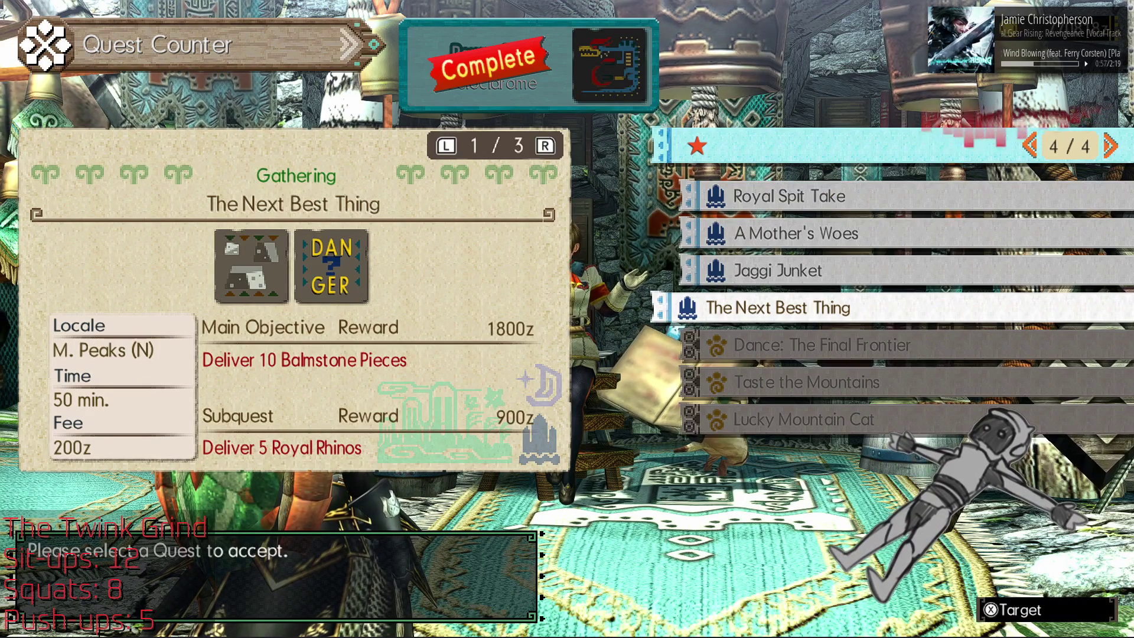
pyautogui.press('Up')
pyautogui.press('Up')
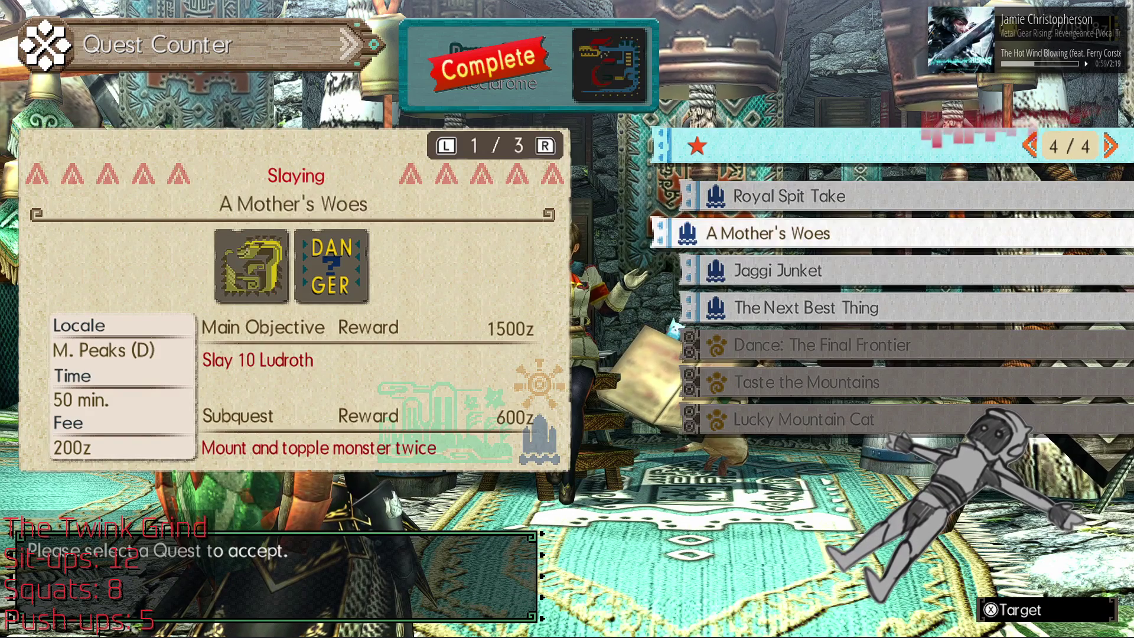
pyautogui.press('Up')
pyautogui.press('Down')
pyautogui.press('Up')
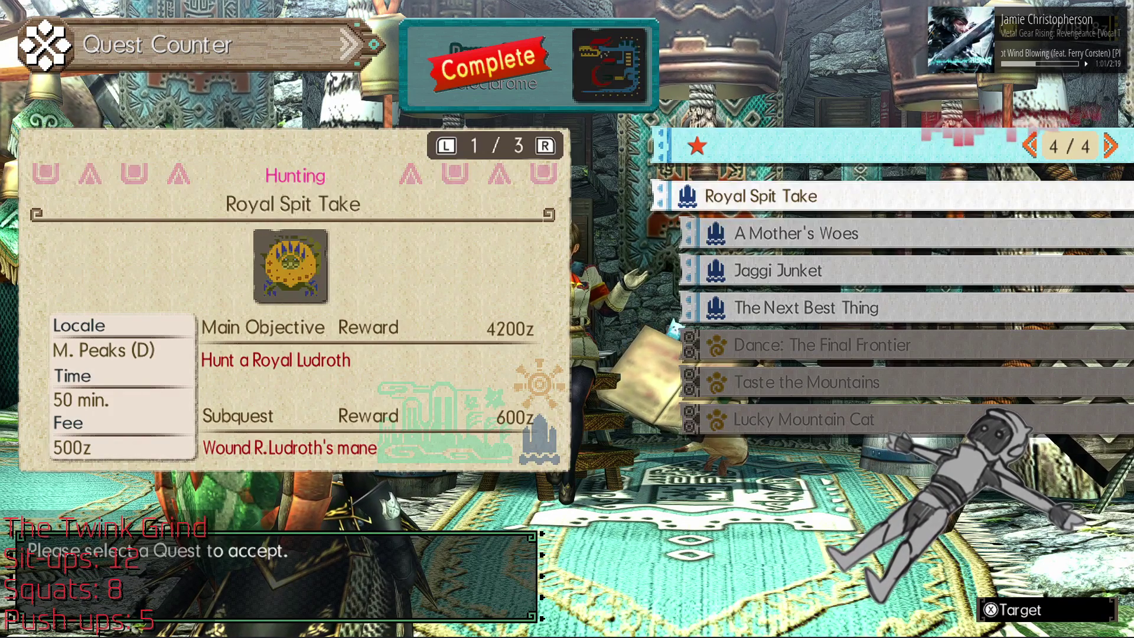
pyautogui.press('Left')
pyautogui.press('Up')
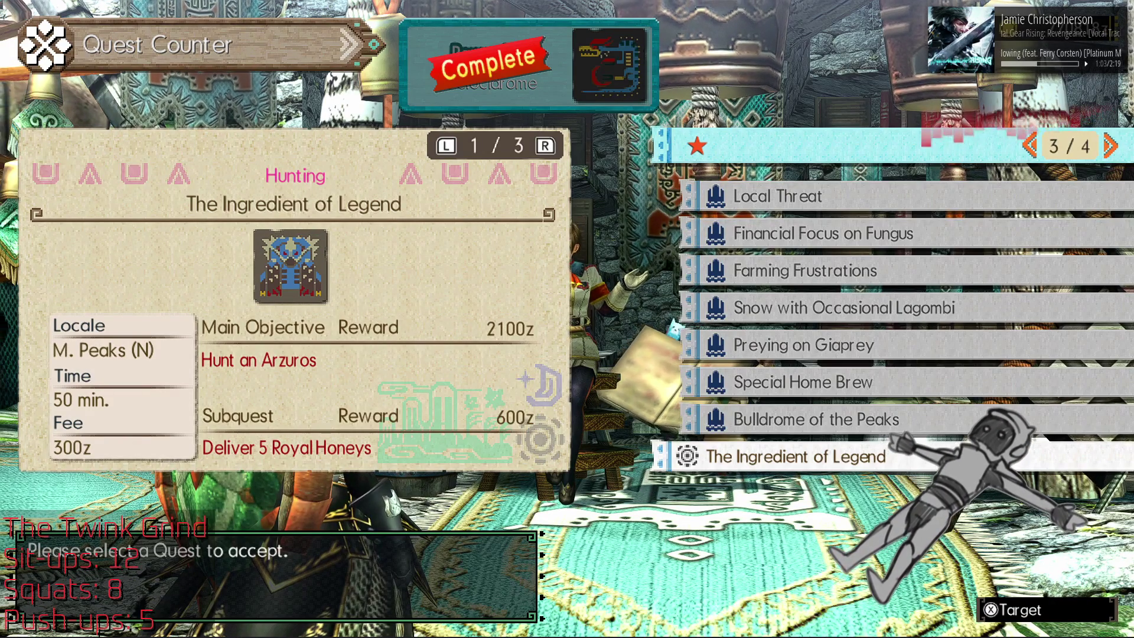
pyautogui.press('Up')
# Step: Move up through Special Home Brew to Financial Focus on Fungus and Local Threat, then leave the list
pyautogui.press('Up')
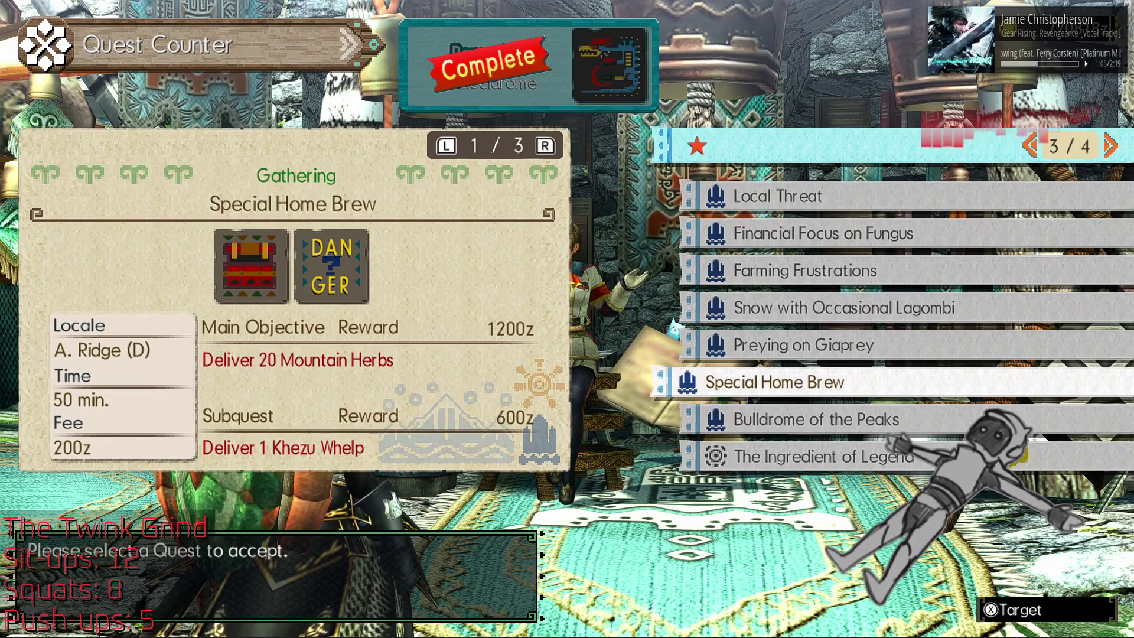
pyautogui.press('Up')
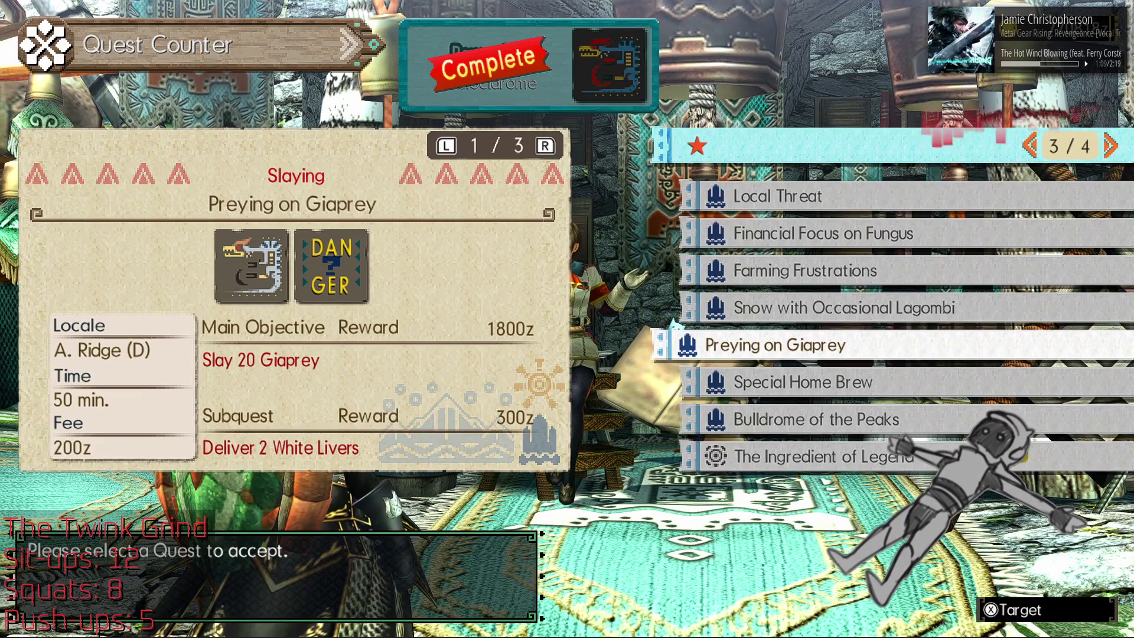
pyautogui.press('Up')
pyautogui.press('Up')
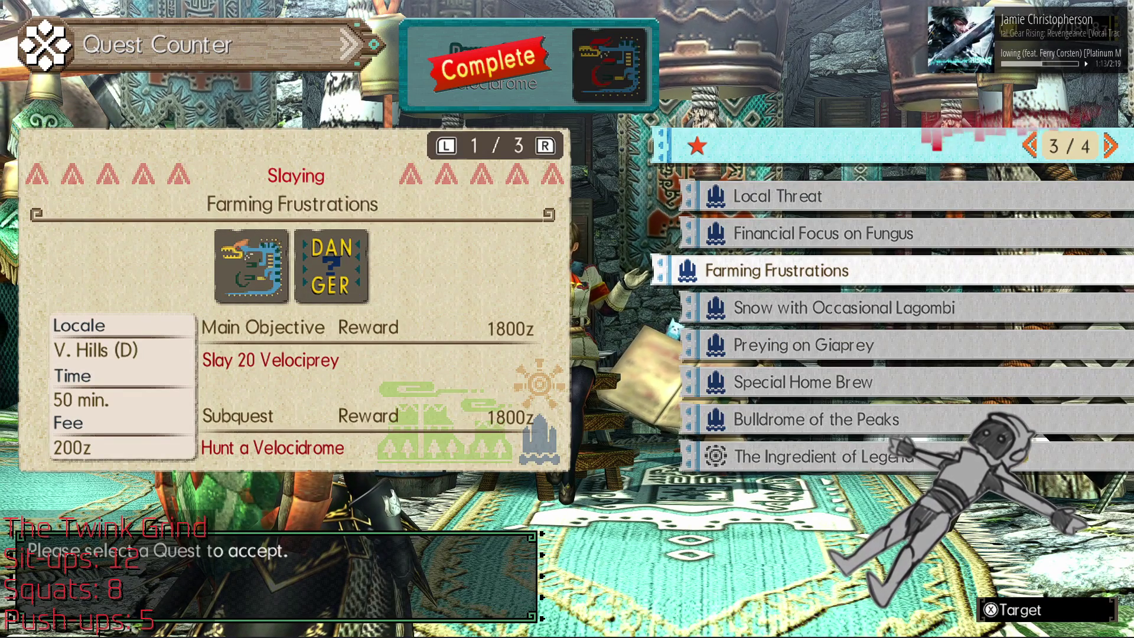
pyautogui.press('Up')
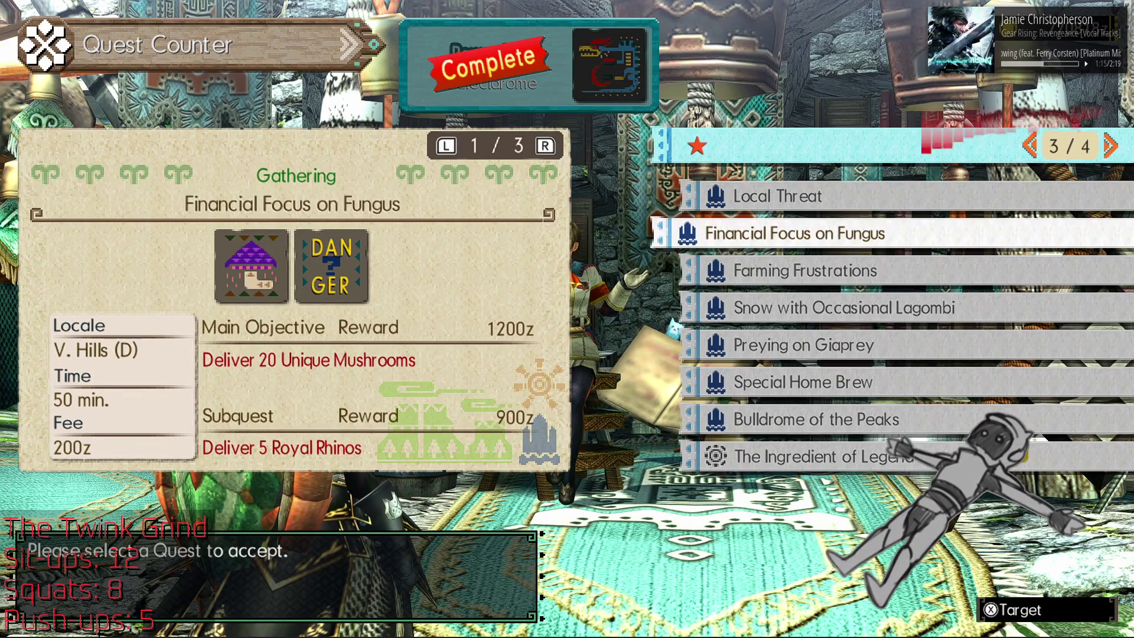
pyautogui.press('Up')
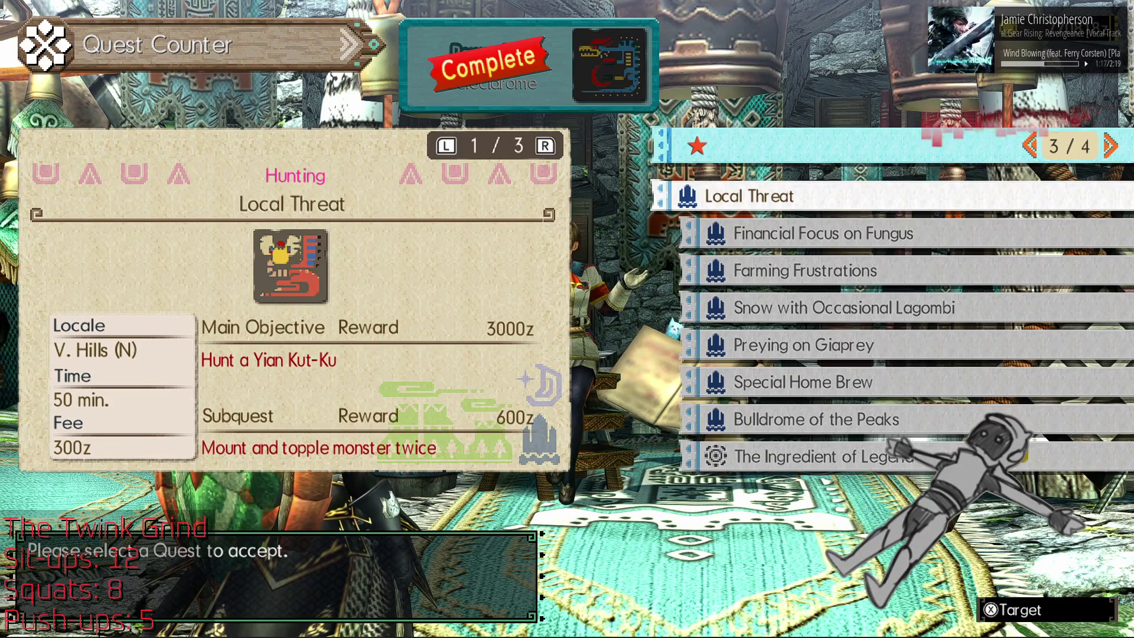
pyautogui.press('Escape')
pyautogui.press('Escape')
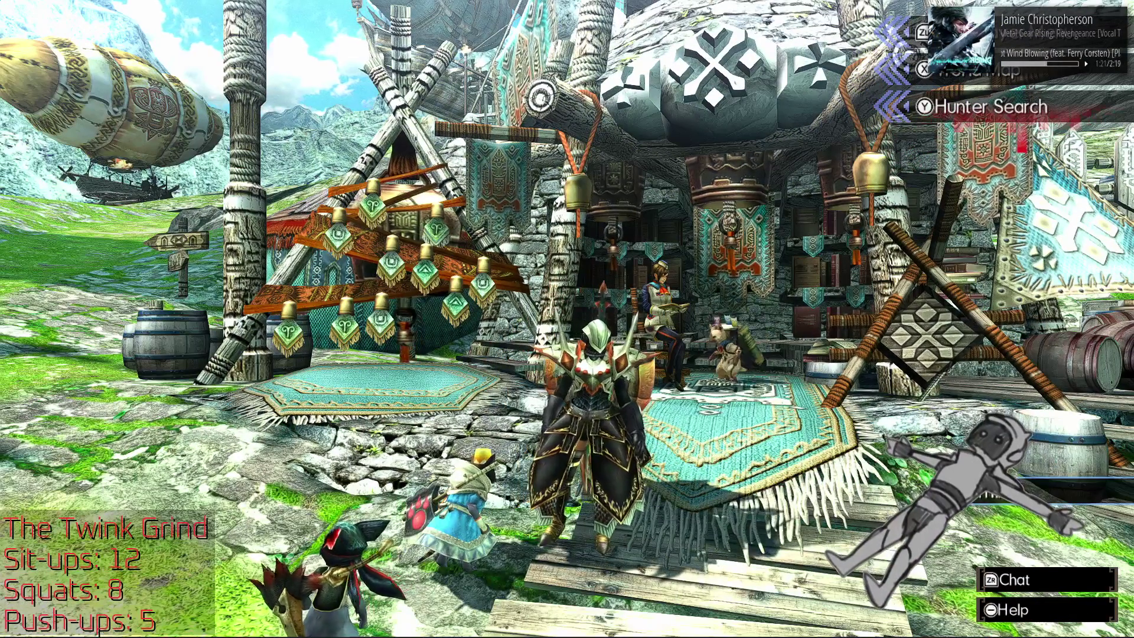
pyautogui.press('Down')
# Step: Run to the village item box and browse its options
pyautogui.press('Left')
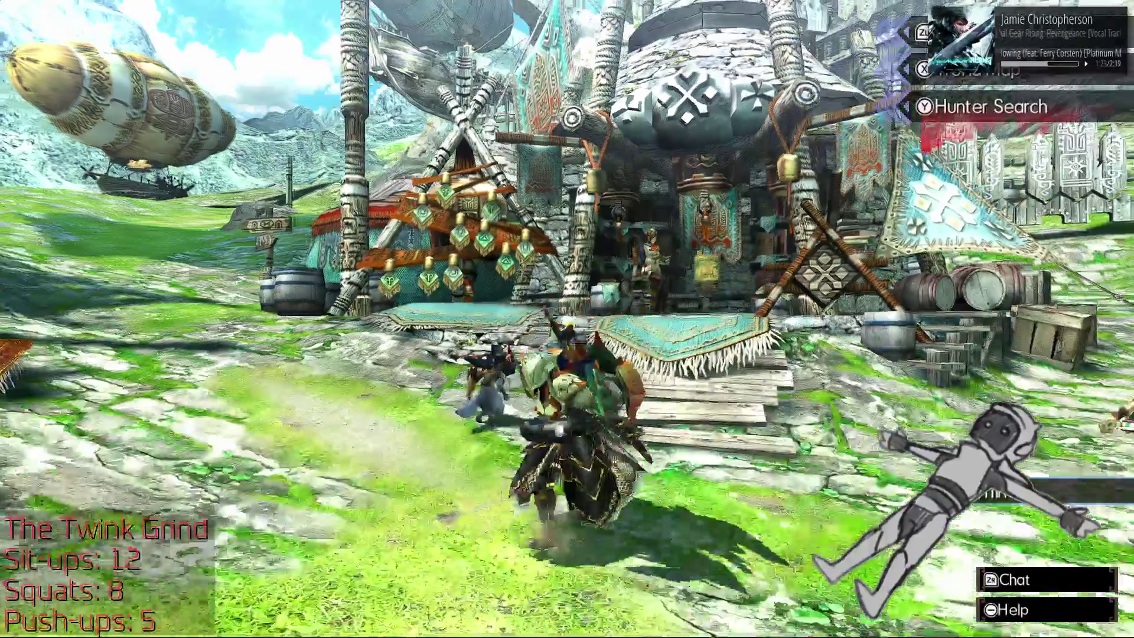
pyautogui.press('Return')
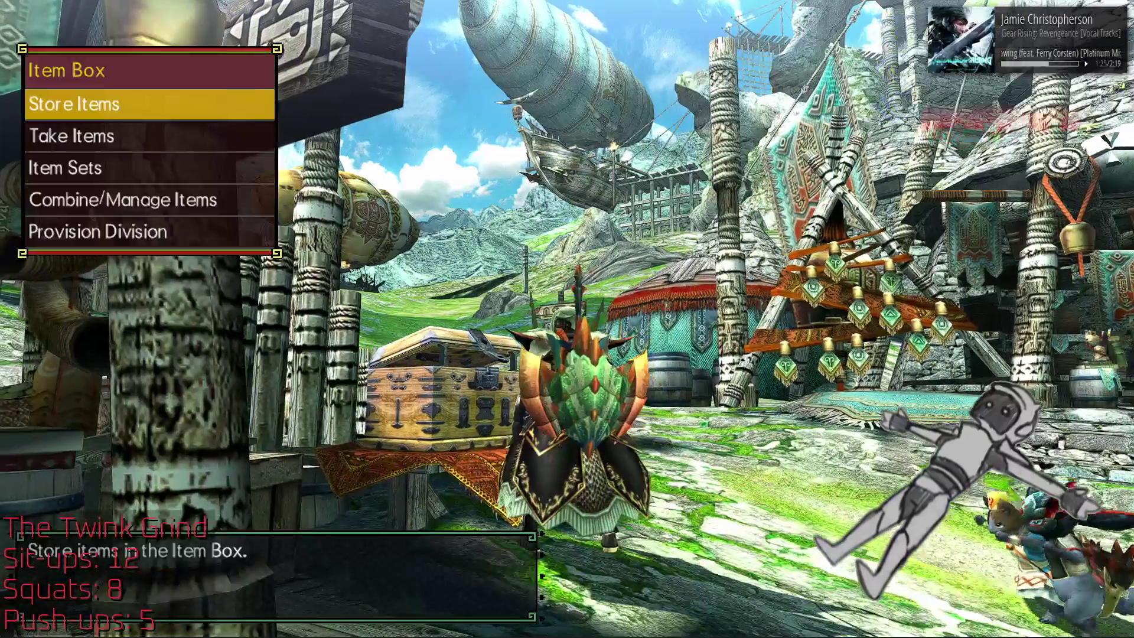
pyautogui.press('Down')
pyautogui.press('Down')
pyautogui.press('Down')
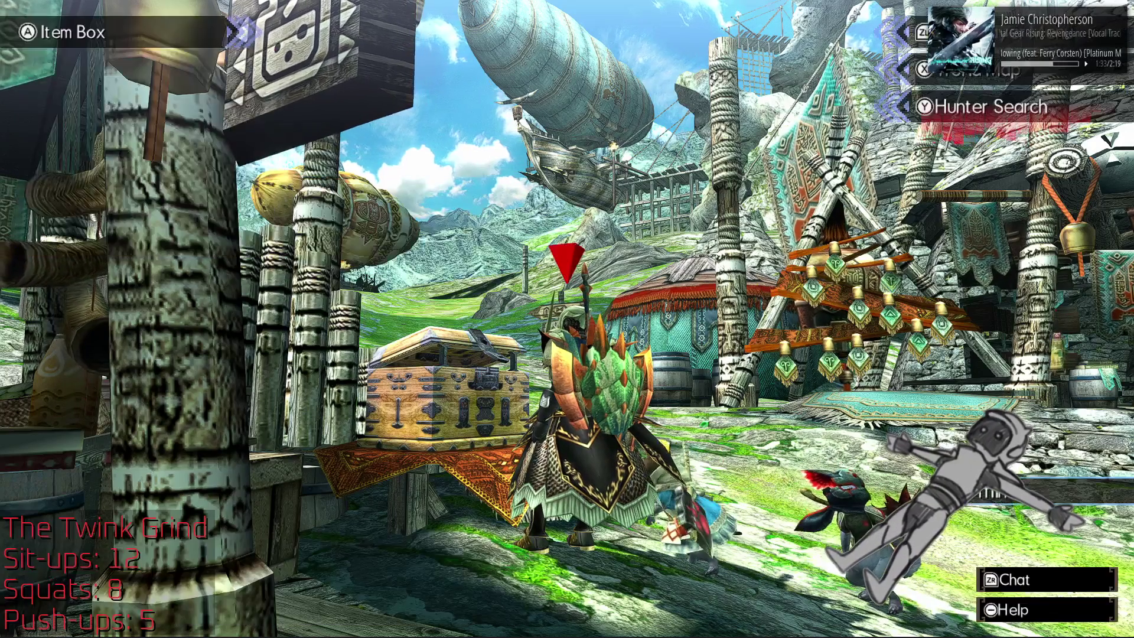
# Step: Travel from the village to the prep area using the travel menu
pyautogui.press('Left')
pyautogui.press('x')
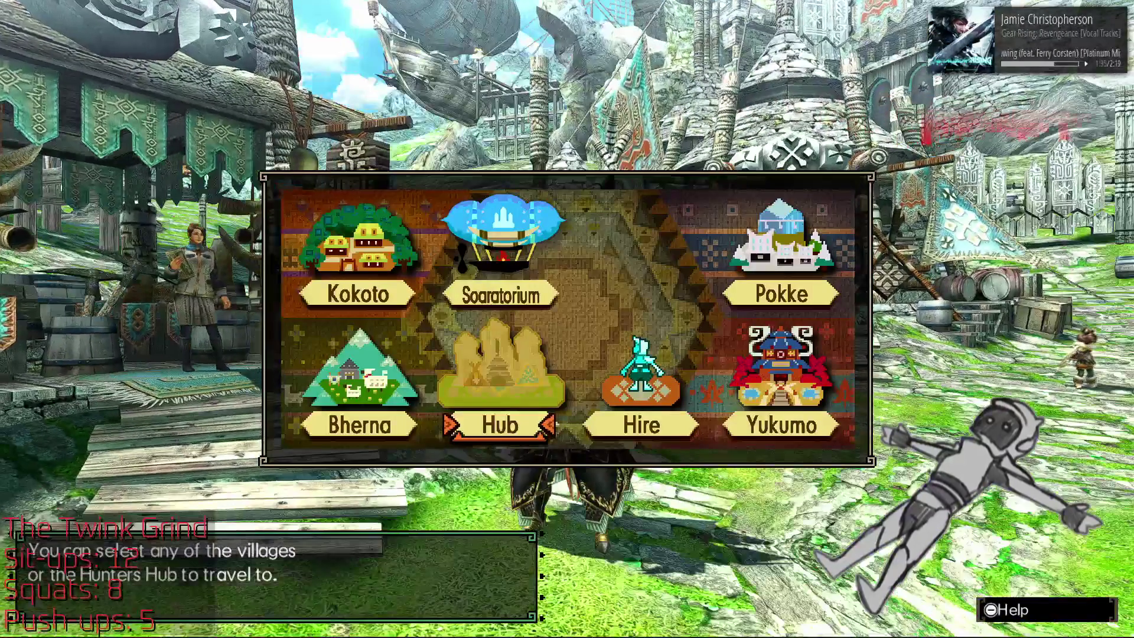
pyautogui.press('Return')
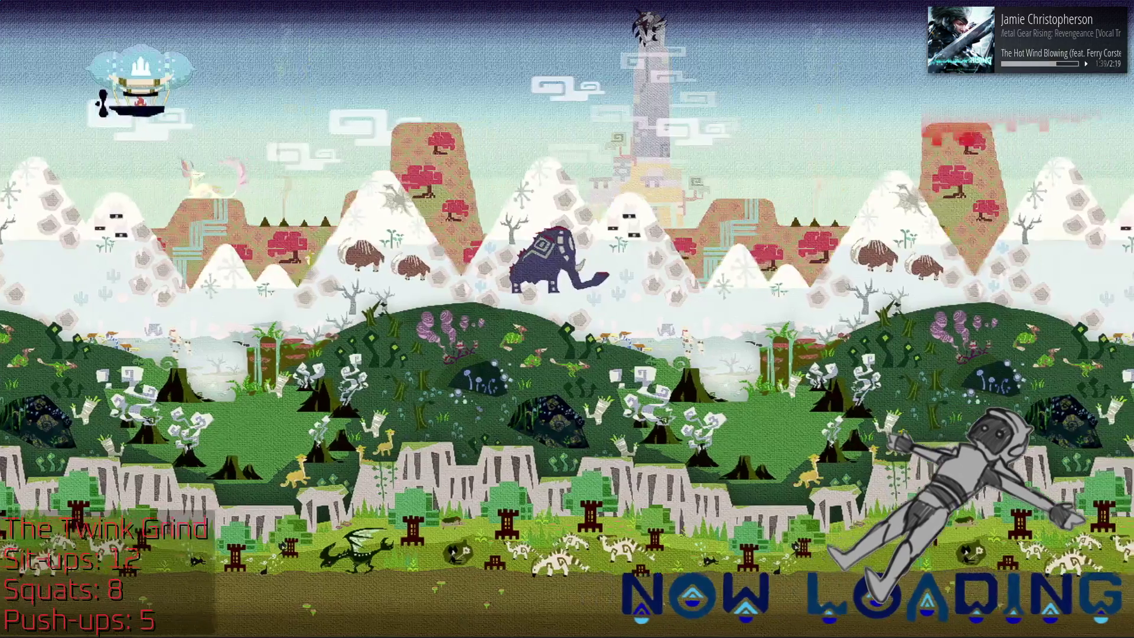
pyautogui.press('Up')
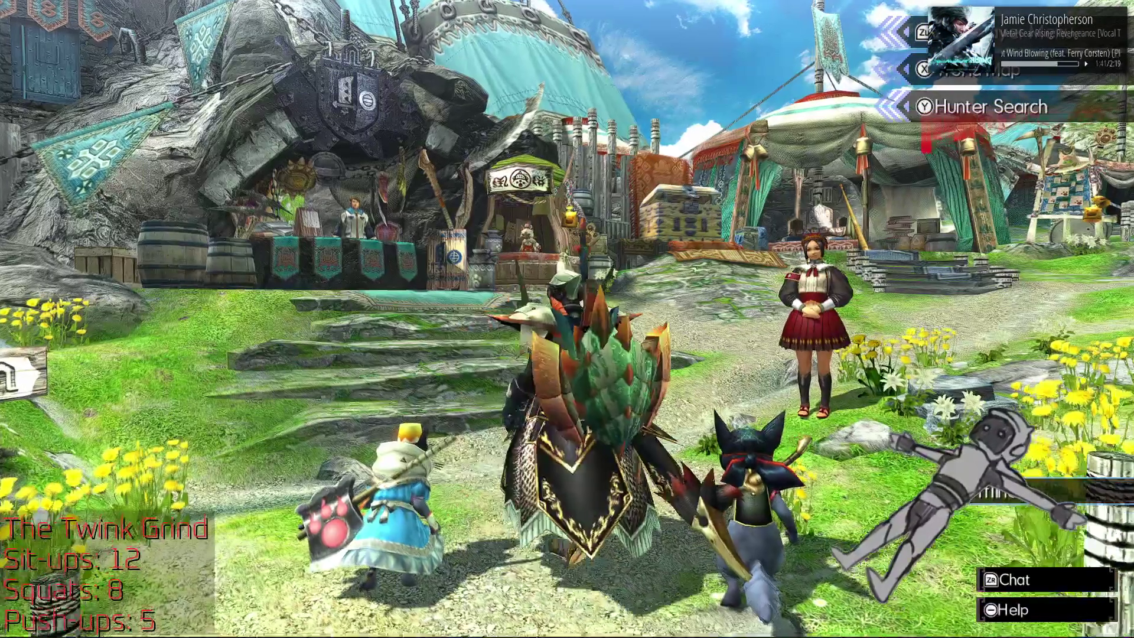
# Step: Open the hub's Item Box menu with its storage, appearance and equipment options
pyautogui.press('Return')
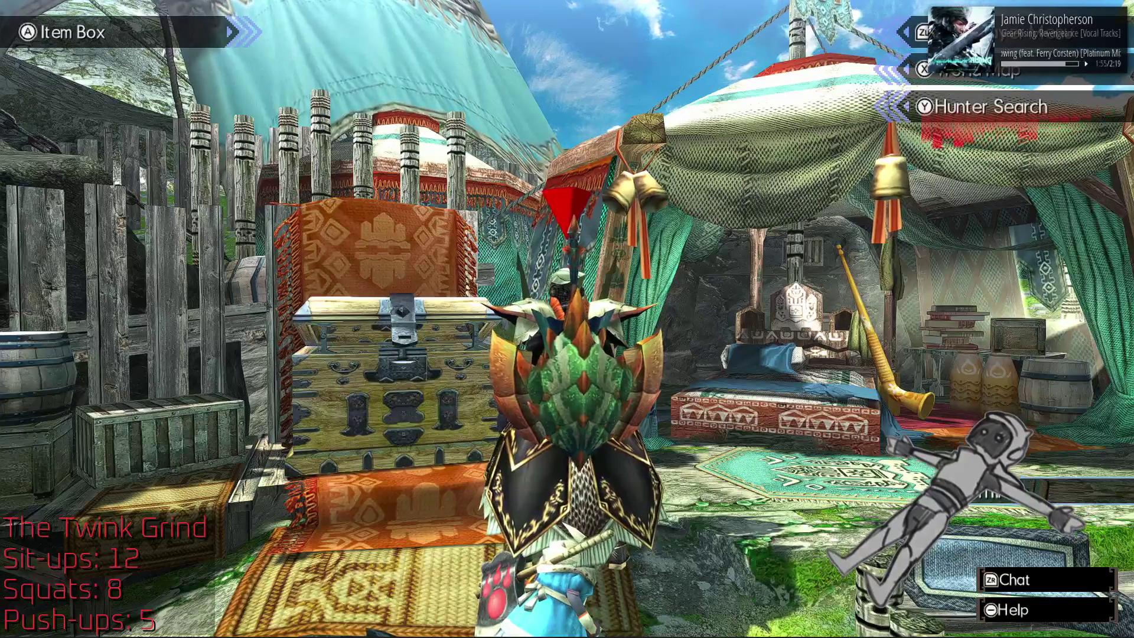
pyautogui.press('a')
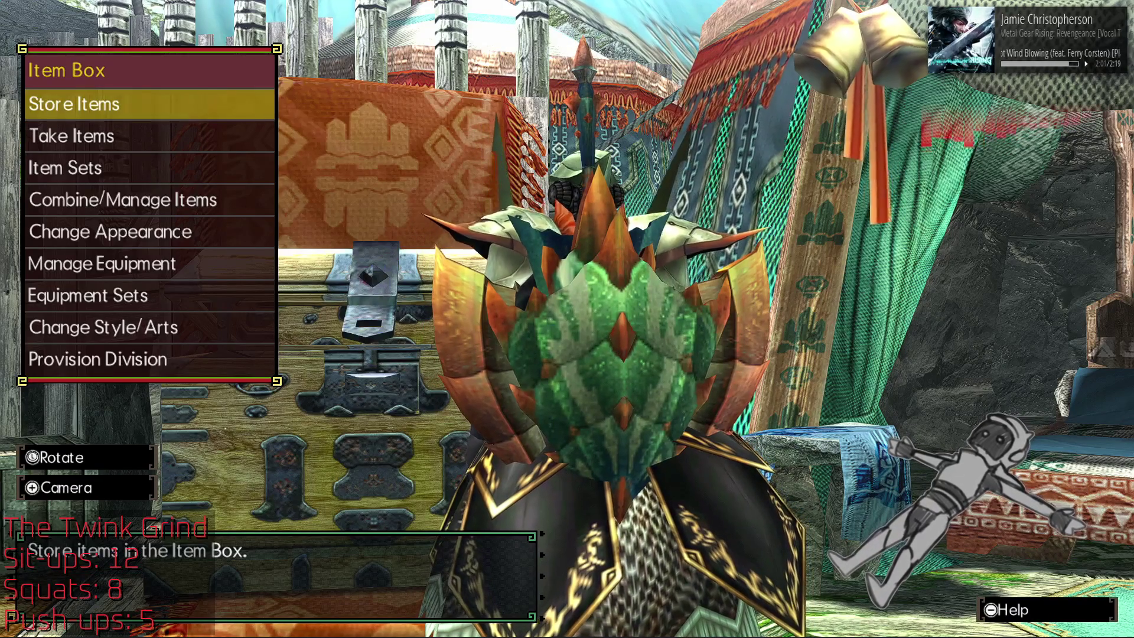
# Step: Peek at Store Items, toggle the emulator fullscreen off and on, then open Manage Equipment
pyautogui.press('Return')
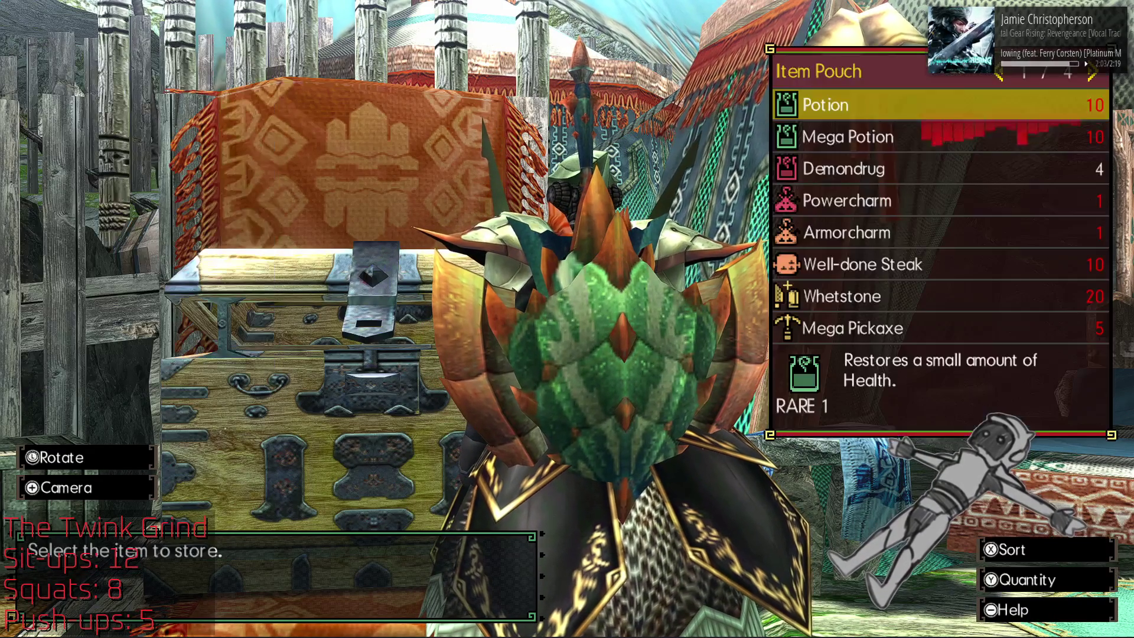
pyautogui.press('Escape')
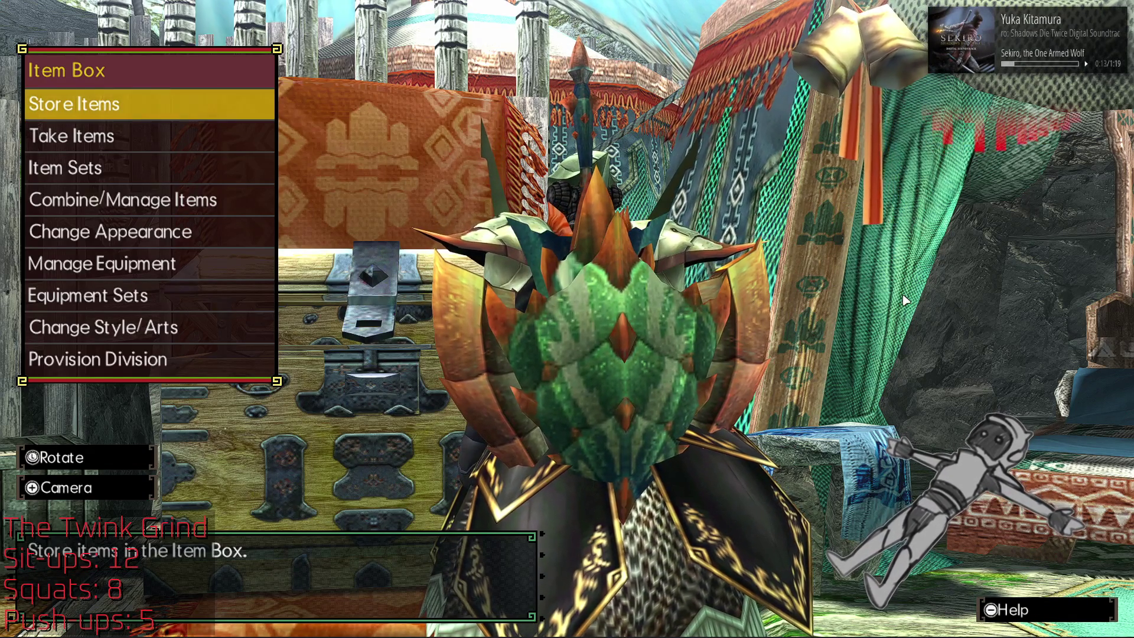
pyautogui.press('F11')
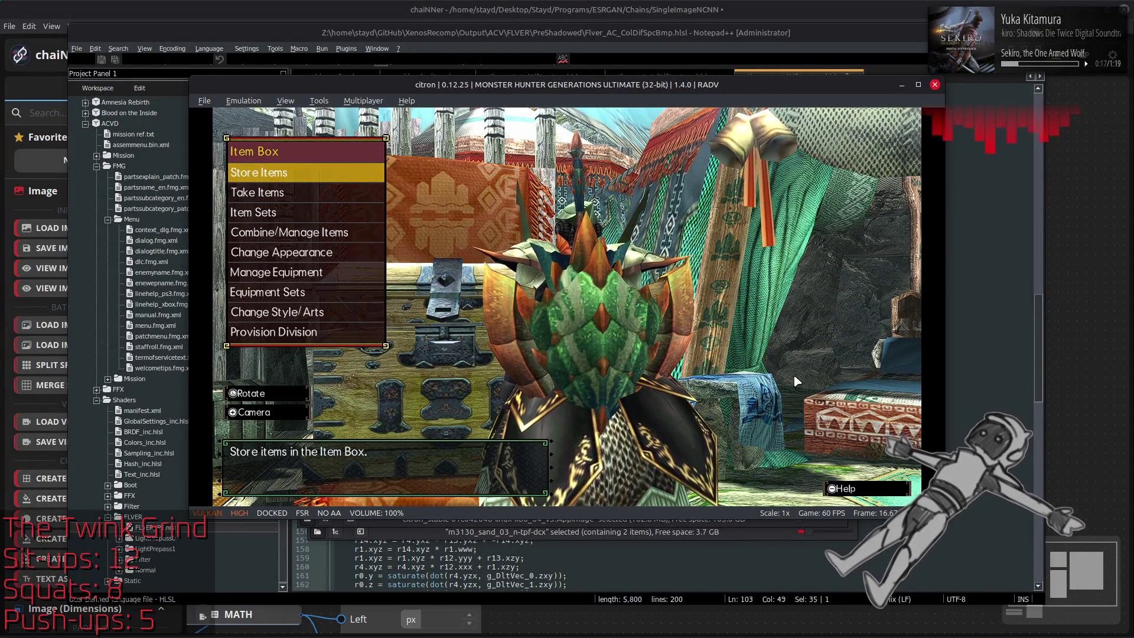
pyautogui.press('F11')
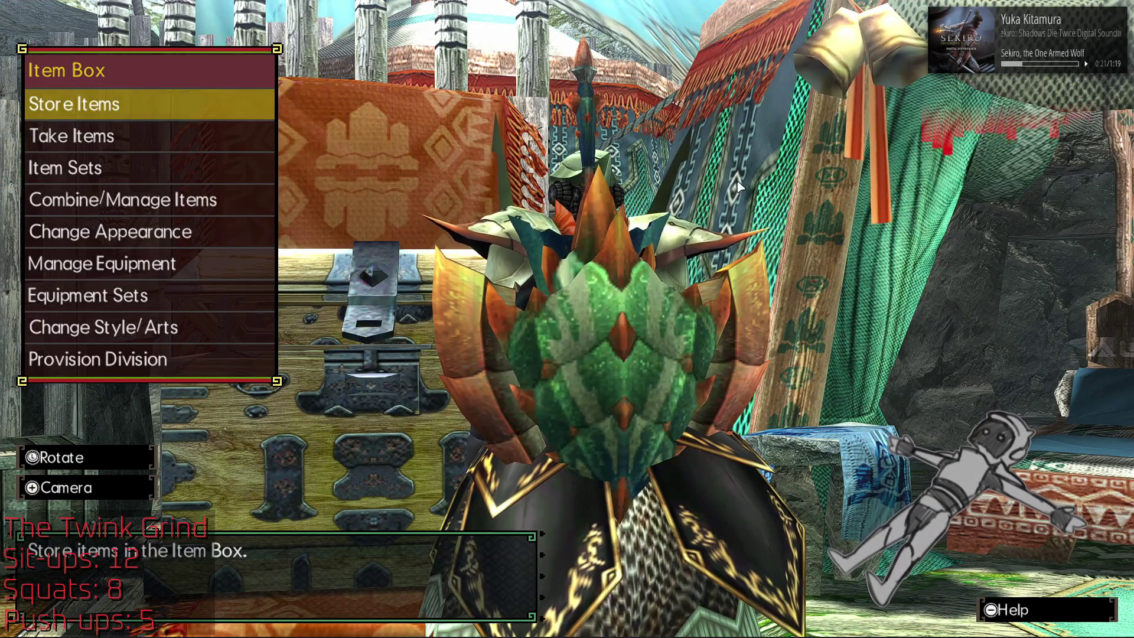
pyautogui.press('Down')
pyautogui.press('Down')
pyautogui.press('Down')
pyautogui.press('Return')
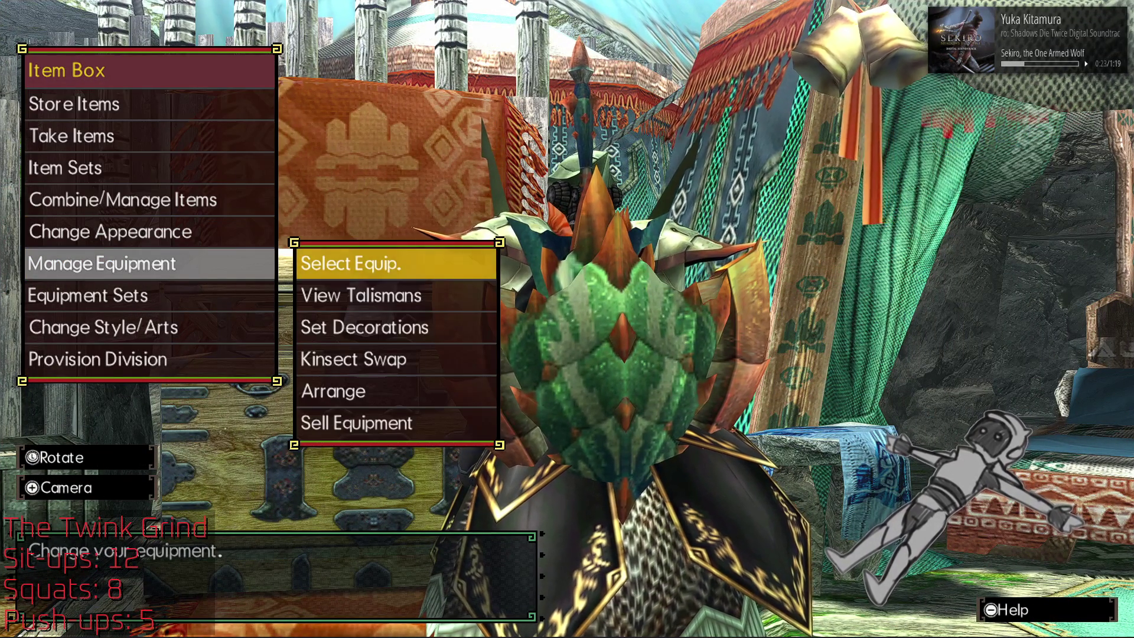
# Step: Open Select Equip., decline the weaker-weapon prompt, and compare the Eager Cleaver and Vulcanis
pyautogui.press('Return')
pyautogui.press('Return')
pyautogui.press('Escape')
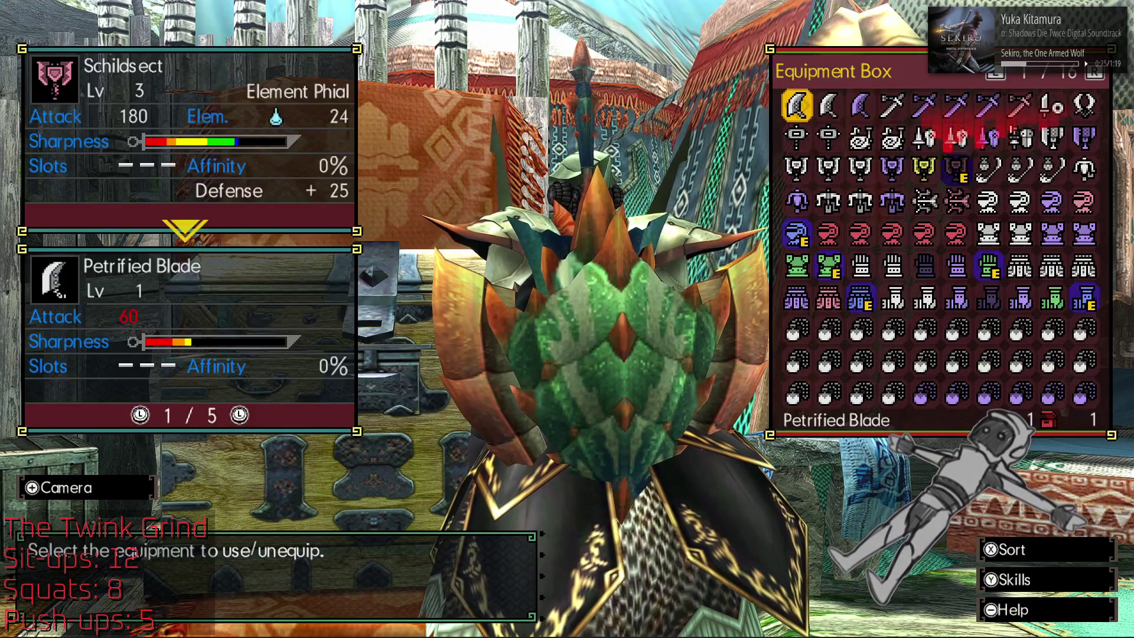
pyautogui.press('Left')
pyautogui.press('Left')
pyautogui.press('Left')
pyautogui.press('Left')
pyautogui.press('Right')
pyautogui.press('Right')
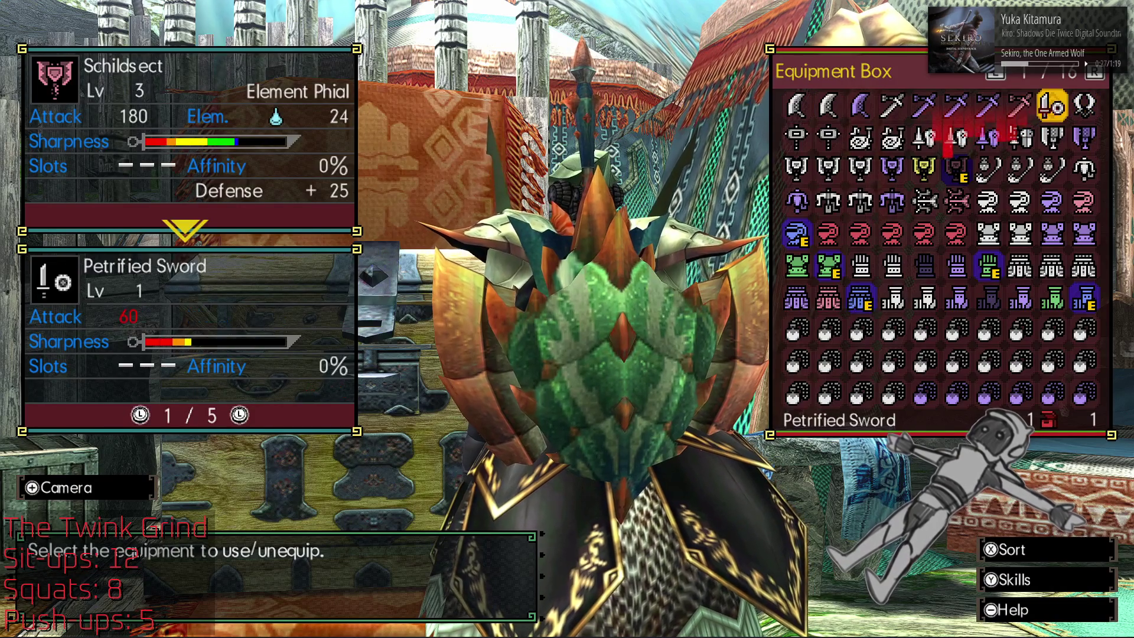
pyautogui.press('Left')
pyautogui.press('Left')
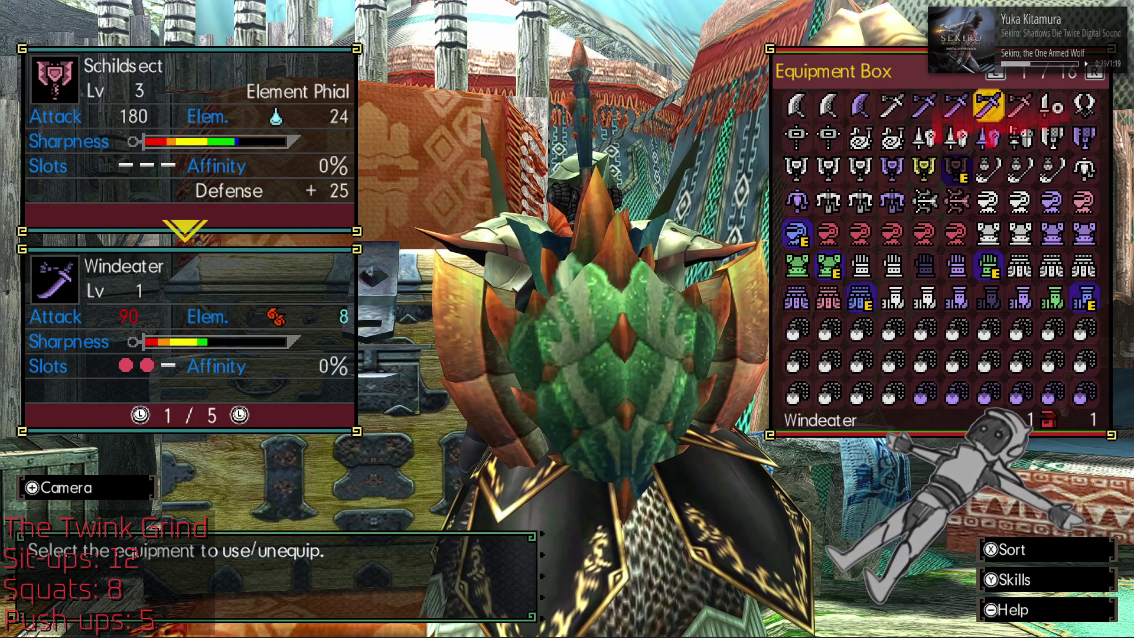
pyautogui.press('Left')
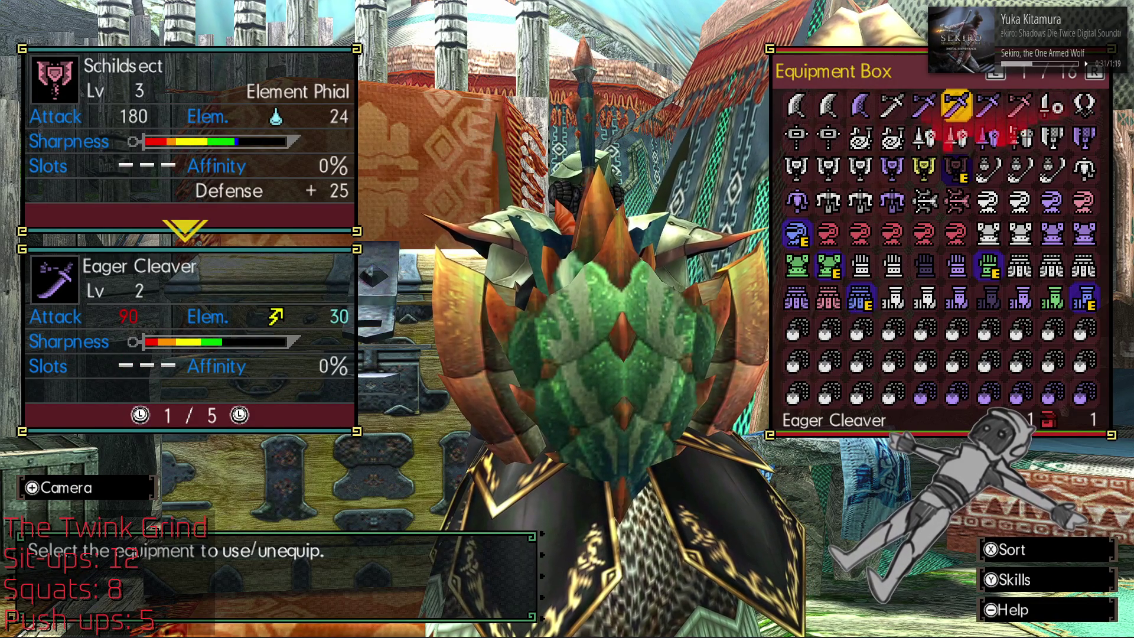
pyautogui.press('Left')
pyautogui.press('Left')
pyautogui.press('Left')
pyautogui.press('Right')
pyautogui.press('Right')
pyautogui.press('Right')
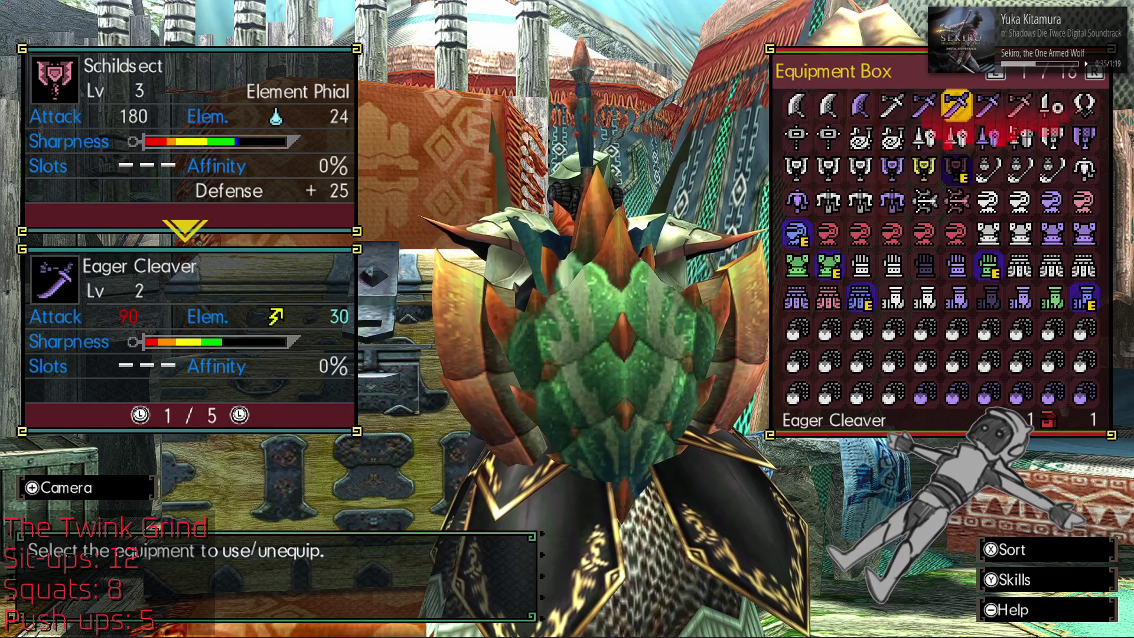
pyautogui.press('+')
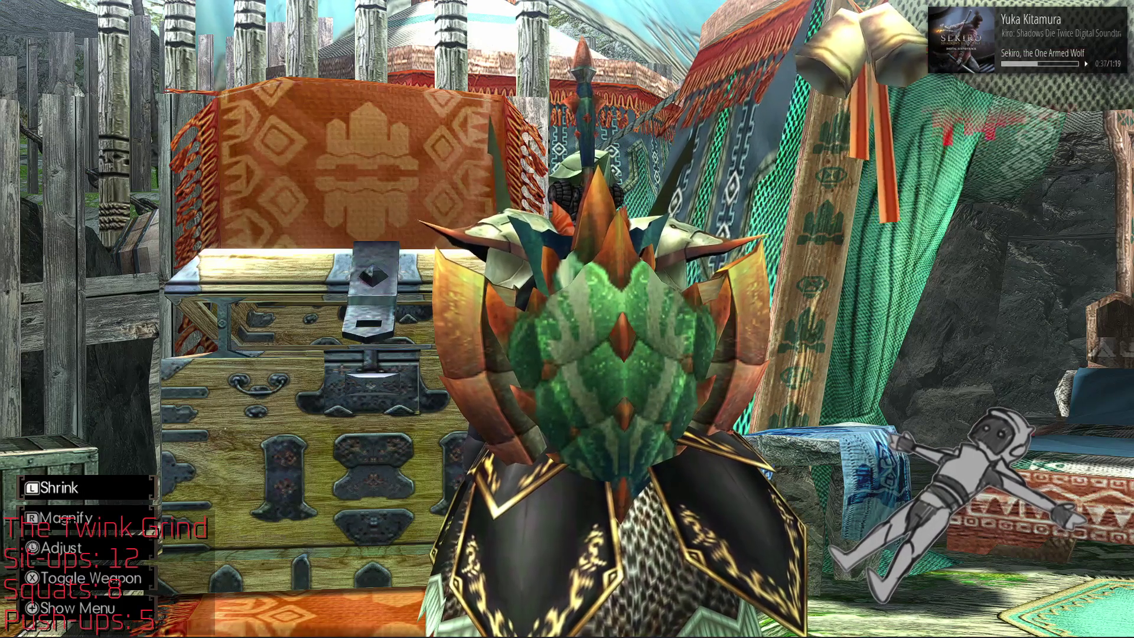
pyautogui.press('+')
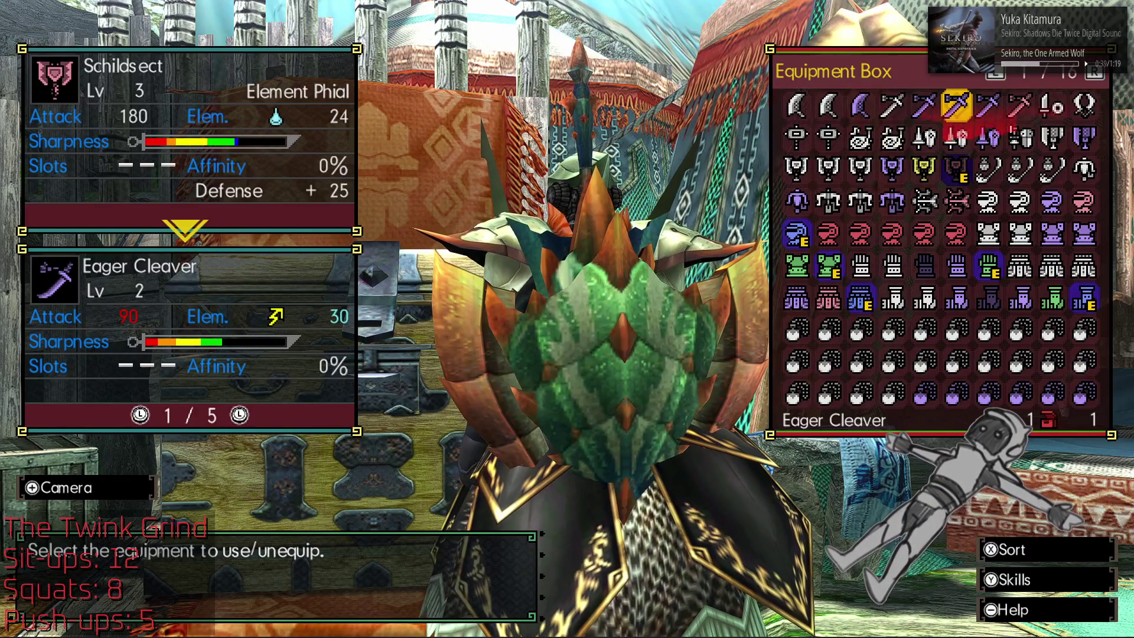
pyautogui.press('r')
pyautogui.press('r')
pyautogui.press('r')
pyautogui.press('r')
pyautogui.press('r')
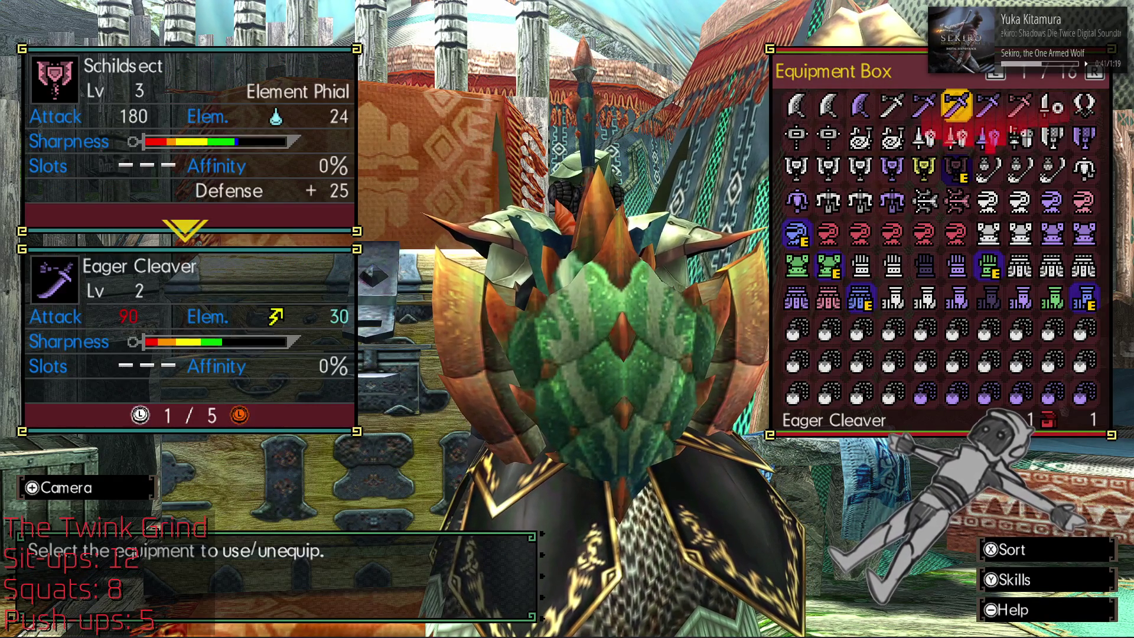
# Step: Compare the Windeater, Titanic Makra, Petrified Sword and Twin Daggers, then move to the Melahoa Hat U
pyautogui.press('Right')
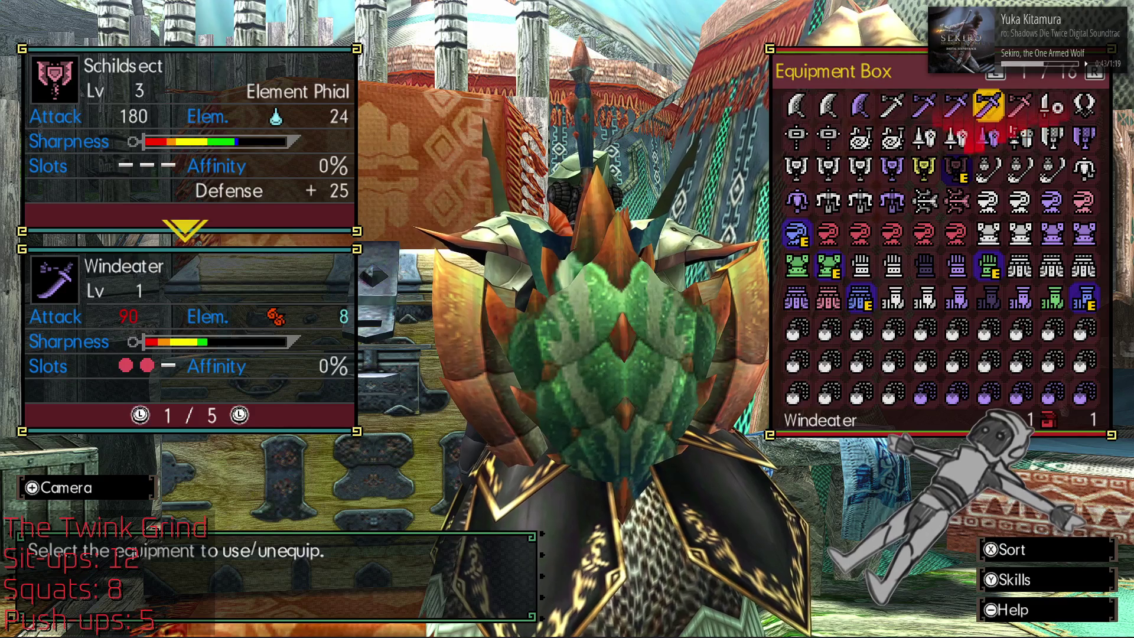
pyautogui.press('Right')
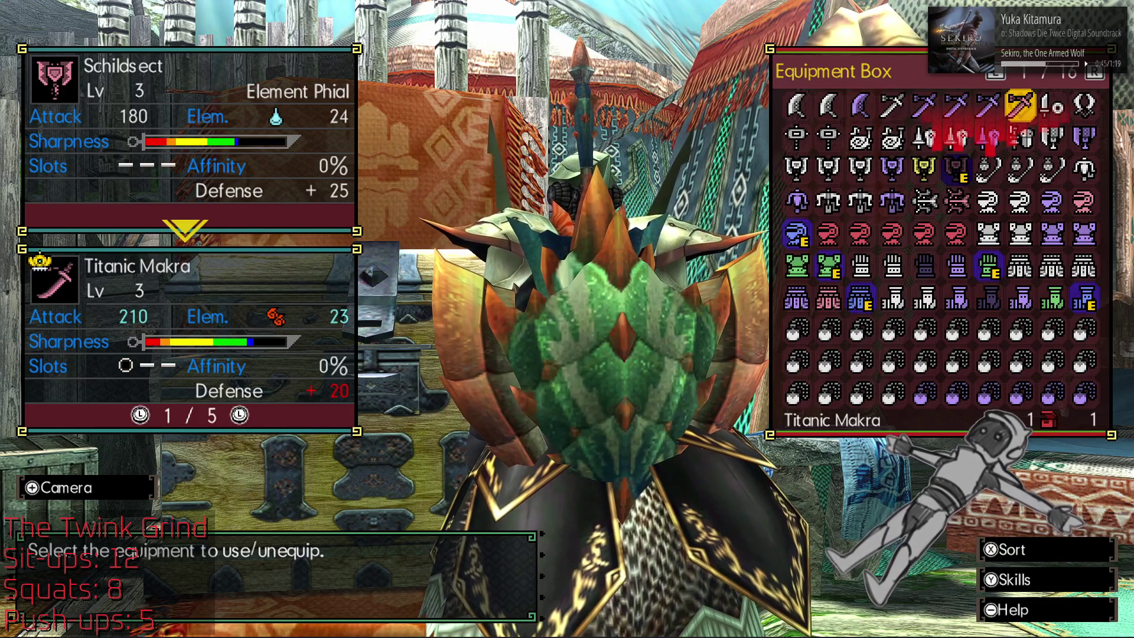
pyautogui.press('Right')
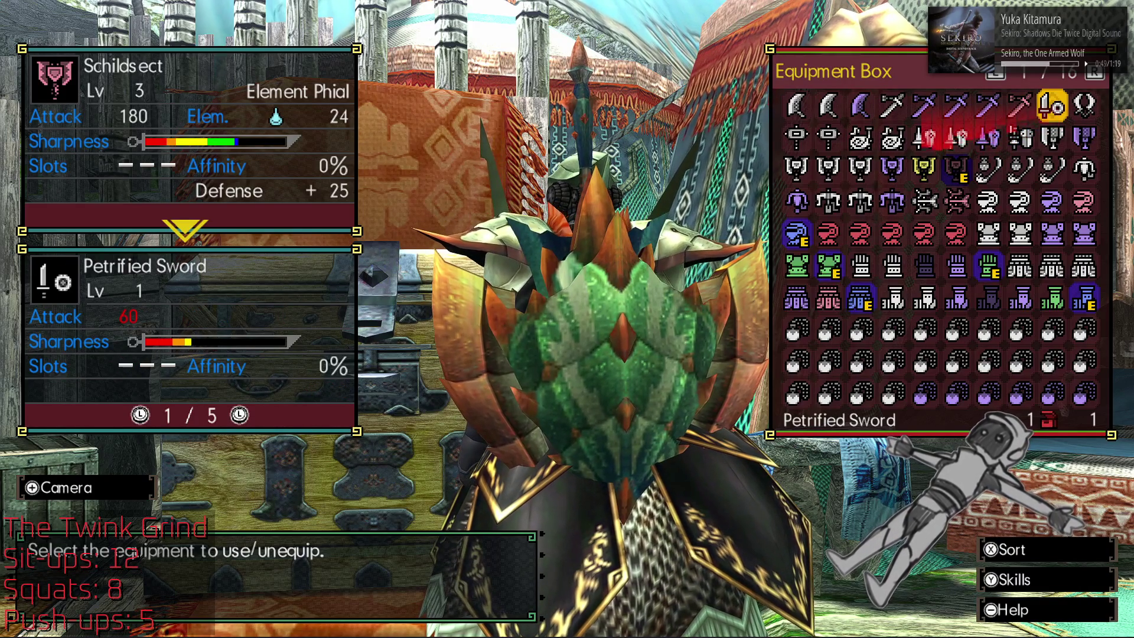
pyautogui.press('Right')
pyautogui.press('Down')
pyautogui.press('Down')
pyautogui.press('Down')
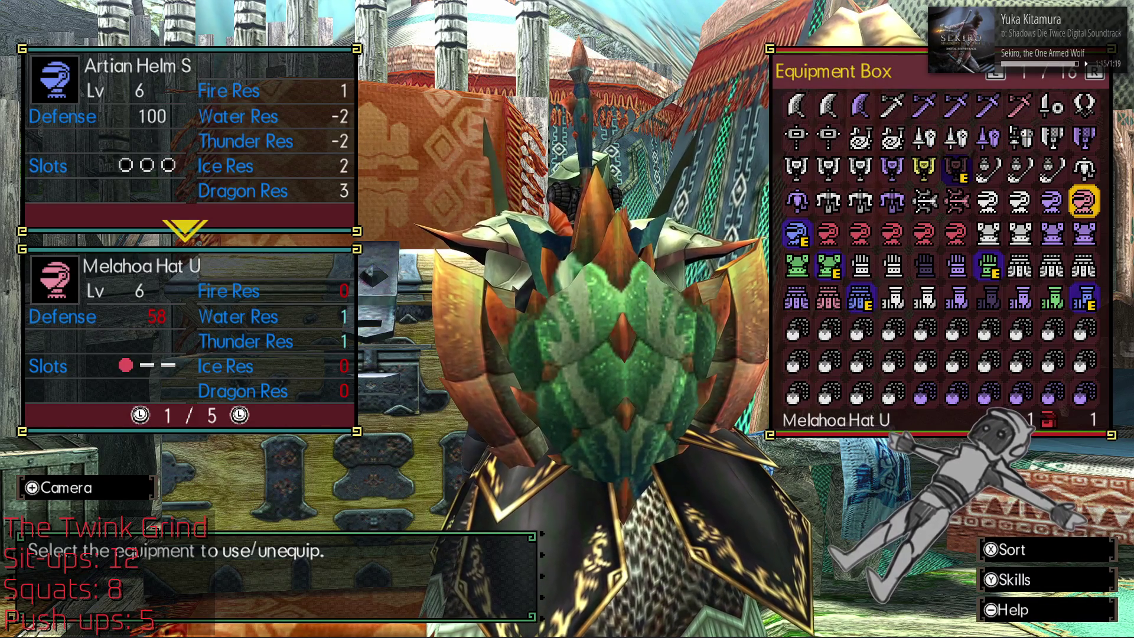
pyautogui.press('Right')
# Step: Browse armor: Shock Earring and neighbouring earrings, Hunter's Faulds, Chrome Metal Boots and Lagombi Mail
pyautogui.press('Down')
pyautogui.press('Right')
pyautogui.press('Right')
pyautogui.press('Right')
pyautogui.press('Right')
pyautogui.press('Left')
pyautogui.press('Left')
pyautogui.press('Left')
pyautogui.press('Left')
pyautogui.press('Left')
pyautogui.press('Up')
pyautogui.press('Down')
pyautogui.press('Down')
pyautogui.press('Down')
pyautogui.press('Right')
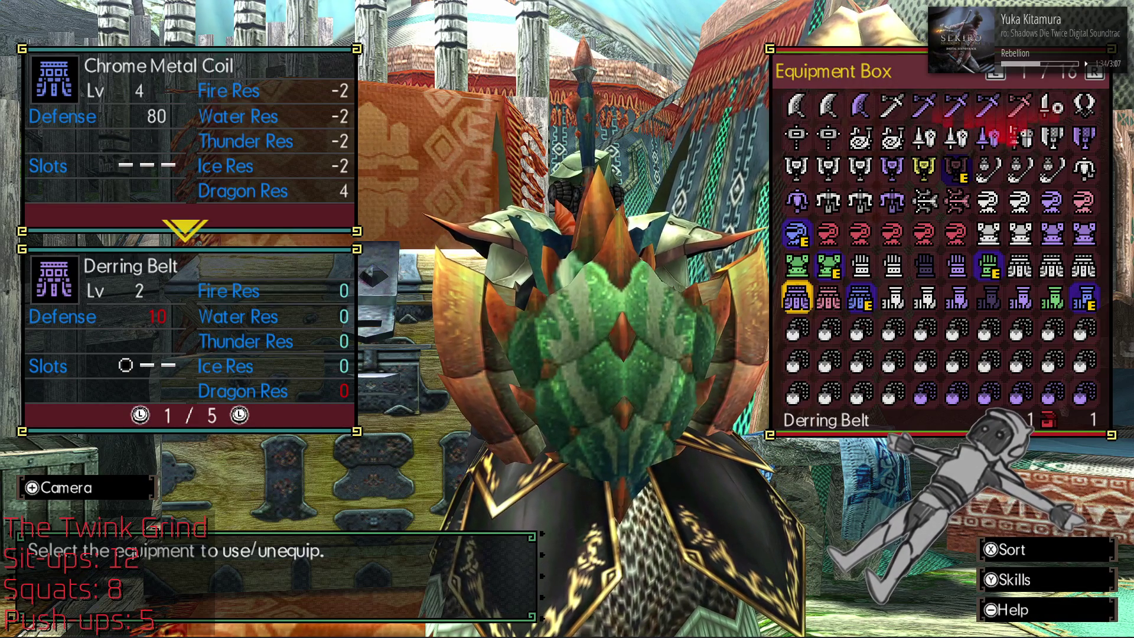
pyautogui.press('Left')
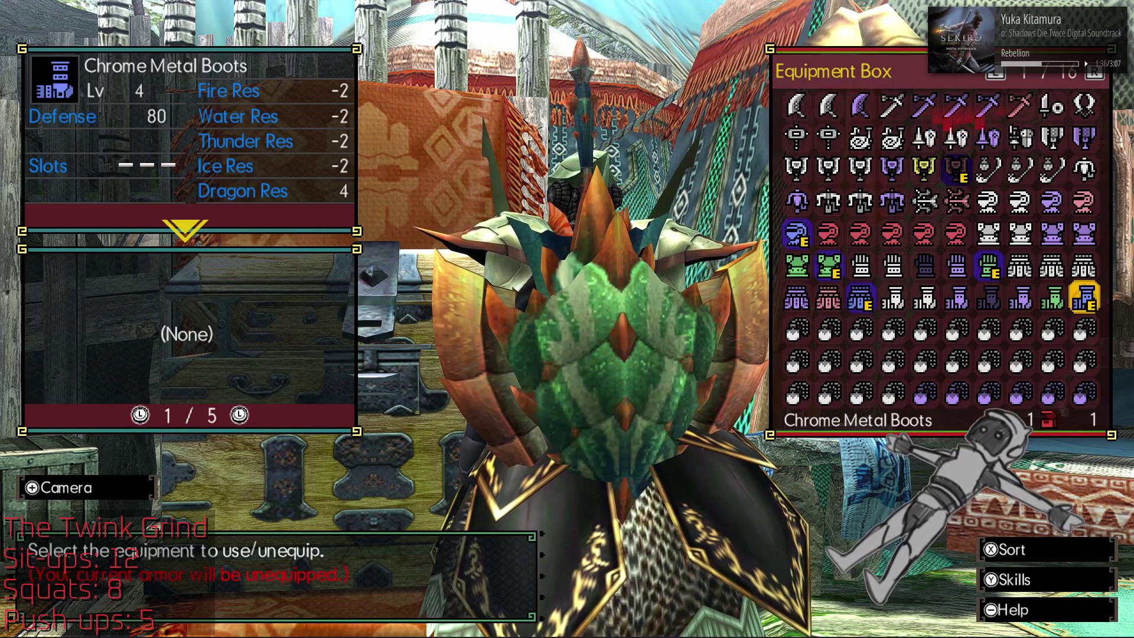
pyautogui.press('Up')
pyautogui.press('Up')
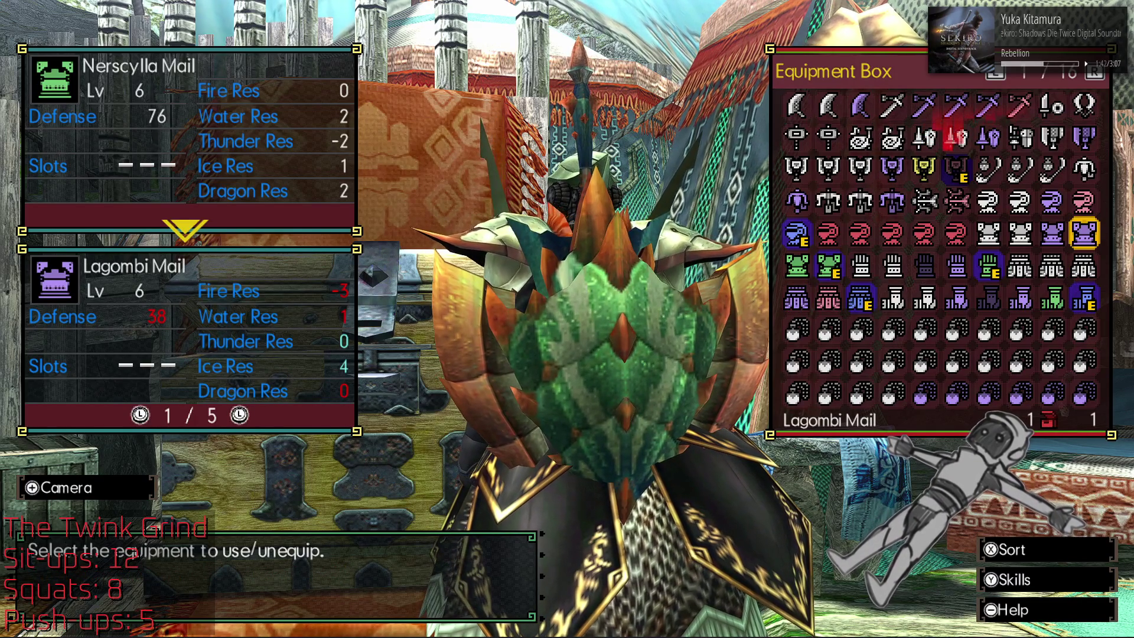
# Step: Compare Arctic Ledge, Petrified weapons and Titanic Makra against Schildsect, check the Bishop Talisman, then close
pyautogui.press('Up')
pyautogui.press('Up')
pyautogui.press('Up')
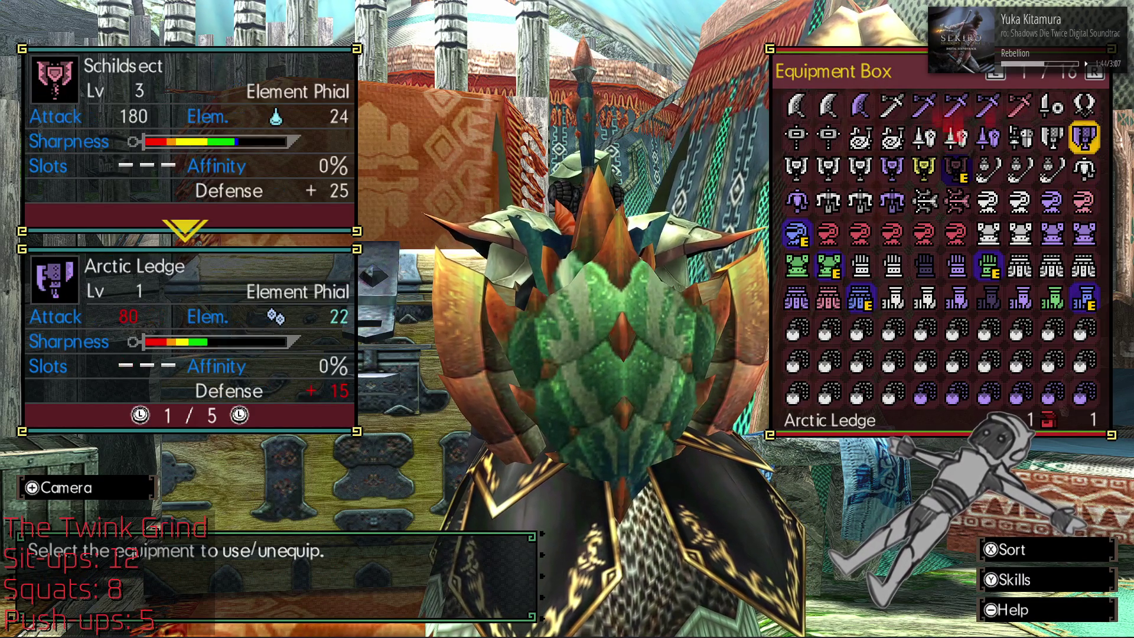
pyautogui.press('Left')
pyautogui.press('Left')
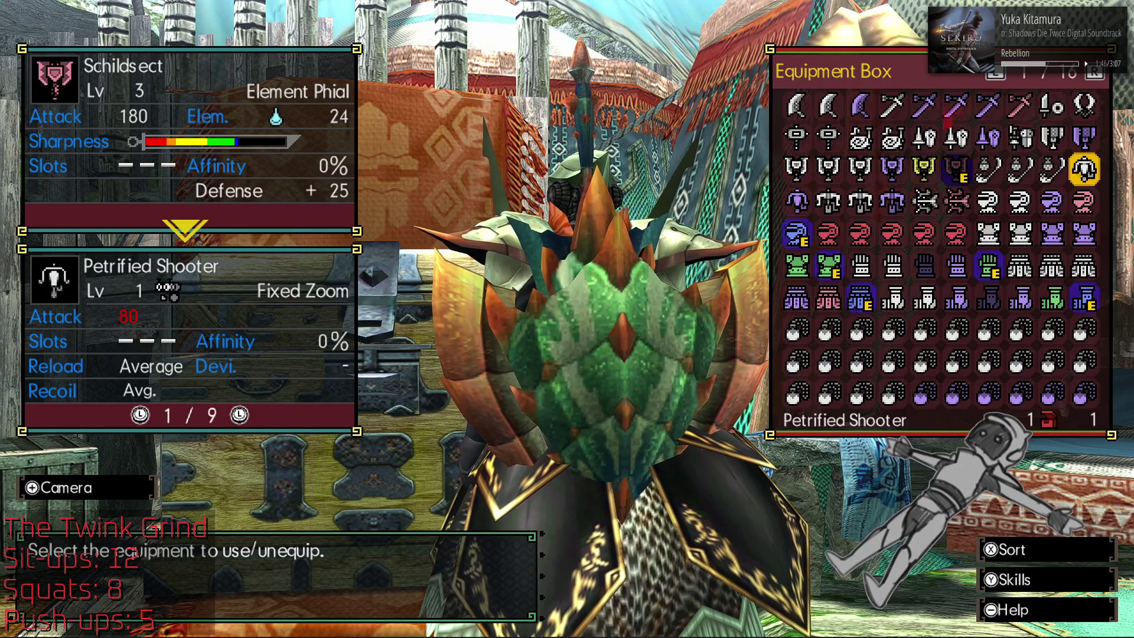
pyautogui.press('Right')
pyautogui.press('Right')
pyautogui.press('Left')
pyautogui.press('Left')
pyautogui.press('Left')
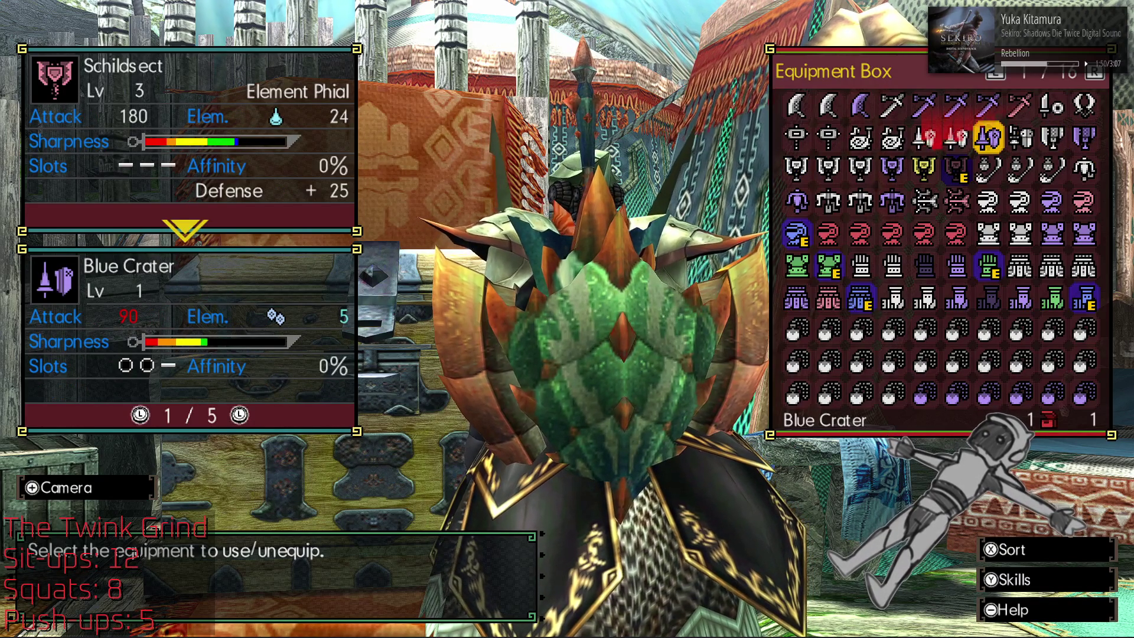
pyautogui.press('Up')
pyautogui.press('Right')
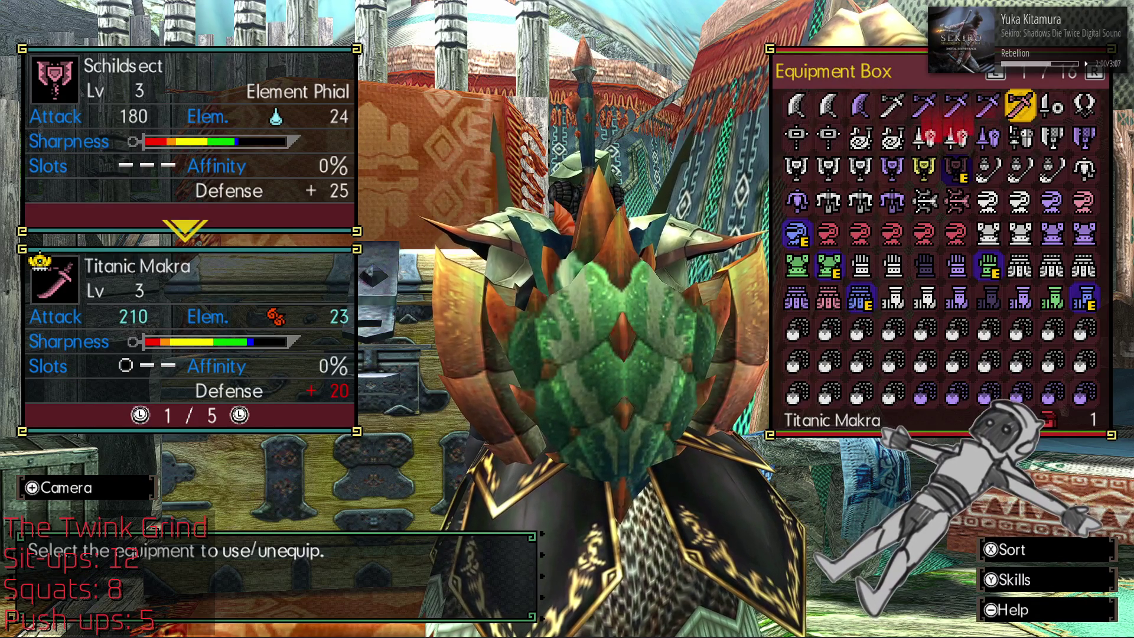
pyautogui.press('Up')
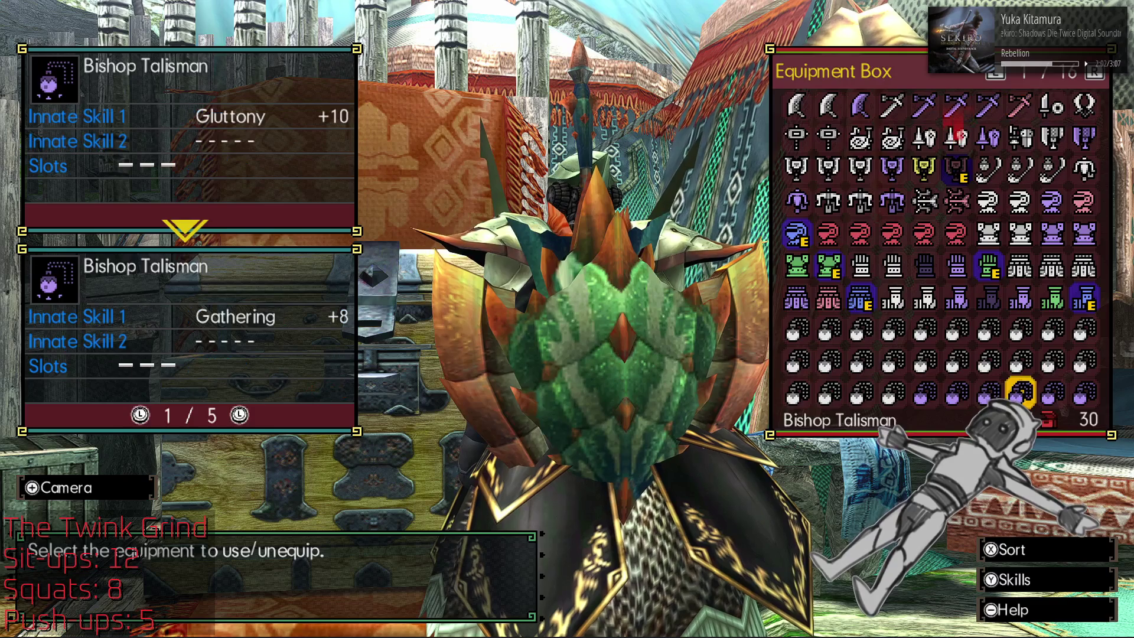
pyautogui.press('Down')
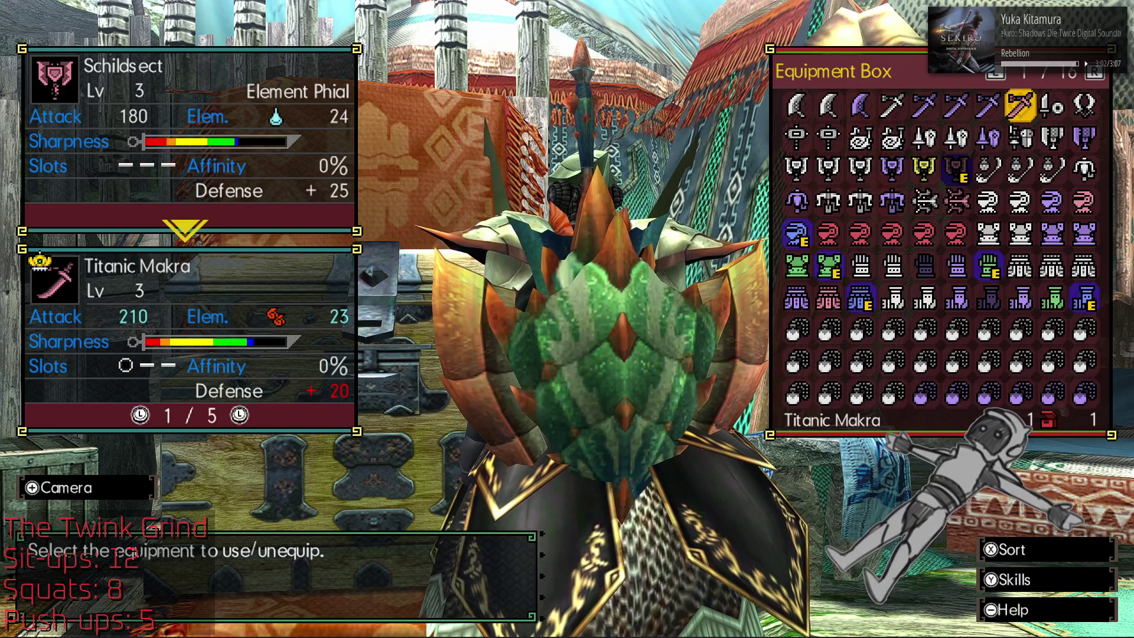
pyautogui.press('Escape')
pyautogui.press('Escape')
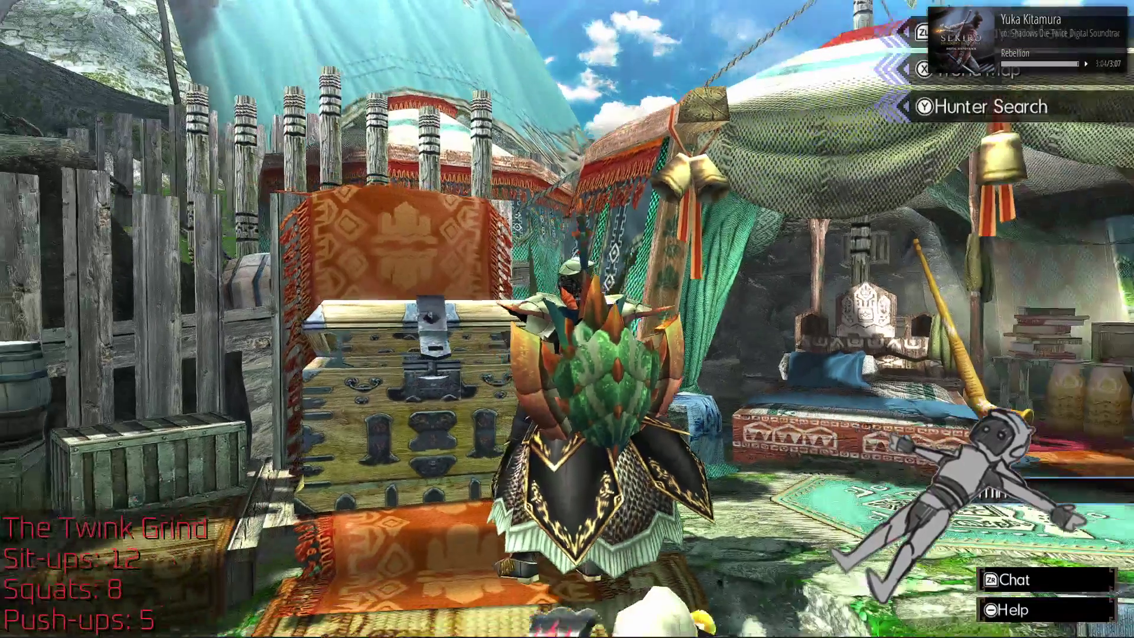
# Step: Travel via the village map to the Soaratorium and talk to the Moga Sweetheart housekeeper
pyautogui.press('x')
pyautogui.press('Left')
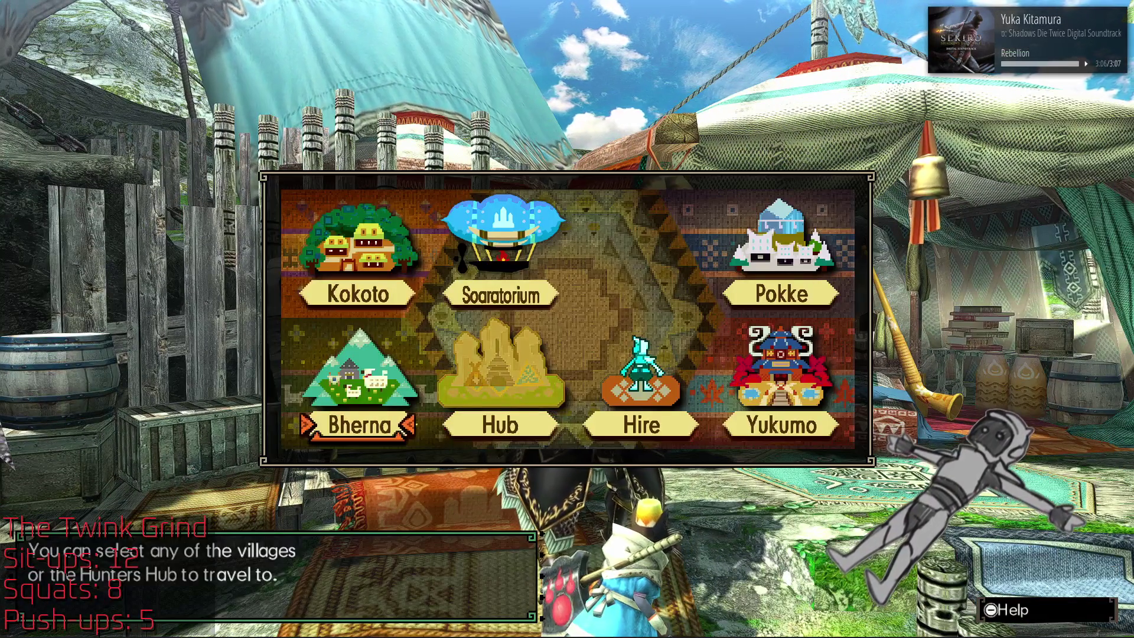
pyautogui.press('Return')
pyautogui.press('Escape')
pyautogui.press('Up')
pyautogui.press('Right')
pyautogui.press('Return')
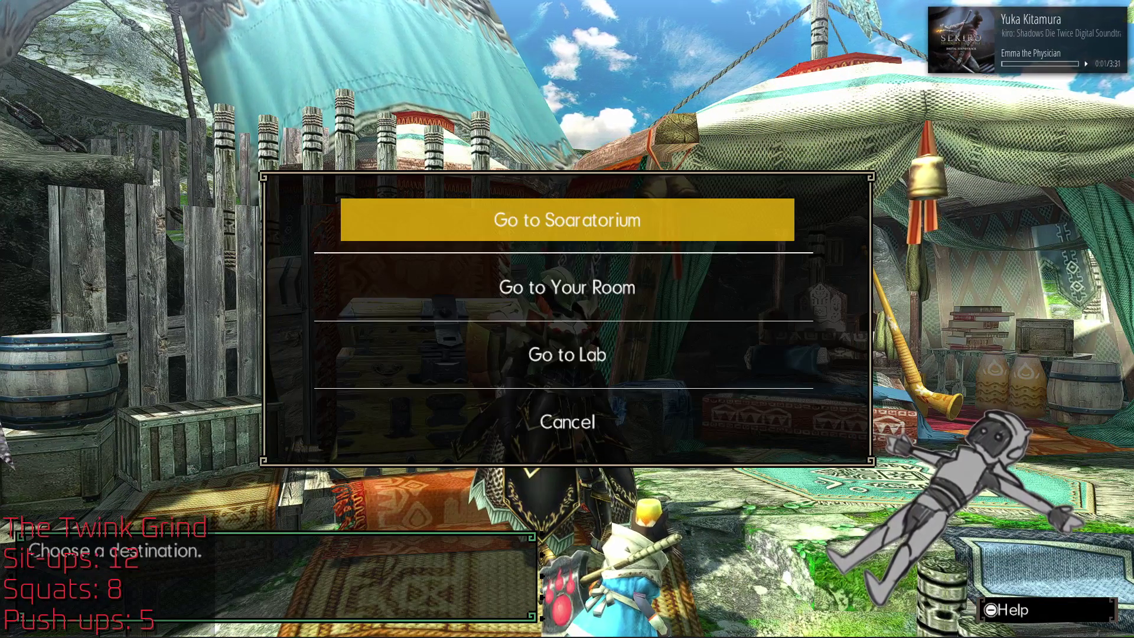
pyautogui.press('Return')
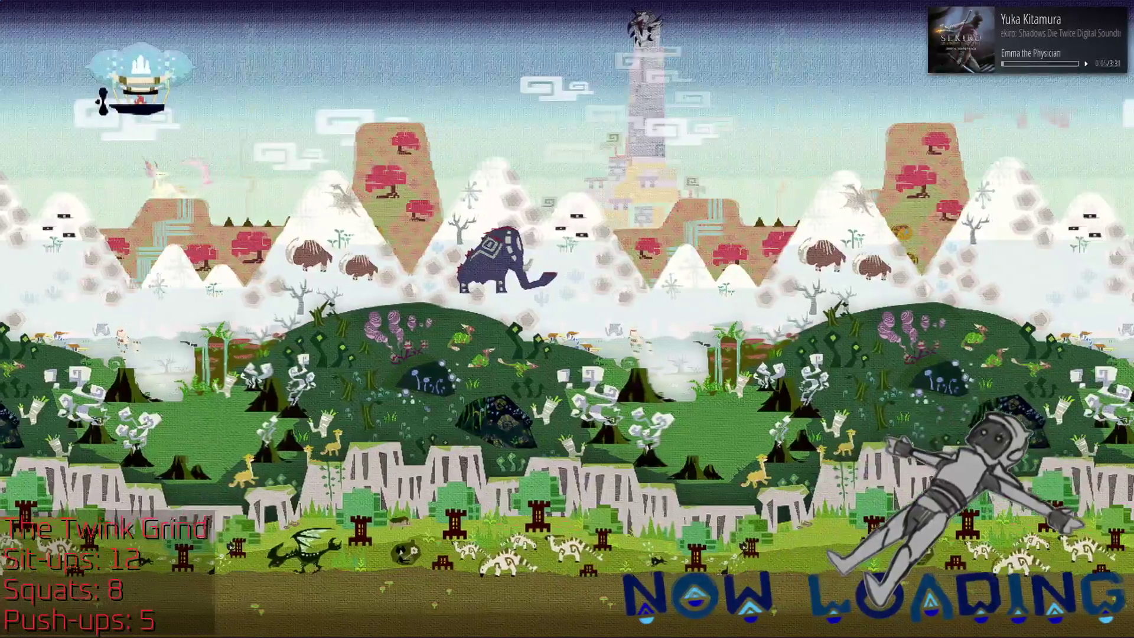
pyautogui.press('a')
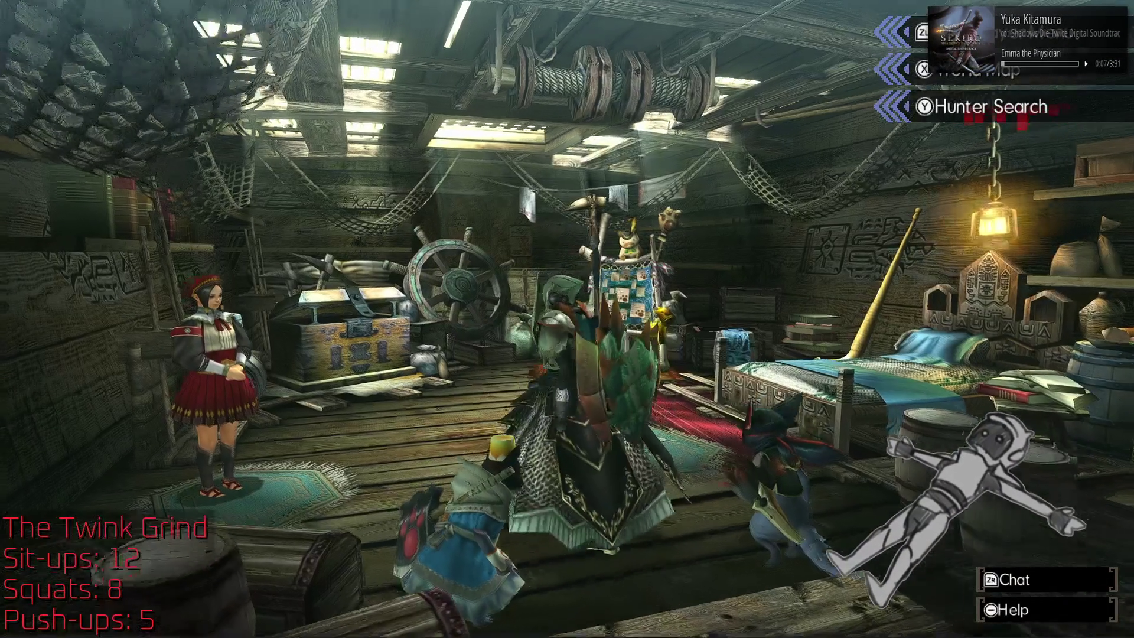
pyautogui.press('Return')
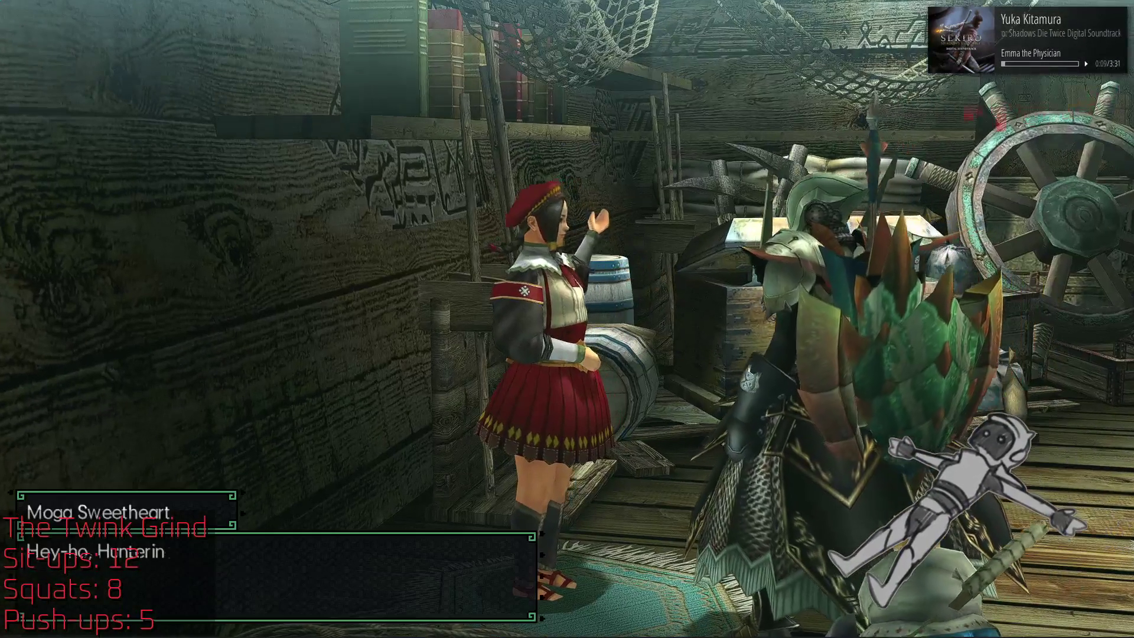
# Step: Send the Rook Talisman to the Item Box and choose Meld Talismans > Ancient Melding
pyautogui.press('Return')
pyautogui.press('Return')
pyautogui.press('Return')
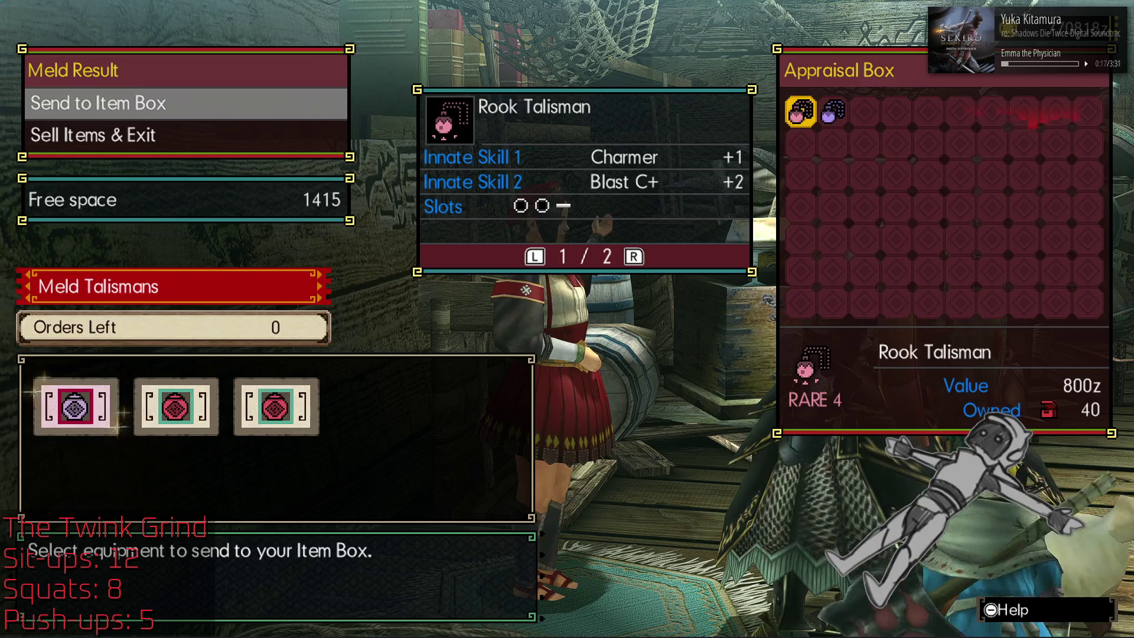
pyautogui.press('Return')
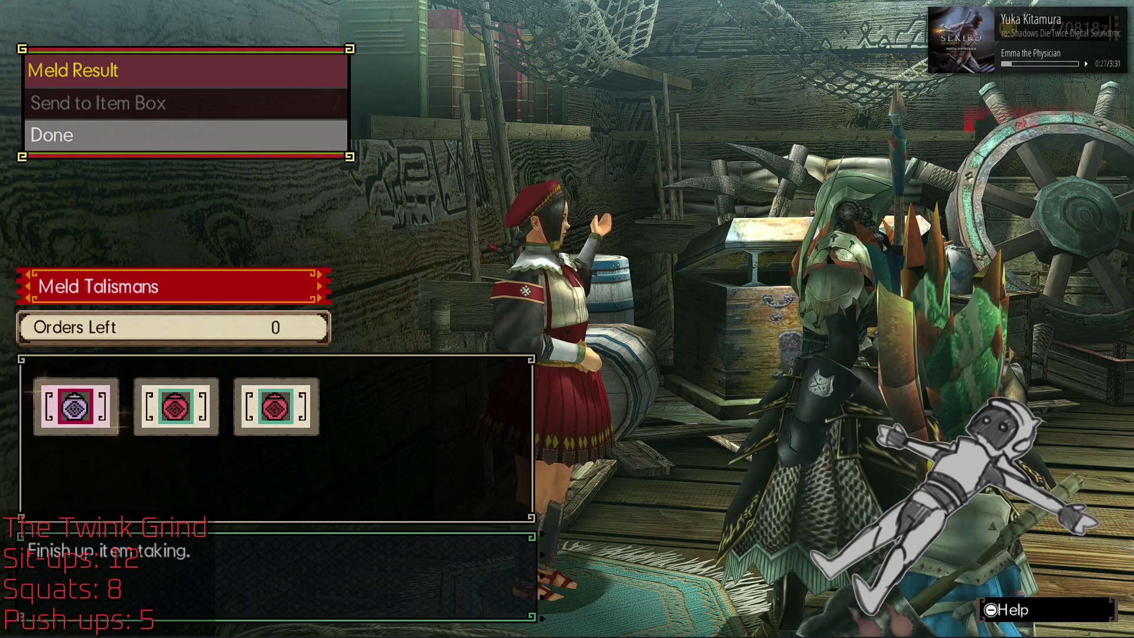
pyautogui.press('Return')
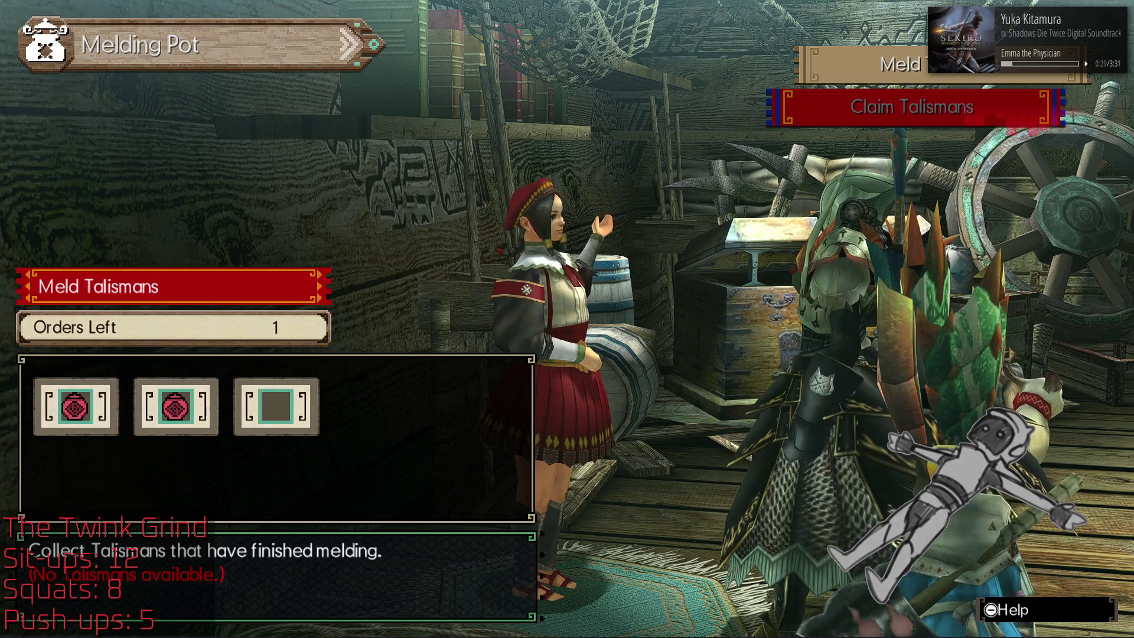
pyautogui.press('Up')
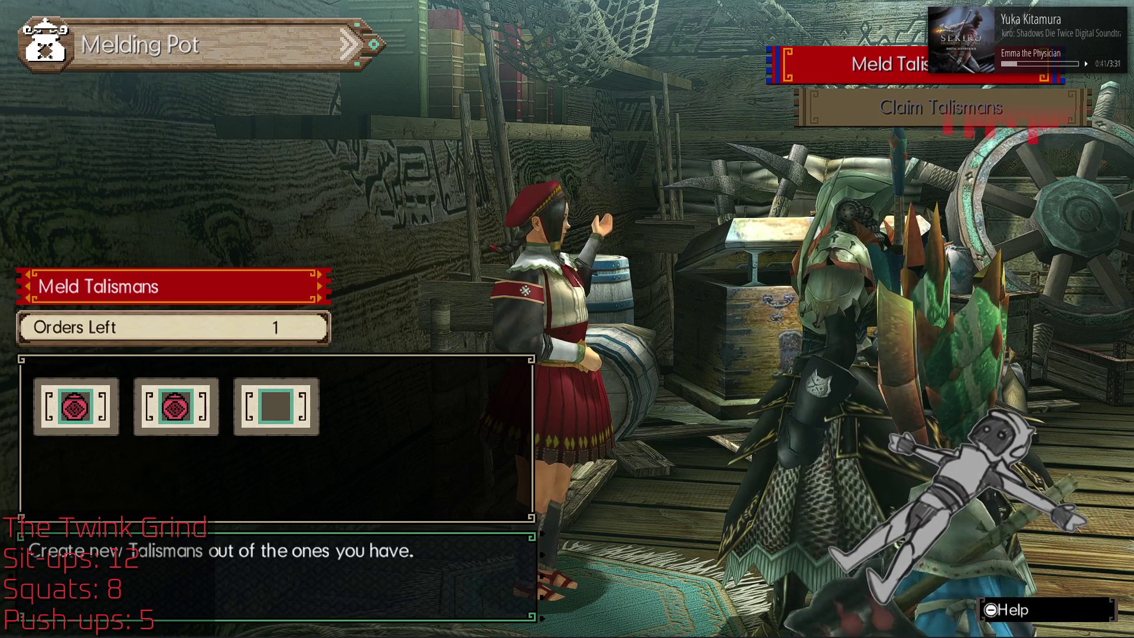
pyautogui.press('Return')
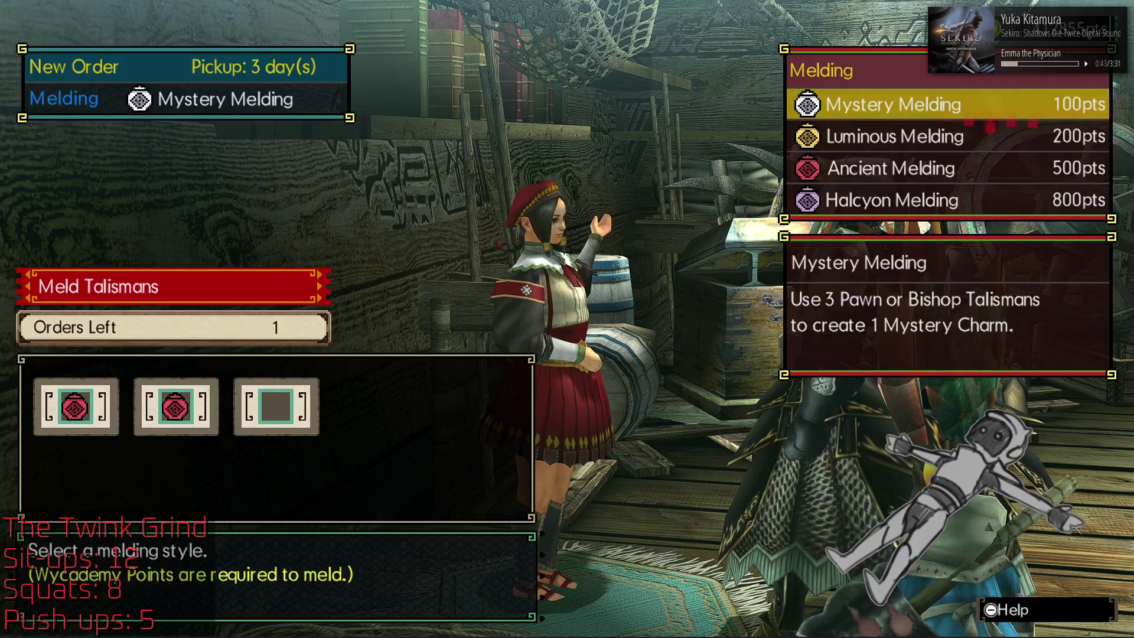
pyautogui.press('Down')
pyautogui.press('Down')
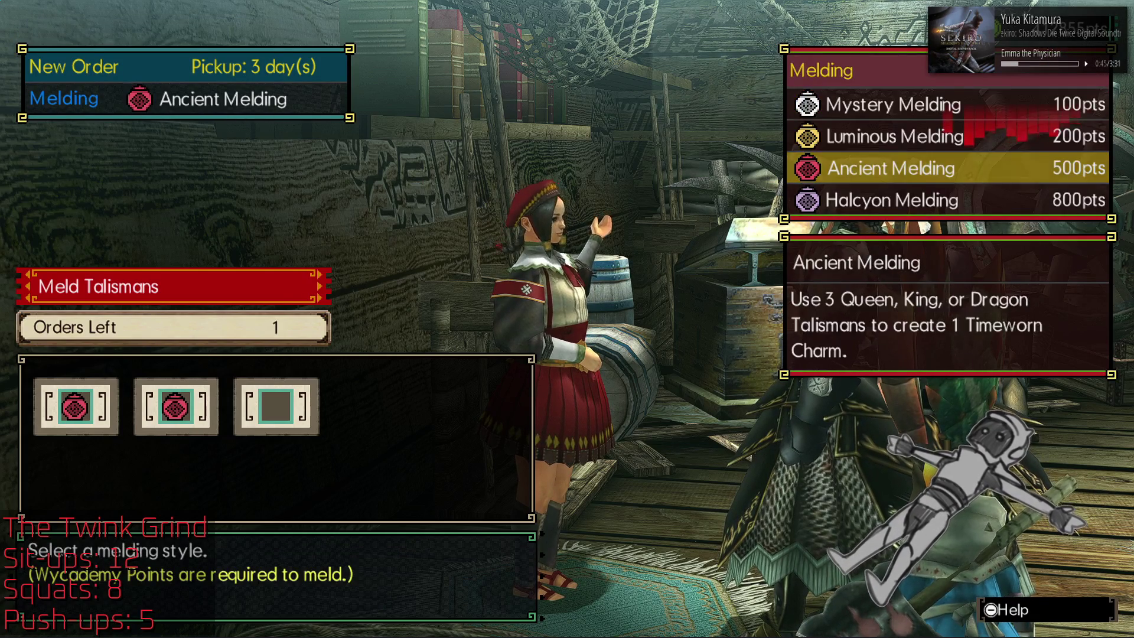
pyautogui.press('Return')
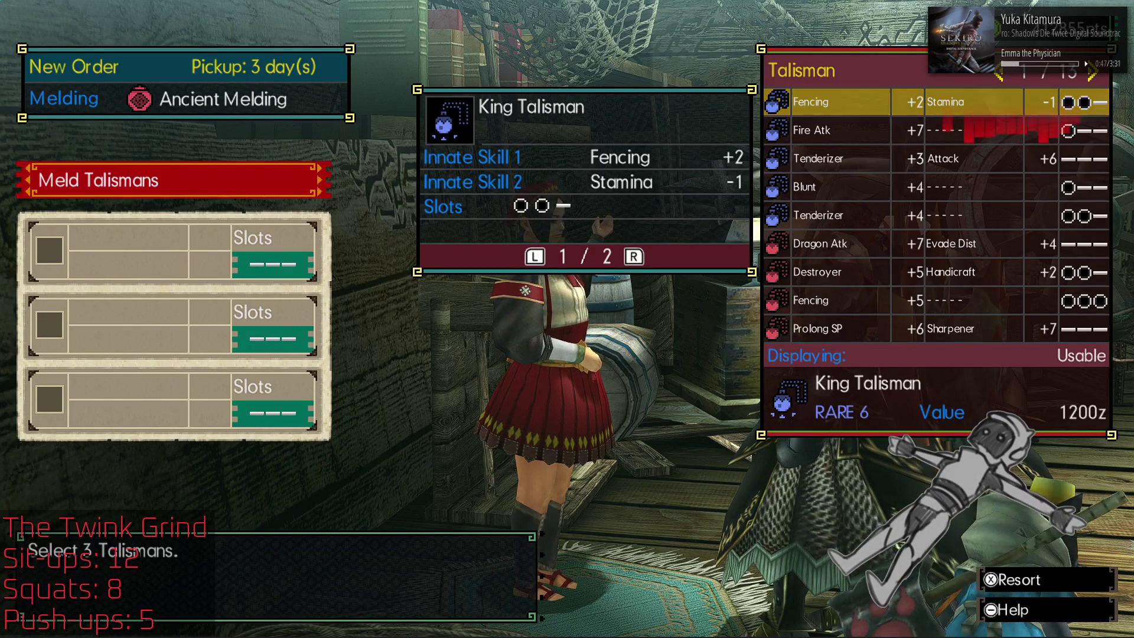
# Step: Meld the Fencing King, Blunt and Tenderizer talismans, place the order, and return to Room Service
pyautogui.press('Return')
pyautogui.press('Down')
pyautogui.press('Down')
pyautogui.press('Down')
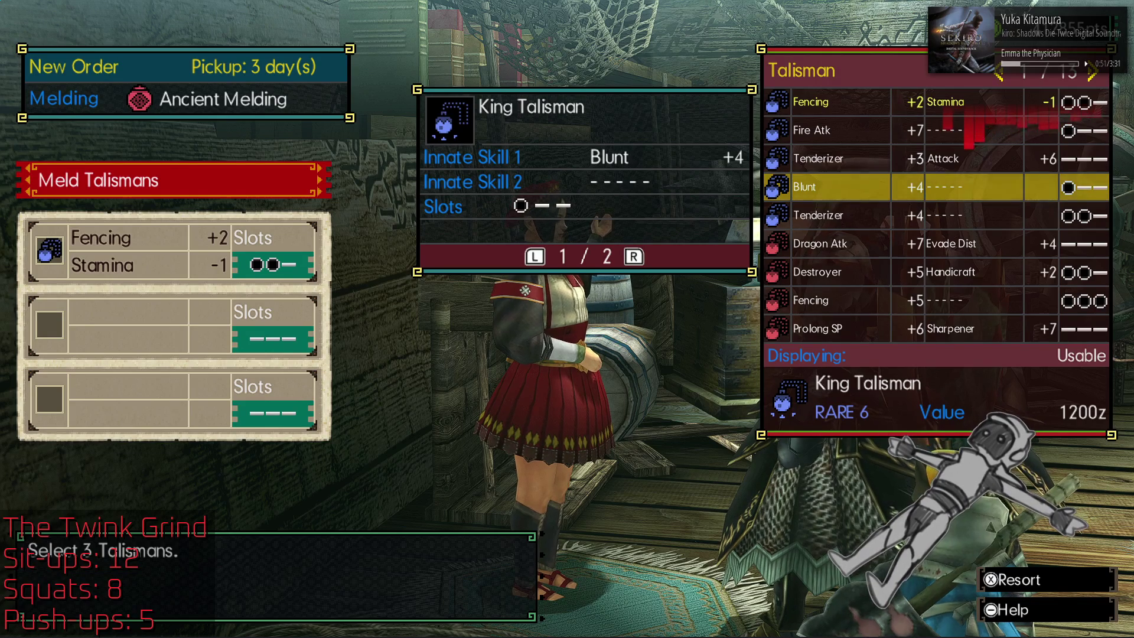
pyautogui.press('Right')
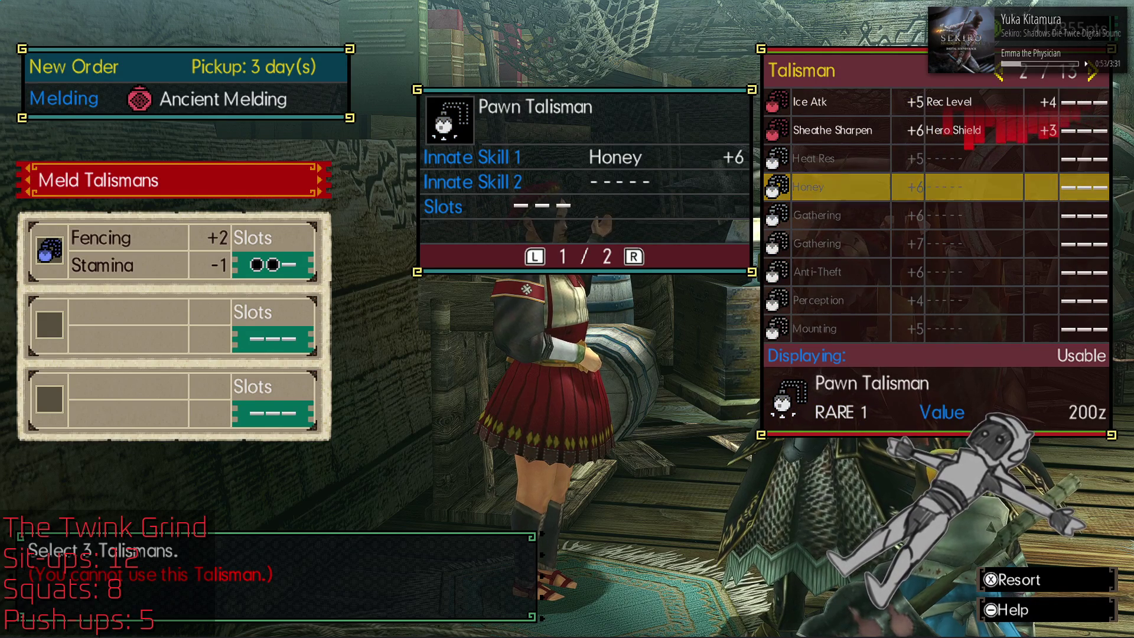
pyautogui.press('Up')
pyautogui.press('Up')
pyautogui.press('Up')
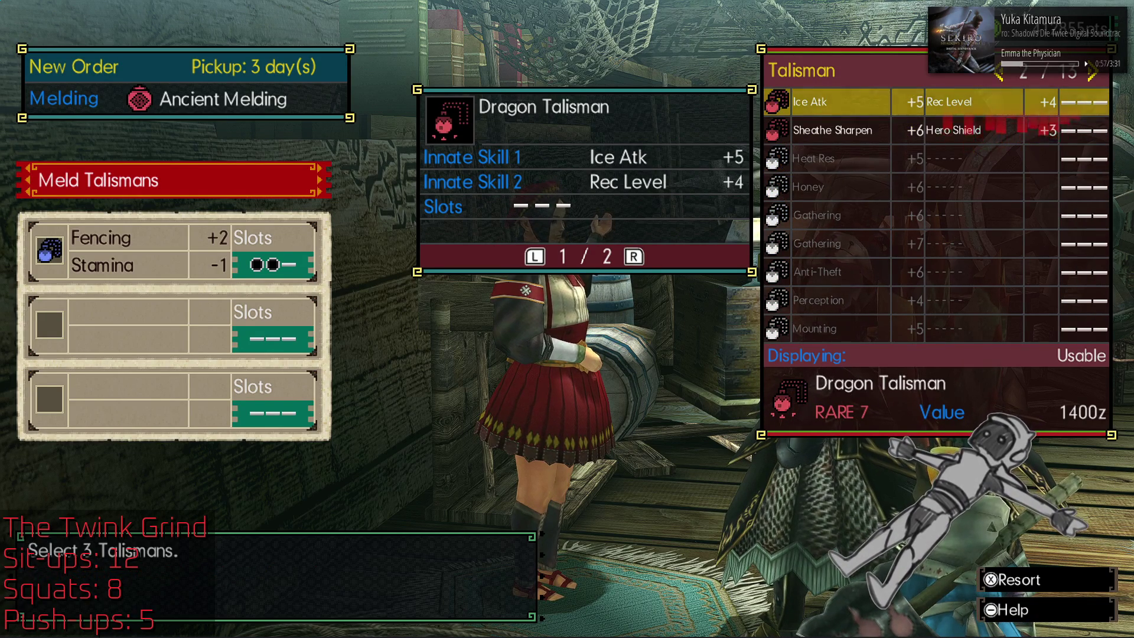
pyautogui.press('Left')
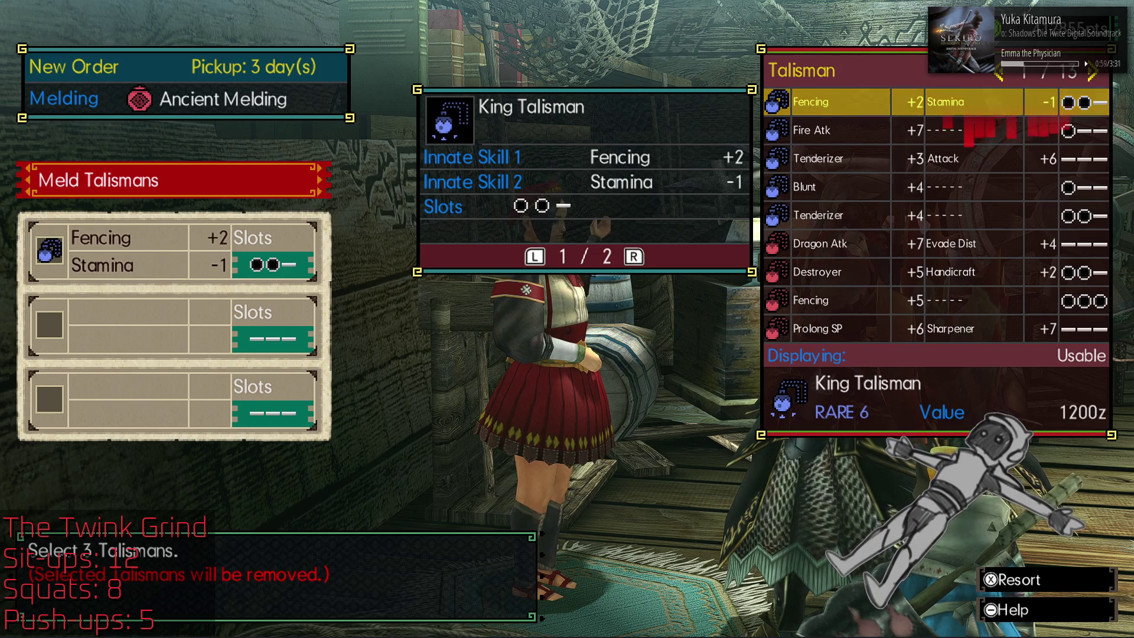
pyautogui.press('Down')
pyautogui.press('Down')
pyautogui.press('Down')
pyautogui.press('Return')
pyautogui.press('Down')
pyautogui.press('Return')
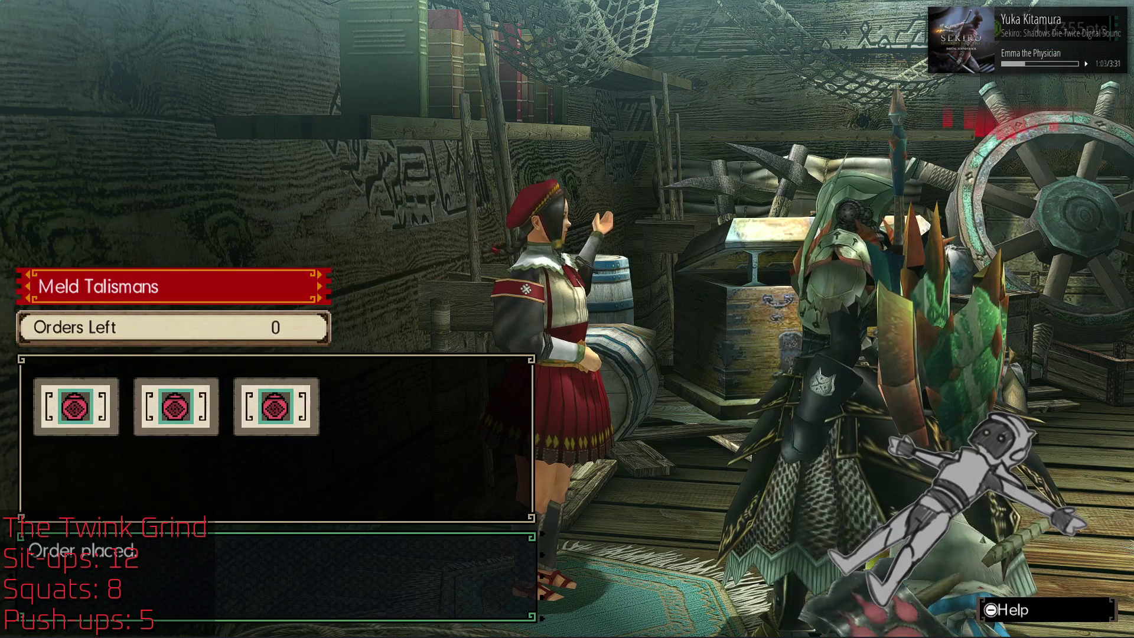
pyautogui.press('Return')
pyautogui.press('Escape')
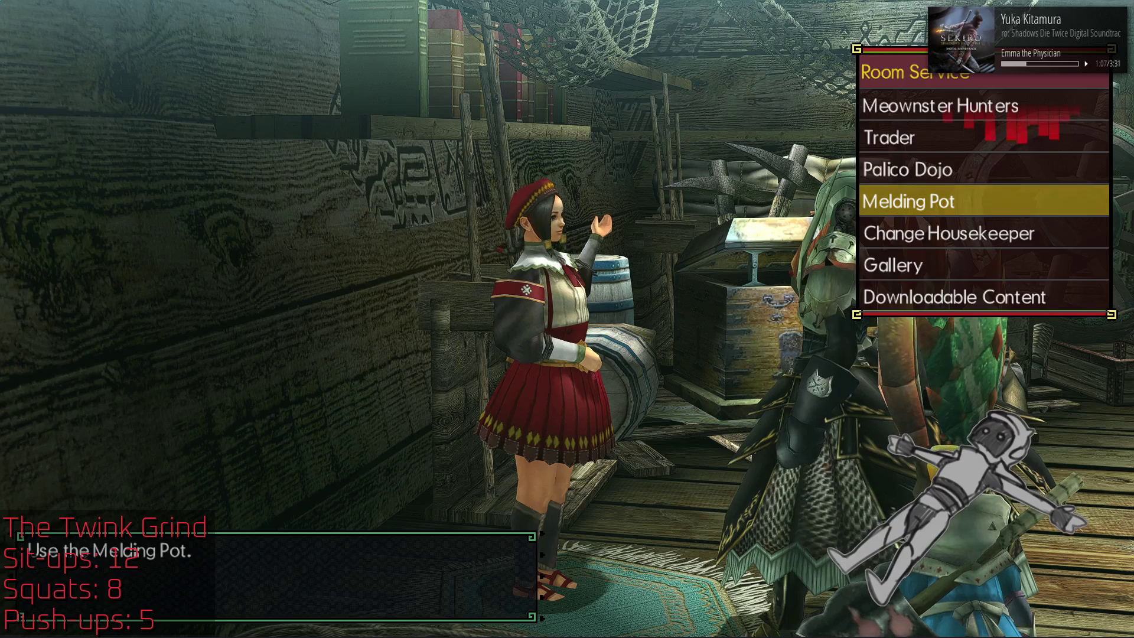
# Step: Visit the Palico Dojo, view its Special Training option, then leave
pyautogui.press('Up')
pyautogui.press('Return')
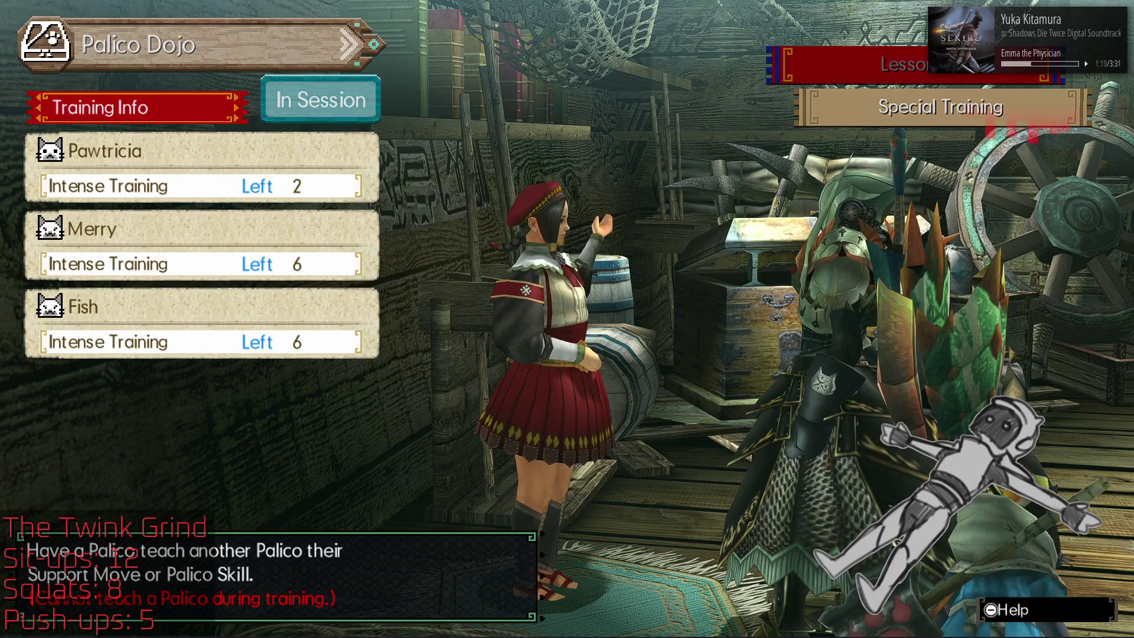
pyautogui.click(912, 107)
pyautogui.press('Escape')
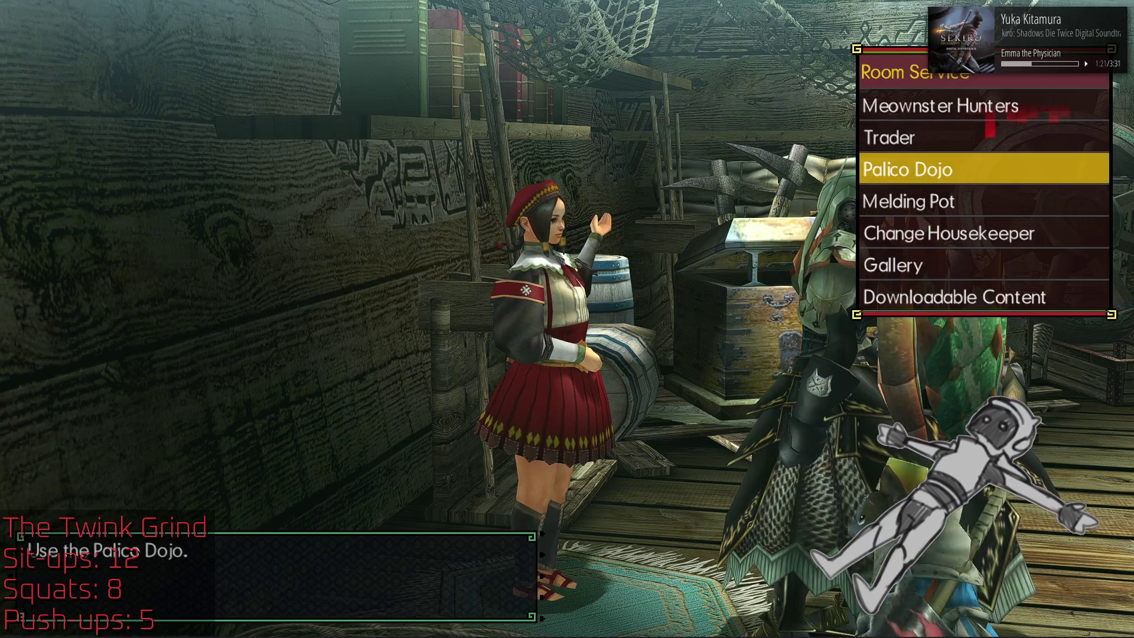
# Step: Open Meownster Hunters and answer Yes to cancel the current expedition
pyautogui.press('Up')
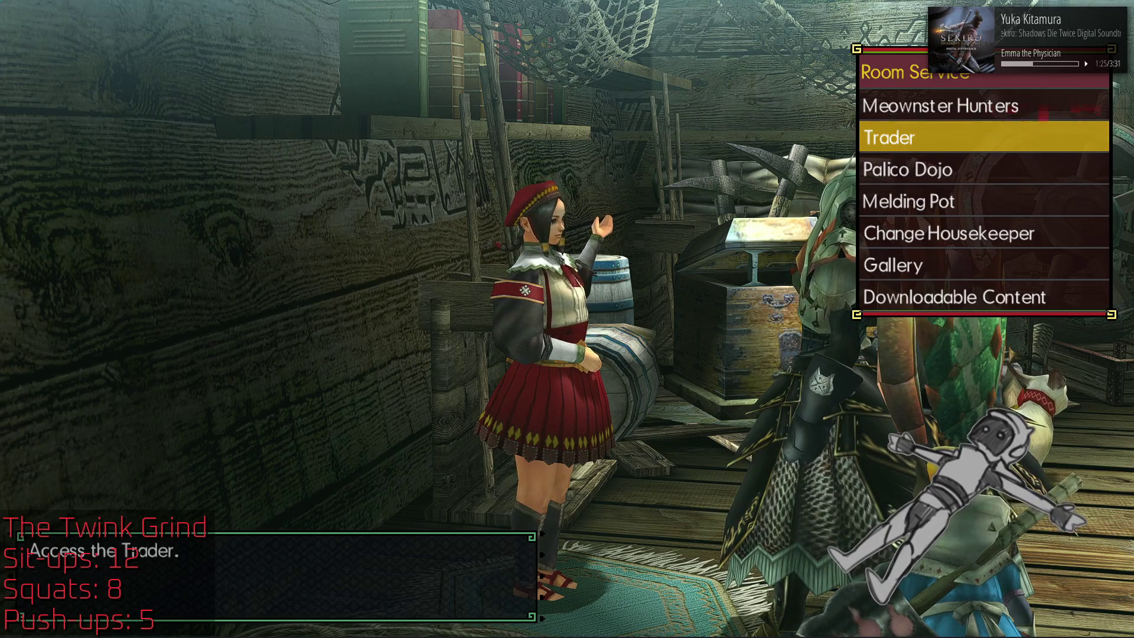
pyautogui.press('Up')
pyautogui.press('Return')
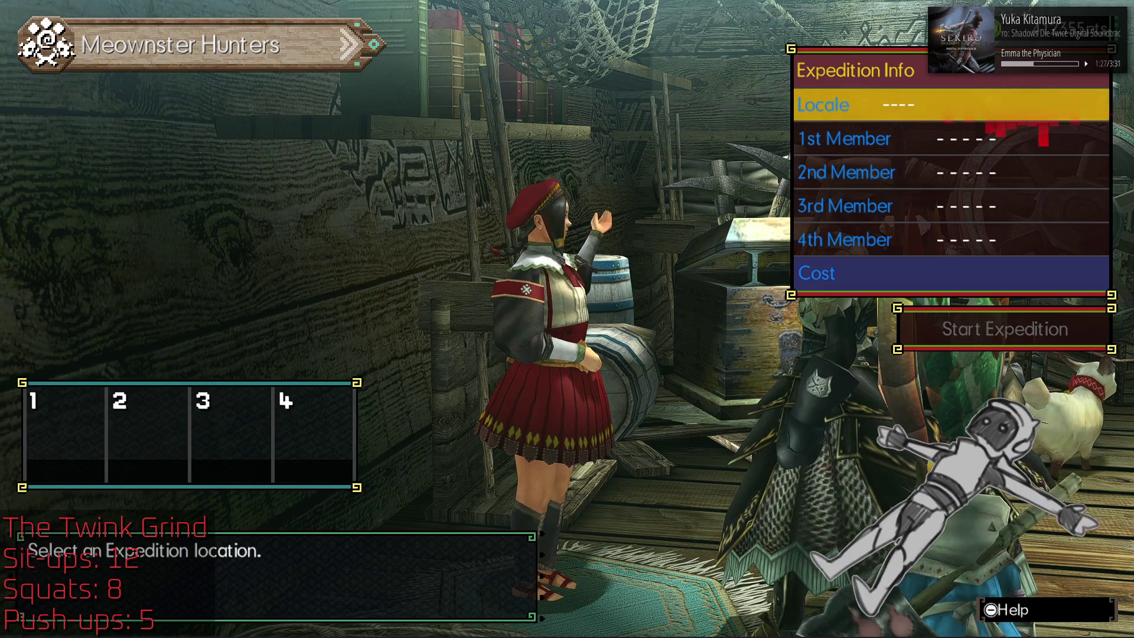
pyautogui.press('Escape')
pyautogui.press('Left')
pyautogui.press('Return')
# Step: Reopen the expedition setup, page through the Palico list, then close it
pyautogui.press('Return')
pyautogui.press('Down')
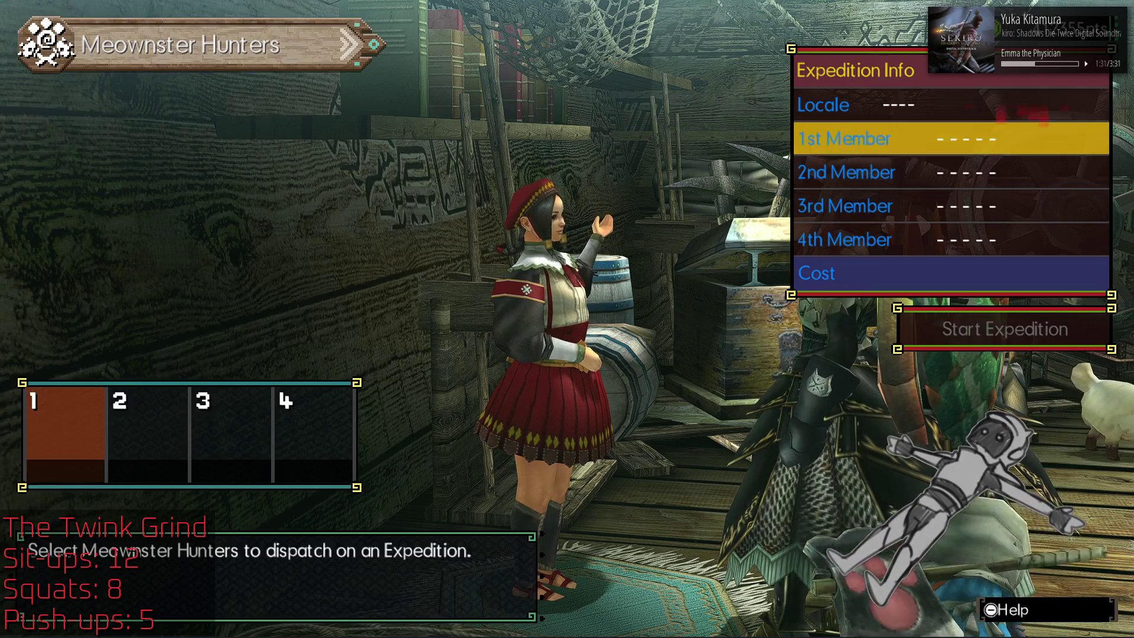
pyautogui.press('Return')
pyautogui.press('Right')
pyautogui.press('Right')
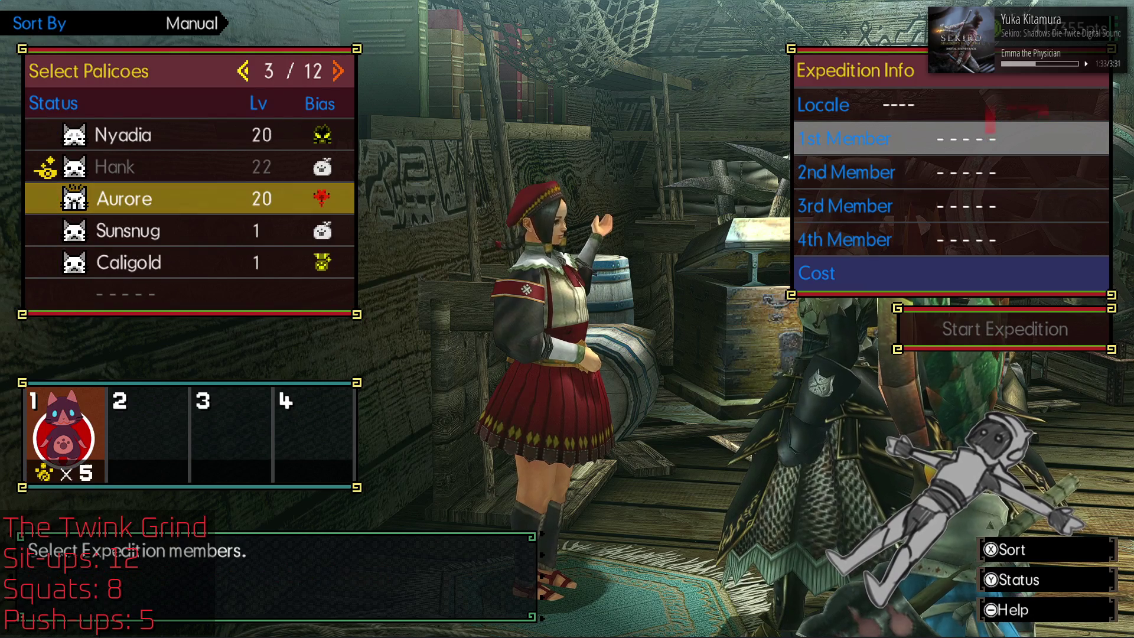
pyautogui.press('Left')
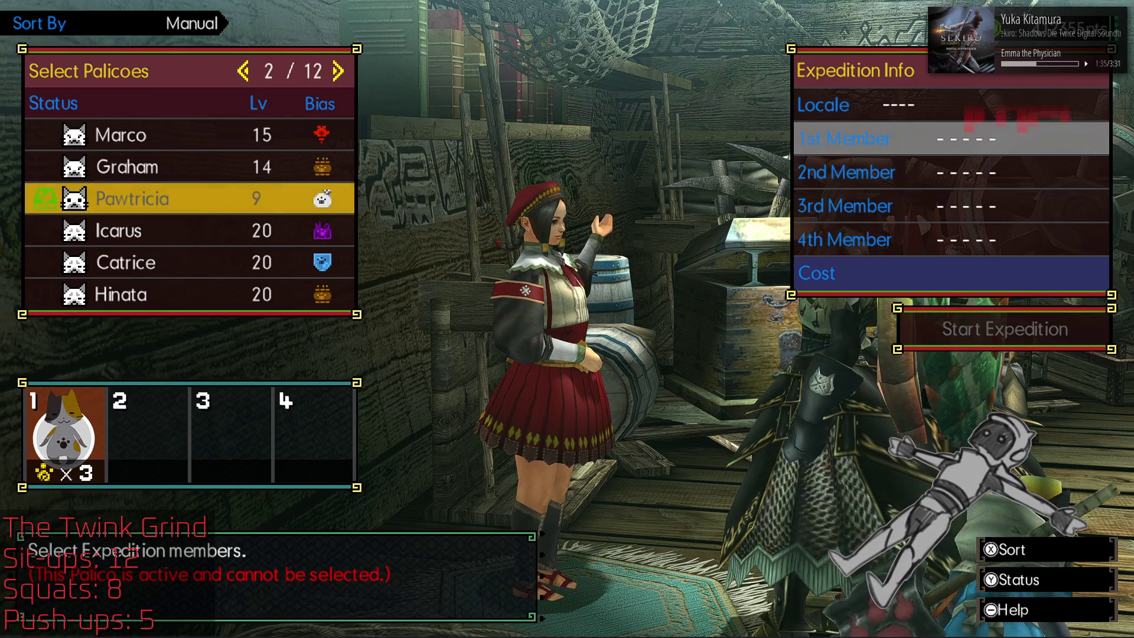
pyautogui.press('Left')
pyautogui.press('Escape')
# Step: Cancel the expedition setup again and back out to the Room Service choices
pyautogui.press('Escape')
pyautogui.press('Right')
pyautogui.press('Left')
pyautogui.press('Return')
pyautogui.press('Down')
pyautogui.press('Return')
pyautogui.press('Escape')
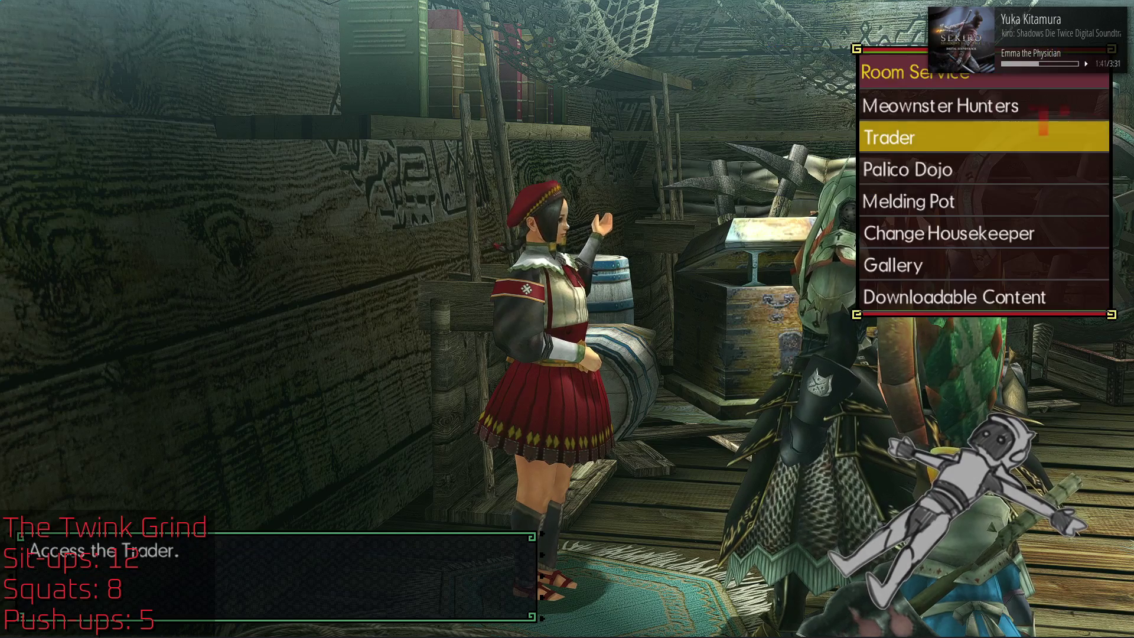
pyautogui.press('Down')
pyautogui.press('Return')
pyautogui.press('Escape')
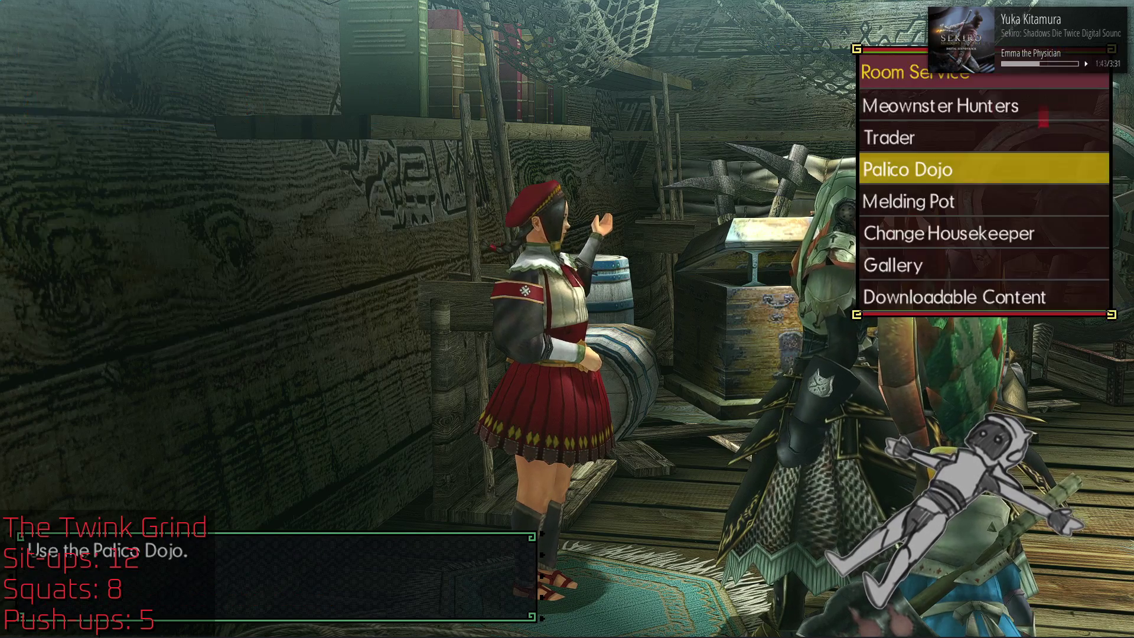
# Step: Open the Trader and check the Villager Requests inbox
pyautogui.press('Up')
pyautogui.press('Return')
pyautogui.press('Down')
pyautogui.press('Down')
pyautogui.press('Return')
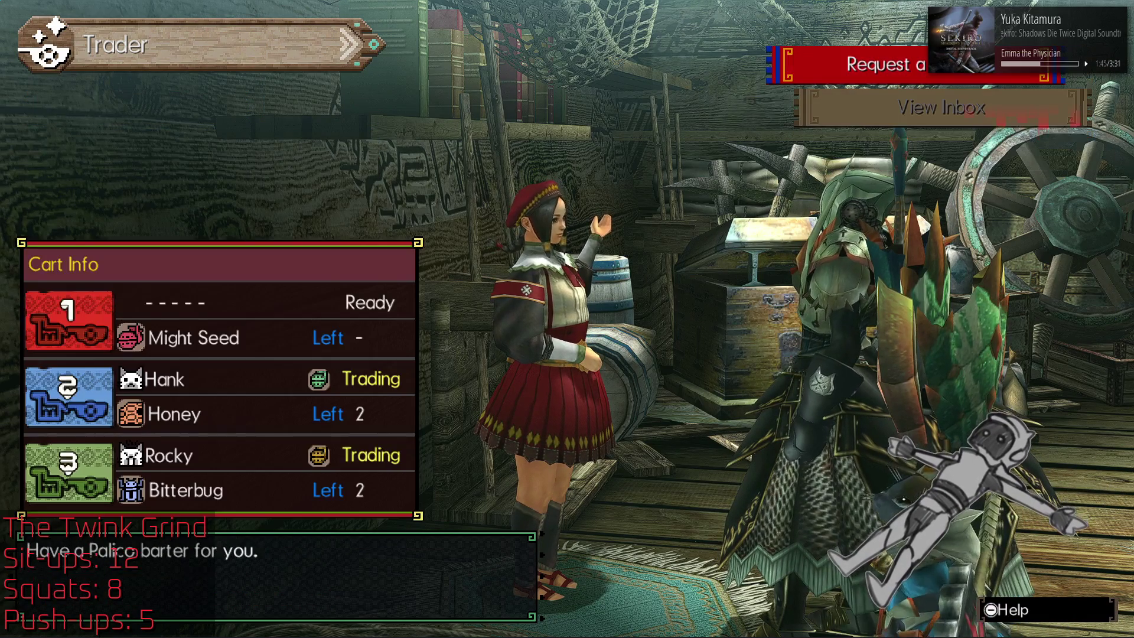
pyautogui.press('Down')
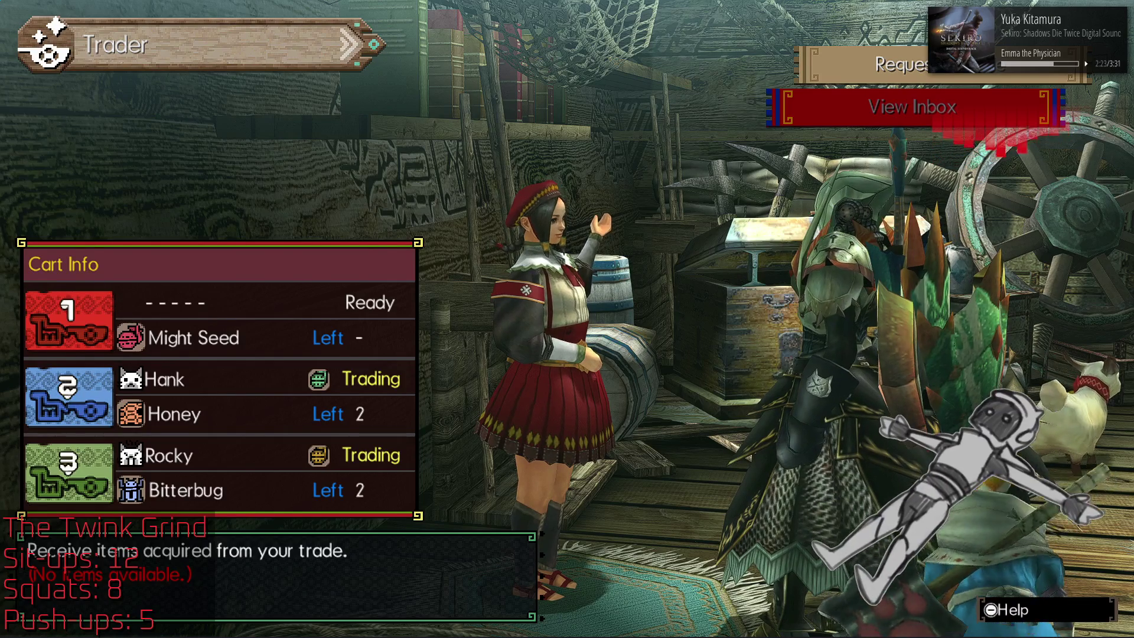
# Step: View the Special Goods exchange list, then back out to the Trade Goods options
pyautogui.press('Up')
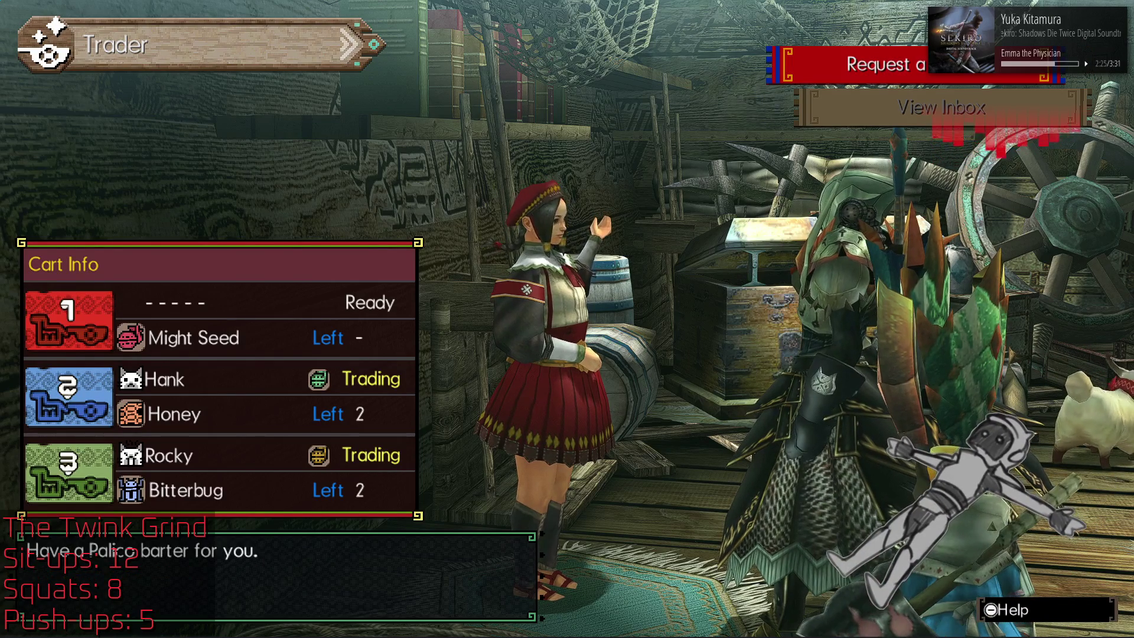
pyautogui.press('Up')
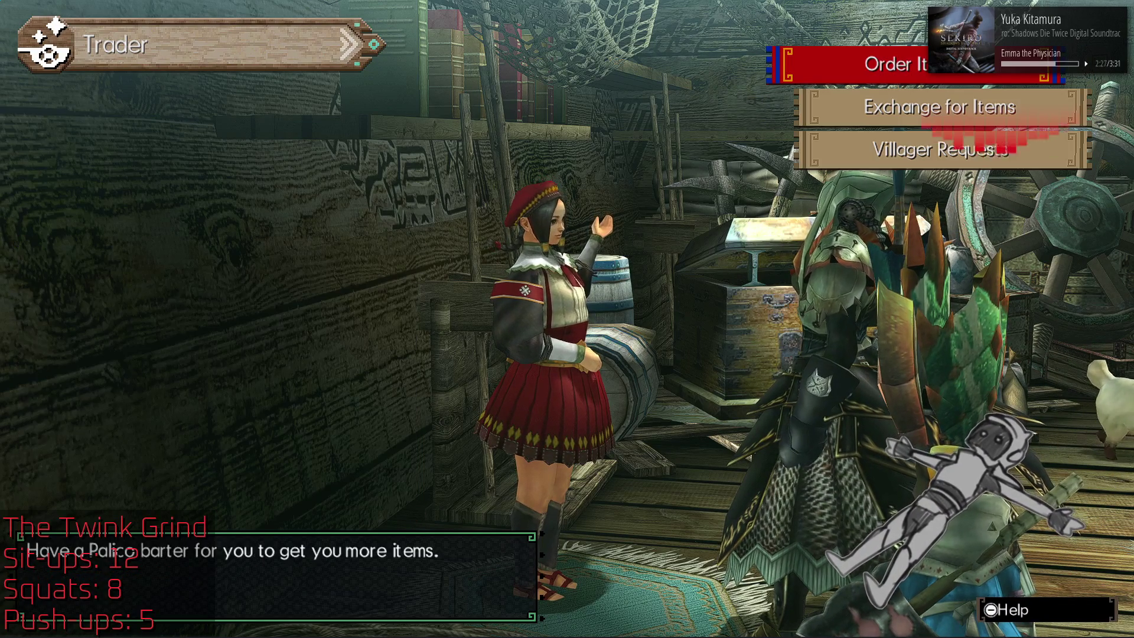
pyautogui.press('Up')
pyautogui.press('Return')
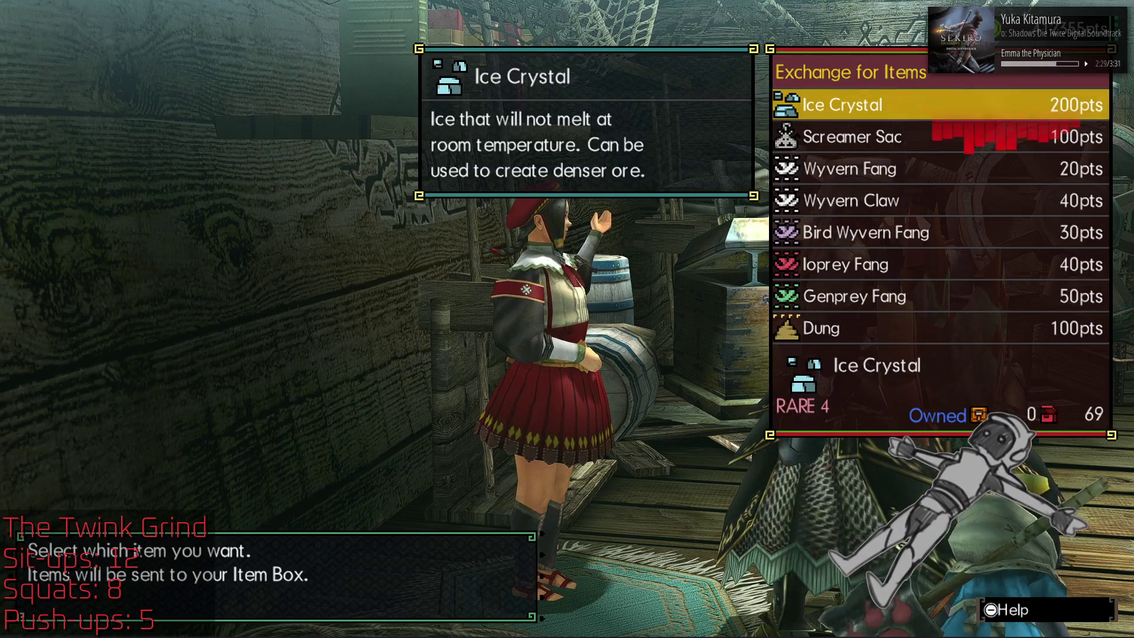
pyautogui.press('Escape')
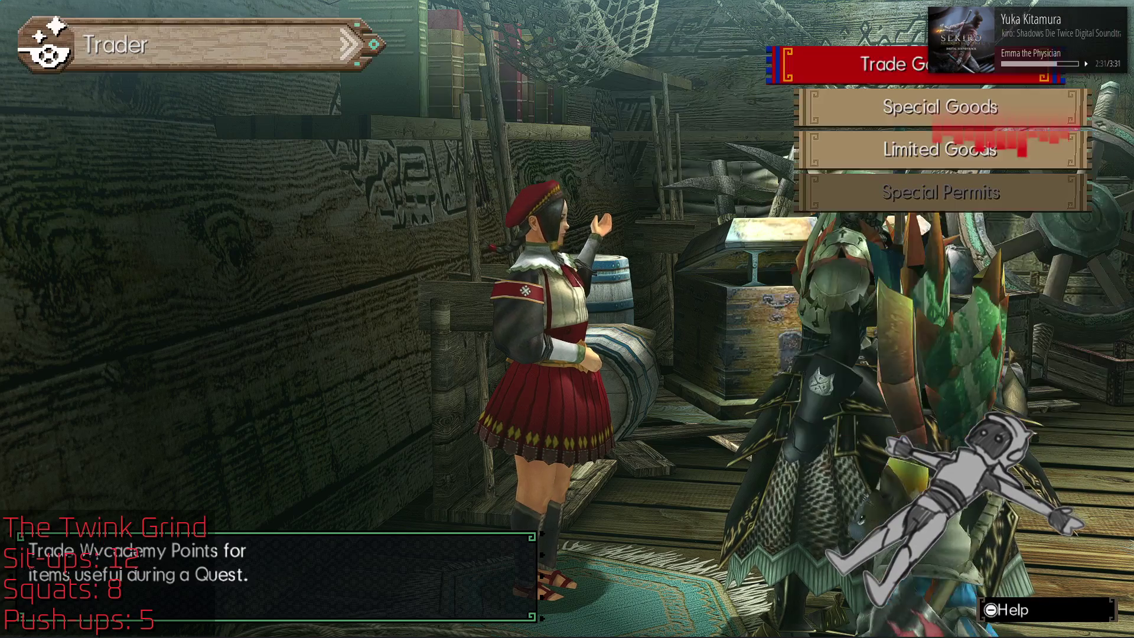
# Step: Open the Limited Goods category menu from Trade Goods
pyautogui.press('Down')
pyautogui.press('Return')
pyautogui.press('Right')
pyautogui.press('Escape')
pyautogui.press('Down')
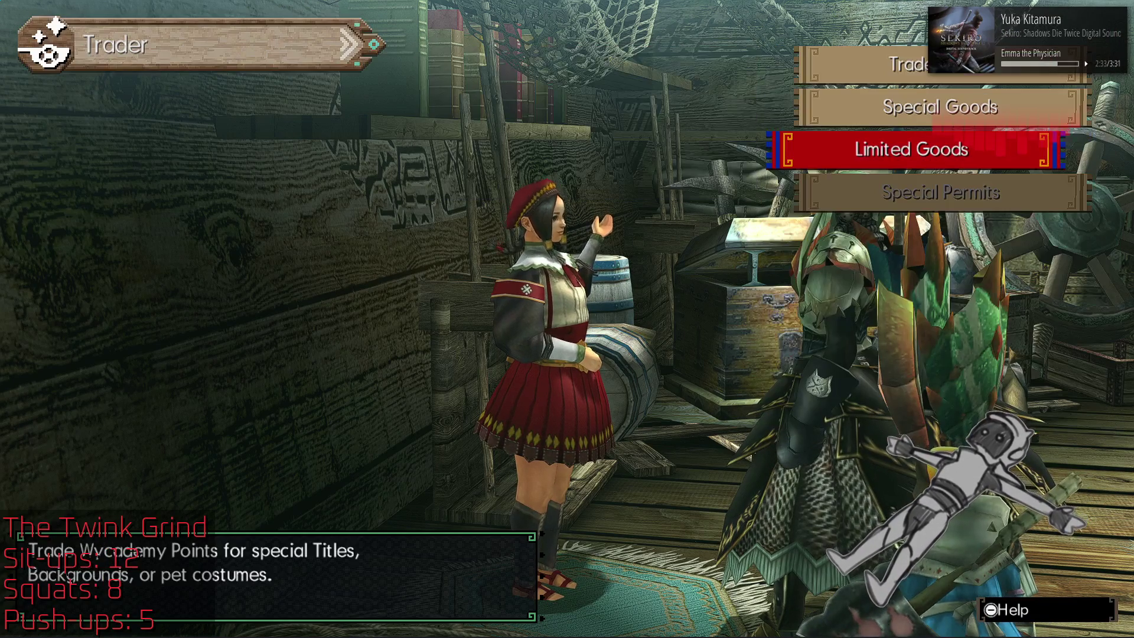
pyautogui.press('Return')
pyautogui.press('Return')
# Step: Page through the 50-point title list, settling on page 3 near Slayer and Brave
pyautogui.press('Left')
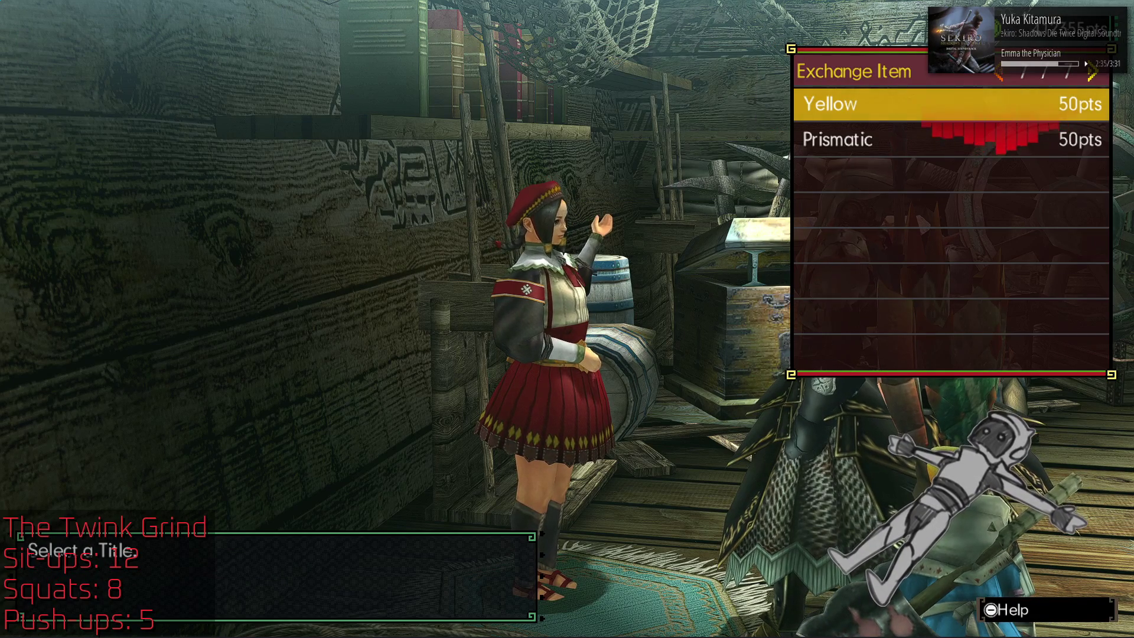
pyautogui.press('Left')
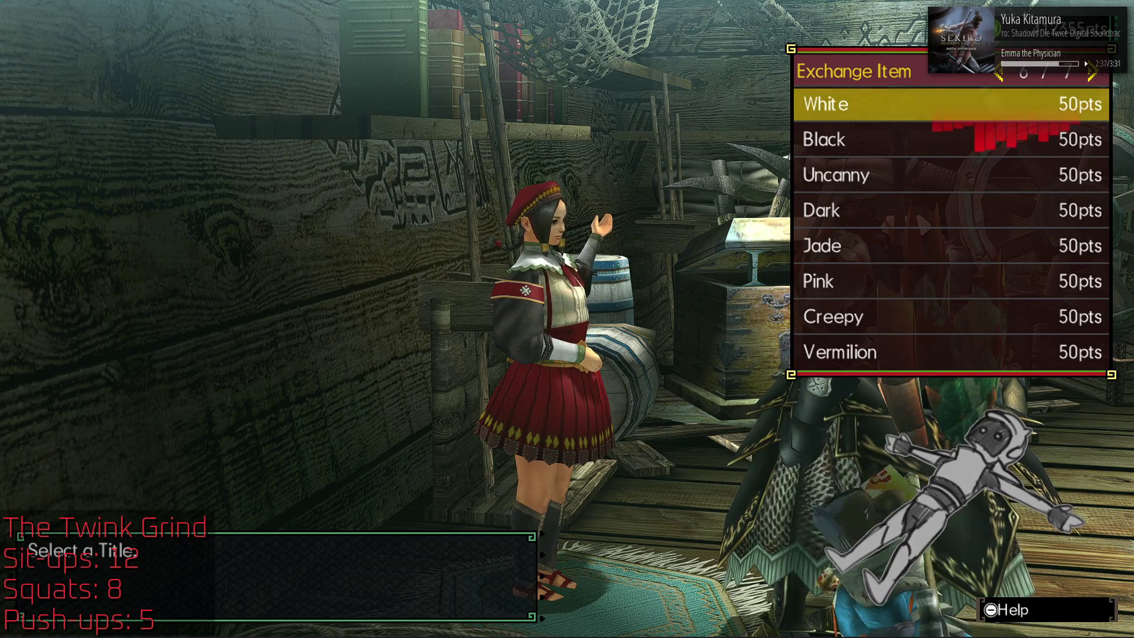
pyautogui.press('Left')
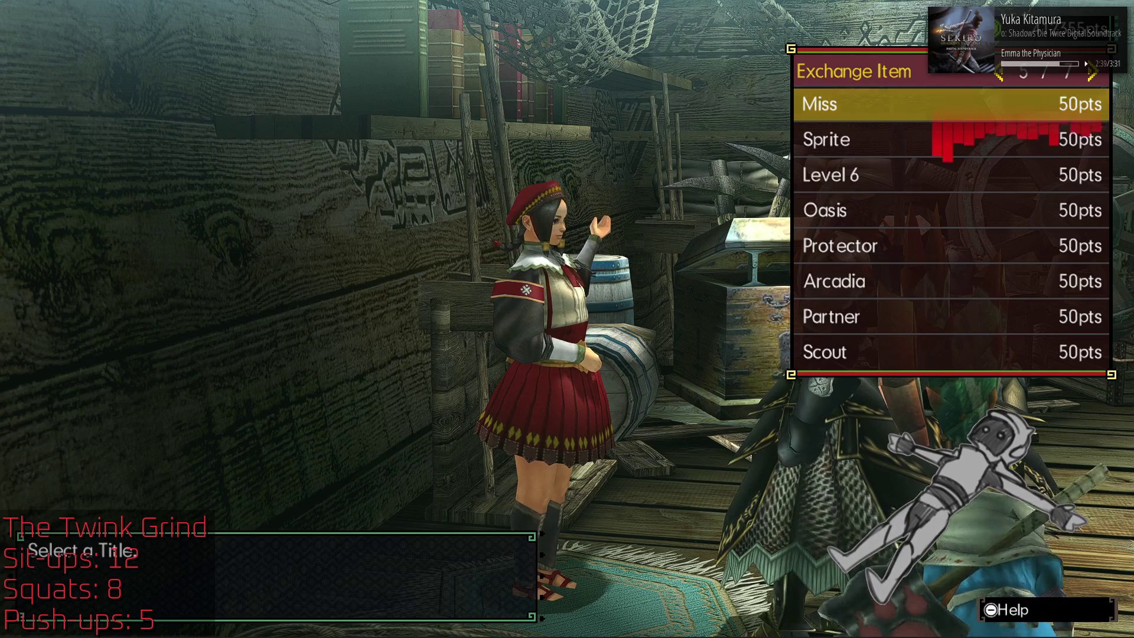
pyautogui.press('Down')
pyautogui.press('Down')
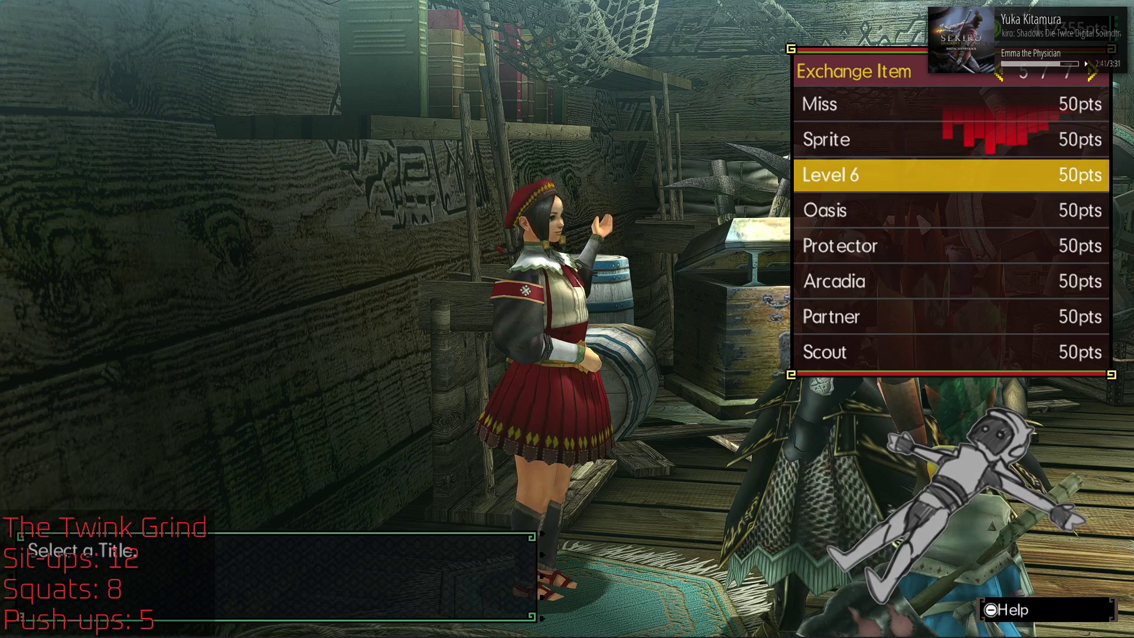
pyautogui.press('Left')
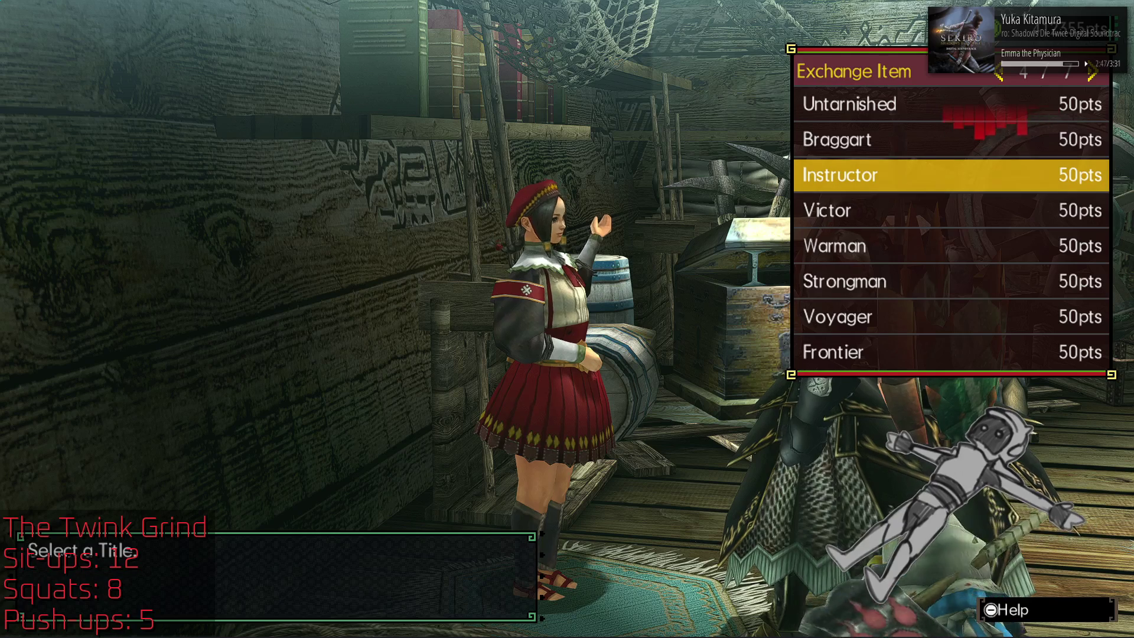
pyautogui.press('Left')
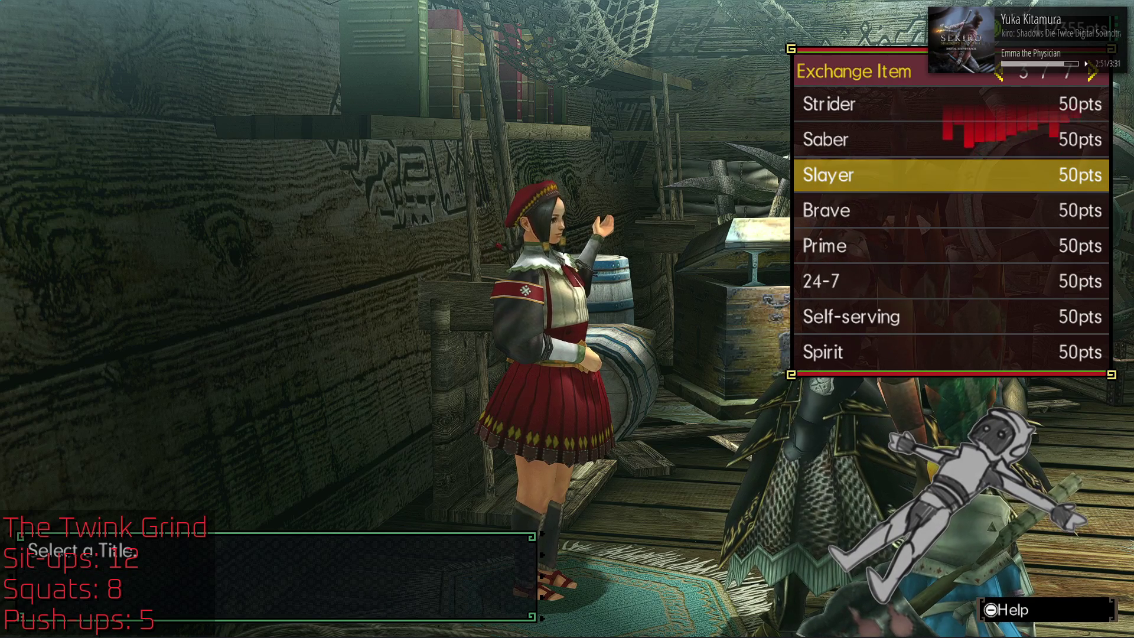
pyautogui.press('Left')
pyautogui.press('Right')
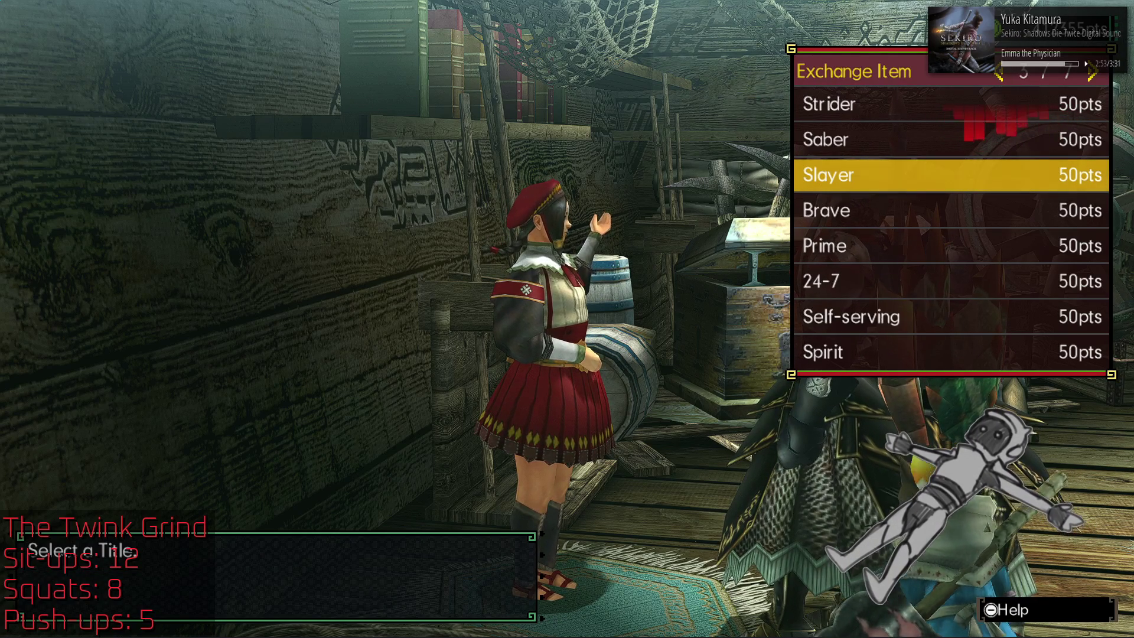
pyautogui.press('Up')
pyautogui.press('Down')
pyautogui.press('Down')
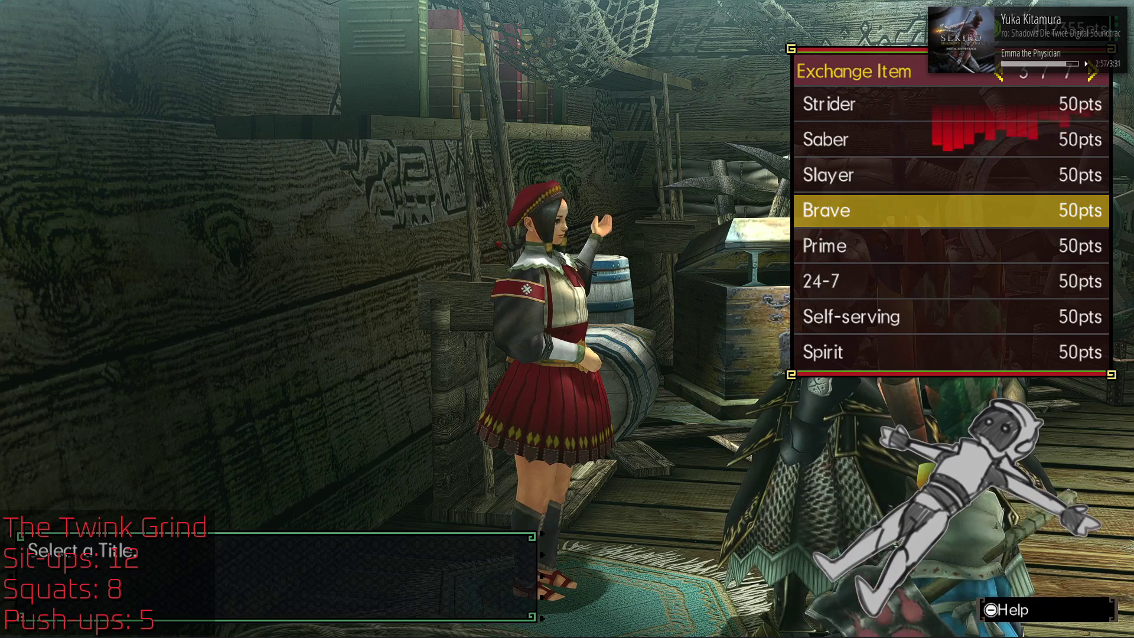
pyautogui.press('Down')
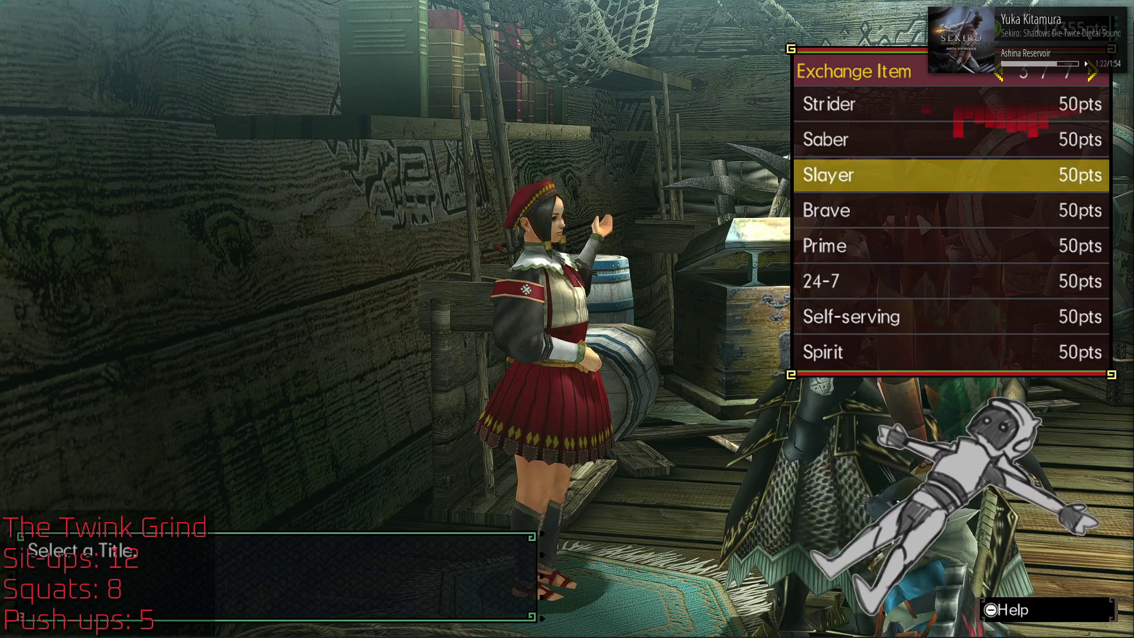
# Step: Browse back through the titles Strider, Feet and Buster to Lemon on page 1
pyautogui.press('Up')
pyautogui.press('Up')
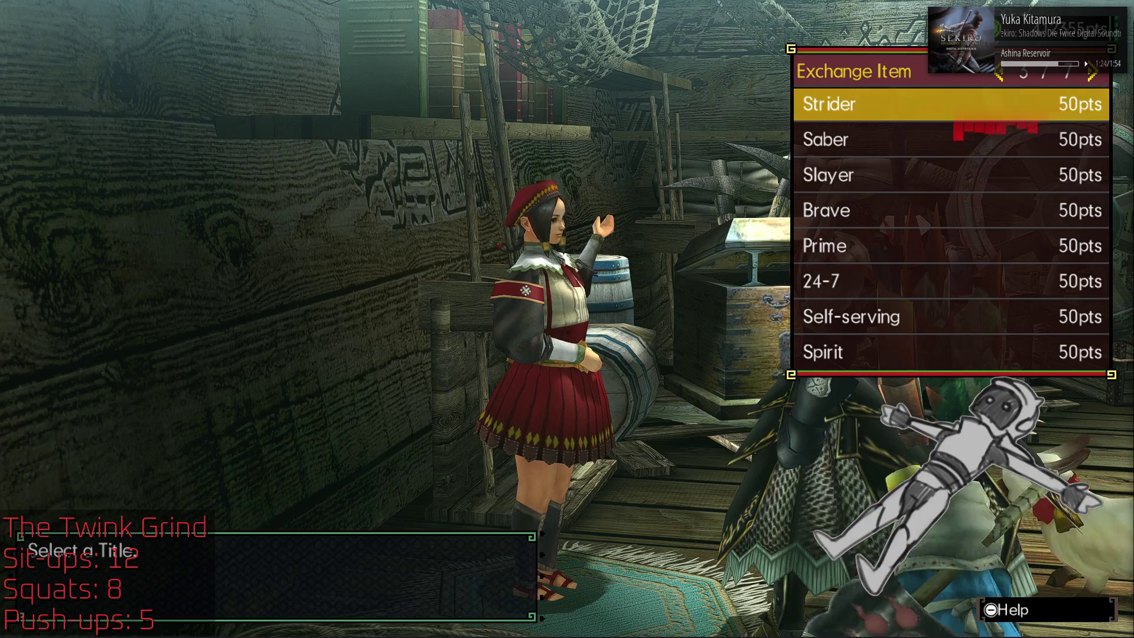
pyautogui.press('Left')
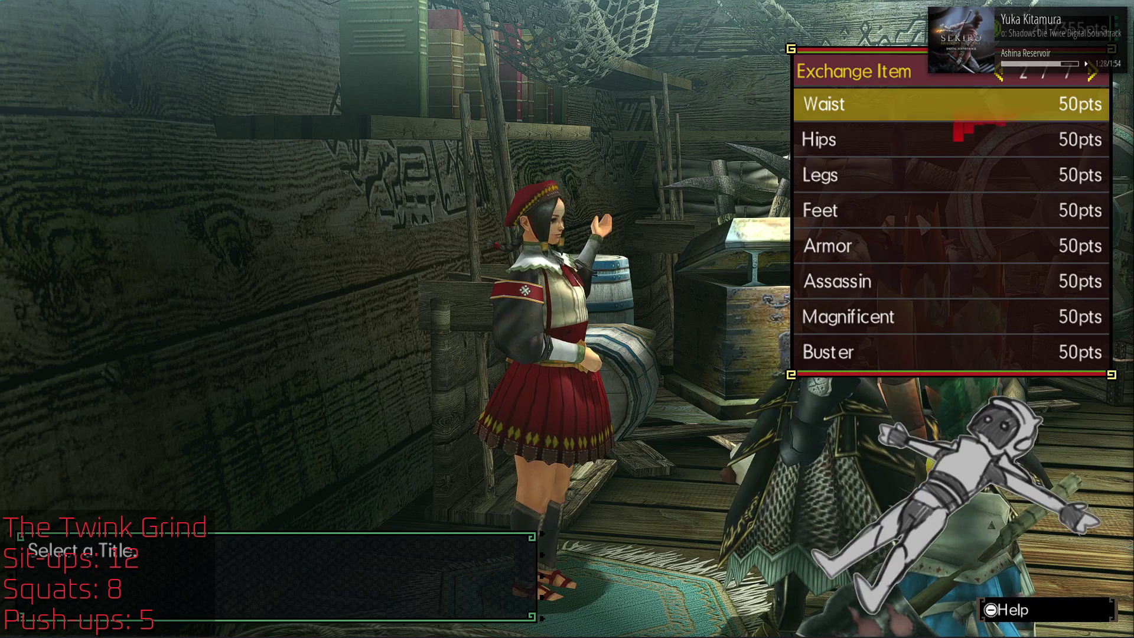
pyautogui.press('Down')
pyautogui.press('Down')
pyautogui.press('Down')
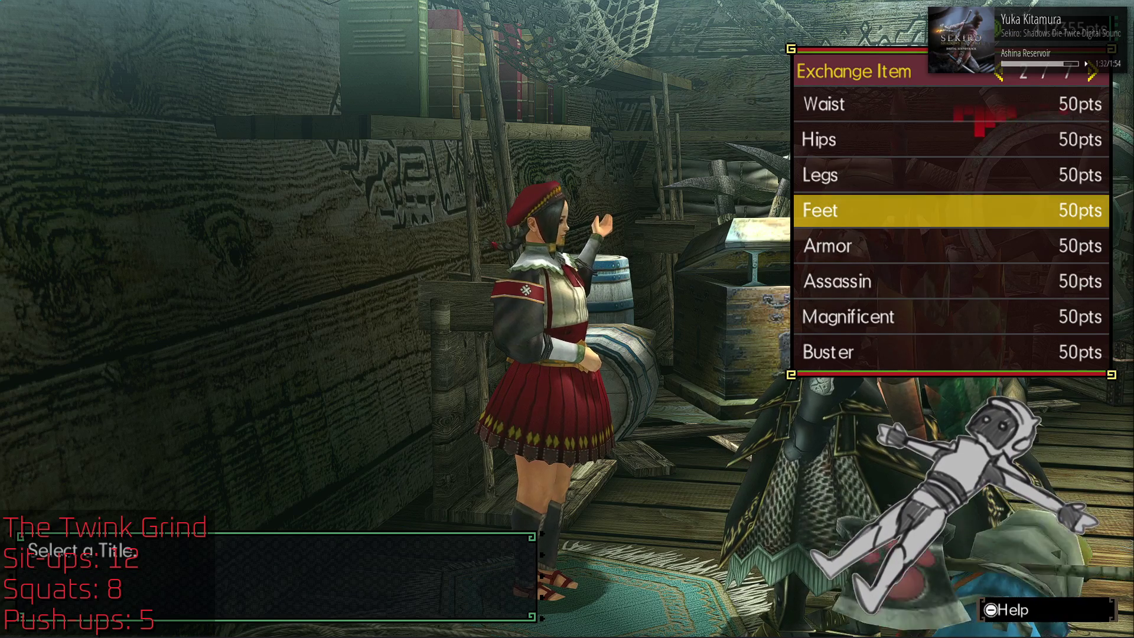
pyautogui.press('Down')
pyautogui.press('Down')
pyautogui.press('Down')
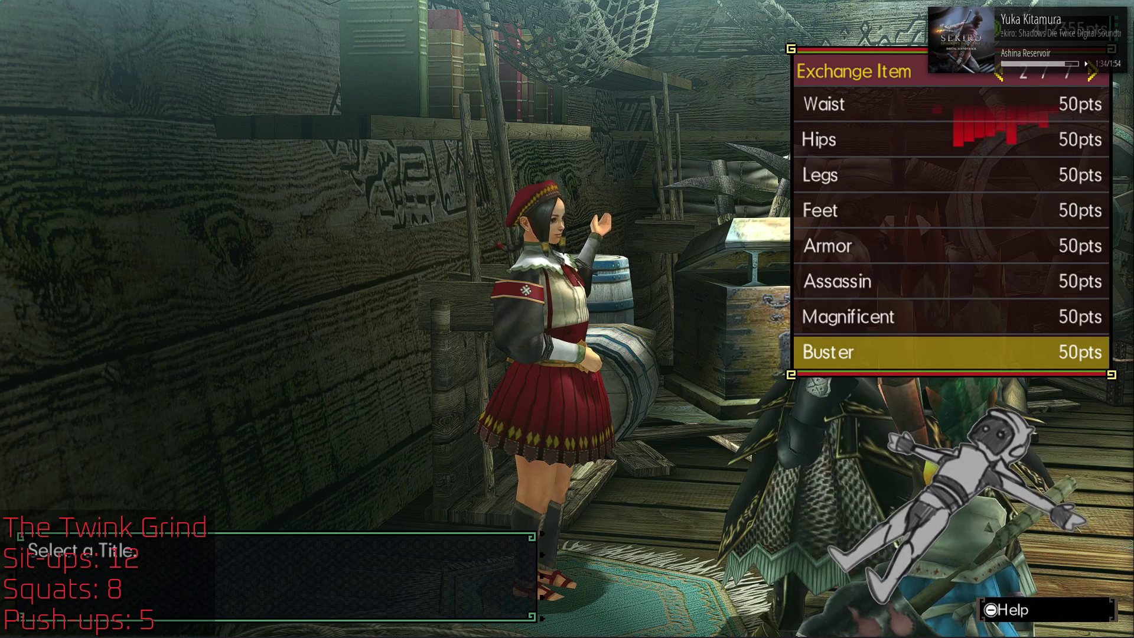
pyautogui.press('Left')
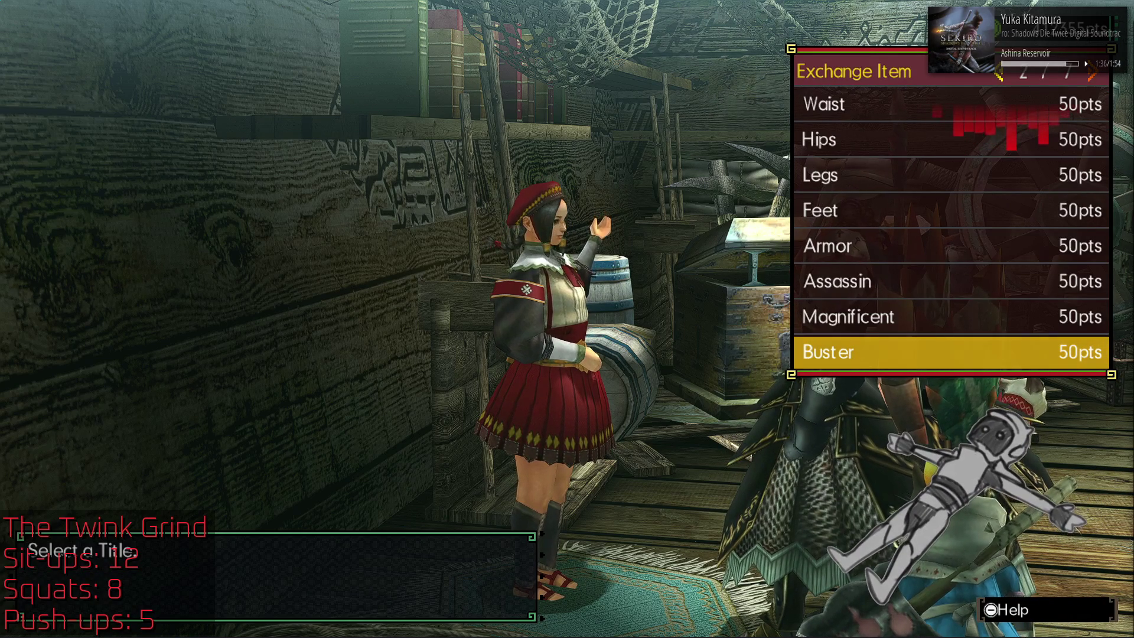
pyautogui.press('Right')
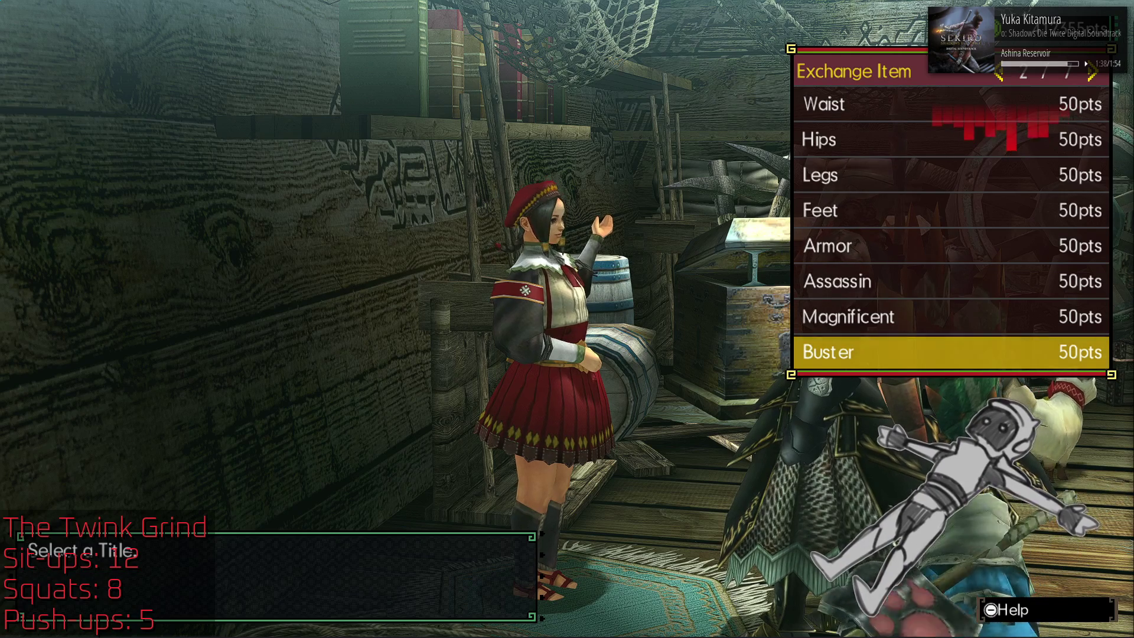
pyautogui.press('Left')
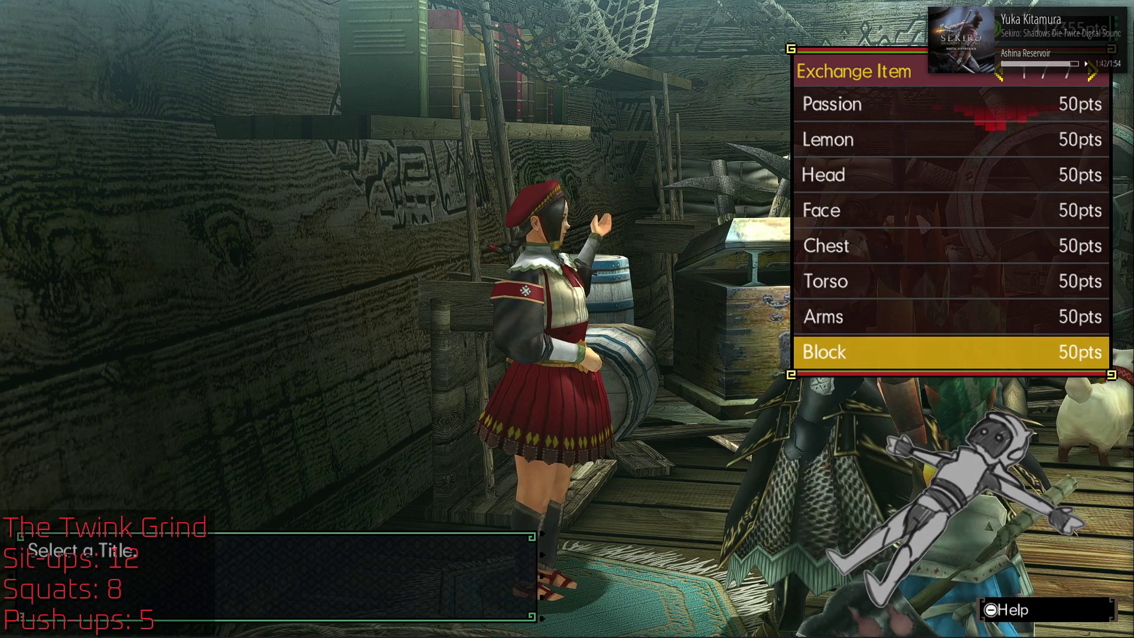
pyautogui.press('Down')
pyautogui.press('Down')
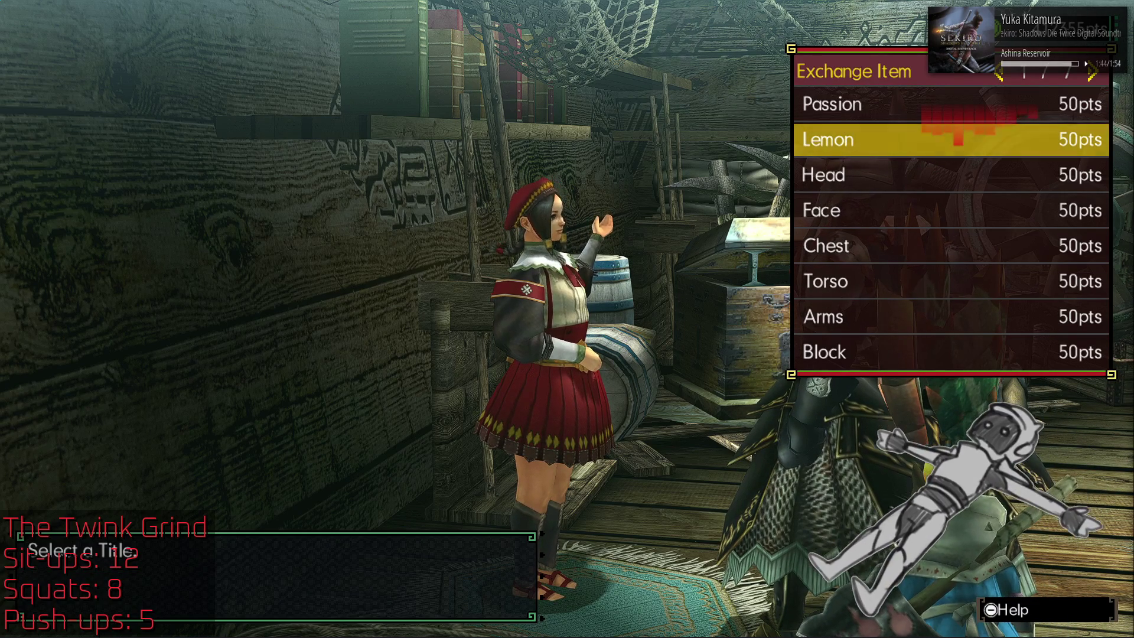
# Step: Switch from Title to the Background exchange list
pyautogui.press('Escape')
pyautogui.press('Down')
pyautogui.press('Return')
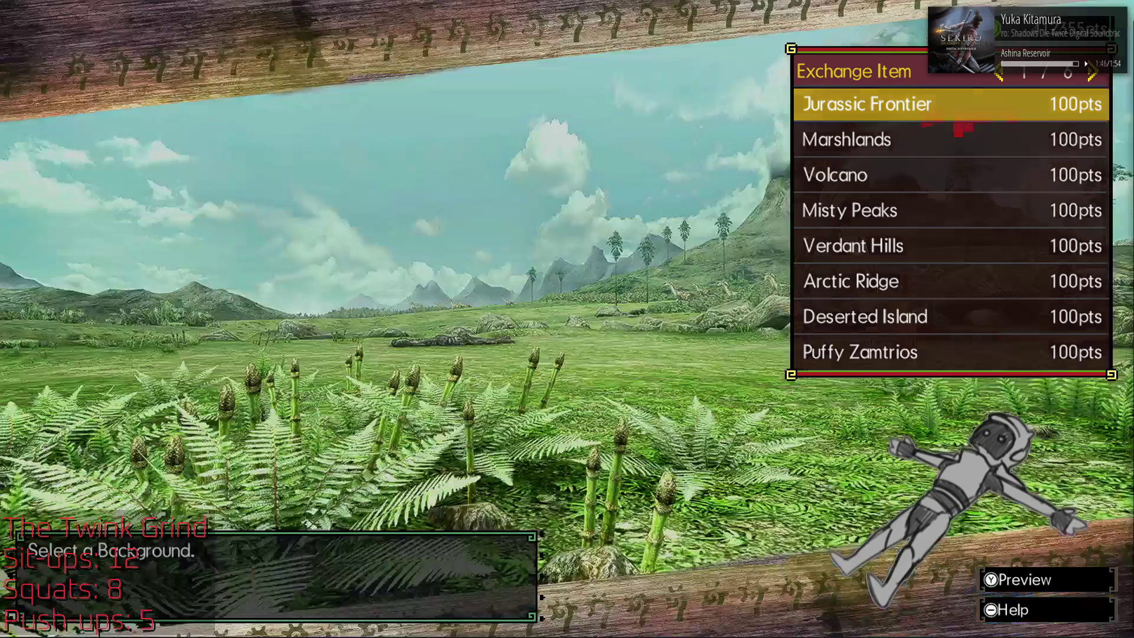
# Step: Browse backgrounds past Barioth, Ruined Pinnacle and Desert to The Lovely Guild Gals and preview it full-screen
pyautogui.press('Left')
pyautogui.press('Down')
pyautogui.press('Down')
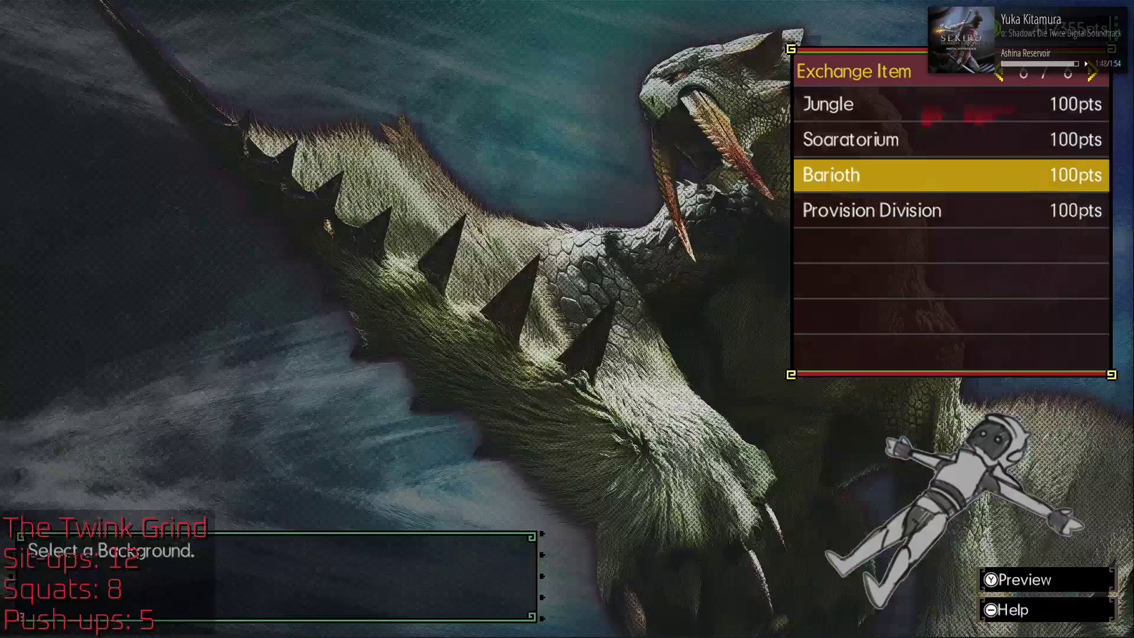
pyautogui.press('Down')
pyautogui.press('Left')
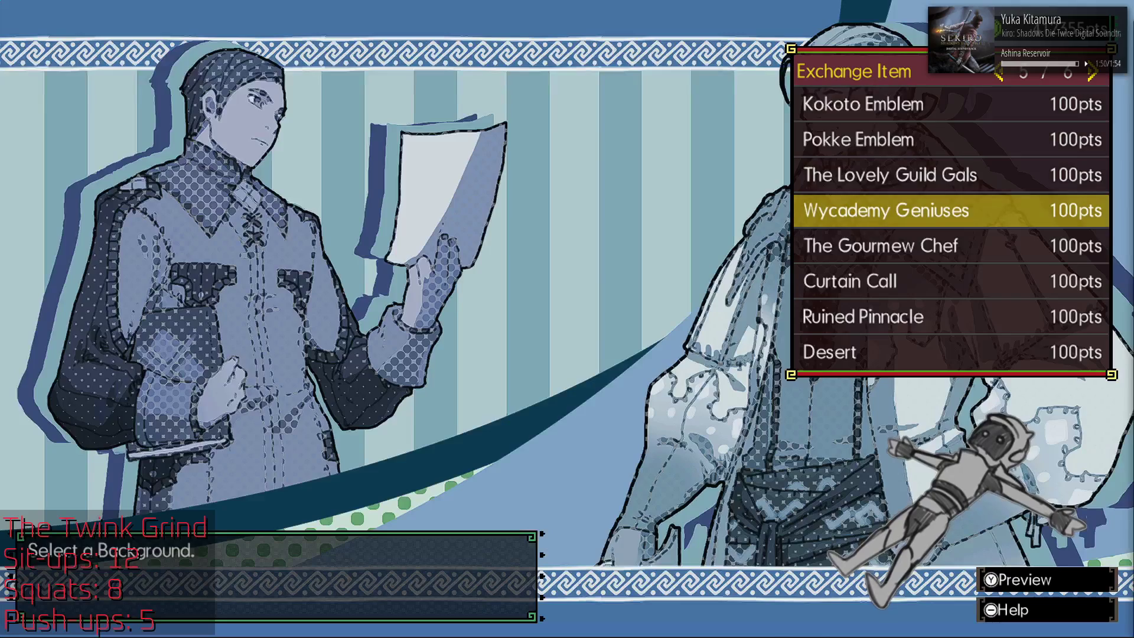
pyautogui.press('Down')
pyautogui.press('Down')
pyautogui.press('Down')
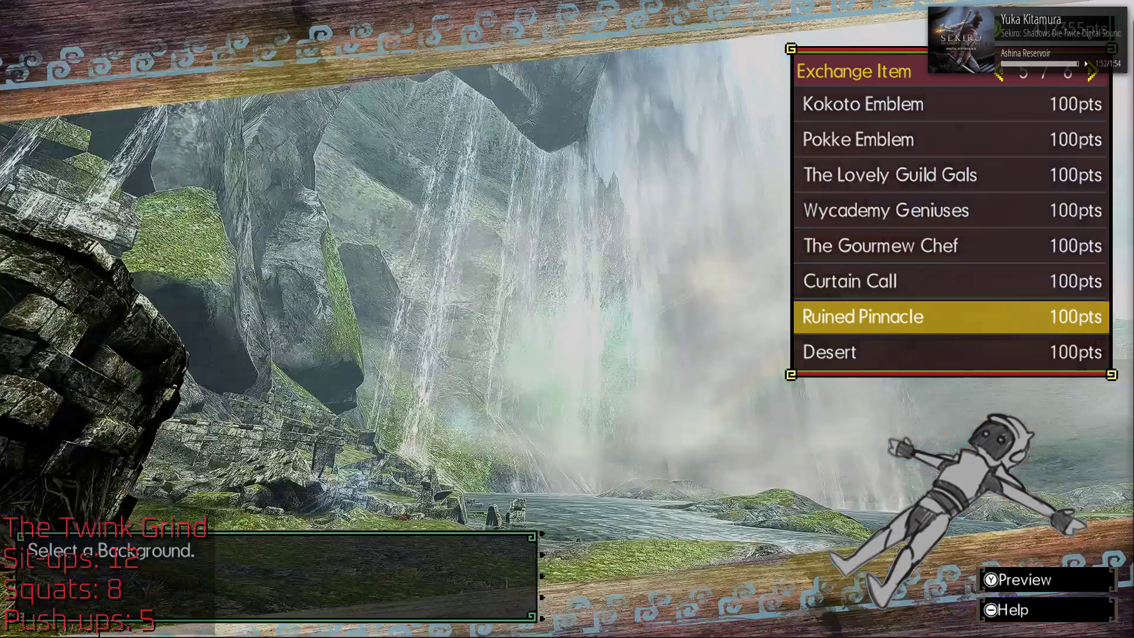
pyautogui.press('Down')
pyautogui.press('Down')
pyautogui.press('Up')
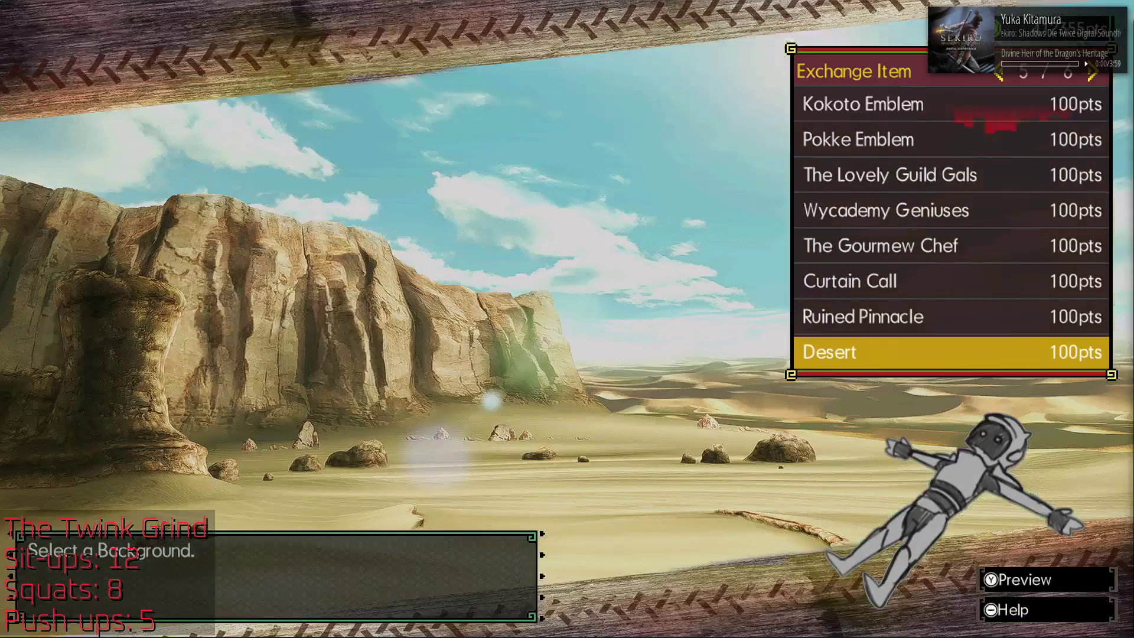
pyautogui.press('Down')
pyautogui.press('Down')
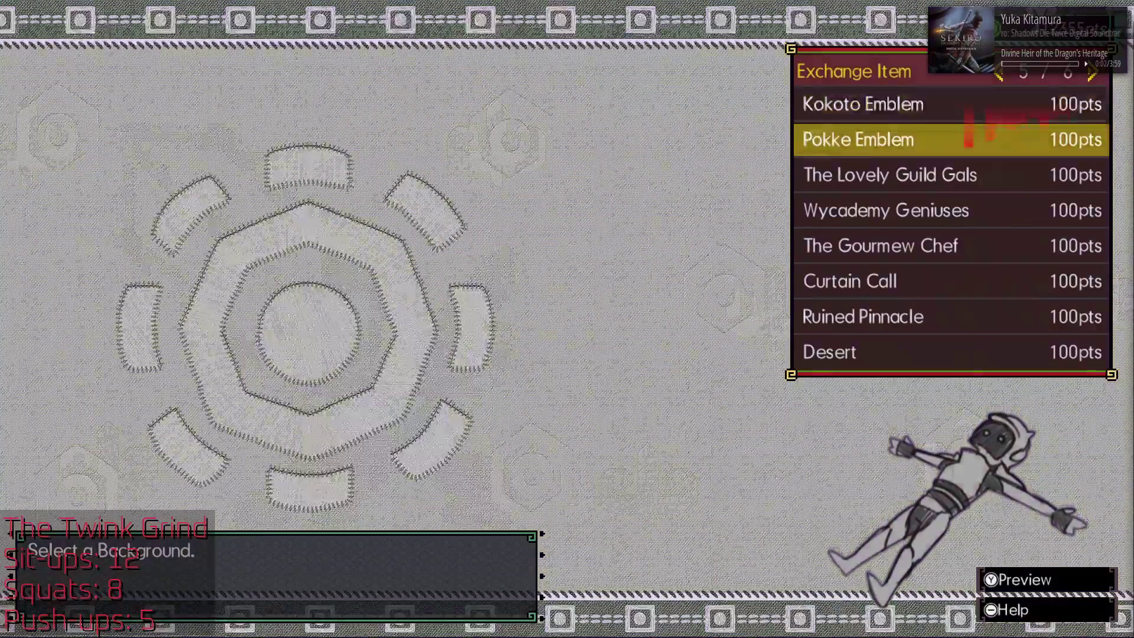
pyautogui.press('Down')
pyautogui.press('Left')
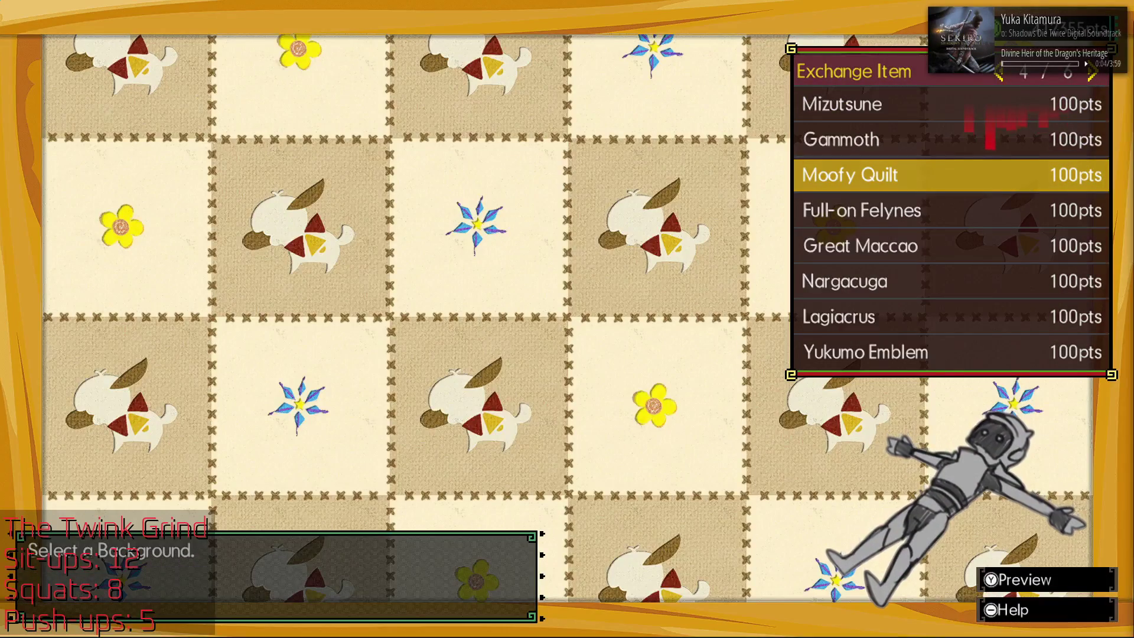
pyautogui.press('Right')
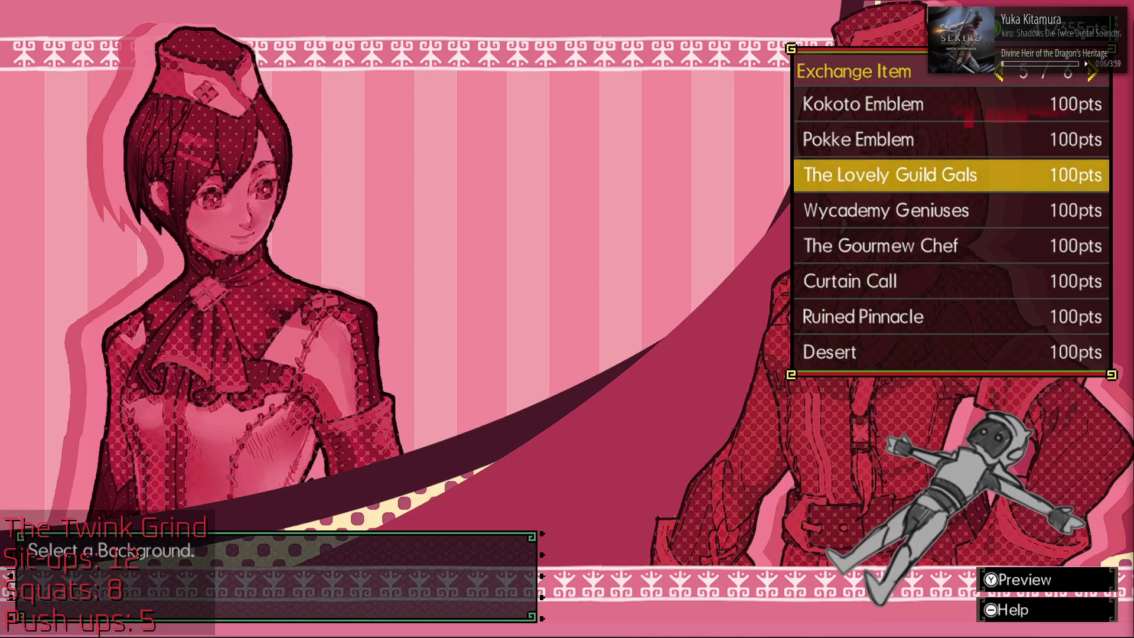
pyautogui.press('y')
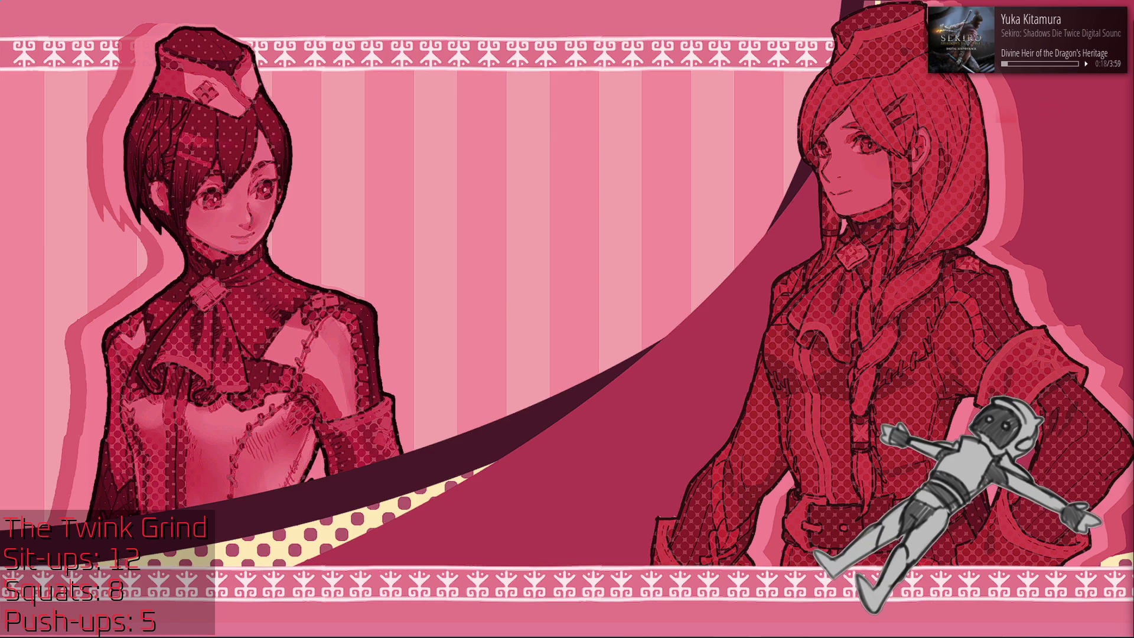
# Step: Preview Pokke Emblem, Kokoto Emblem, Moofy Quilt and Mizutsune, then Gammoth full-screen
pyautogui.press('Escape')
pyautogui.press('Up')
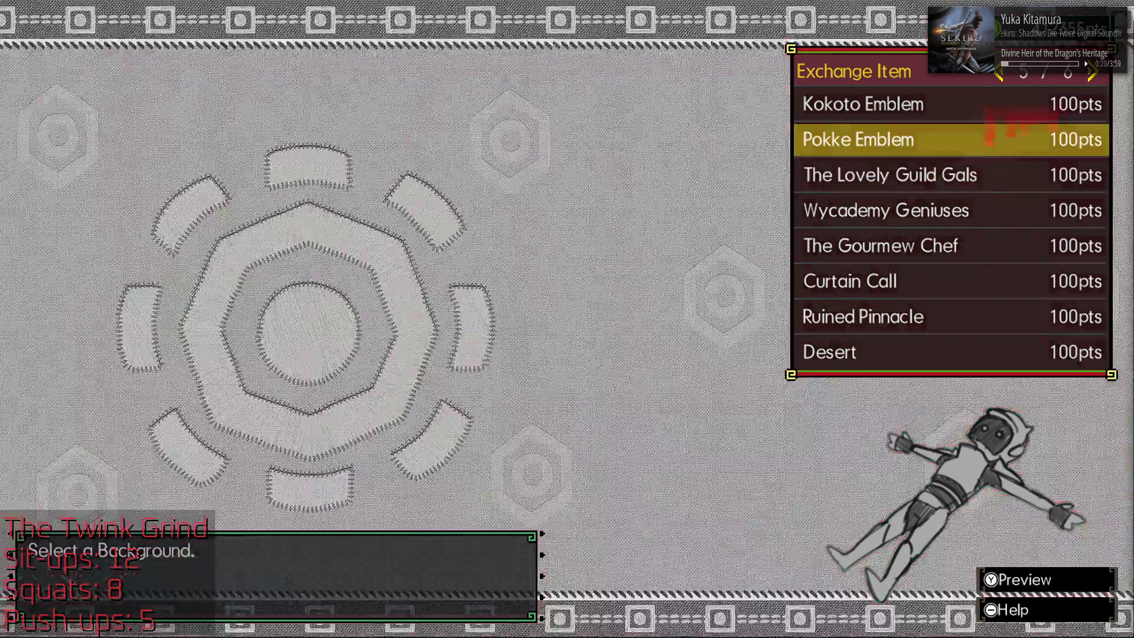
pyautogui.press('Up')
pyautogui.press('Left')
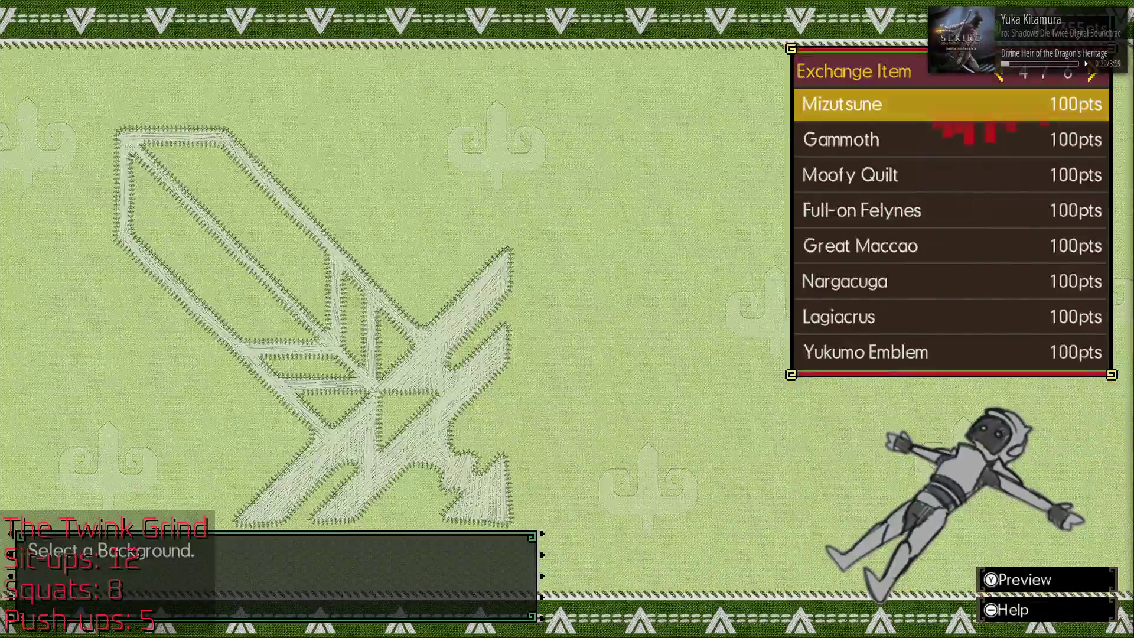
pyautogui.press('Down')
pyautogui.press('Down')
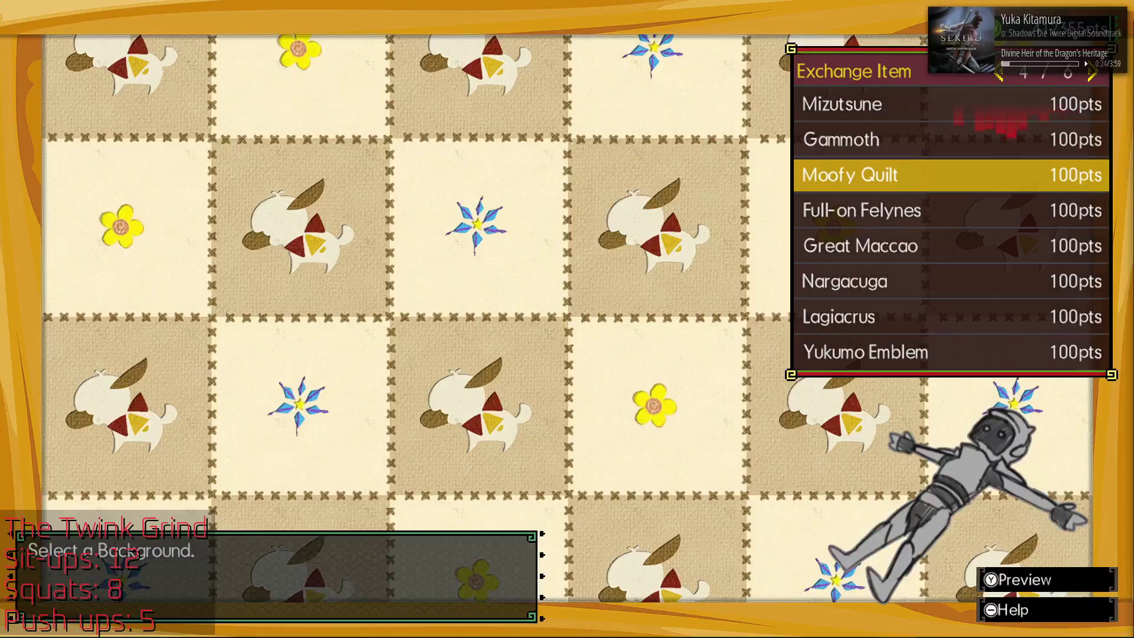
pyautogui.press('Up')
pyautogui.press('Up')
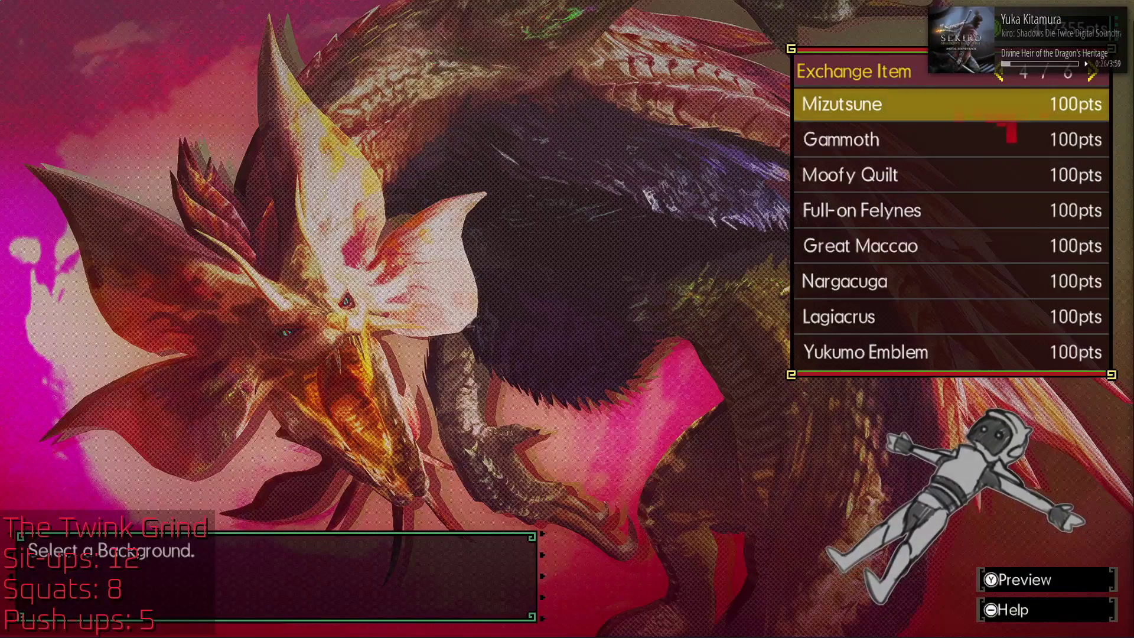
pyautogui.press('Down')
pyautogui.press('y')
pyautogui.press('y')
# Step: Preview Full-on Felynes, then show the Lagiacrus background full-screen
pyautogui.press('Down')
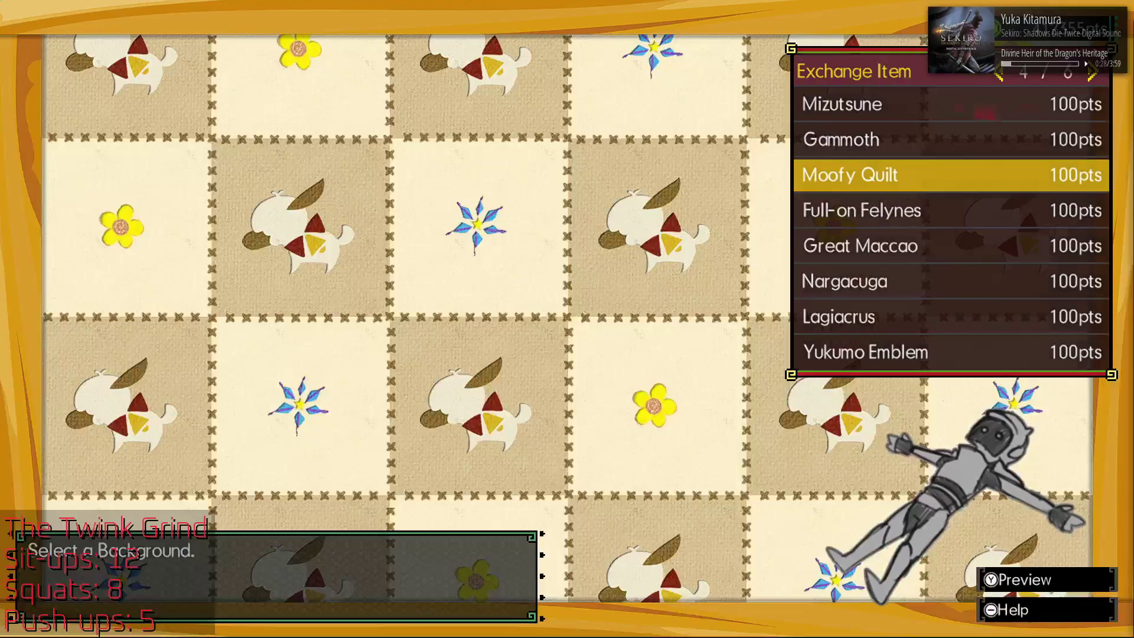
pyautogui.press('Down')
pyautogui.press('Down')
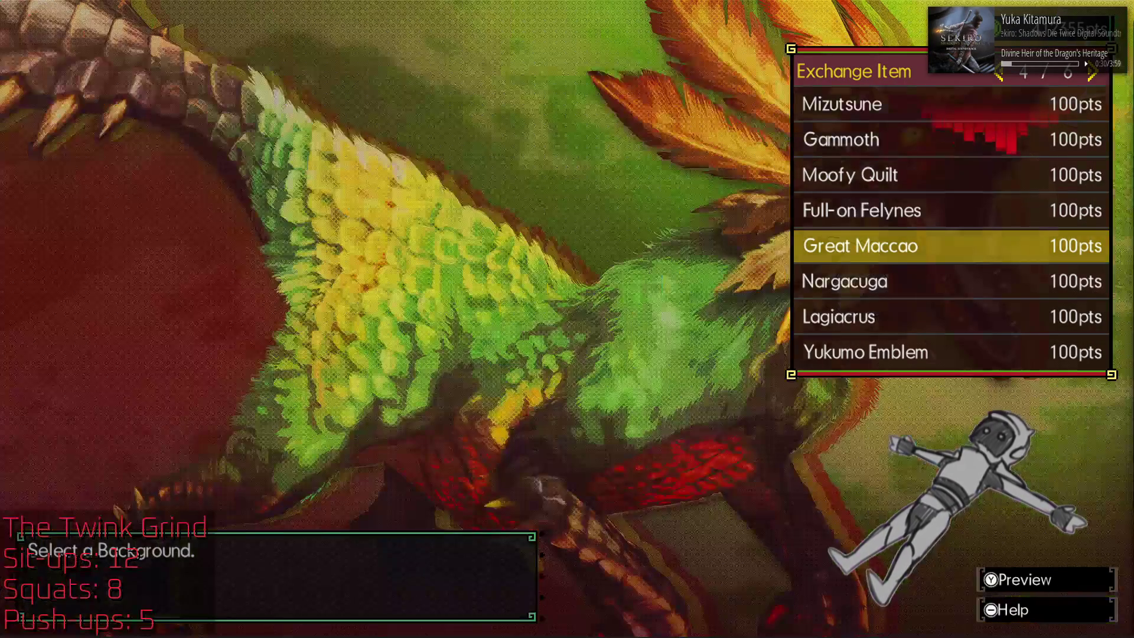
pyautogui.press('Down')
pyautogui.press('Down')
pyautogui.press('Down')
pyautogui.press('Up')
pyautogui.press('y')
pyautogui.press('y')
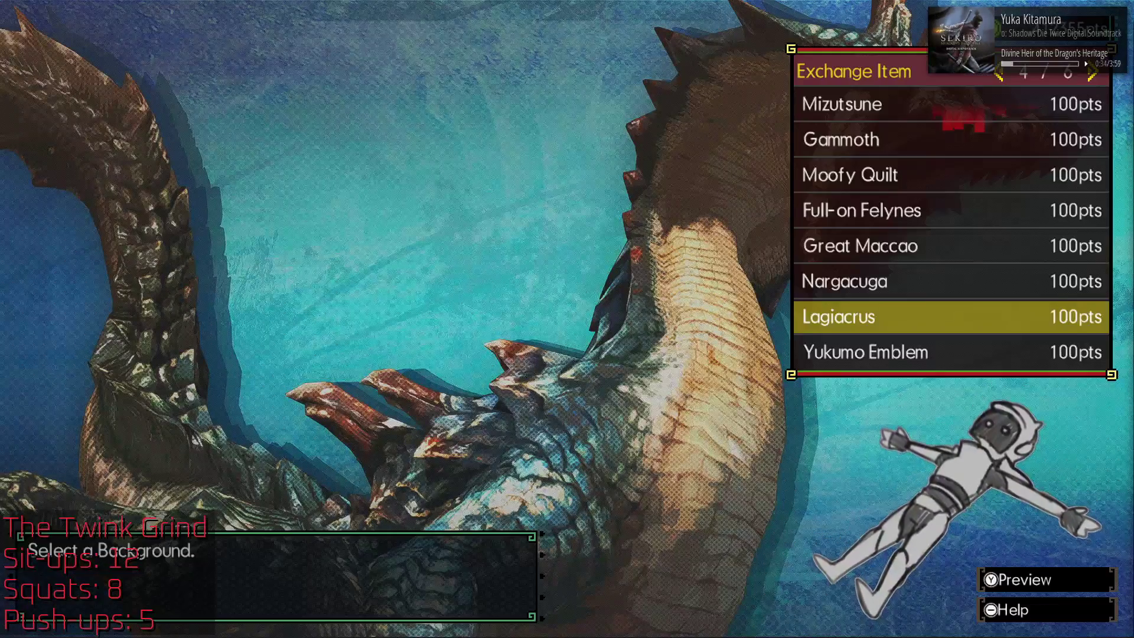
# Step: Browse the R&R-to-Astalos page (Glavenus, Astalos), then recheck Mizutsune and Gammoth
pyautogui.press('Down')
pyautogui.press('Right')
pyautogui.press('Up')
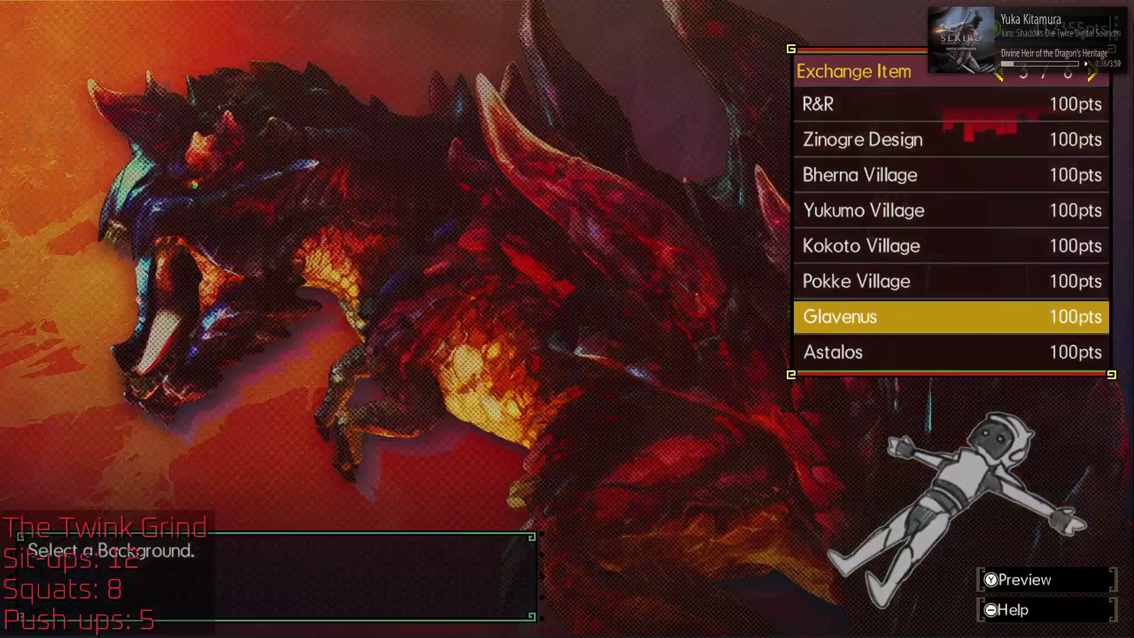
pyautogui.press('Up')
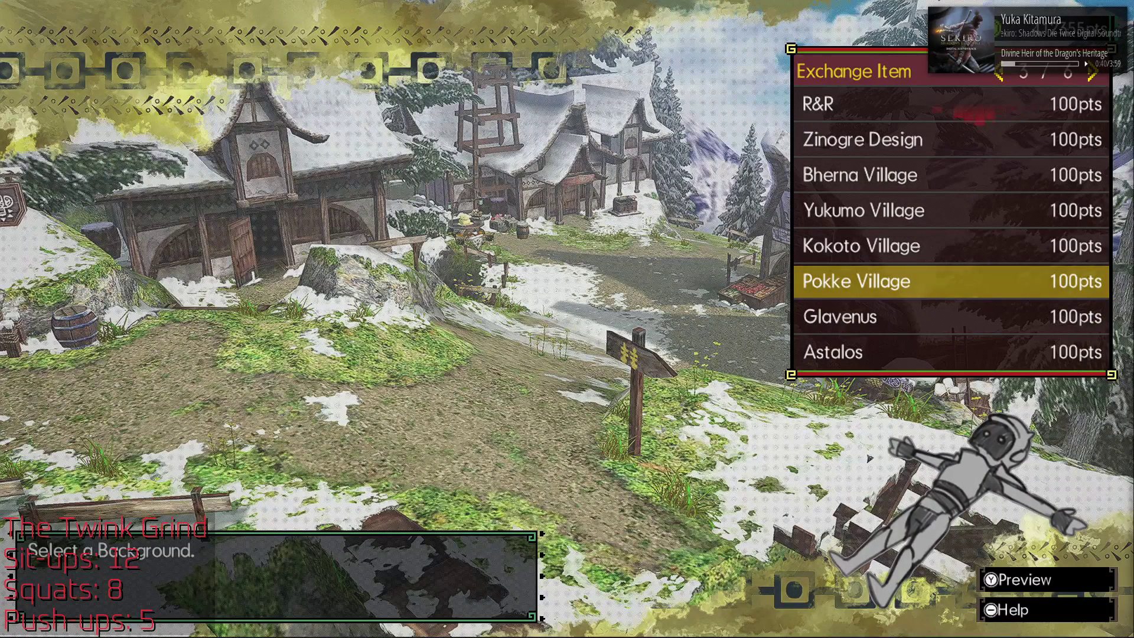
pyautogui.press('Down')
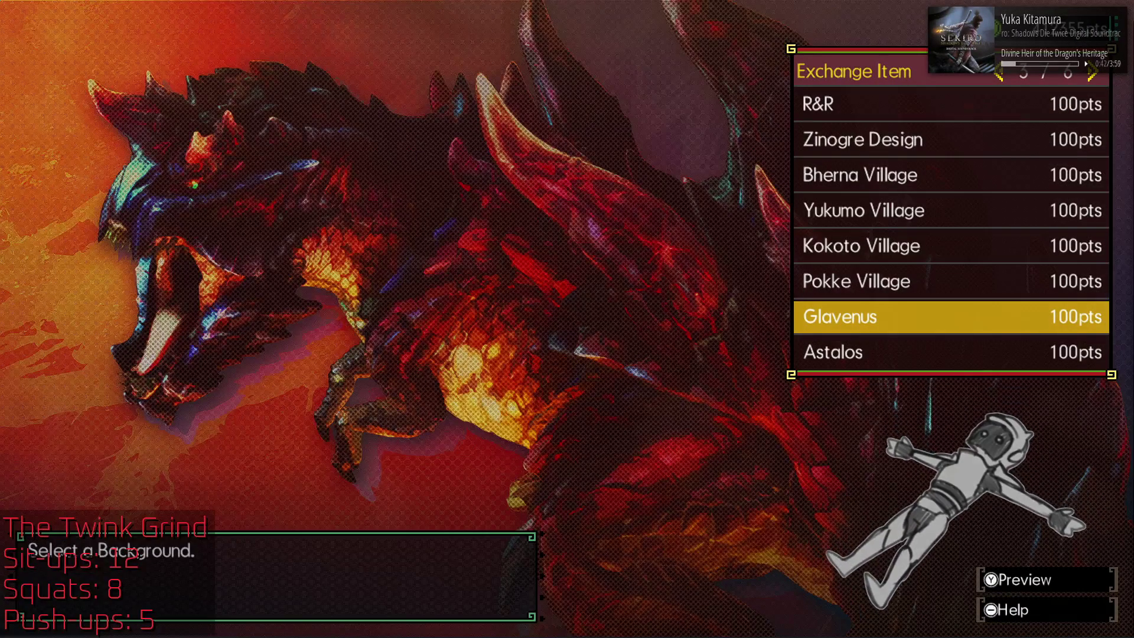
pyautogui.press('Down')
pyautogui.press('Right')
pyautogui.press('Down')
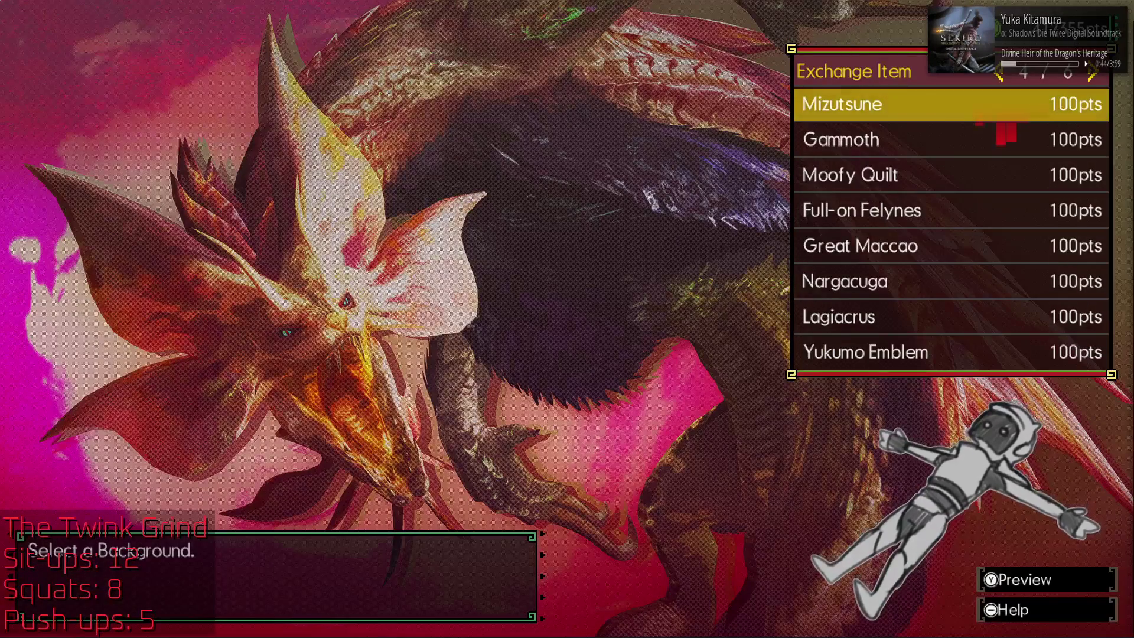
pyautogui.press('Down')
pyautogui.press('Up')
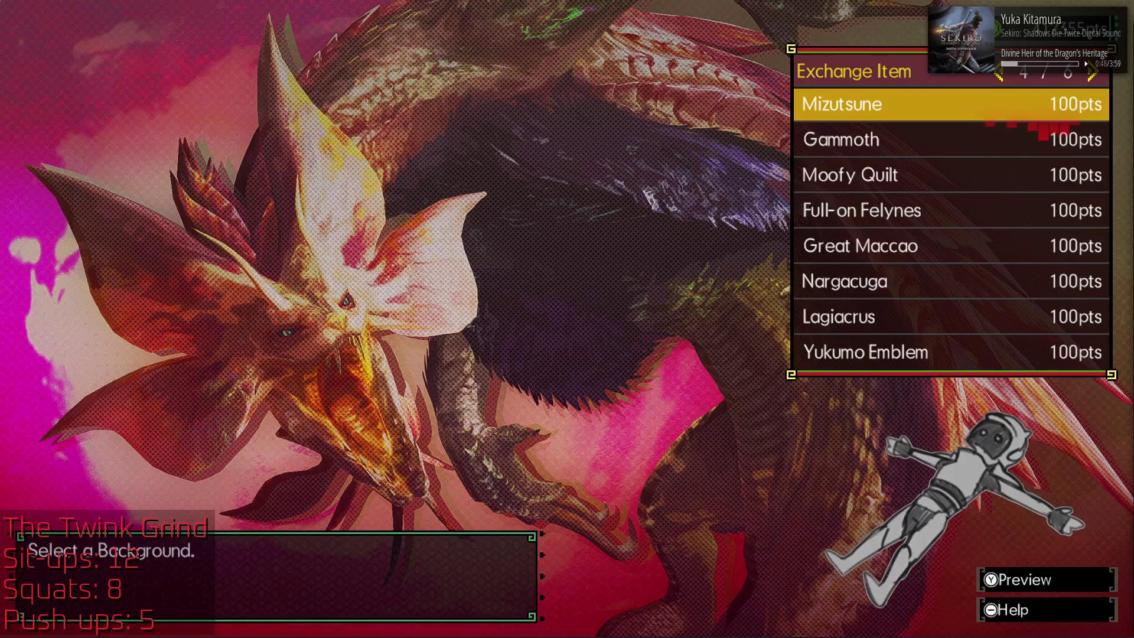
# Step: Preview the Pokke, Kokoto, Yukumo and Bherna Village backgrounds, then Zinogre Design
pyautogui.press('Left')
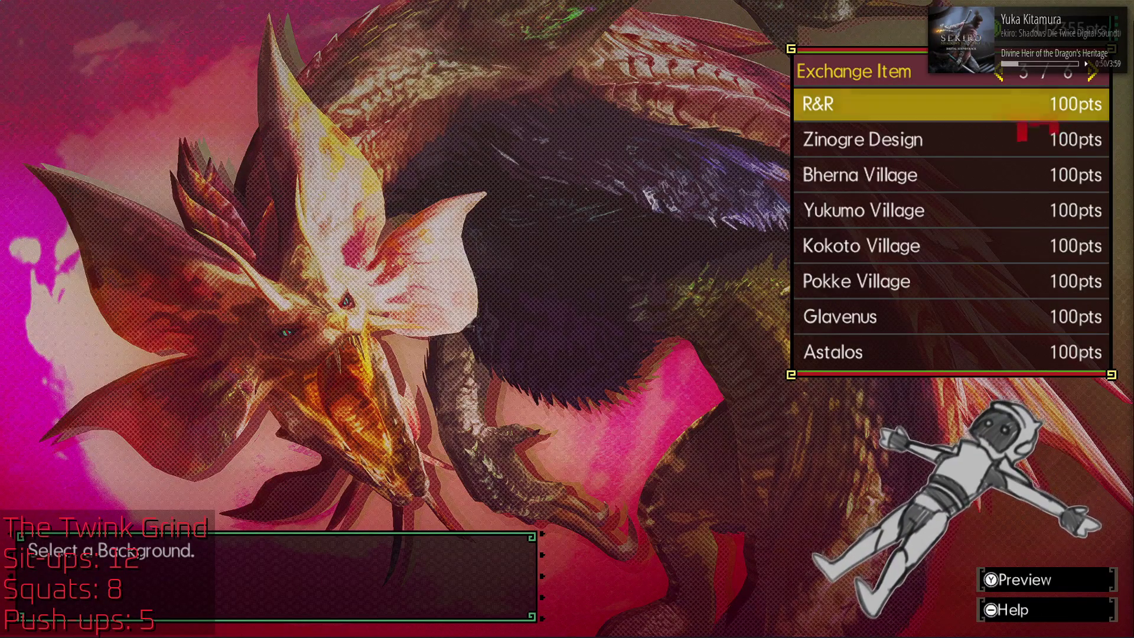
pyautogui.press('Up')
pyautogui.press('Up')
pyautogui.press('Up')
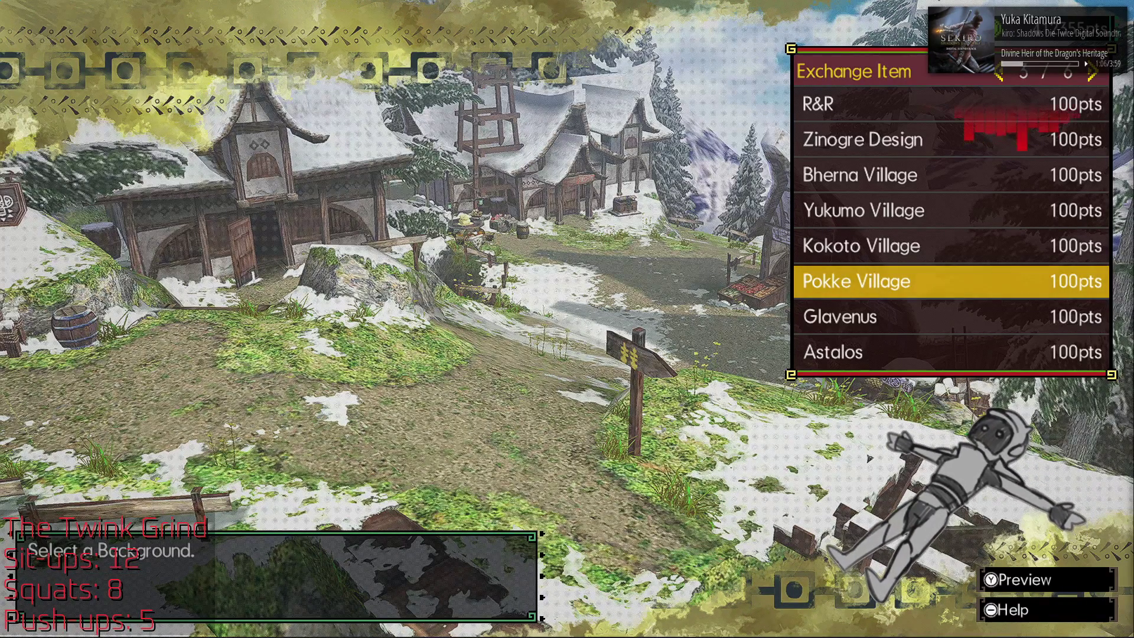
pyautogui.click(861, 245)
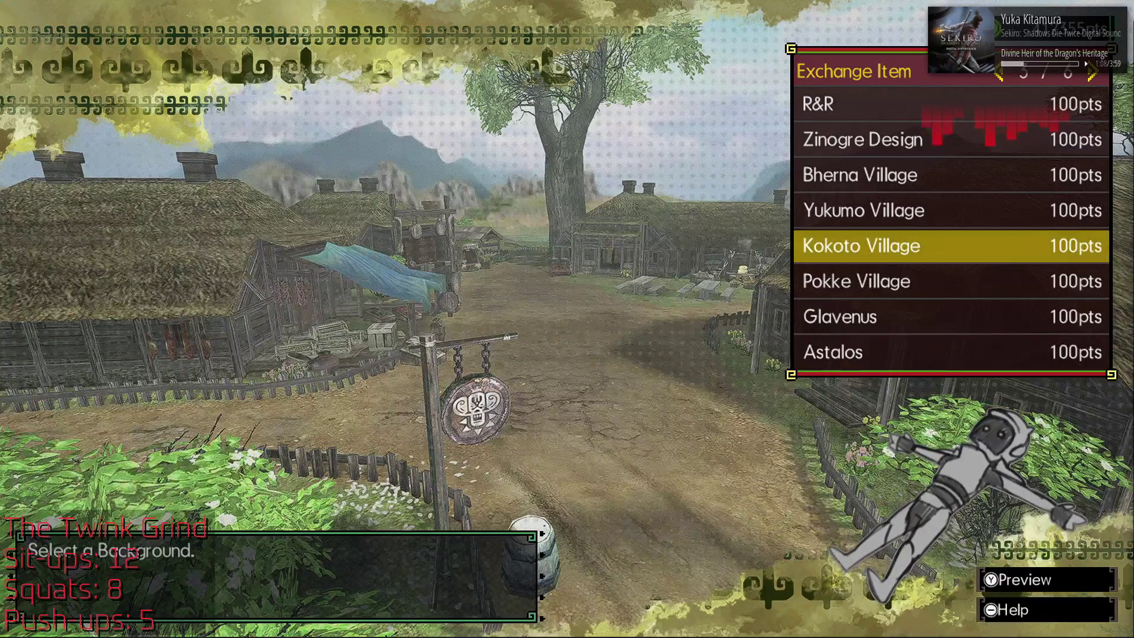
pyautogui.click(864, 210)
pyautogui.click(860, 175)
pyautogui.click(863, 210)
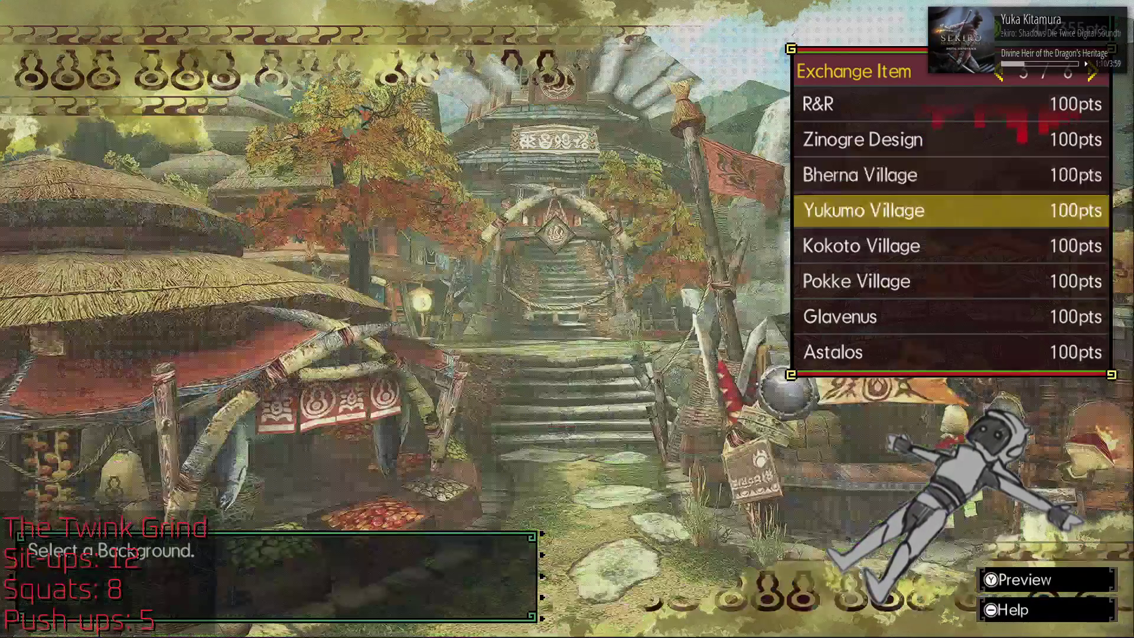
pyautogui.click(860, 175)
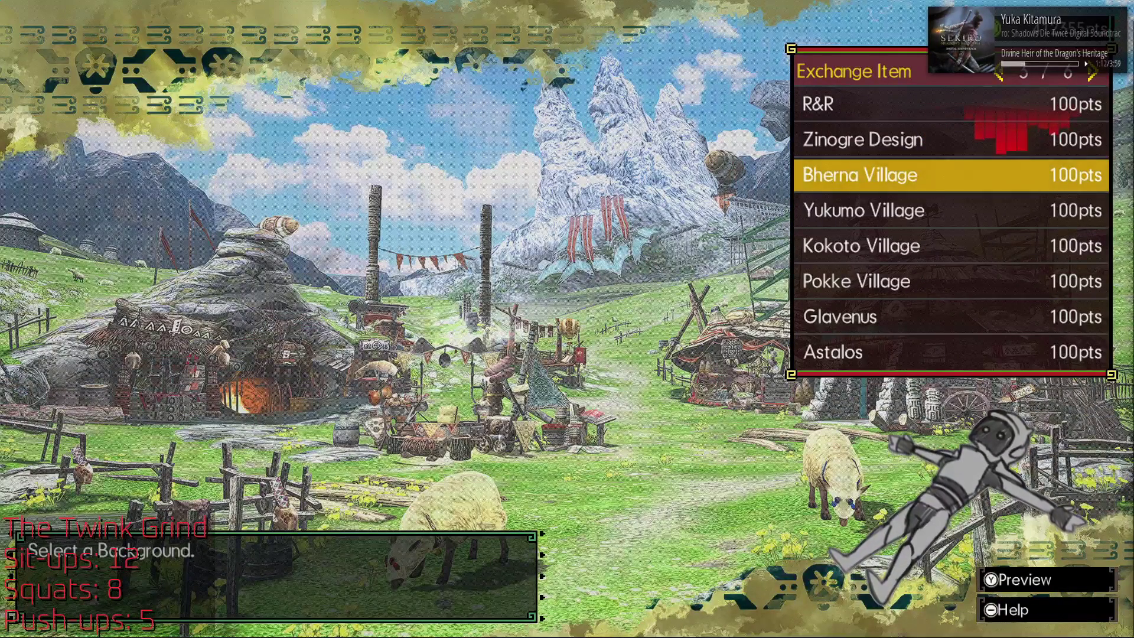
pyautogui.press('Down')
pyautogui.press('Down')
pyautogui.press('Down')
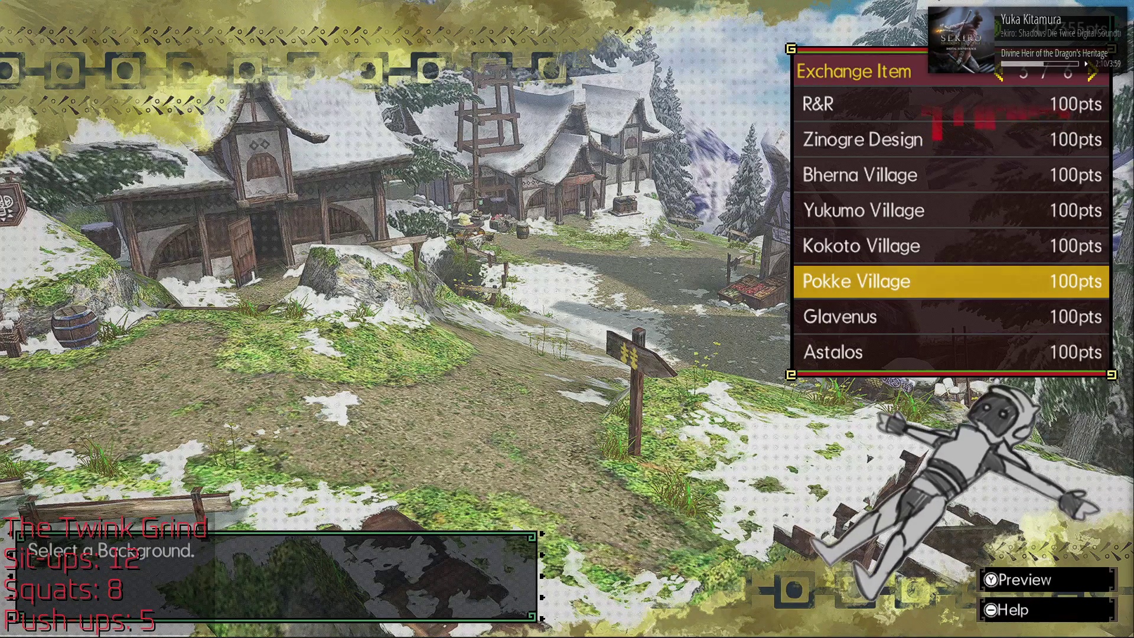
pyautogui.press('Up')
pyautogui.press('Up')
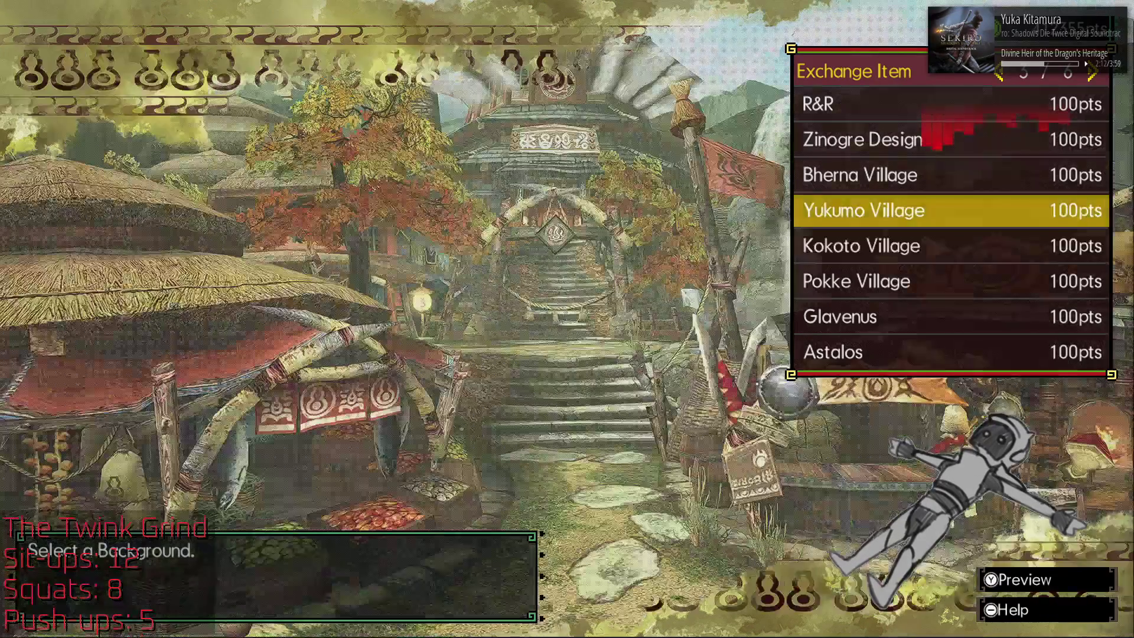
pyautogui.press('Up')
pyautogui.press('Up')
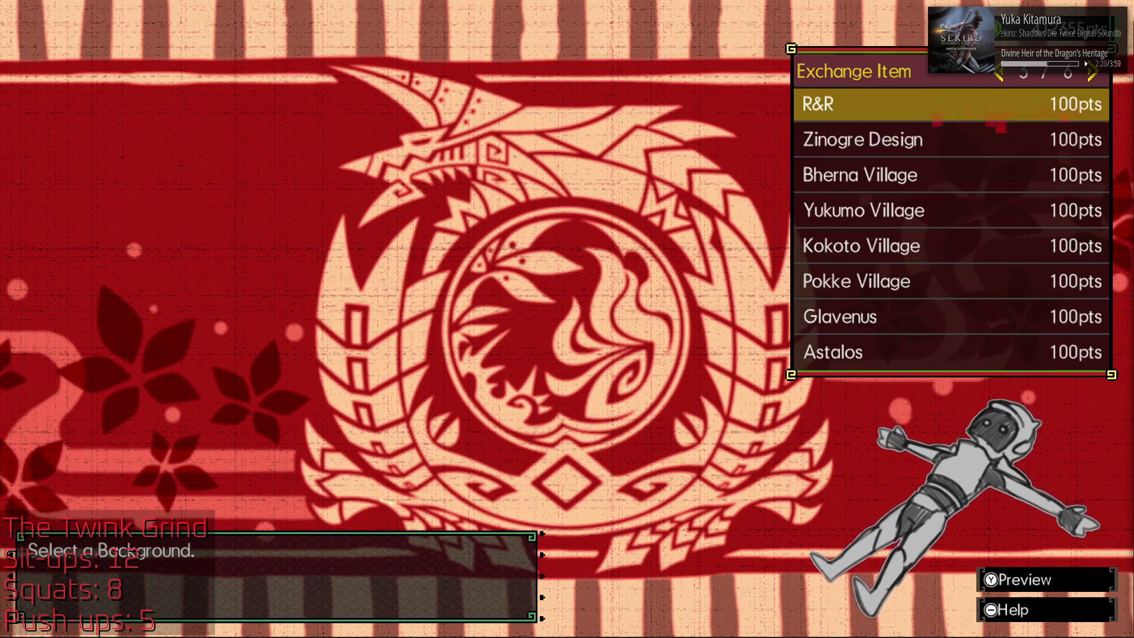
# Step: Preview R&R, then White Lightning, Dunes (day) and Roaring Tigrex on the previous page
pyautogui.press('Up')
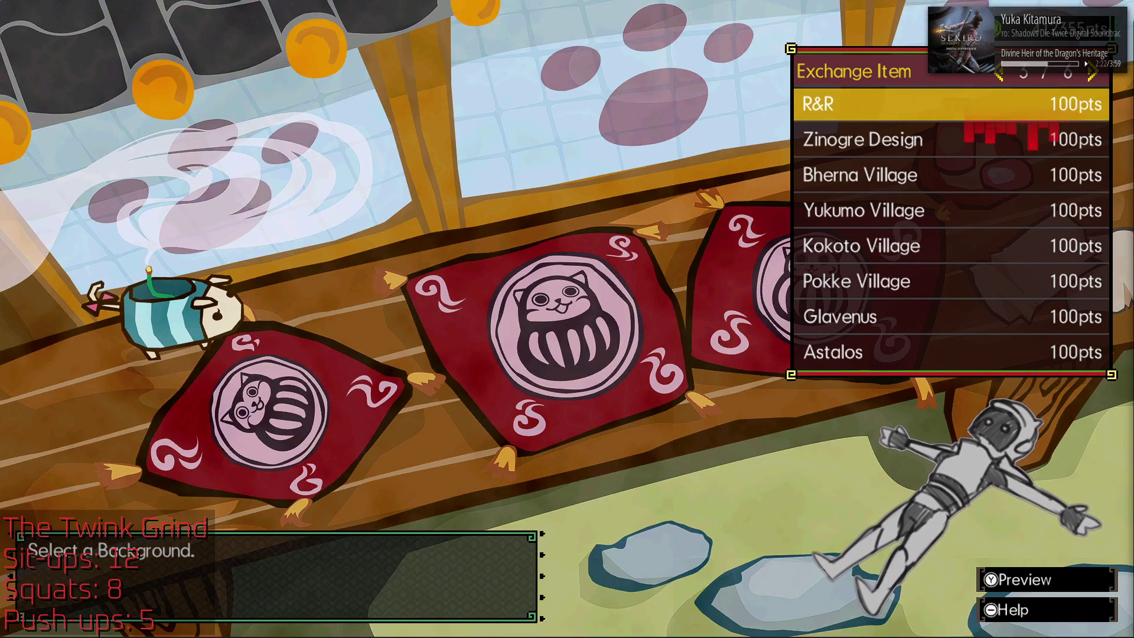
pyautogui.press('Left')
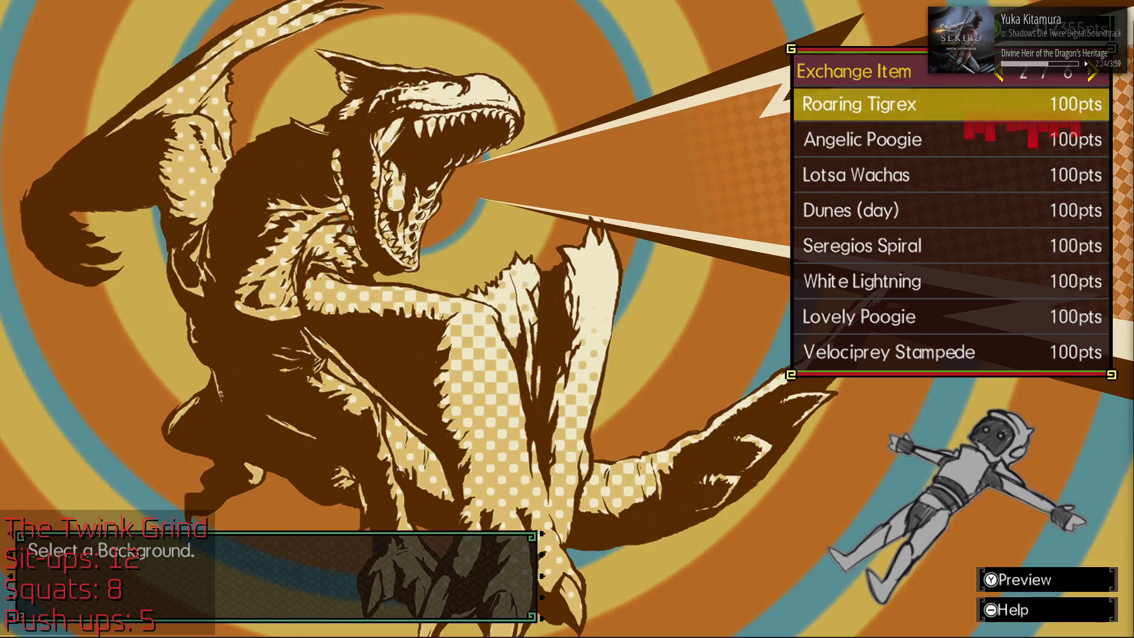
pyautogui.press('Up')
pyautogui.press('Up')
pyautogui.press('Up')
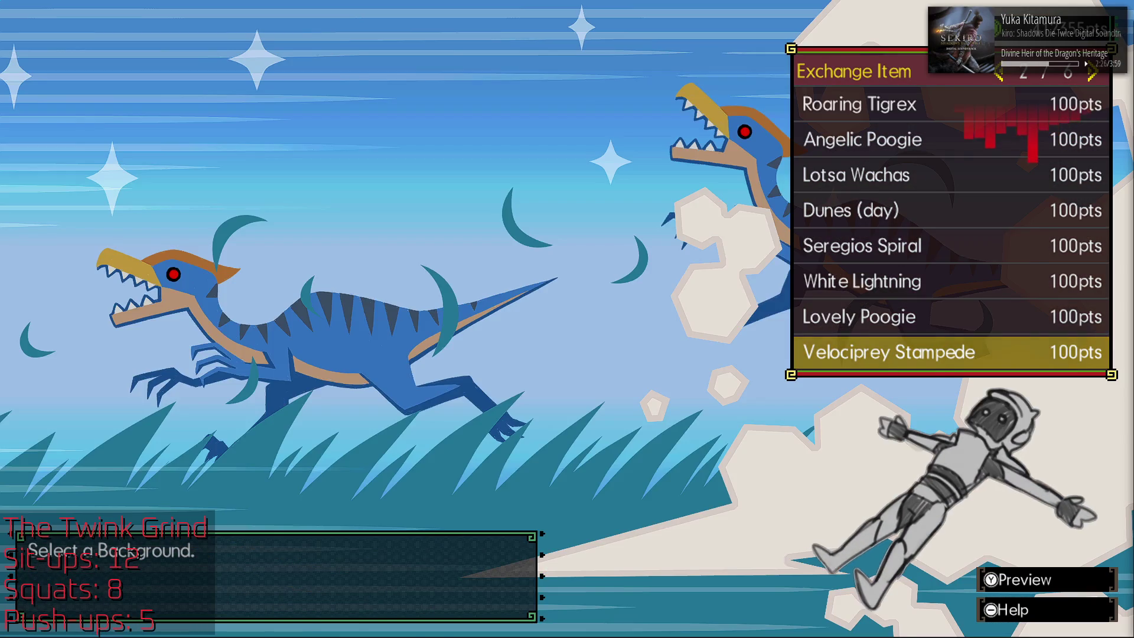
pyautogui.press('Up')
pyautogui.press('Up')
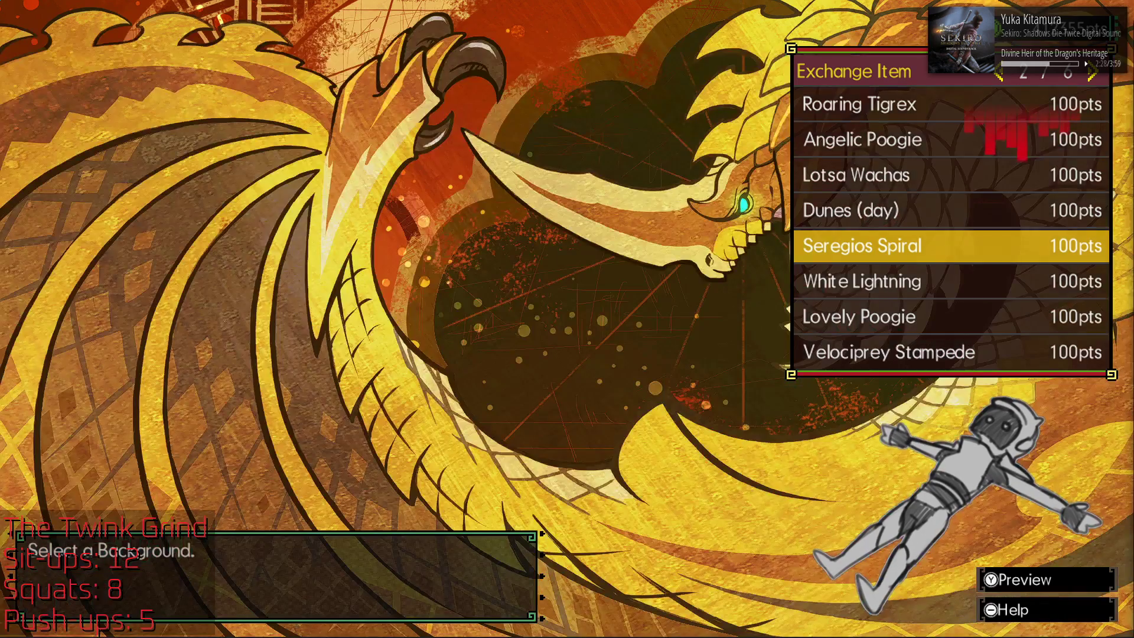
pyautogui.press('Up')
pyautogui.press('Up')
pyautogui.press('Up')
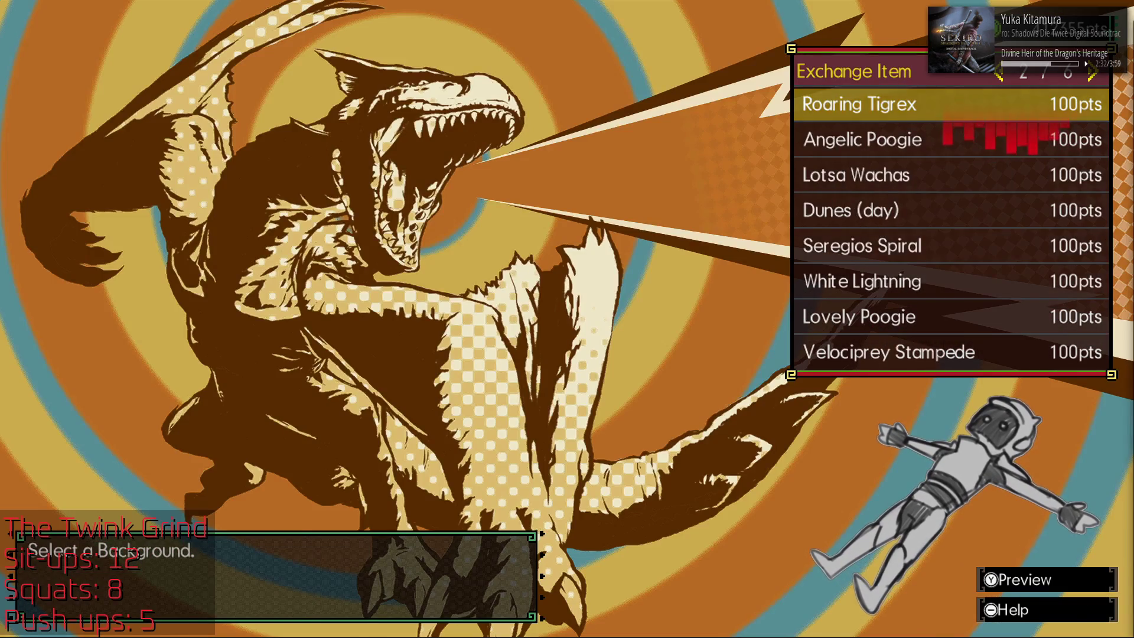
# Step: Preview Deserted Island, Arctic Ridge, Verdant Hills, Volcano and Jurassic Frontier, then close the list
pyautogui.press('Left')
pyautogui.press('Up')
pyautogui.press('Up')
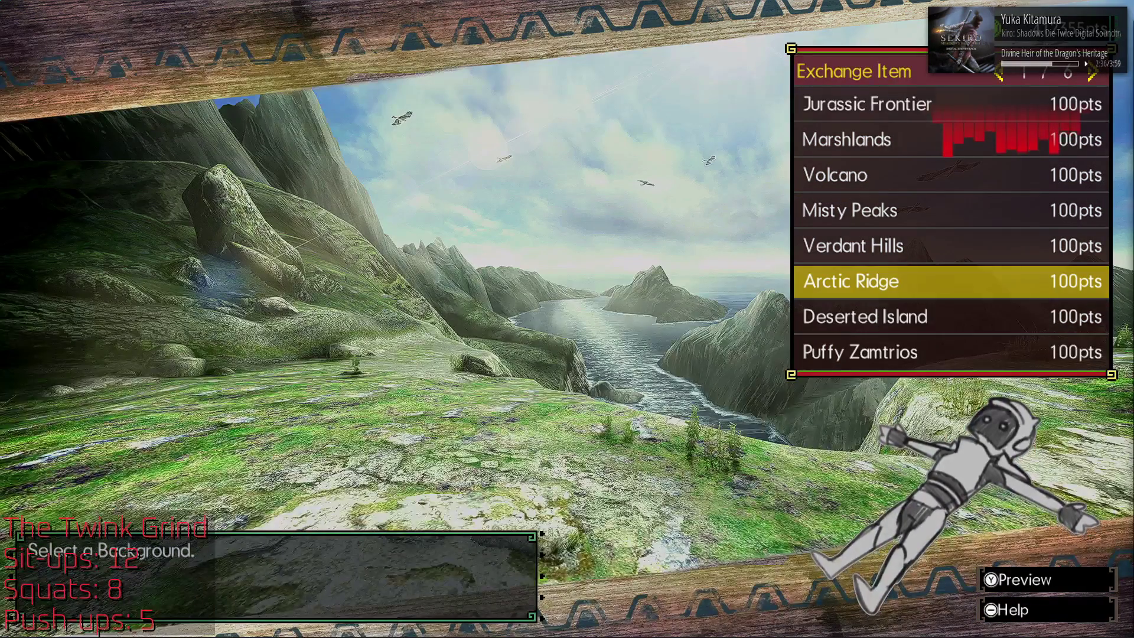
pyautogui.press('Up')
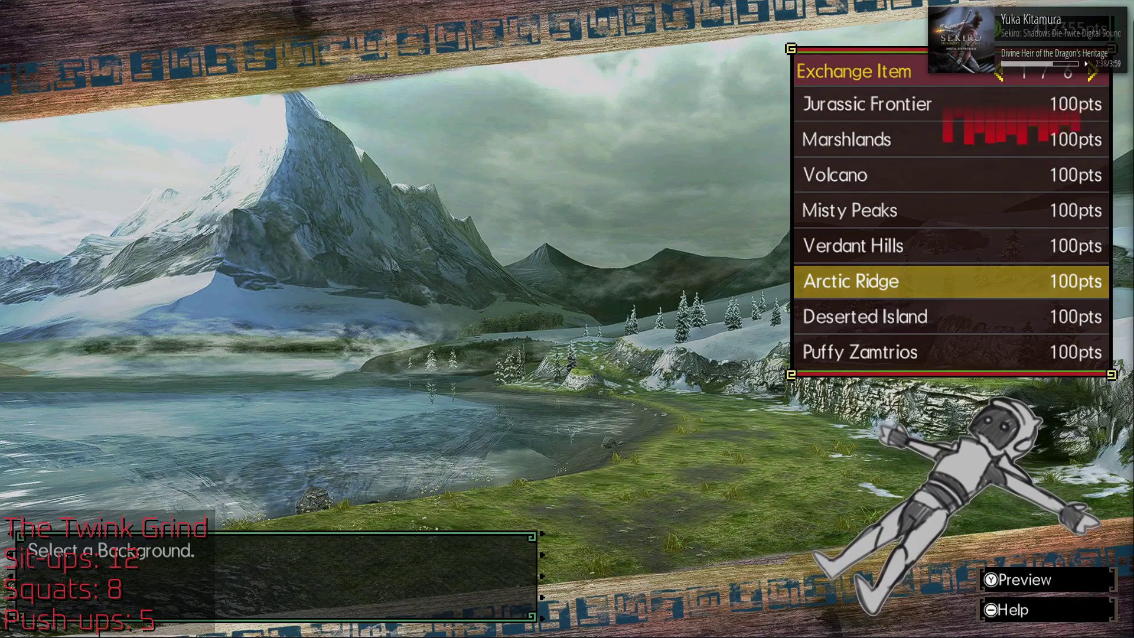
pyautogui.press('Up')
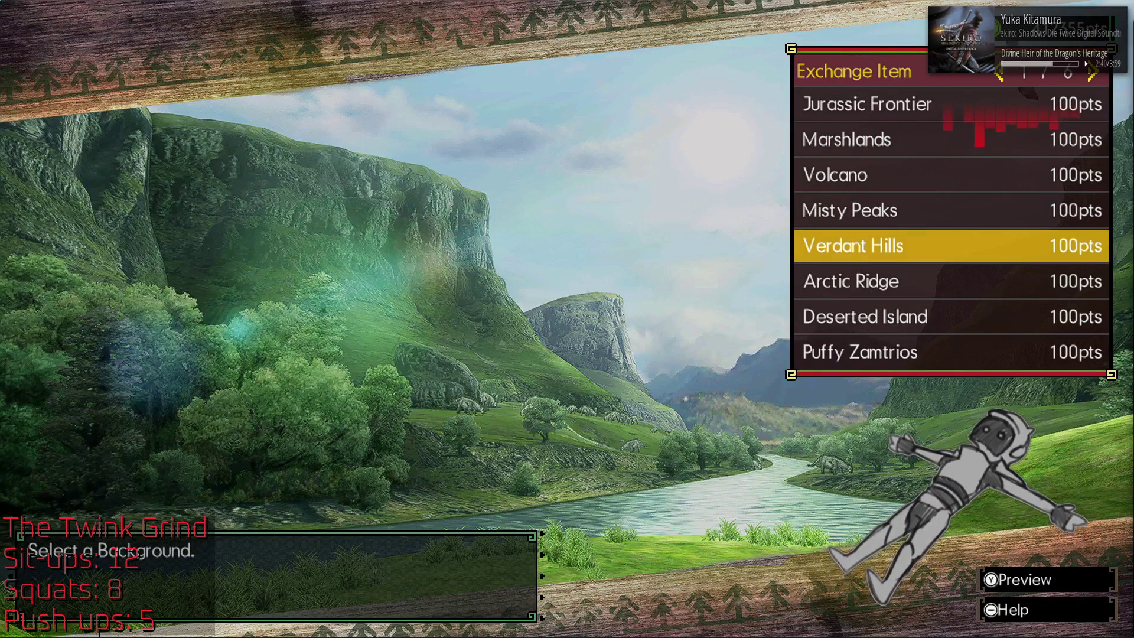
pyautogui.press('Up')
pyautogui.press('Up')
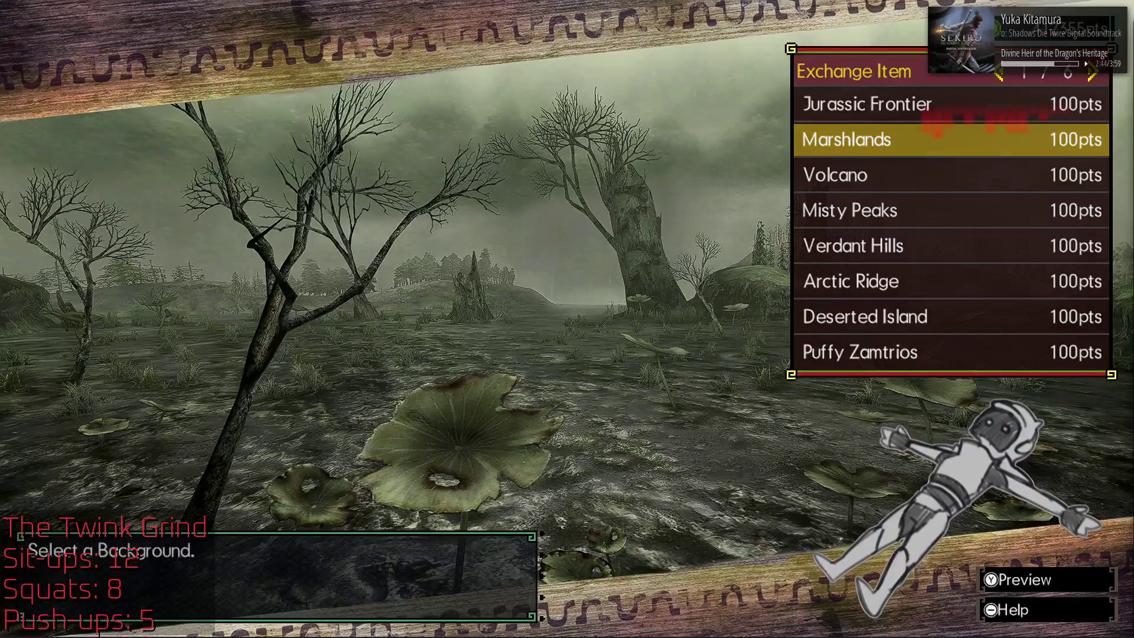
pyautogui.press('Up')
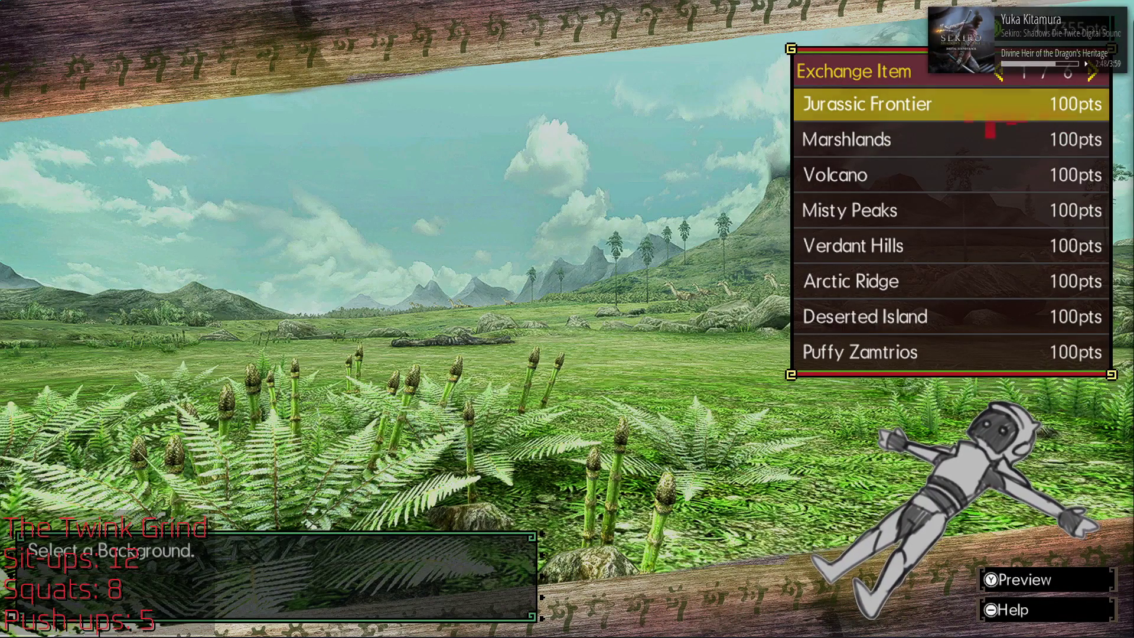
pyautogui.press('Left')
pyautogui.press('Right')
pyautogui.press('Escape')
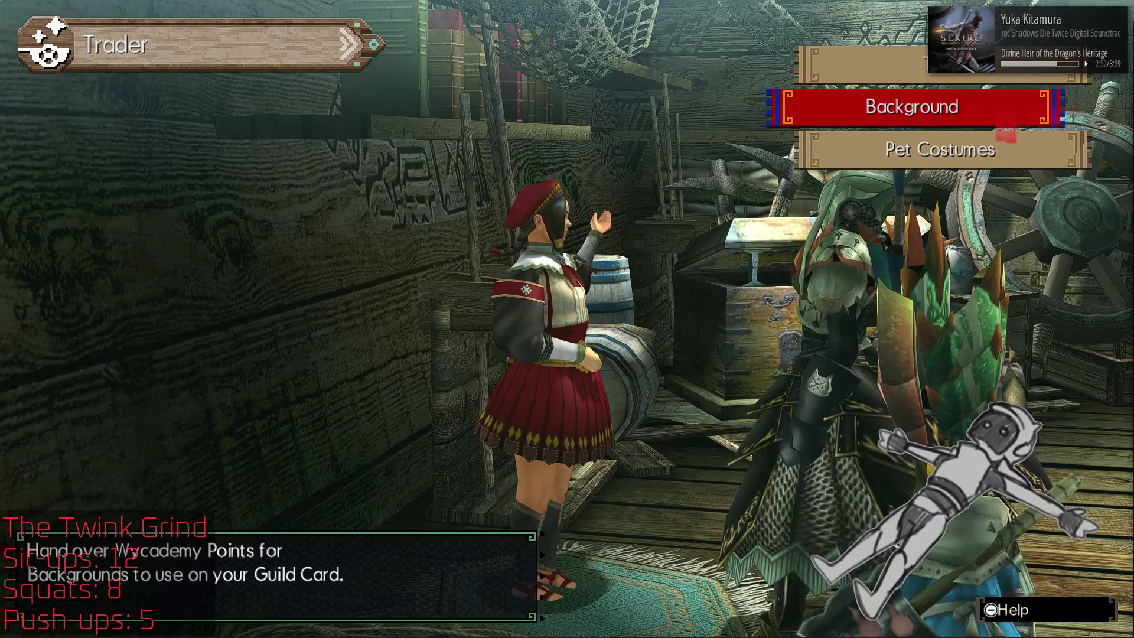
# Step: Back out to the Trader's options, view the Wyventurer villager request, then leave the Trader
pyautogui.press('Escape')
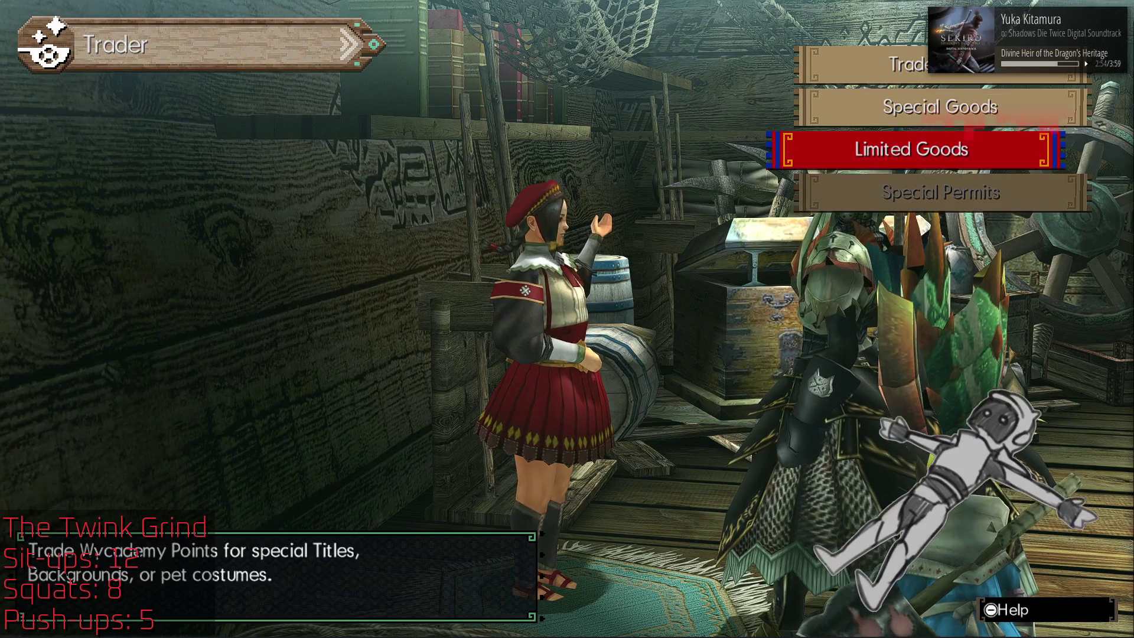
pyautogui.press('Escape')
pyautogui.press('Down')
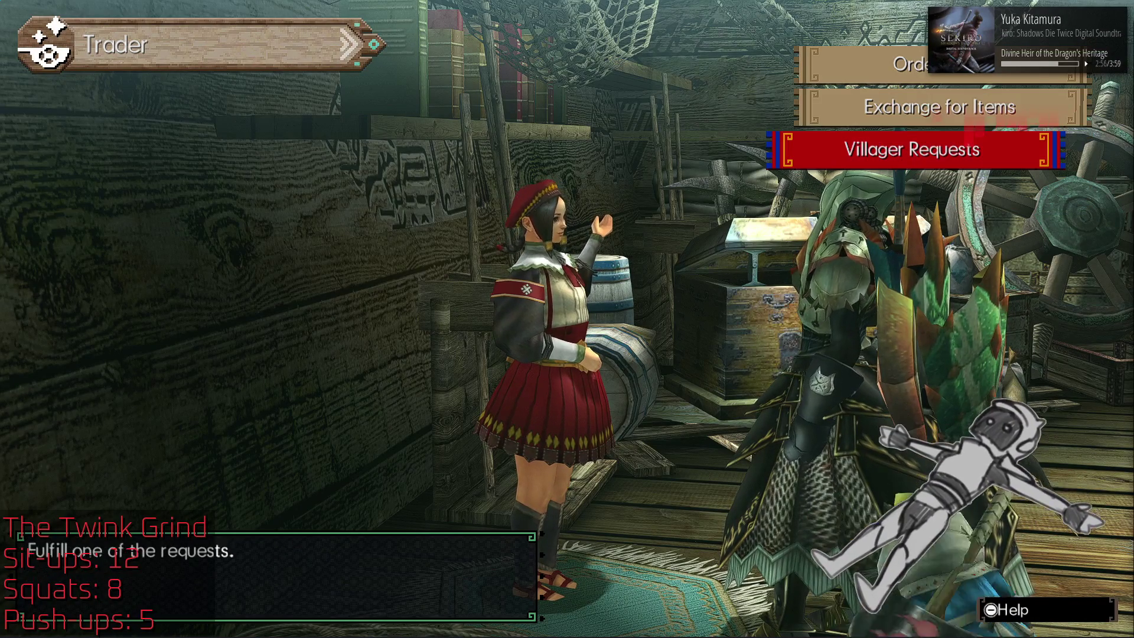
pyautogui.press('Return')
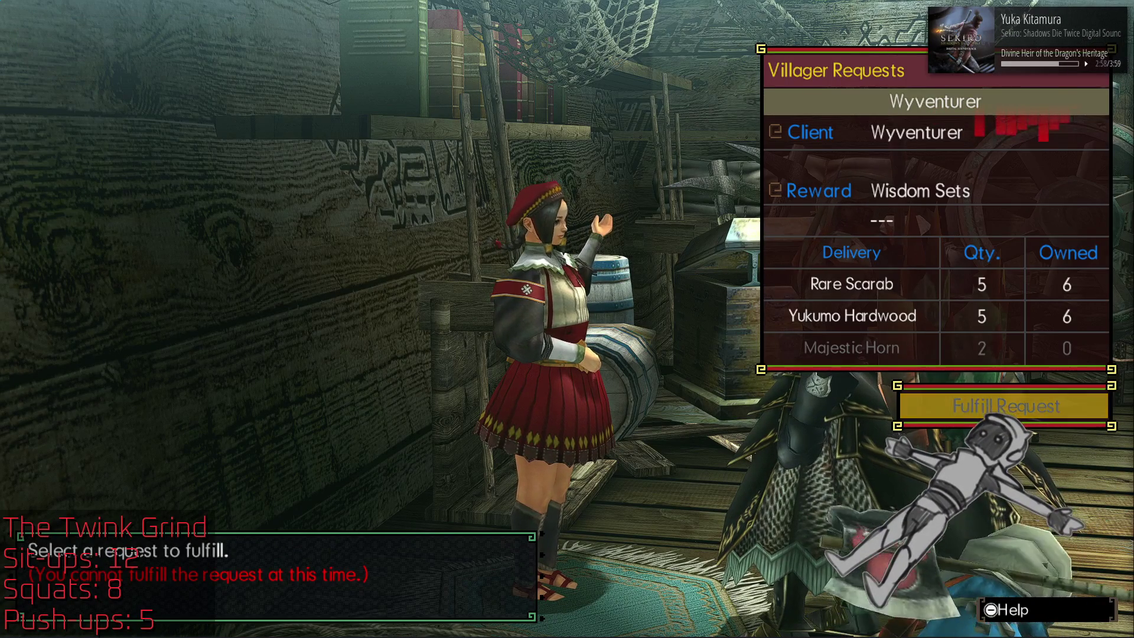
pyautogui.press('Escape')
pyautogui.press('Return')
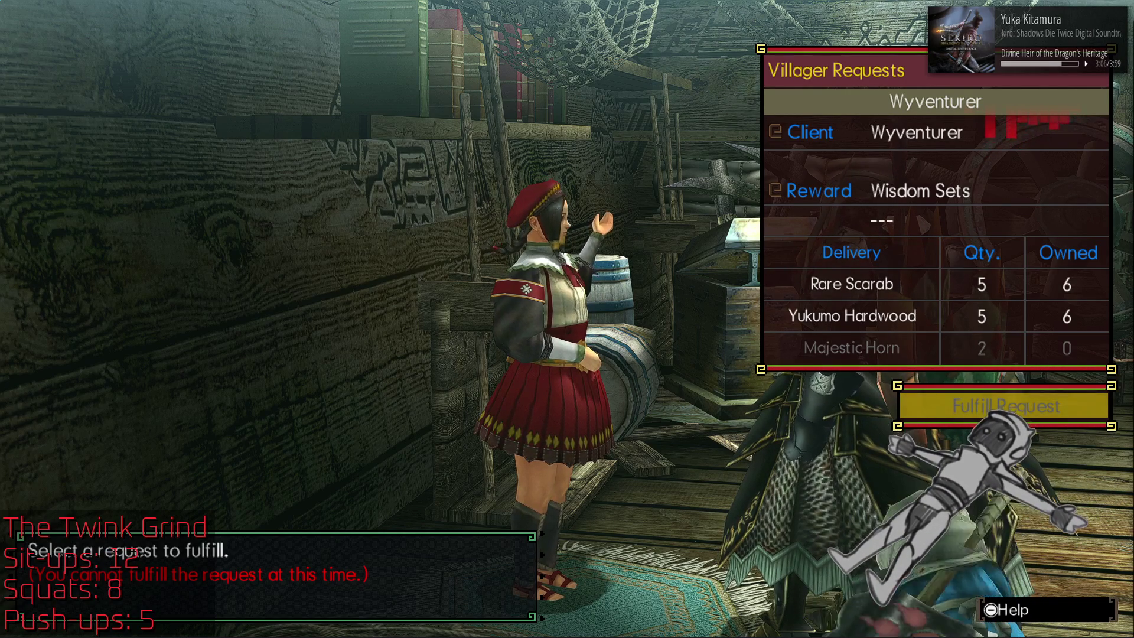
pyautogui.press('Escape')
pyautogui.press('Escape')
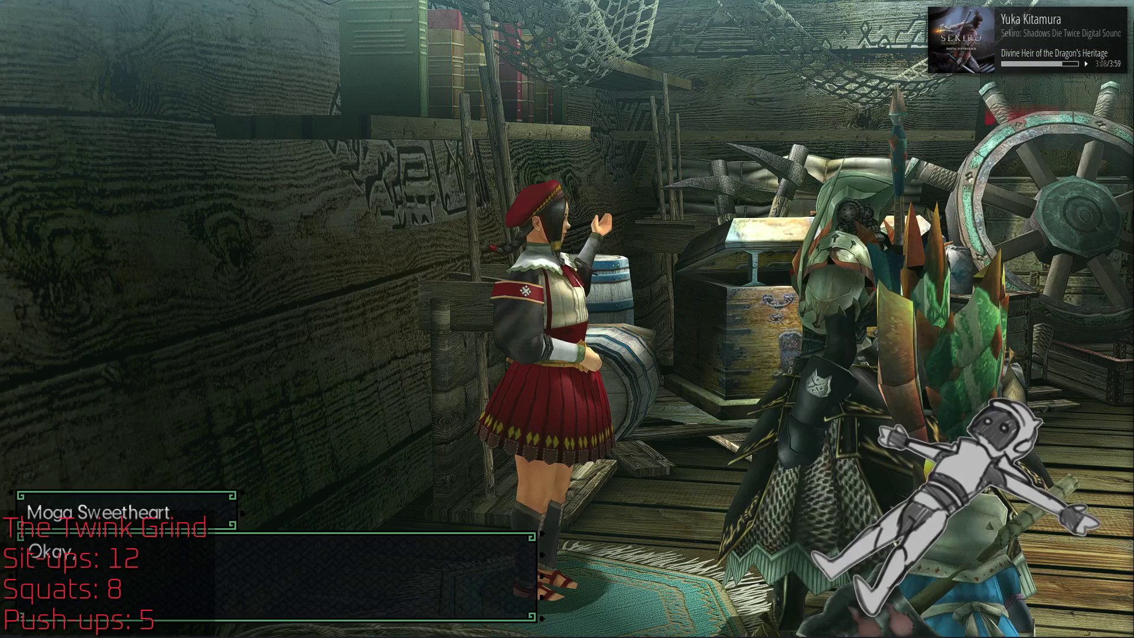
pyautogui.press('Return')
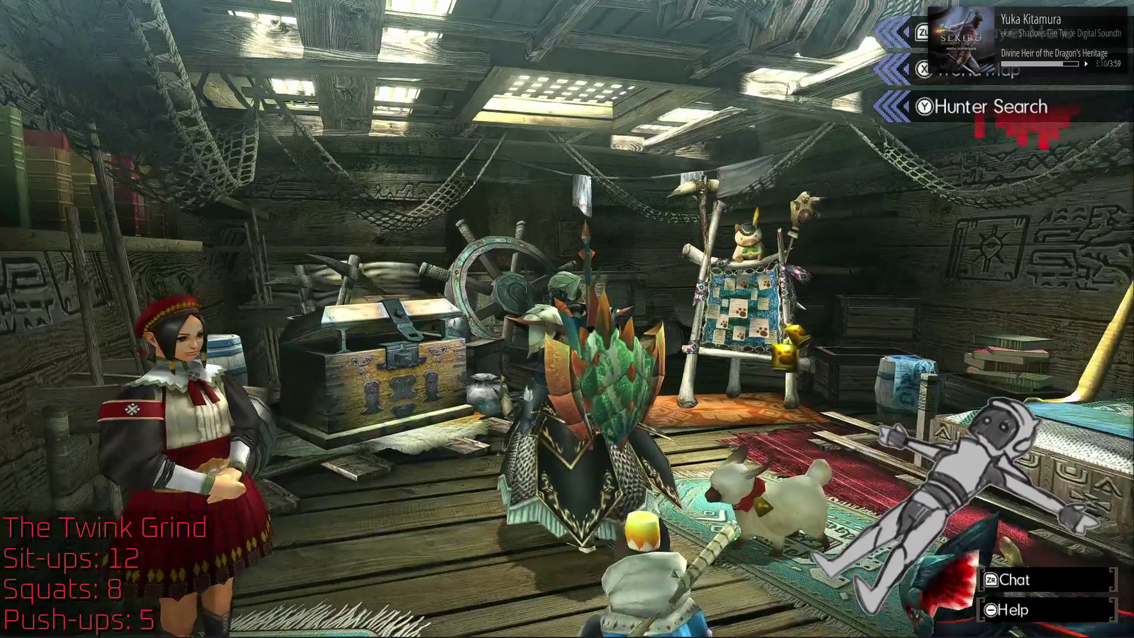
# Step: Open and close the Item Box, then dismiss the bed's save prompt
pyautogui.press('Return')
pyautogui.press('Return')
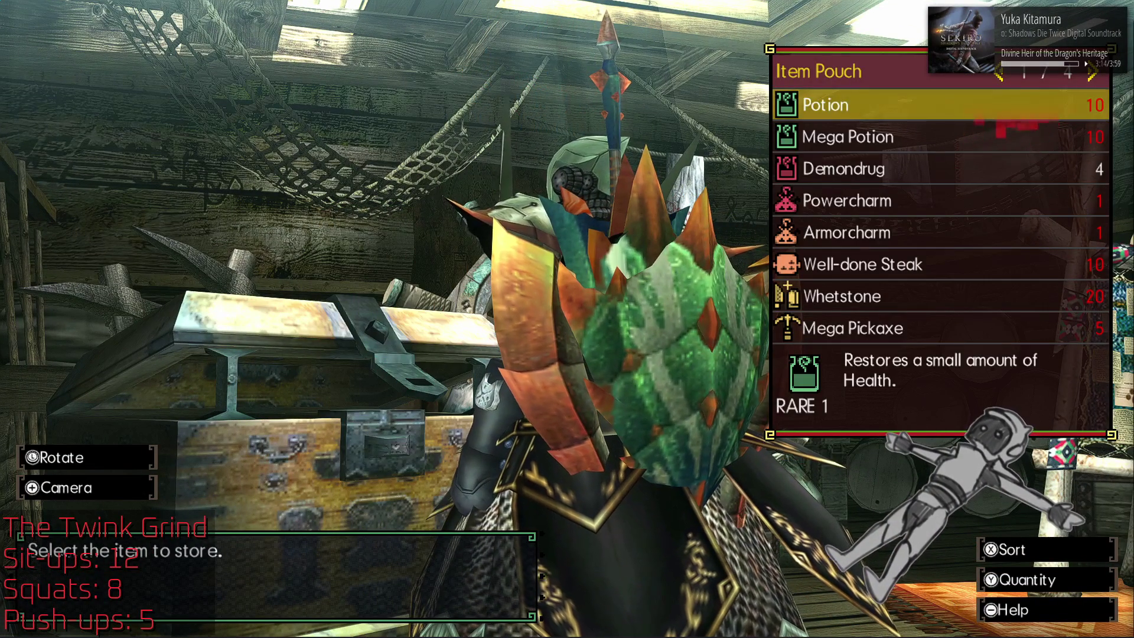
pyautogui.press('Escape')
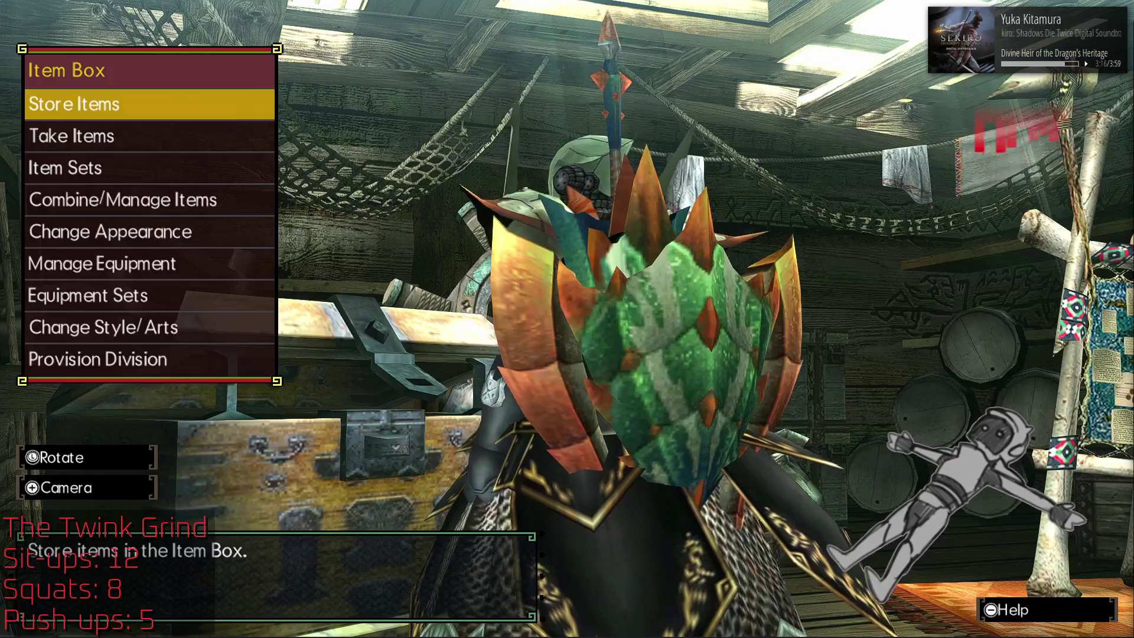
pyautogui.press('Escape')
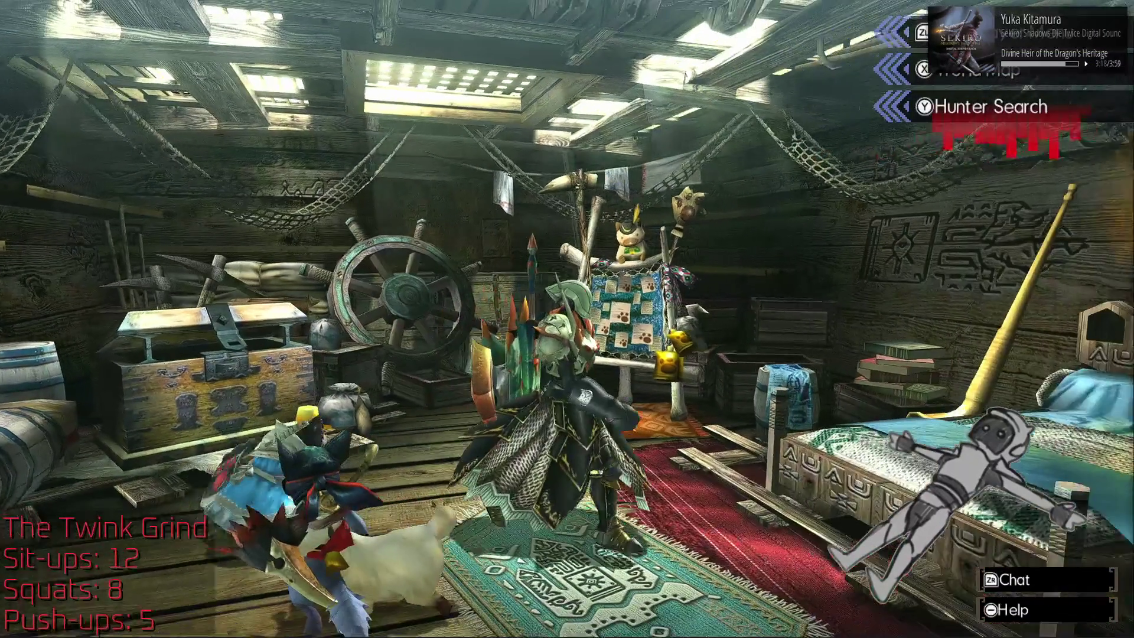
pyautogui.press('Return')
pyautogui.press('Escape')
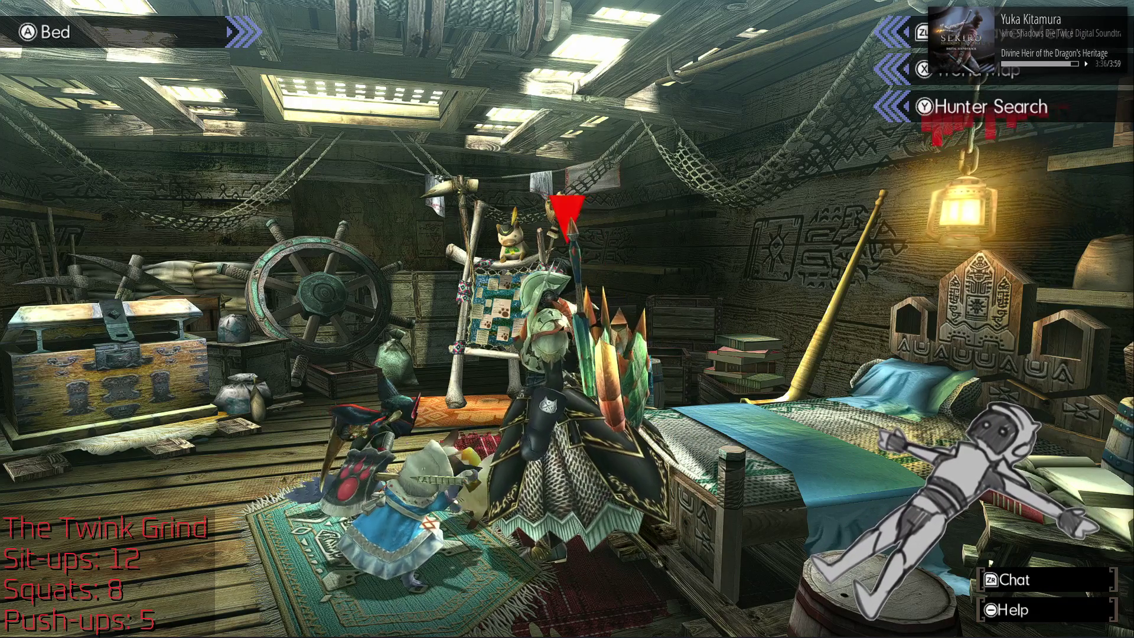
# Step: Choose Quit Game from the in-game menu and confirm saving and exiting
pyautogui.press('Escape')
pyautogui.press('Right')
pyautogui.press('Up')
pyautogui.press('Return')
pyautogui.press('Return')
pyautogui.press('Return')
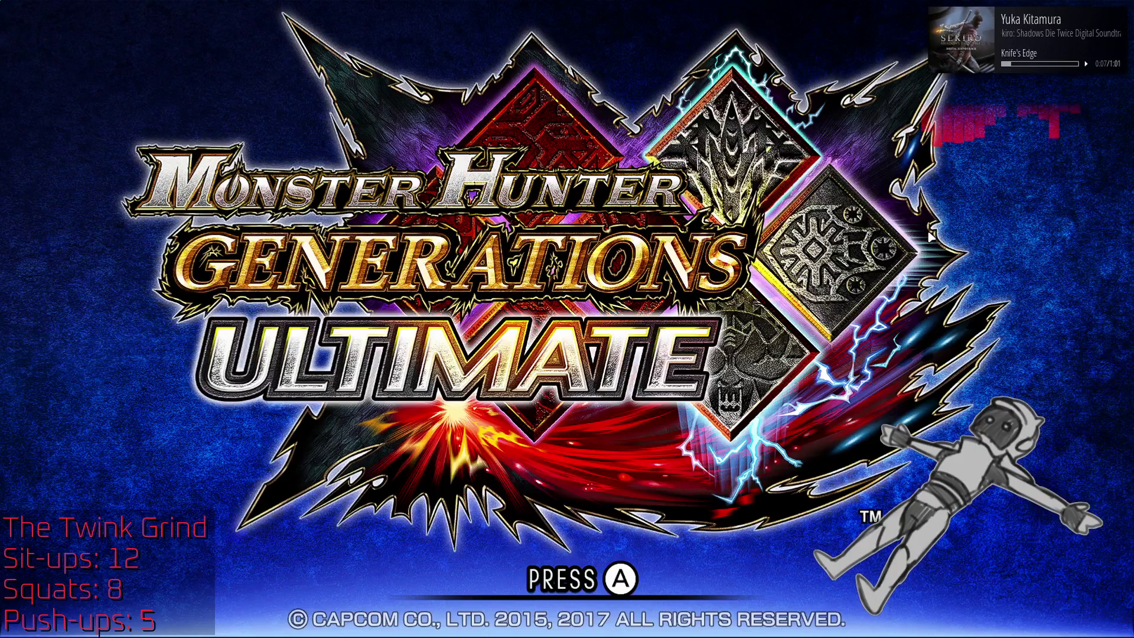
# Step: Leave fullscreen and stop the running game via Emulation > Stop, confirming the prompt
pyautogui.press('F11')
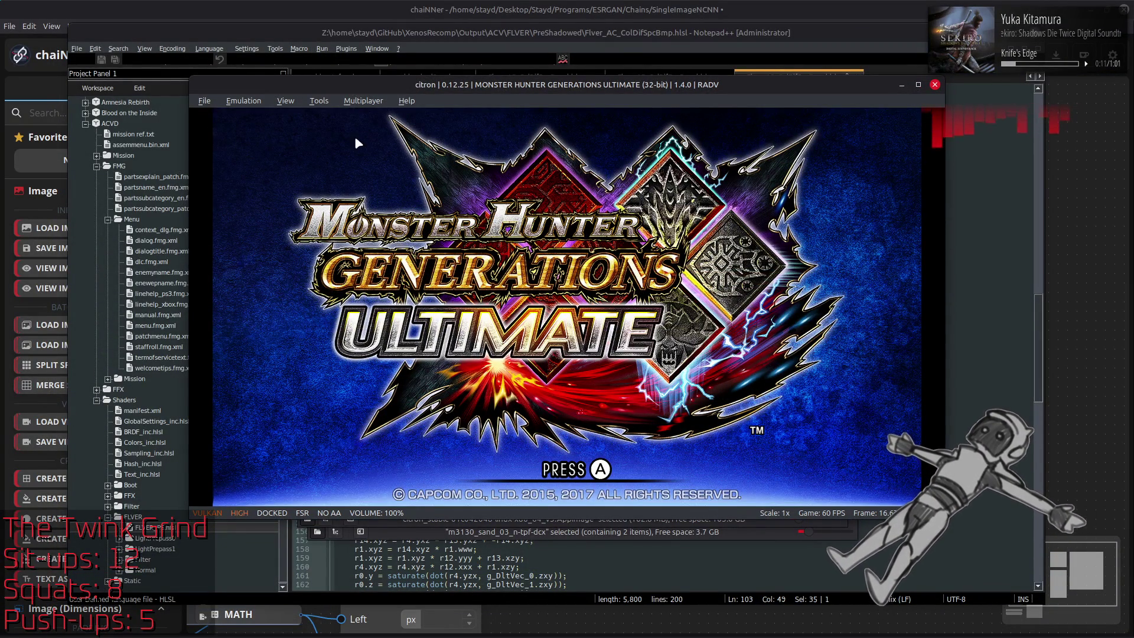
pyautogui.click(244, 101)
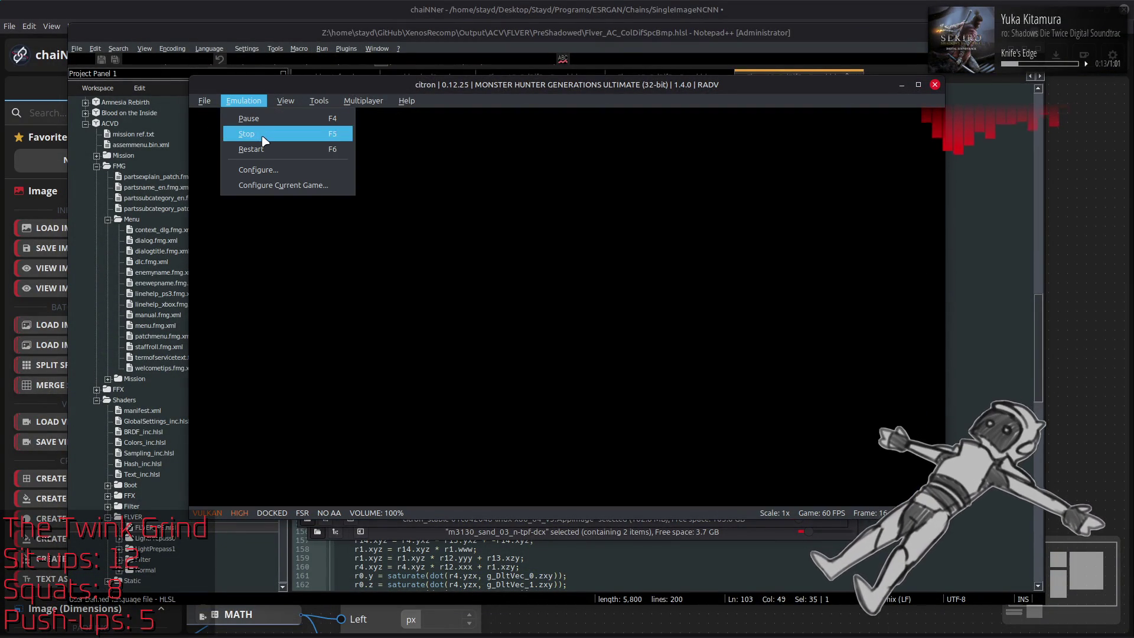
pyautogui.click(264, 141)
pyautogui.click(646, 301)
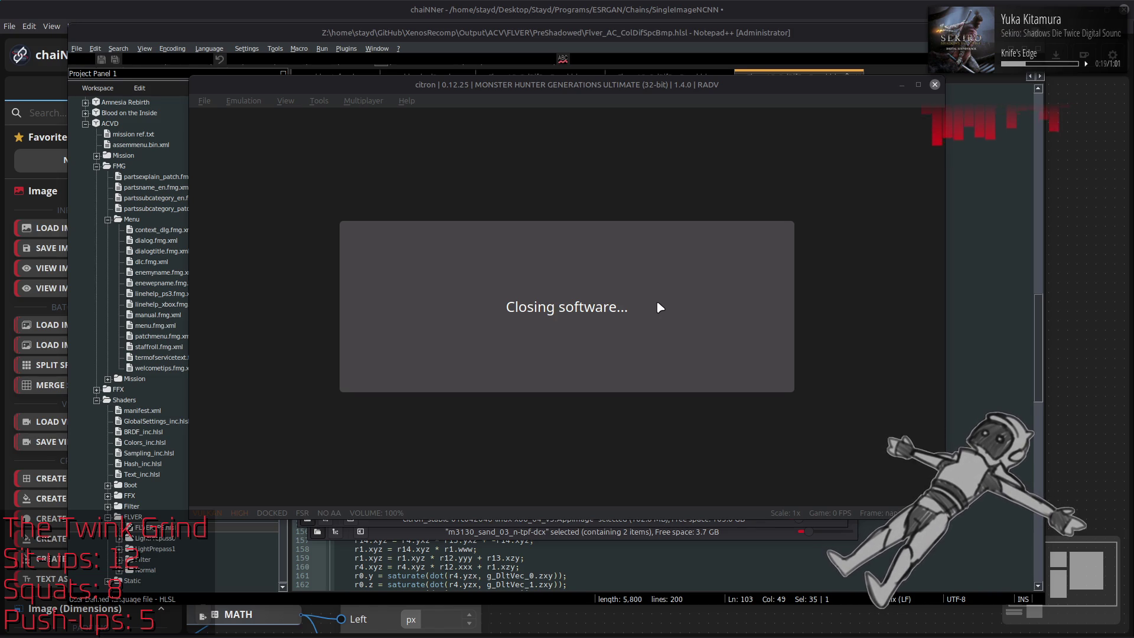
# Step: Open the citron folder, then close the Citron and m3130_htdcx-bnd file manager windows
pyautogui.click(204, 101)
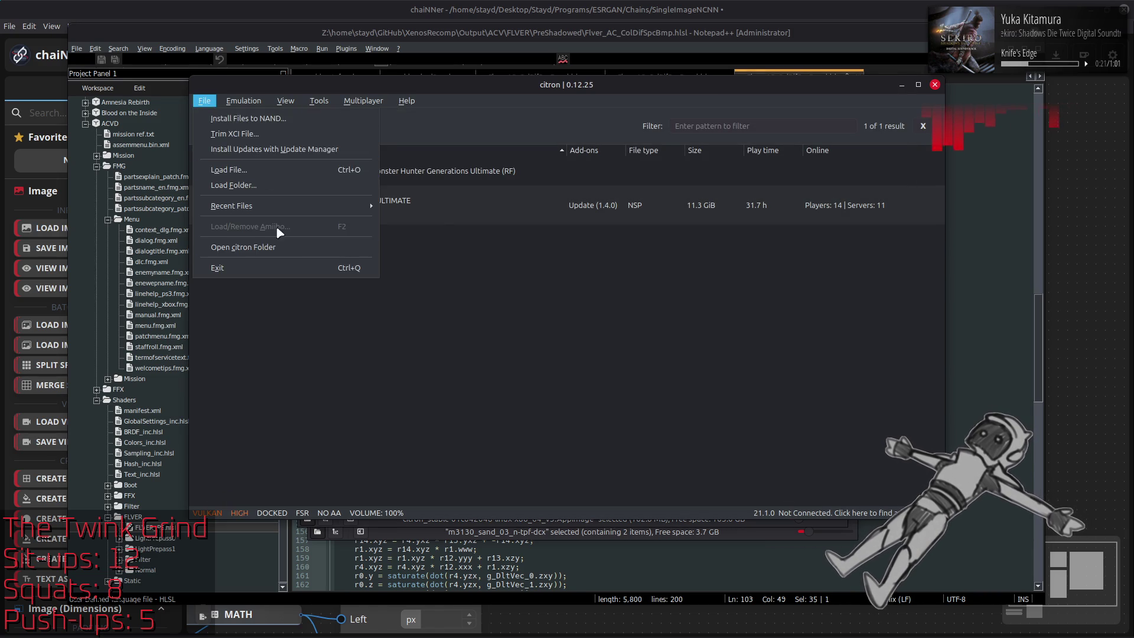
pyautogui.click(287, 267)
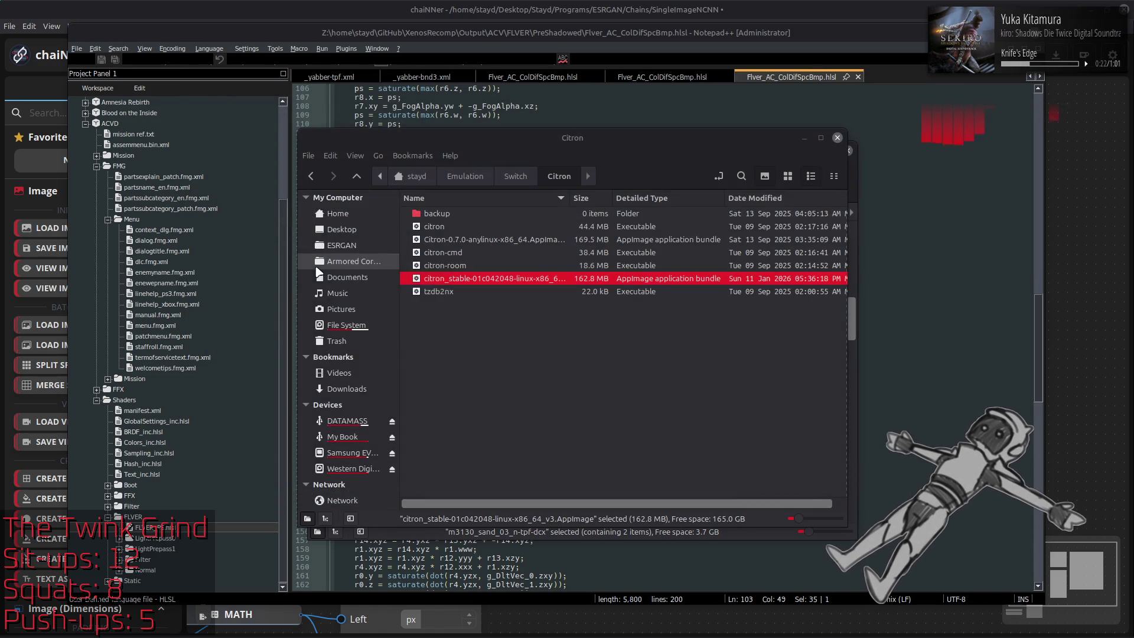
pyautogui.click(803, 139)
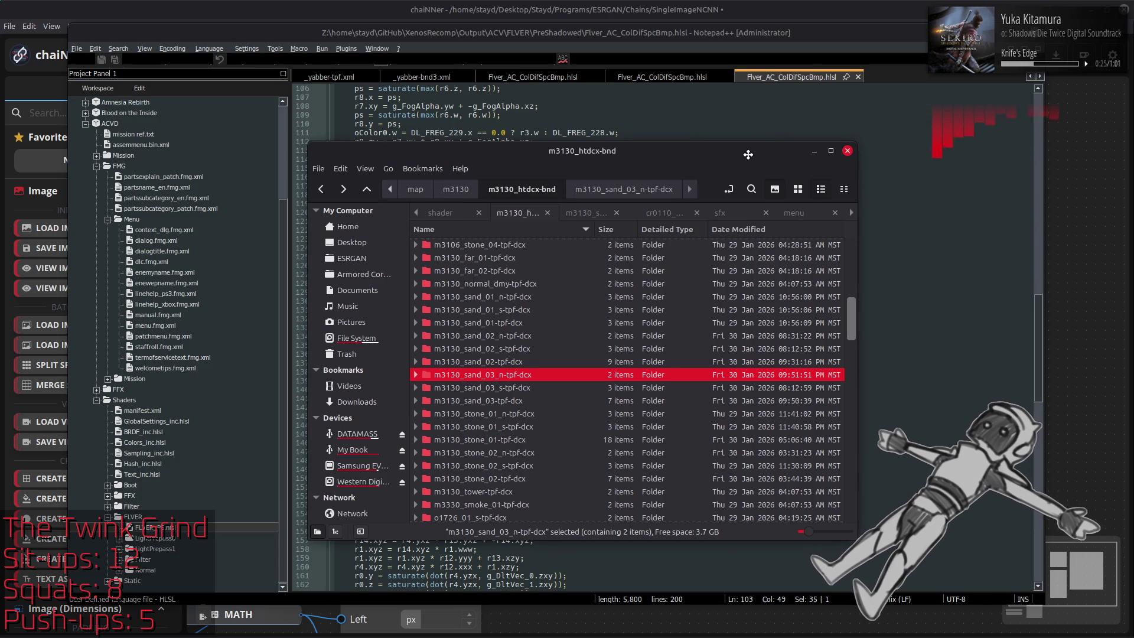
pyautogui.click(847, 150)
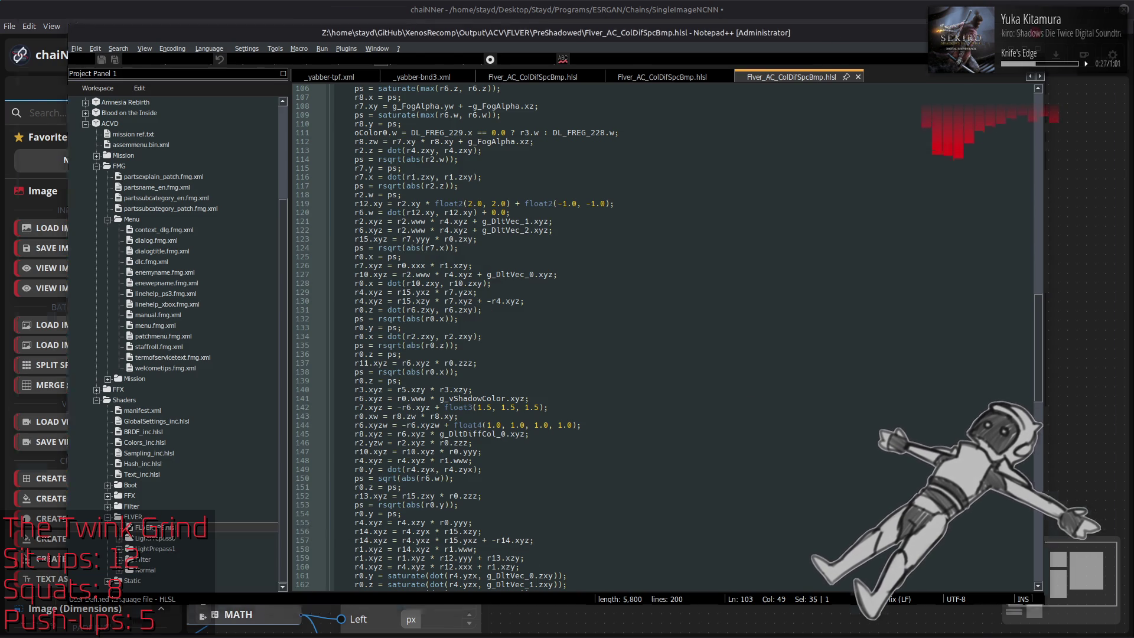
pyautogui.press('super+Up')
pyautogui.press('super+Down')
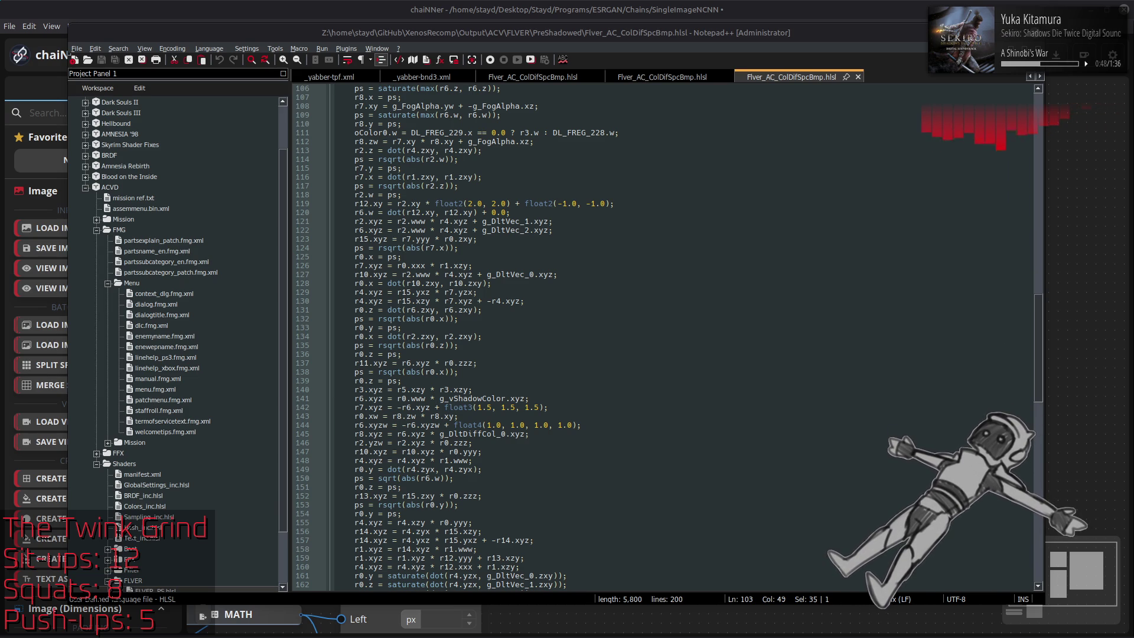
pyautogui.click(853, 51)
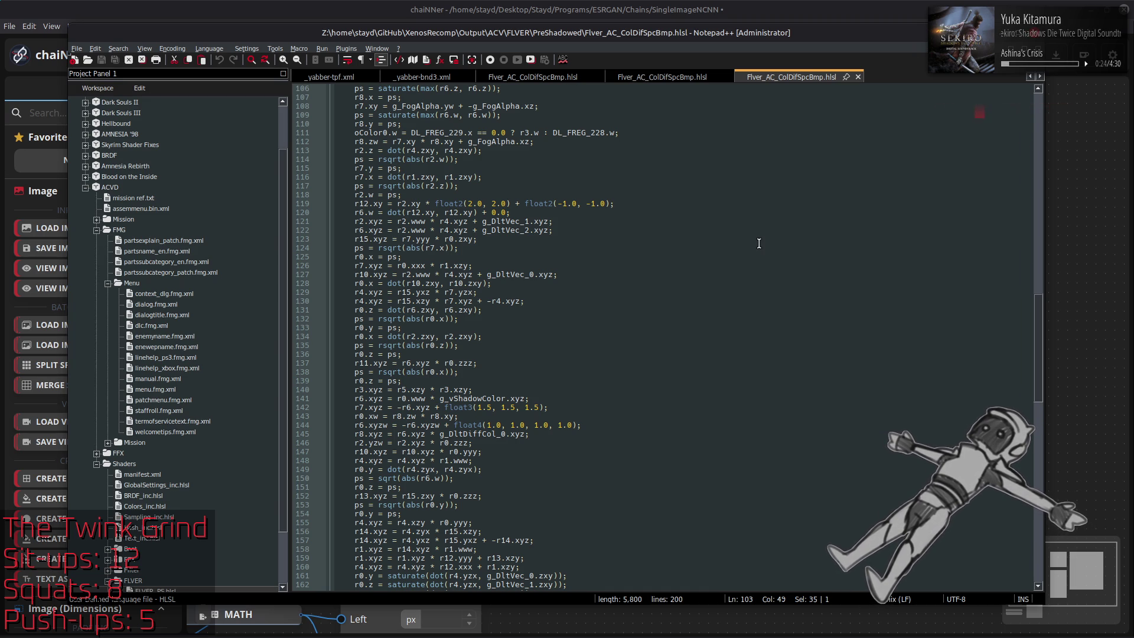
pyautogui.moveTo(848, 33); pyautogui.dragTo(848, 33)
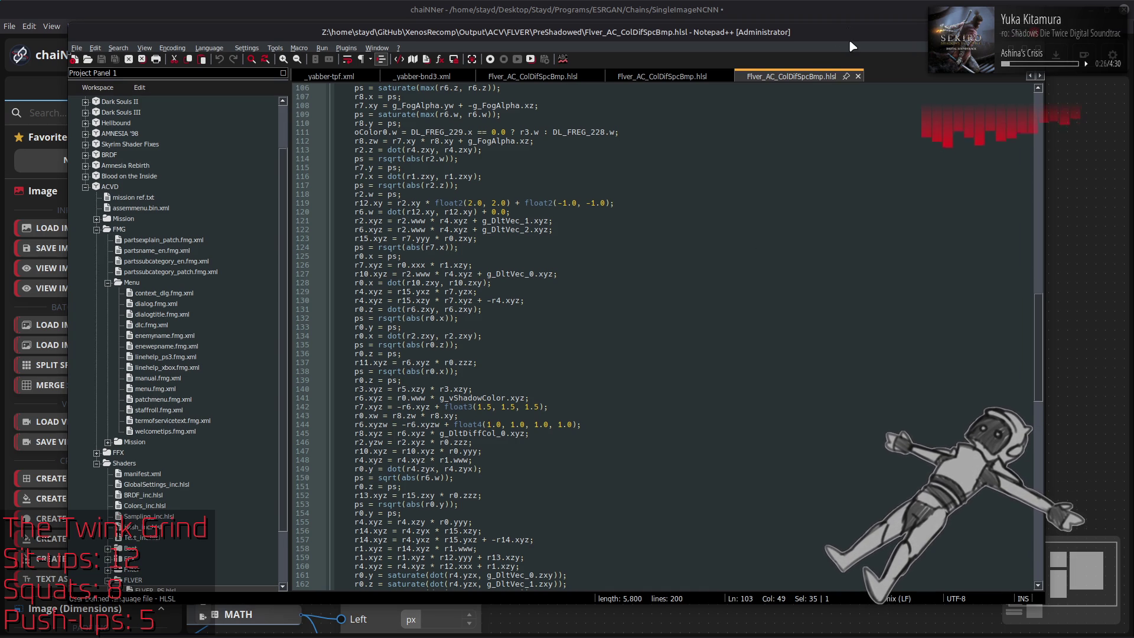
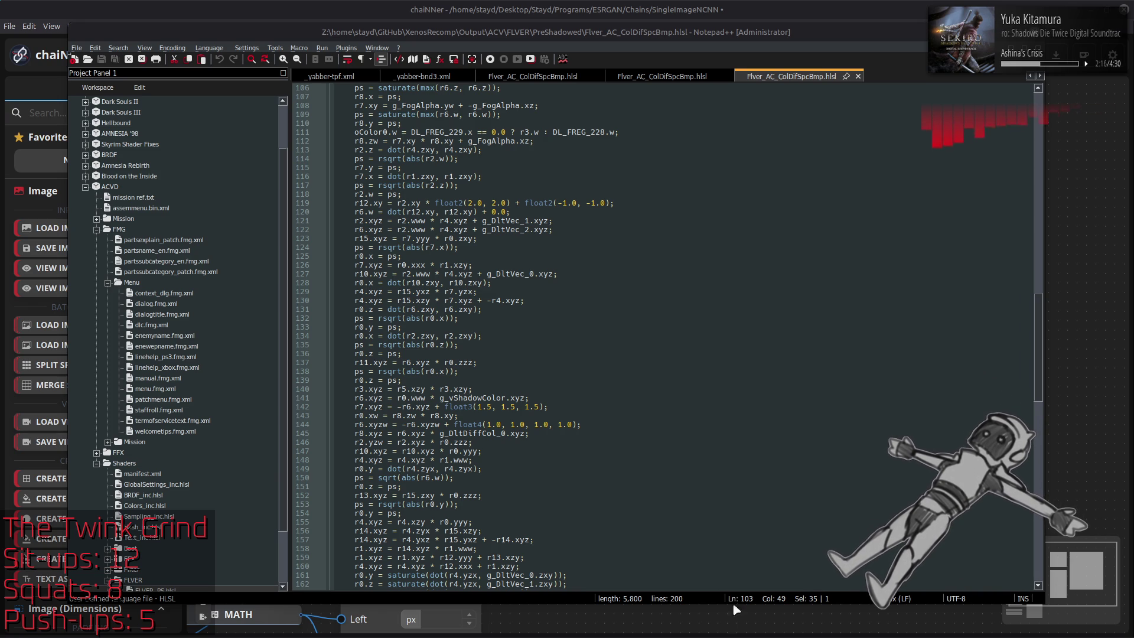
# Step: Launch Blender by searching 'bl' in the application launcher
pyautogui.moveTo(714, 617)
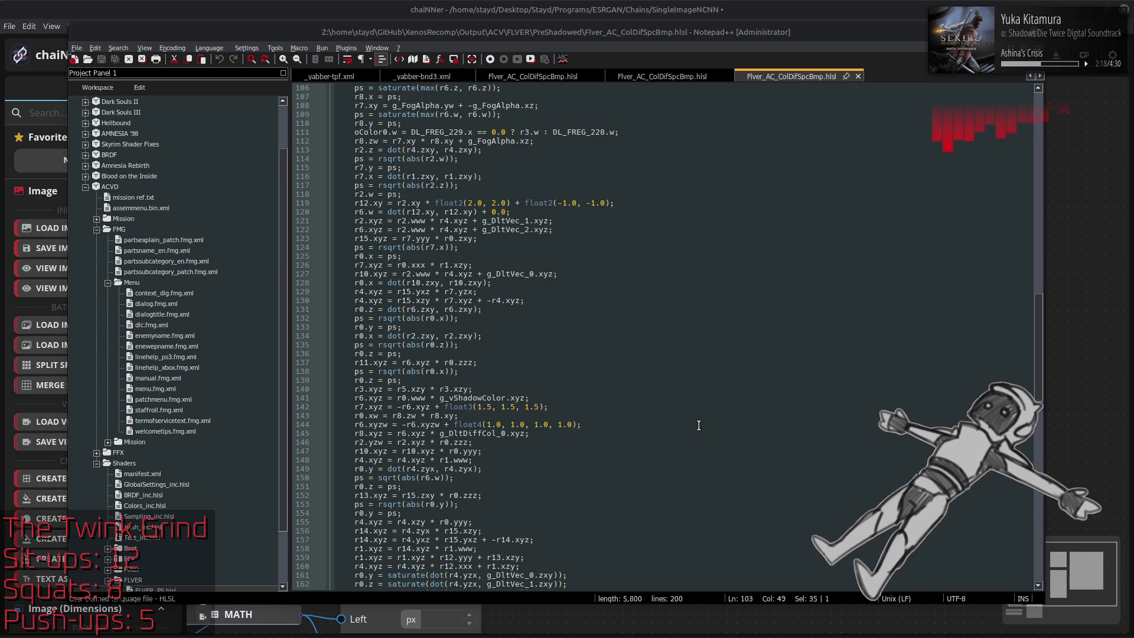
pyautogui.press('super')
pyautogui.write('bl')
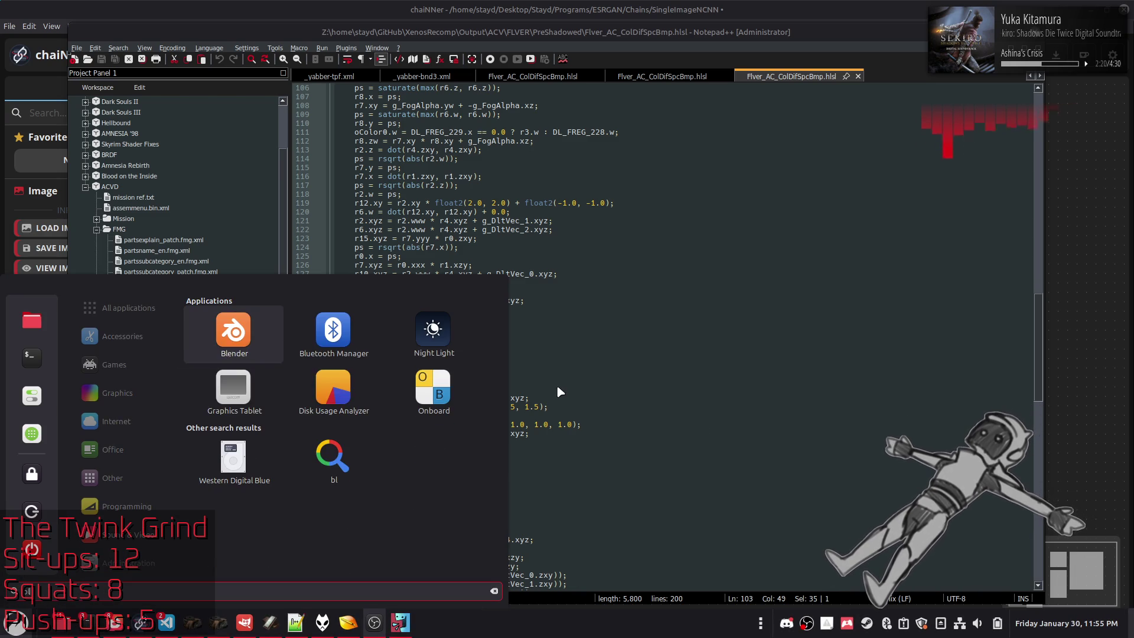
pyautogui.click(240, 351)
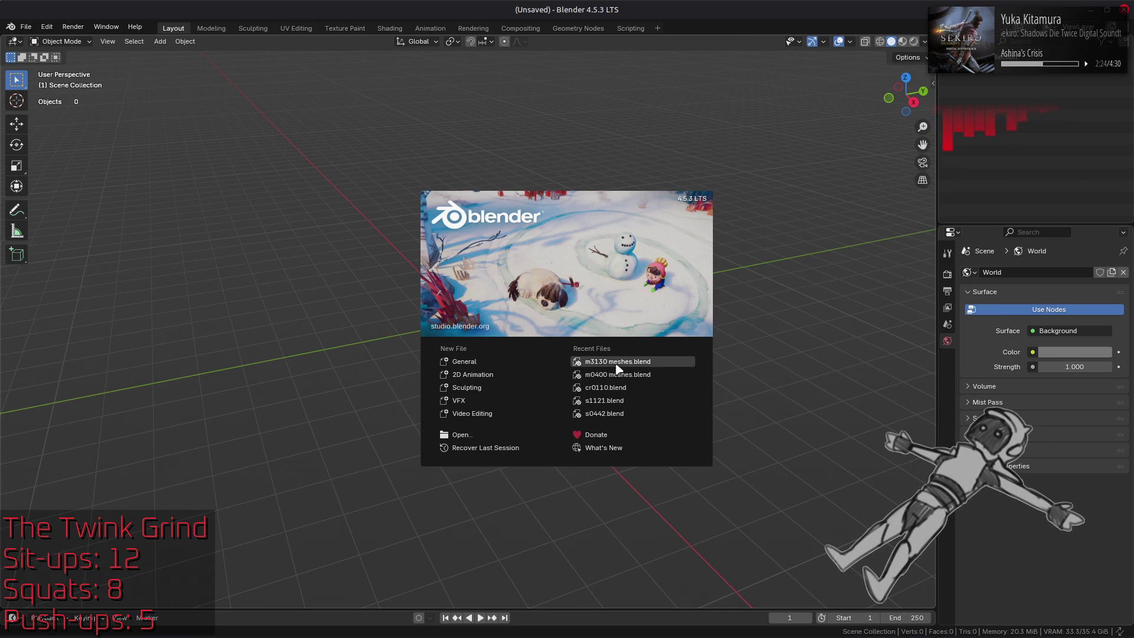
# Step: Open the recent file m3130 meshes.blend from the splash screen
pyautogui.click(615, 361)
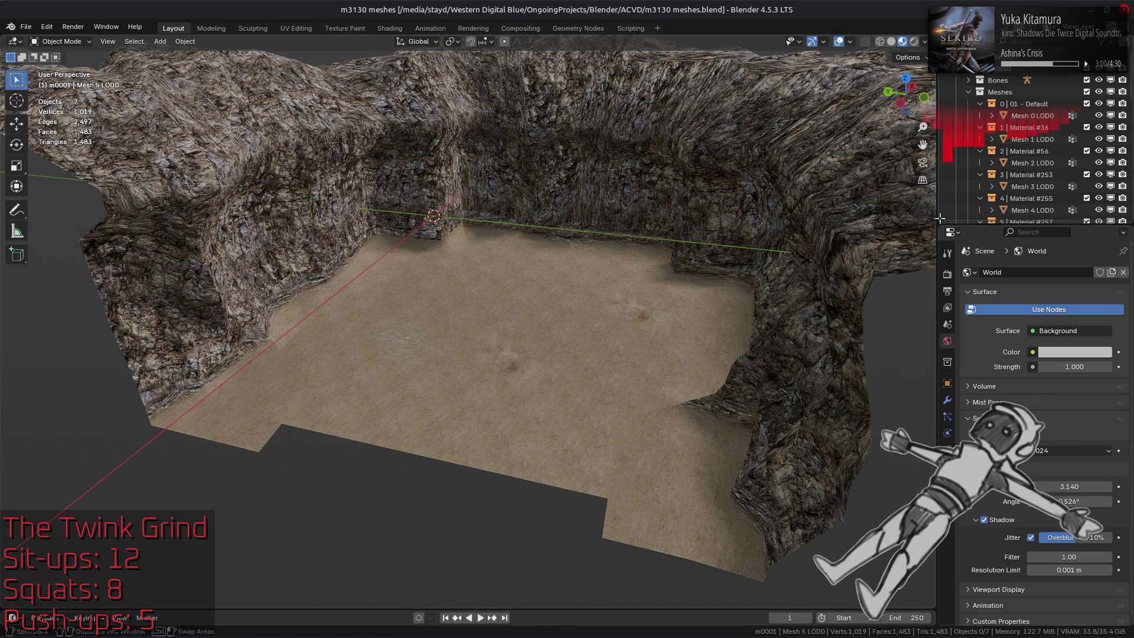
# Step: Lower the World sun threshold from 3.140 to 0.000
pyautogui.click(947, 277)
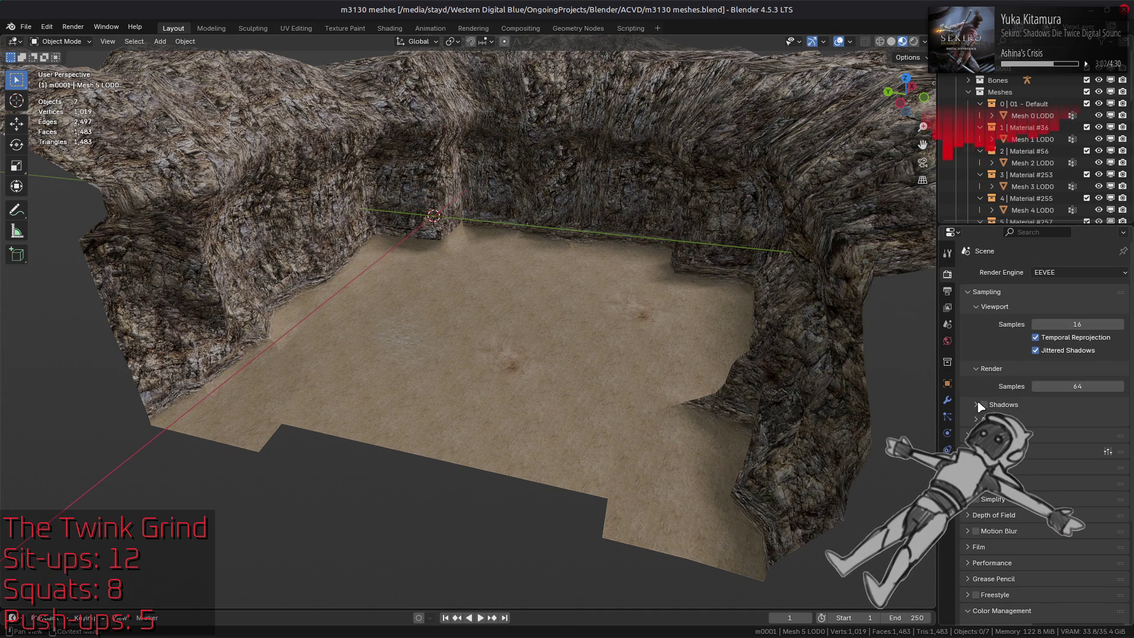
pyautogui.click(948, 341)
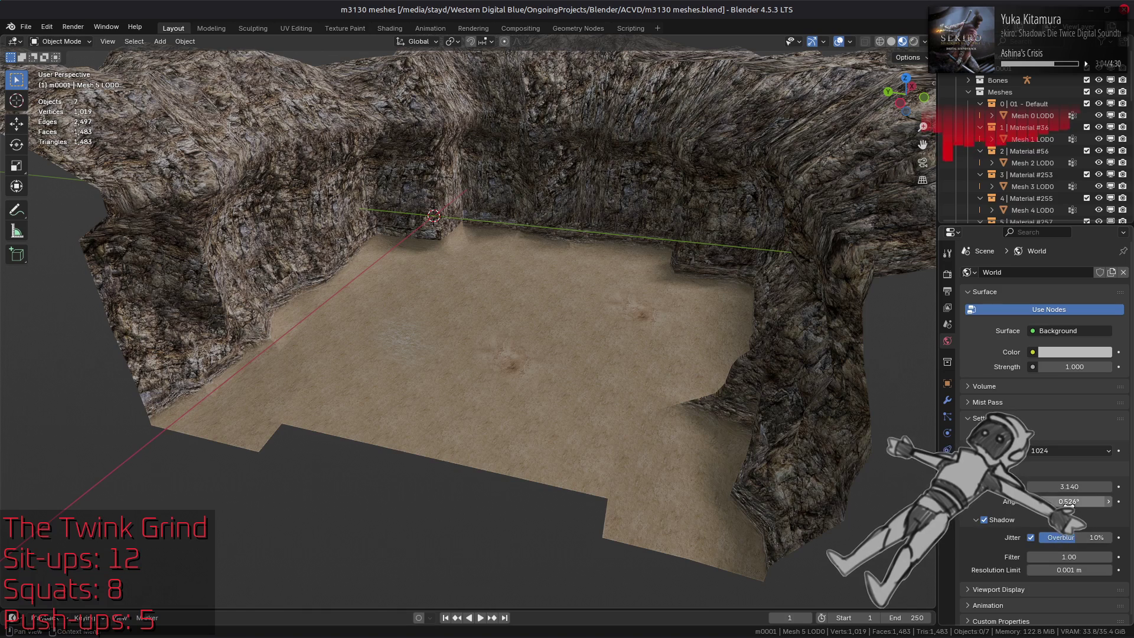
pyautogui.moveTo(1074, 487); pyautogui.dragTo(1030, 487)
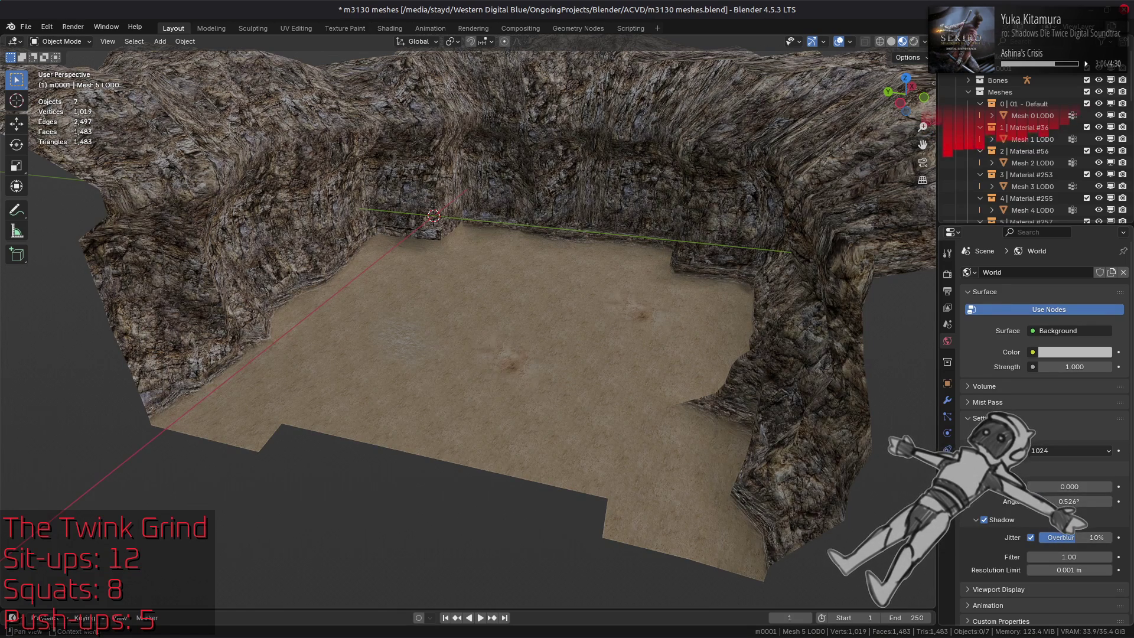
# Step: Expand Raytracing and Fast GI Approximation, toggling Fast GI off and back on
pyautogui.click(947, 275)
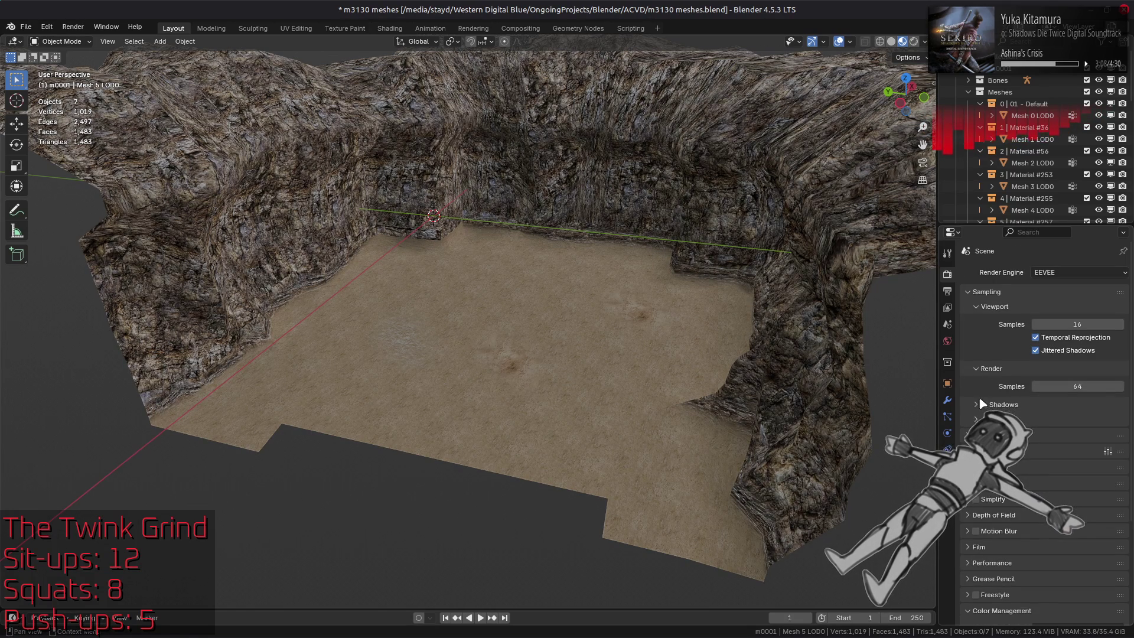
pyautogui.click(975, 435)
pyautogui.click(1004, 435)
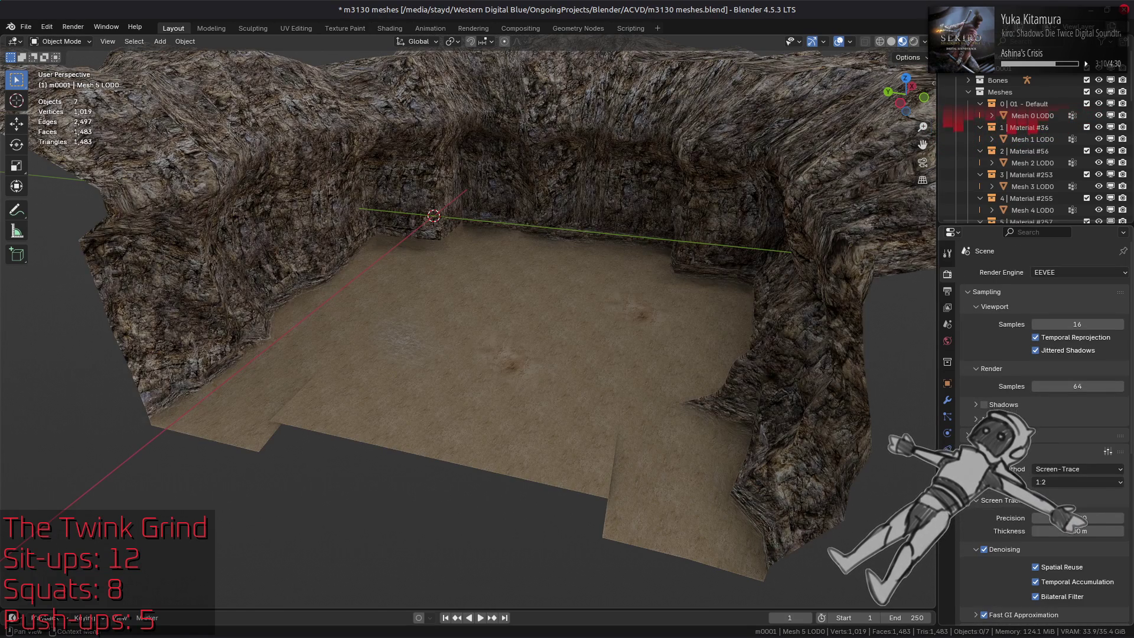
pyautogui.scroll(-4, 1004, 502)
pyautogui.click(976, 520)
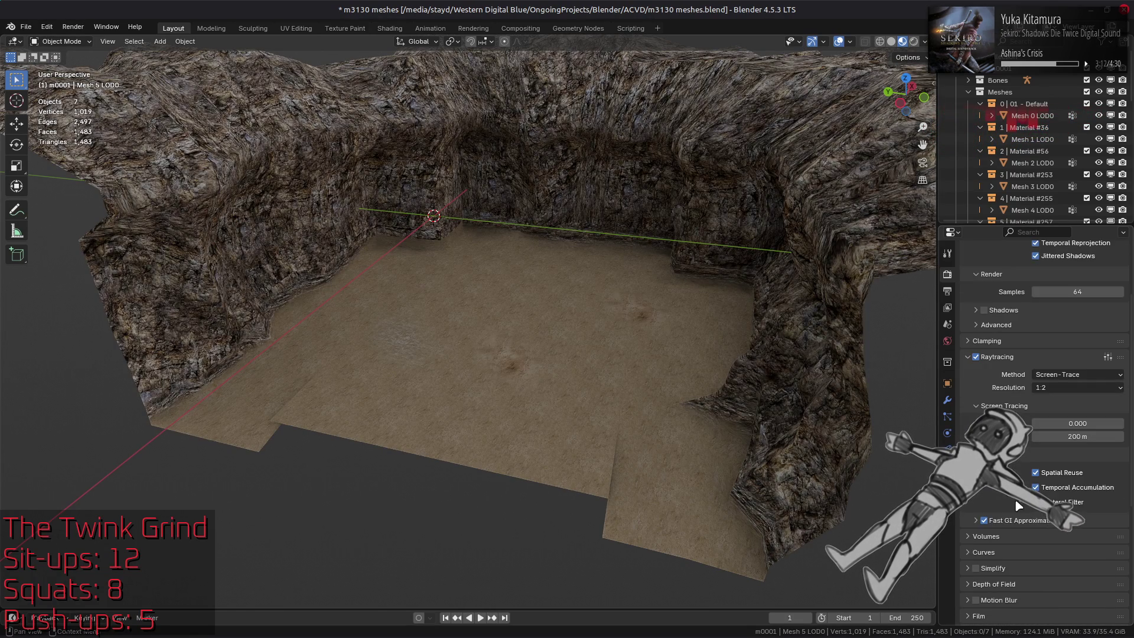
pyautogui.click(984, 521)
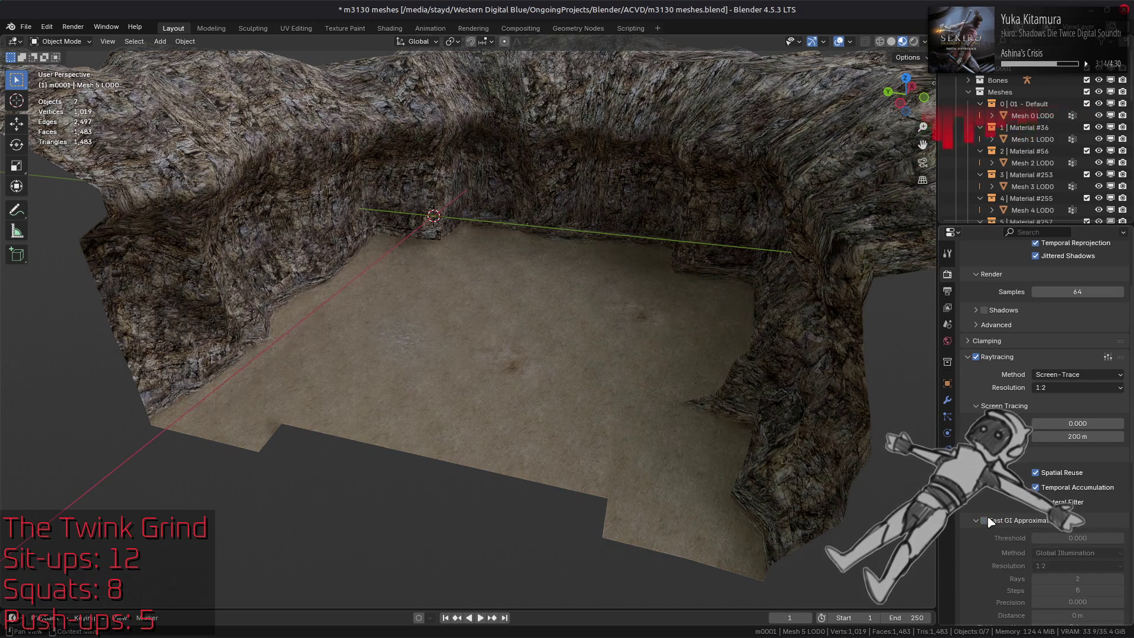
pyautogui.click(991, 522)
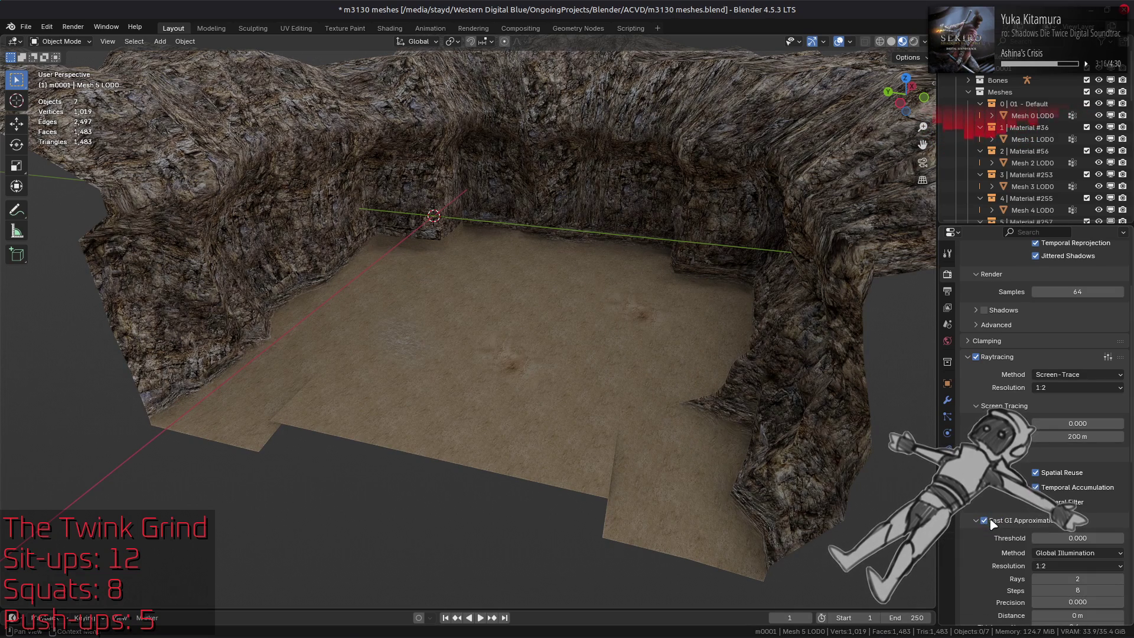
pyautogui.scroll(-2, 987, 516)
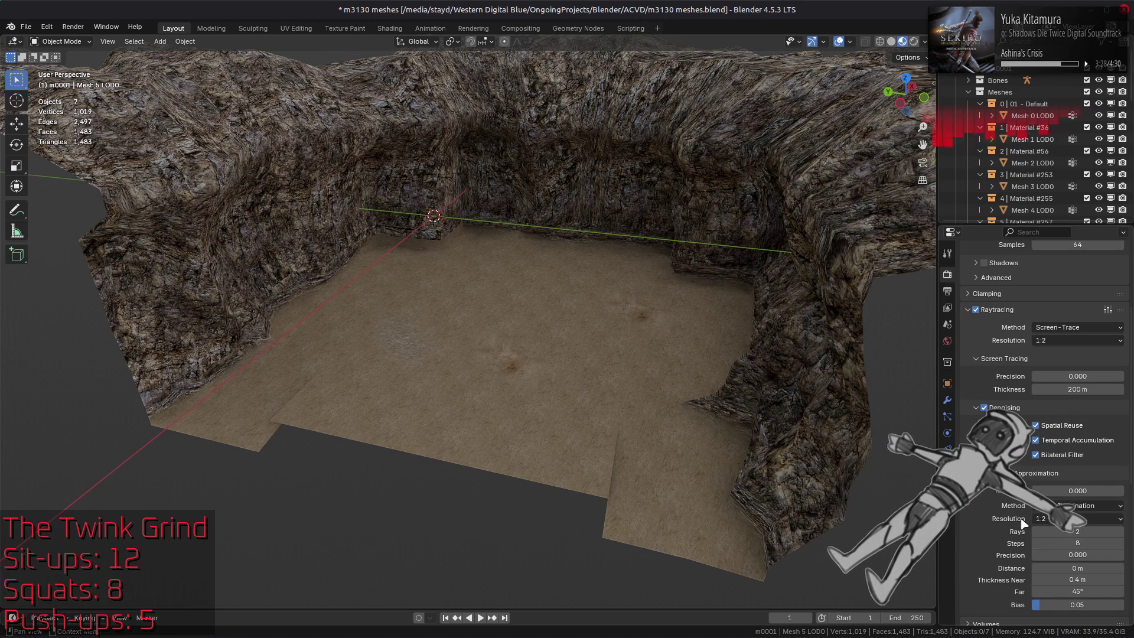
pyautogui.click(978, 310)
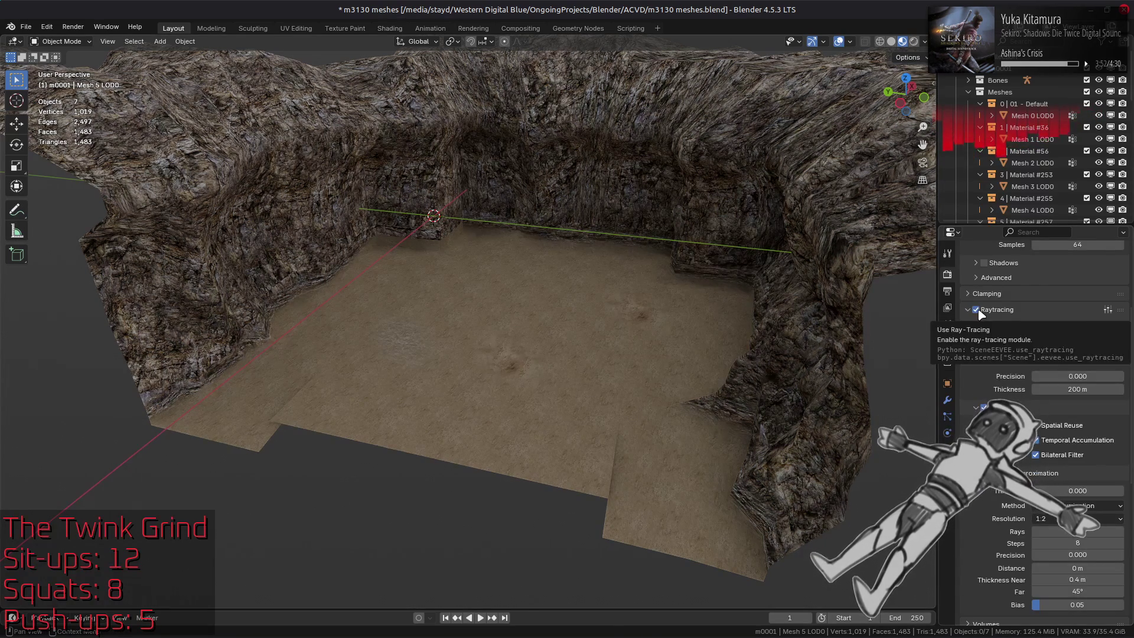
pyautogui.click(976, 309)
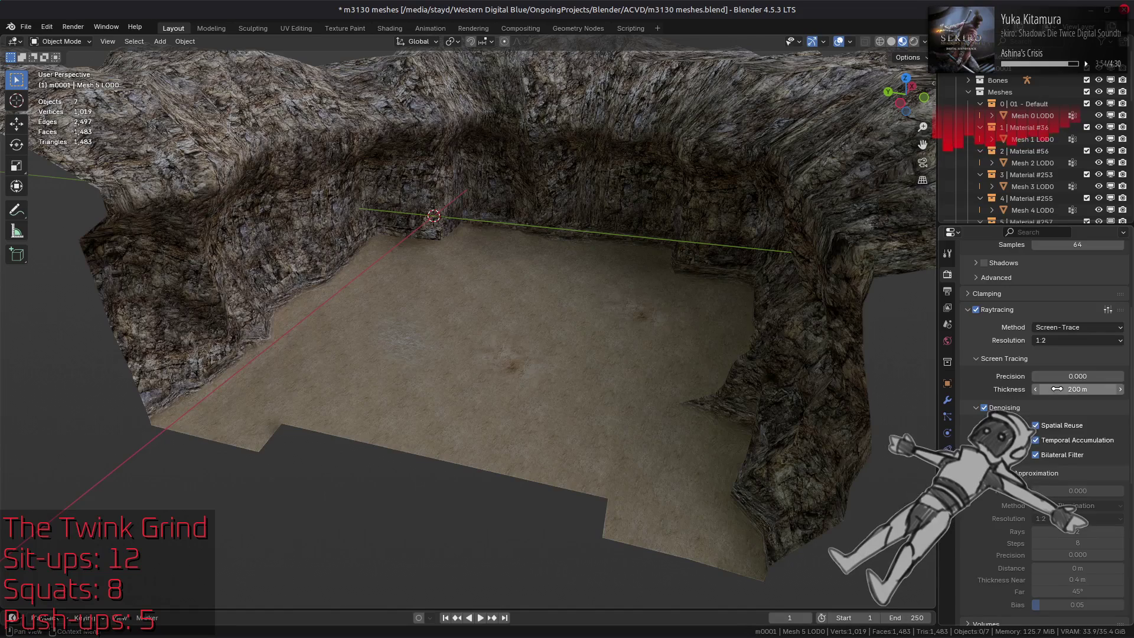
pyautogui.moveTo(937, 414); pyautogui.dragTo(937, 413)
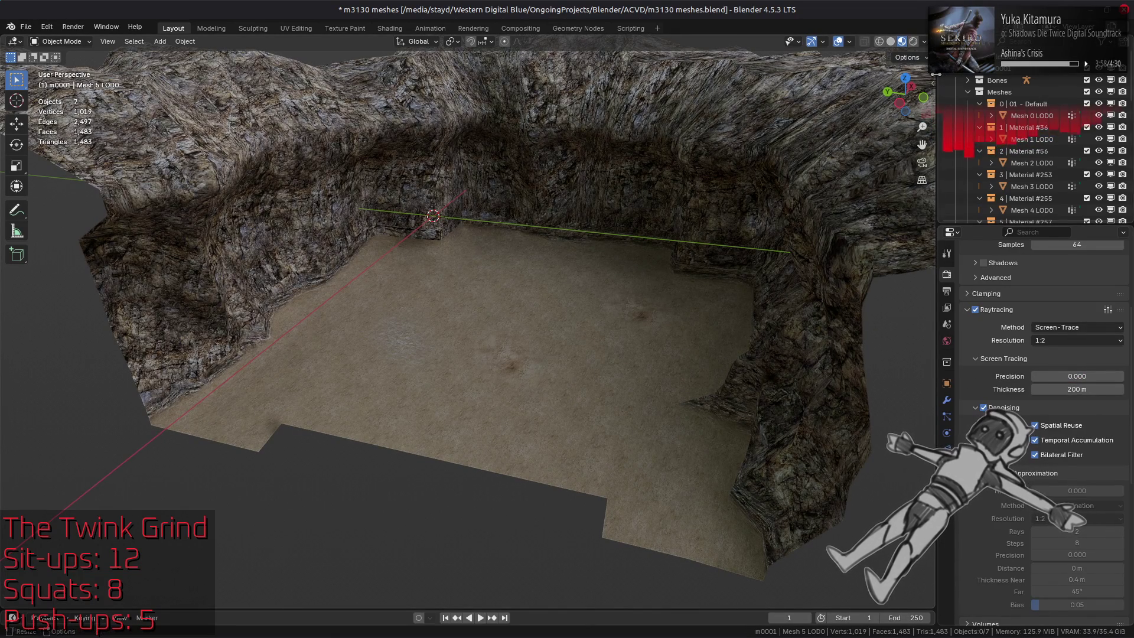
pyautogui.moveTo(936, 74); pyautogui.dragTo(938, 75)
# Step: Light the viewport preview with the warm interior studio HDRI
pyautogui.click(925, 41)
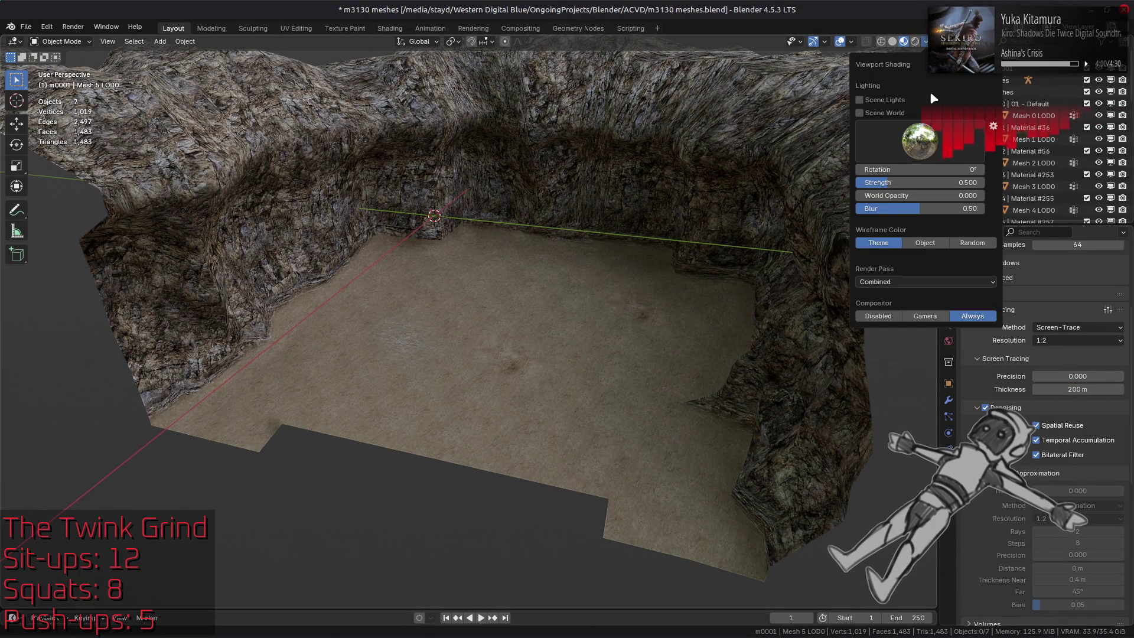
pyautogui.click(920, 140)
pyautogui.click(723, 181)
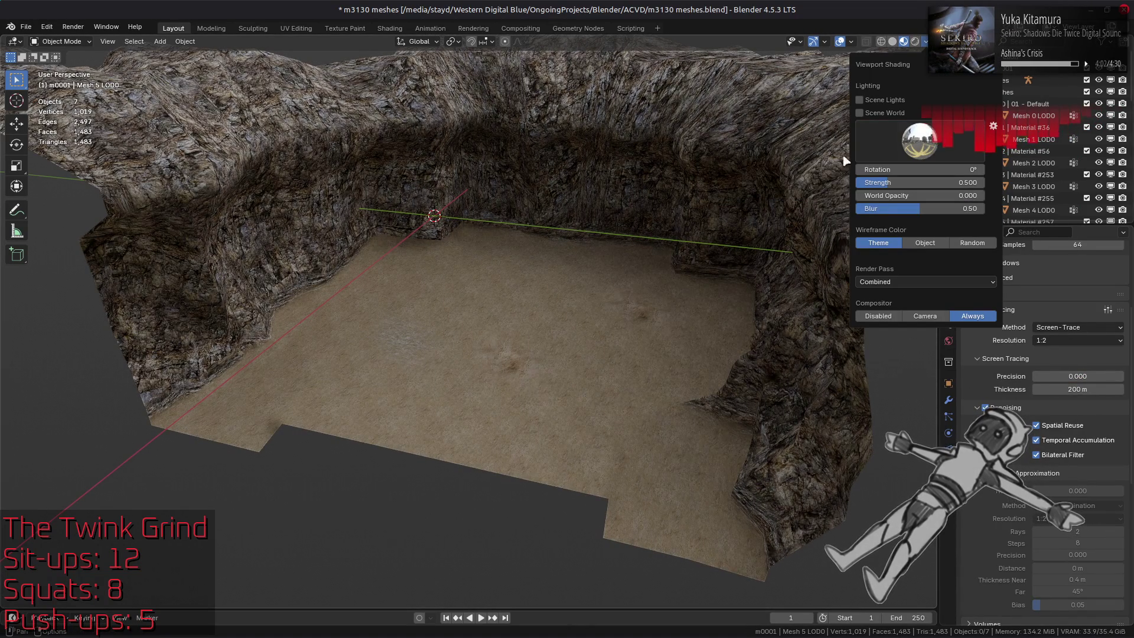
pyautogui.click(761, 178)
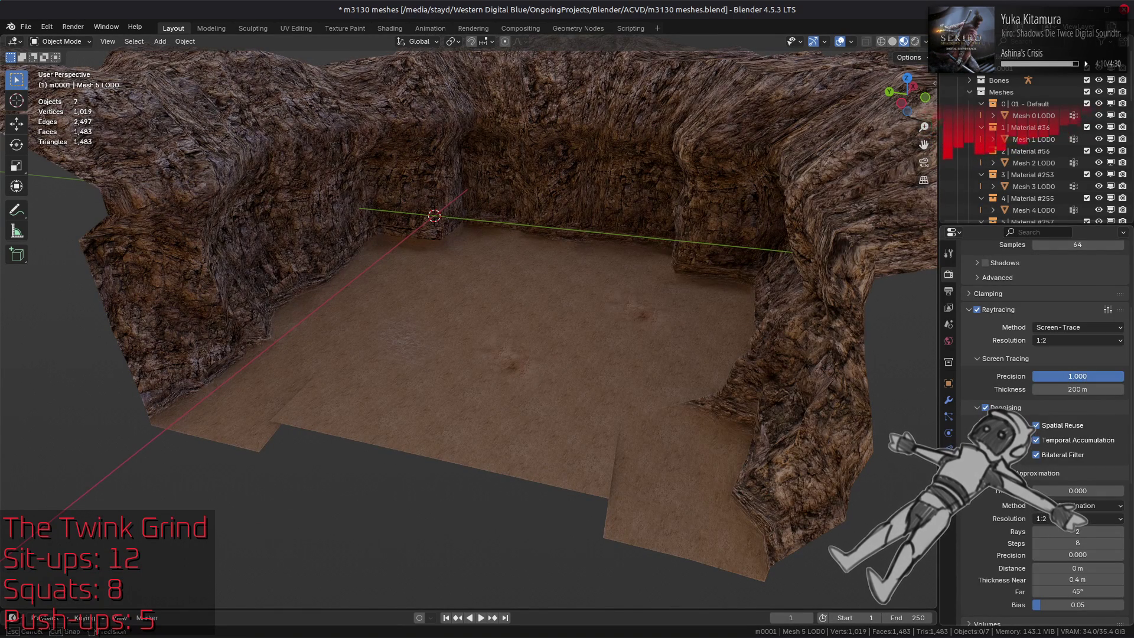
# Step: Toggle raytracing off and on and adjust the screen-tracing precision
pyautogui.click(977, 310)
pyautogui.click(977, 309)
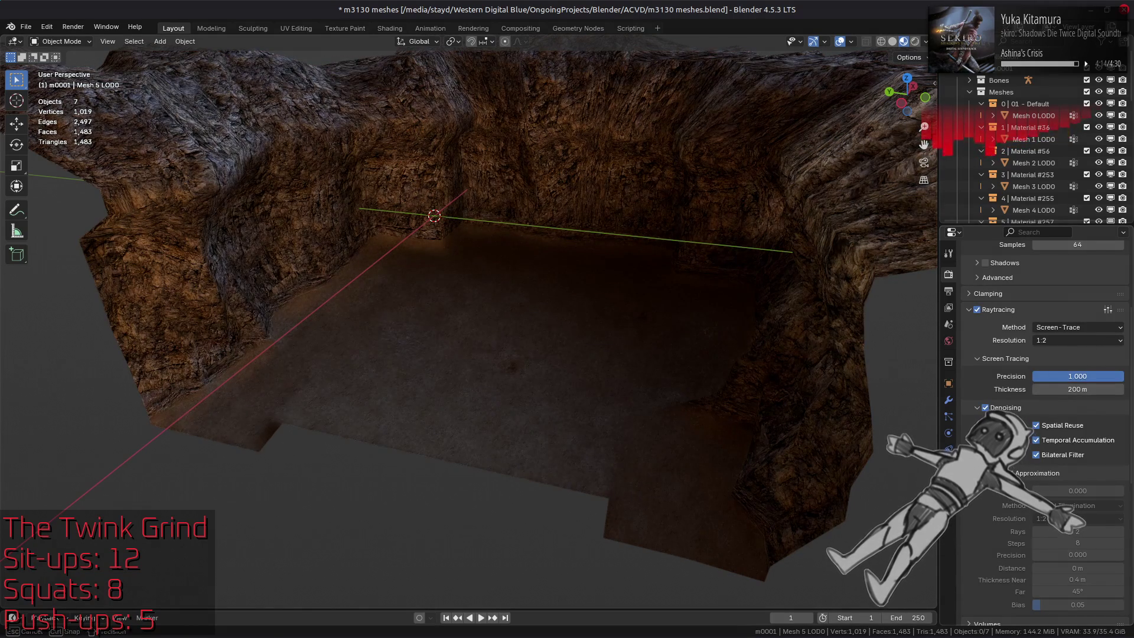
pyautogui.moveTo(1078, 376); pyautogui.dragTo(1078, 376)
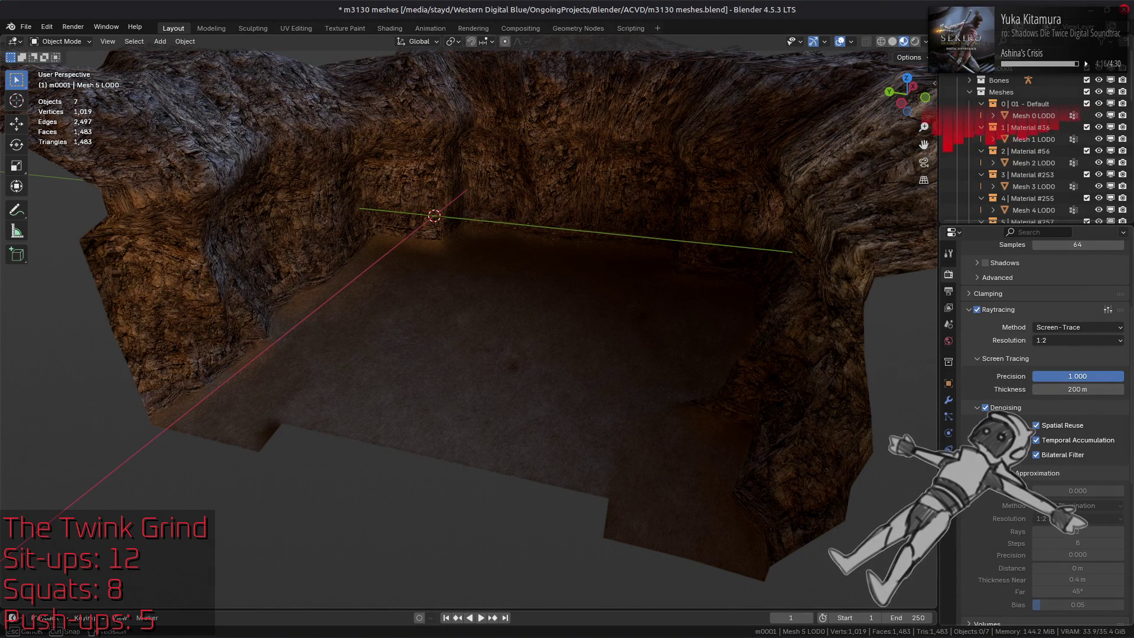
# Step: Adjust the studio HDRI lighting strength and show the World properties
pyautogui.click(925, 41)
pyautogui.click(920, 141)
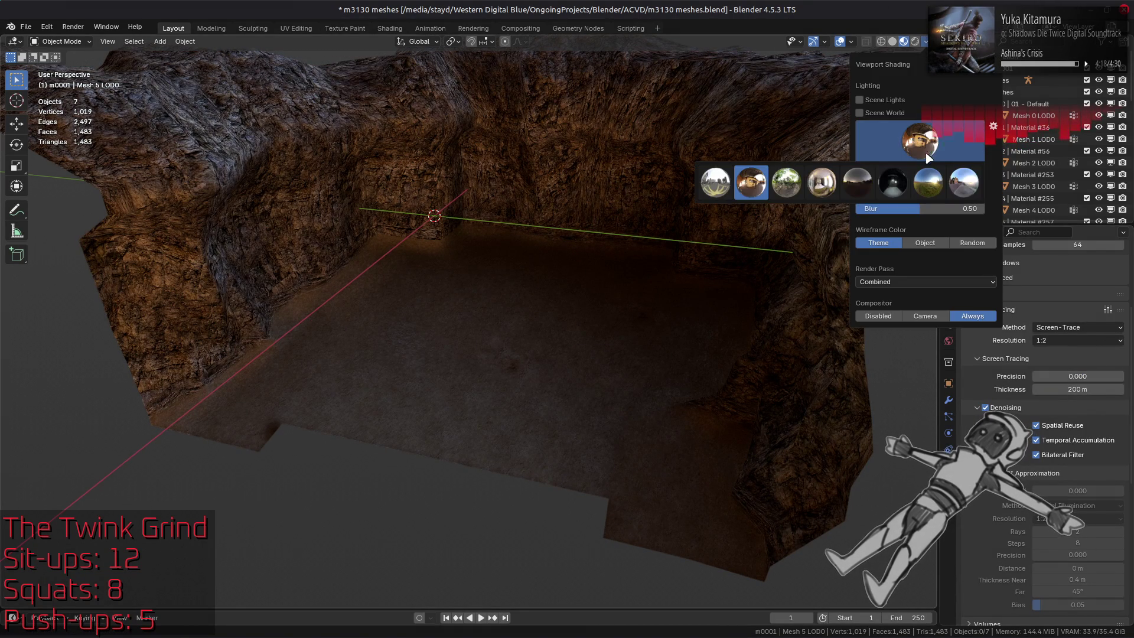
pyautogui.moveTo(922, 182); pyautogui.dragTo(905, 182)
pyautogui.click(949, 341)
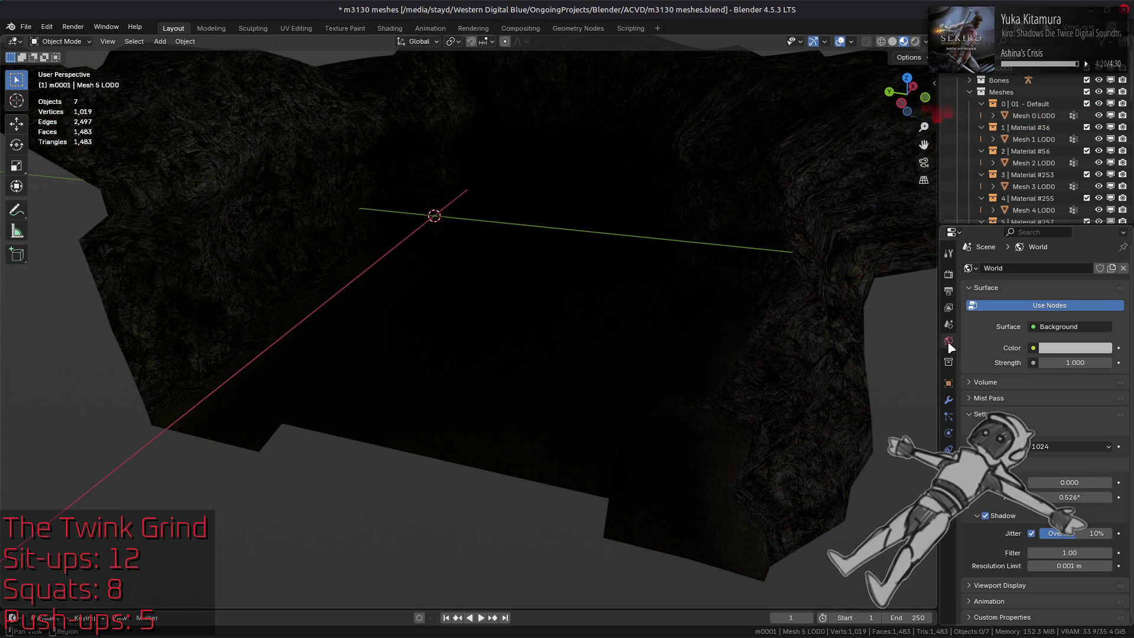
# Step: Try a World shadow resolution of 128, then restore it to 1024
pyautogui.click(1071, 452)
pyautogui.click(1066, 413)
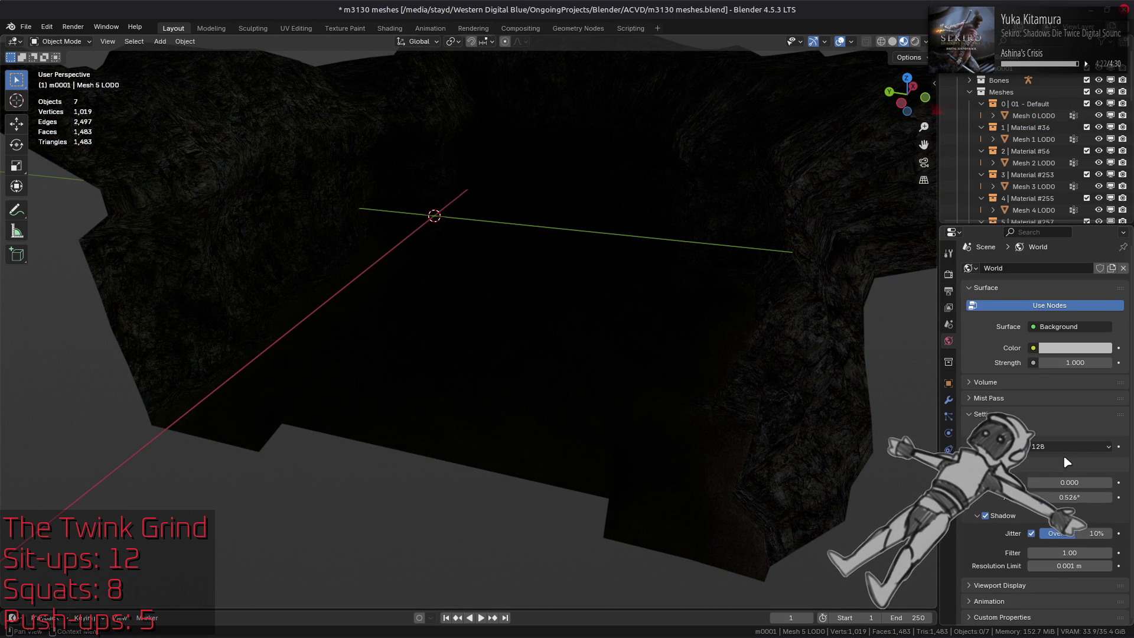
pyautogui.click(1058, 447)
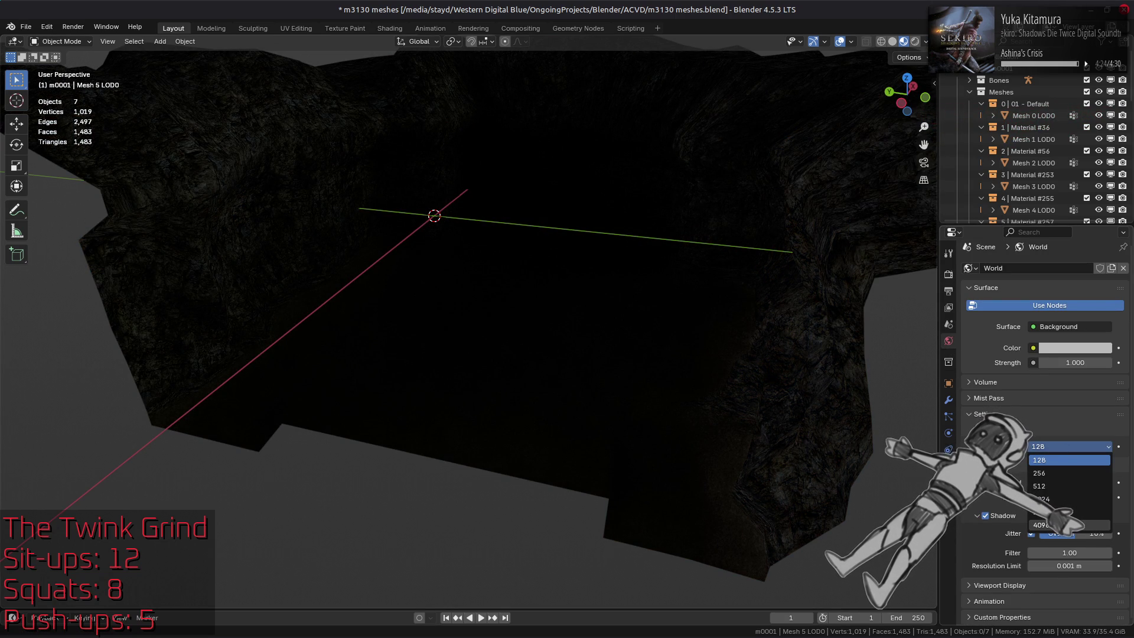
pyautogui.click(1058, 500)
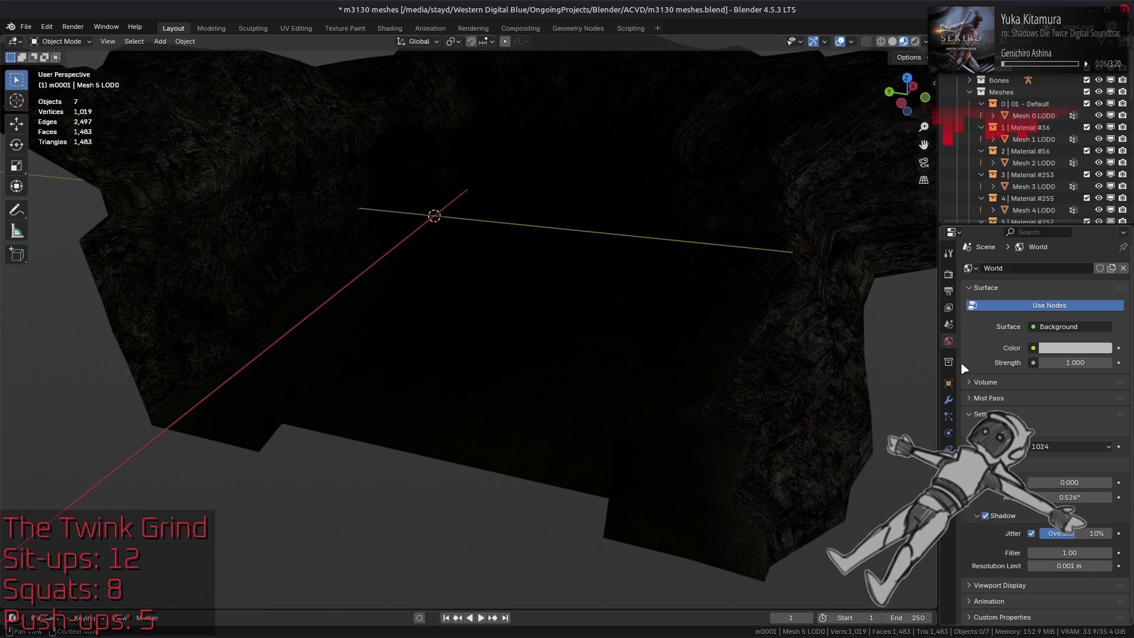
# Step: Re-enable Fast GI Approximation in the Render properties
pyautogui.click(949, 274)
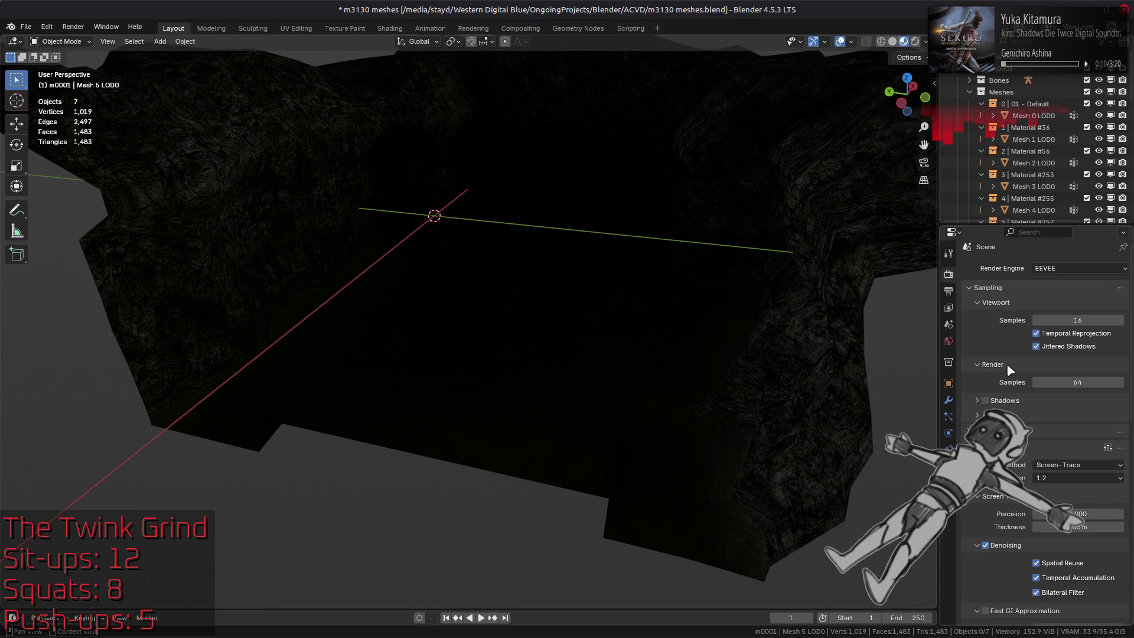
pyautogui.scroll(-1, 980, 547)
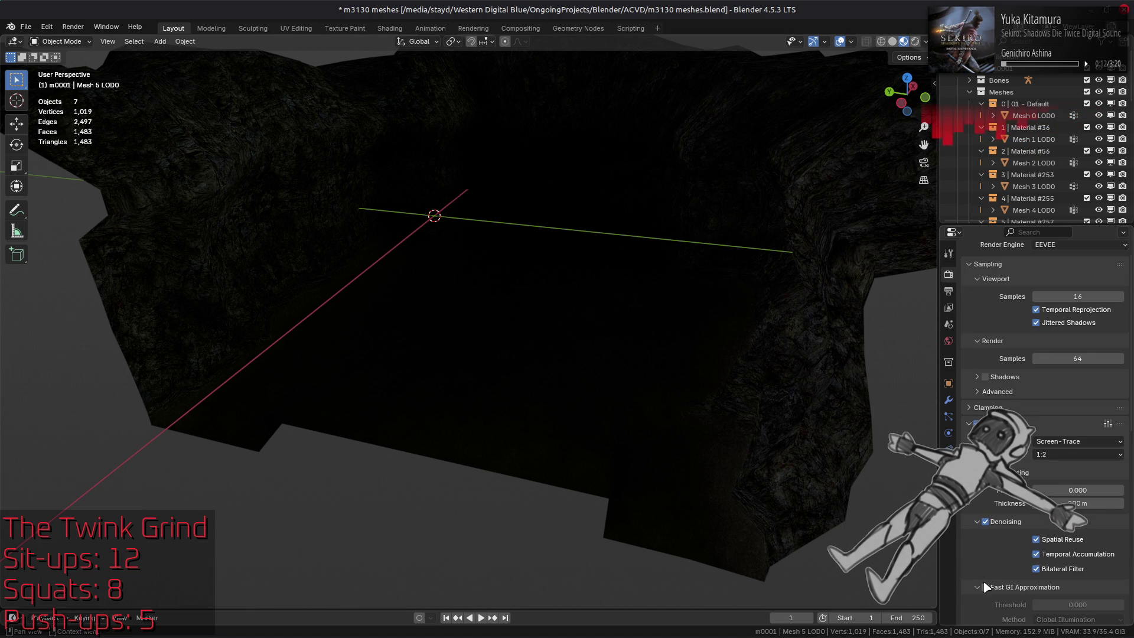
pyautogui.click(985, 587)
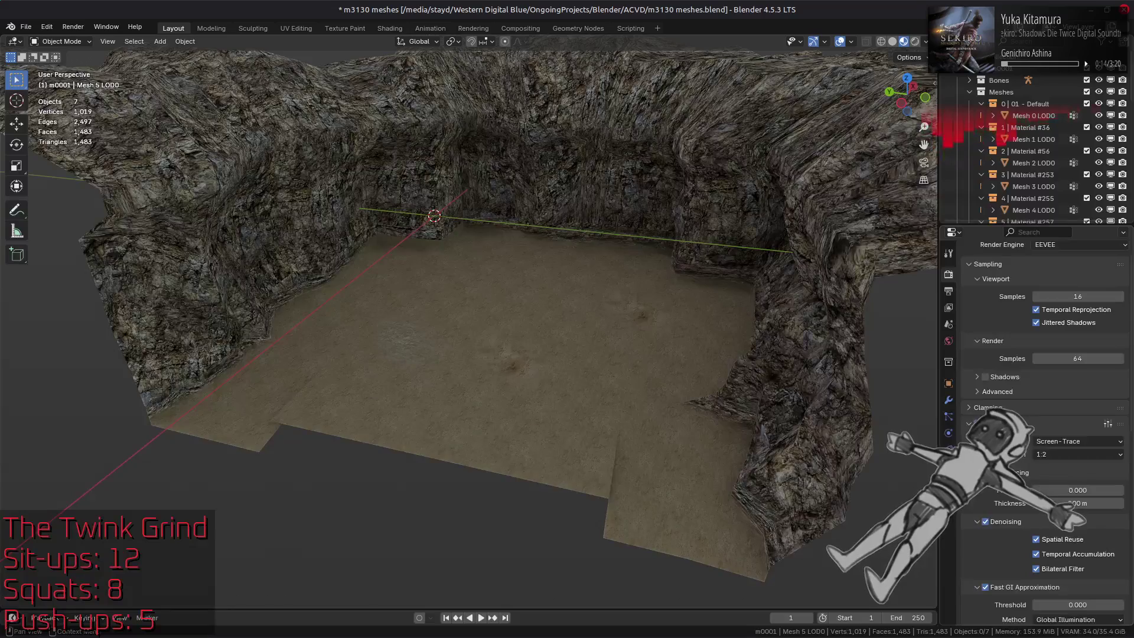
# Step: Switch the viewport to a darker studio HDRI and turn off Fast GI Approximation
pyautogui.click(925, 41)
pyautogui.click(920, 141)
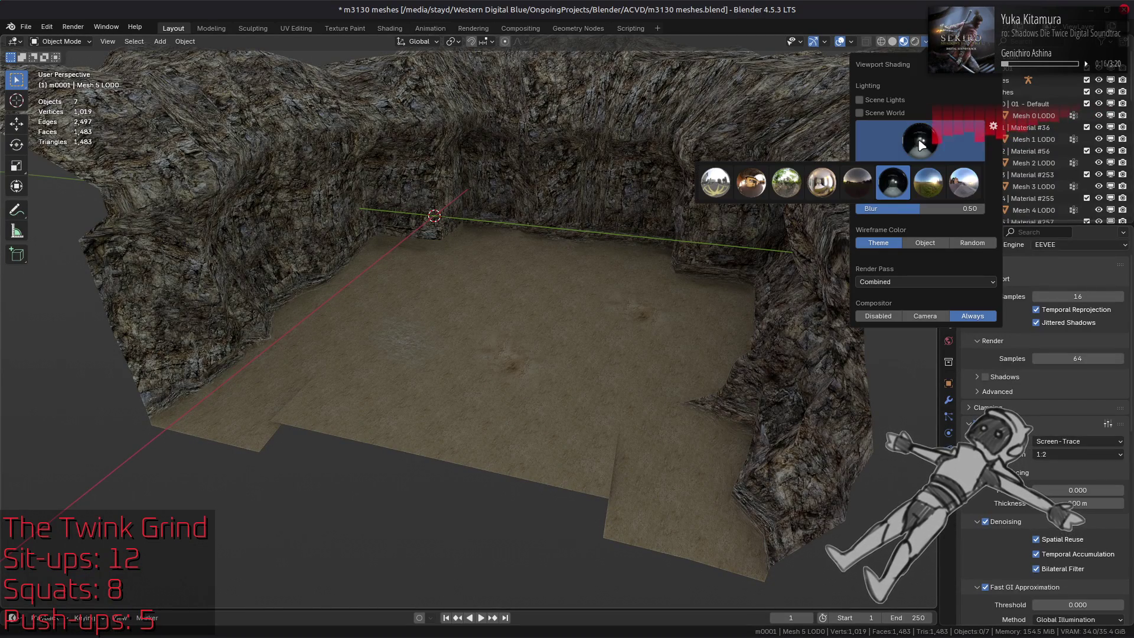
pyautogui.click(926, 168)
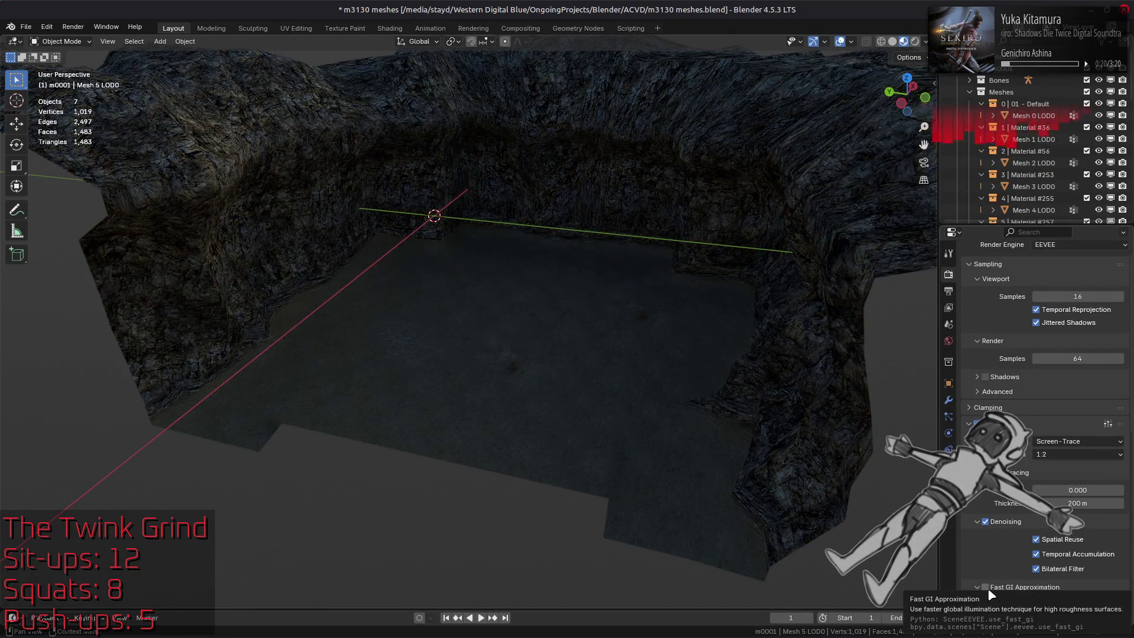
pyautogui.click(985, 587)
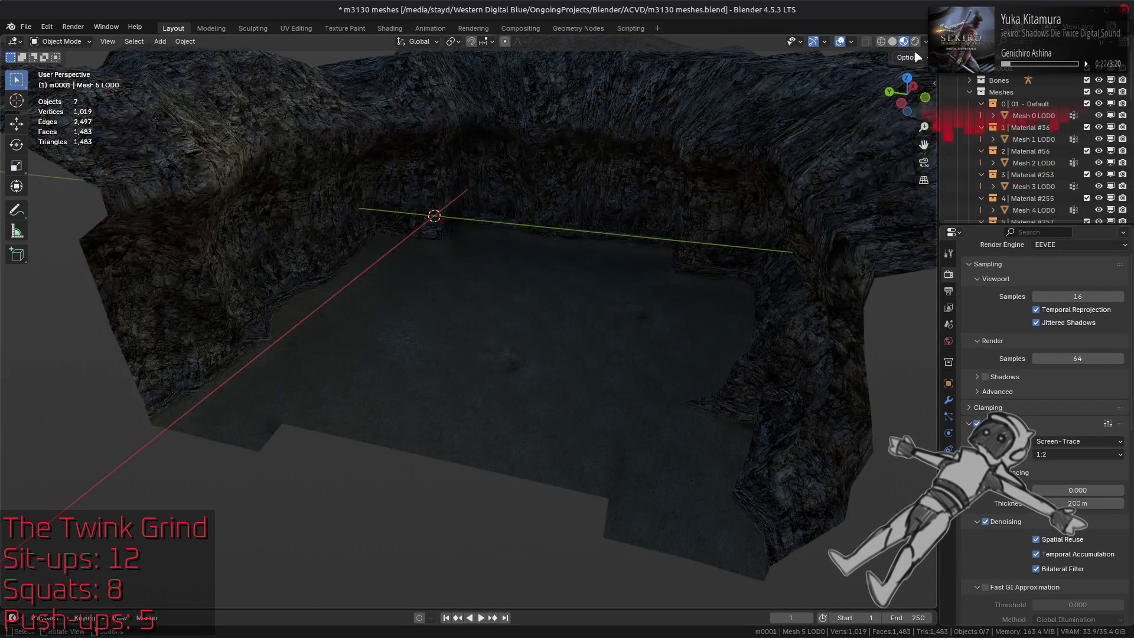
# Step: Switch to a brighter studio HDRI and turn Fast GI Approximation back on
pyautogui.click(925, 41)
pyautogui.click(920, 141)
pyautogui.click(964, 175)
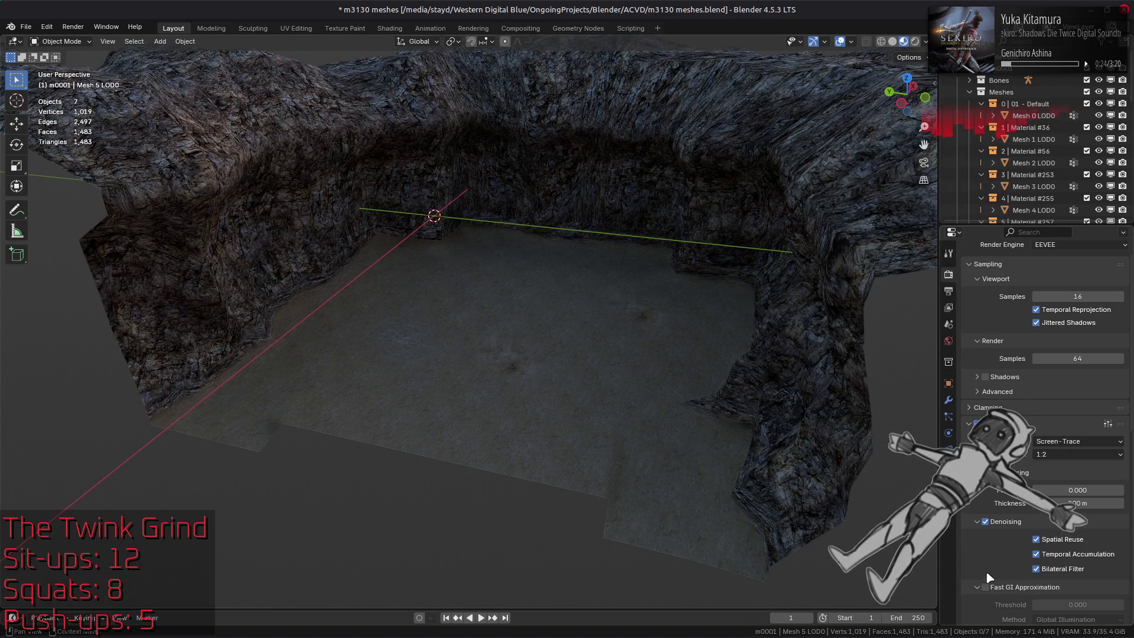
pyautogui.click(985, 588)
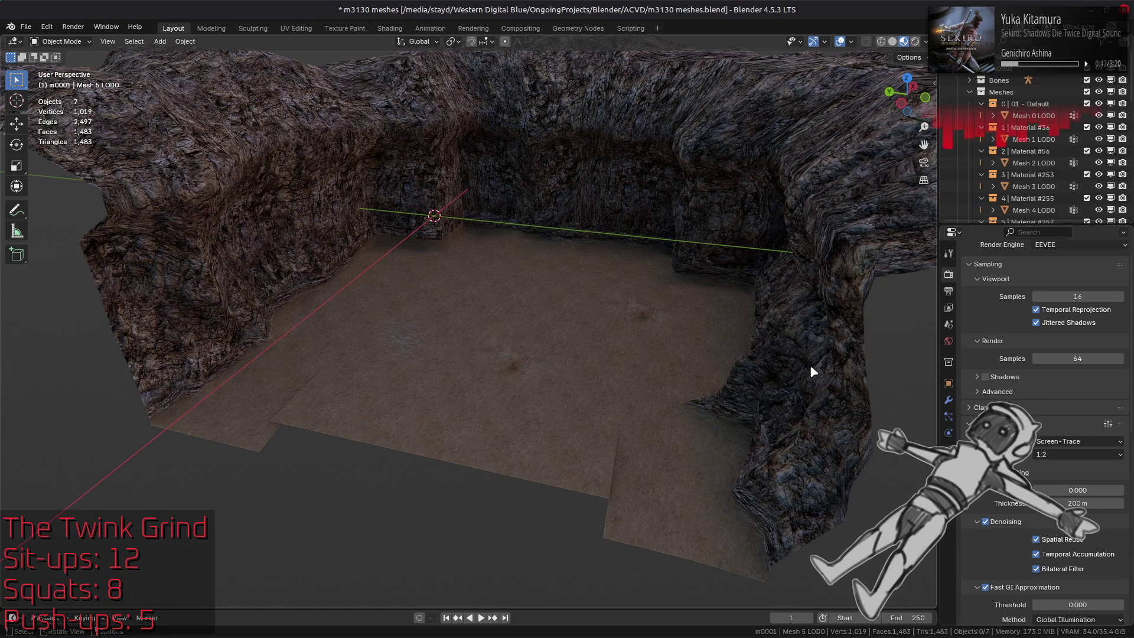
# Step: Toggle Fast GI Approximation and raytracing on and off to compare the arena lighting
pyautogui.click(985, 587)
pyautogui.click(985, 587)
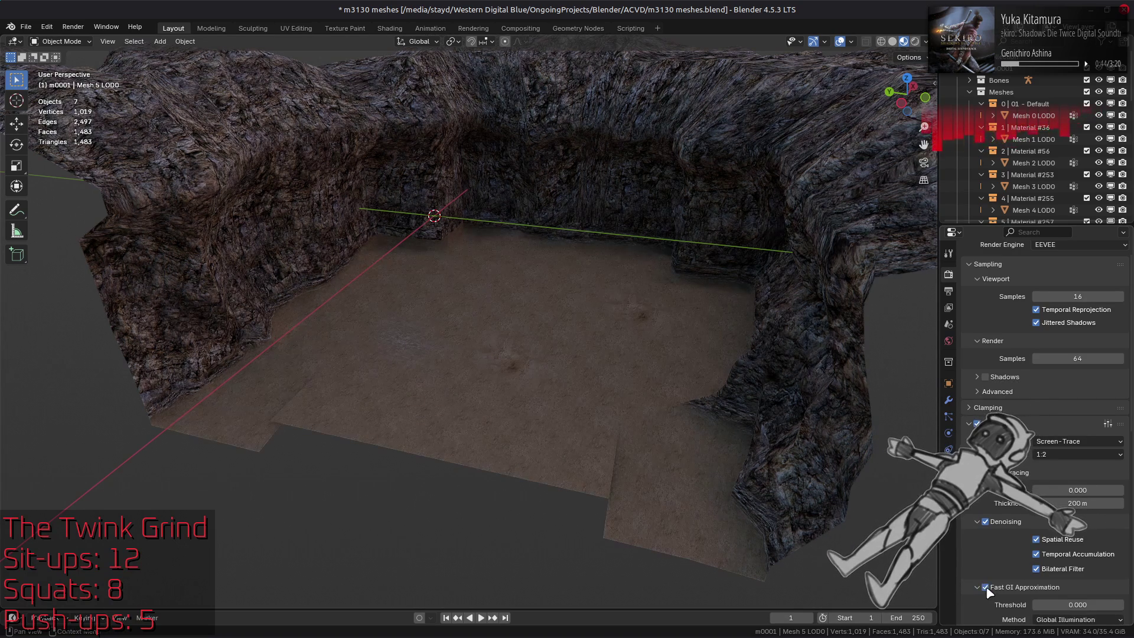
pyautogui.click(978, 423)
pyautogui.click(977, 423)
pyautogui.click(977, 423)
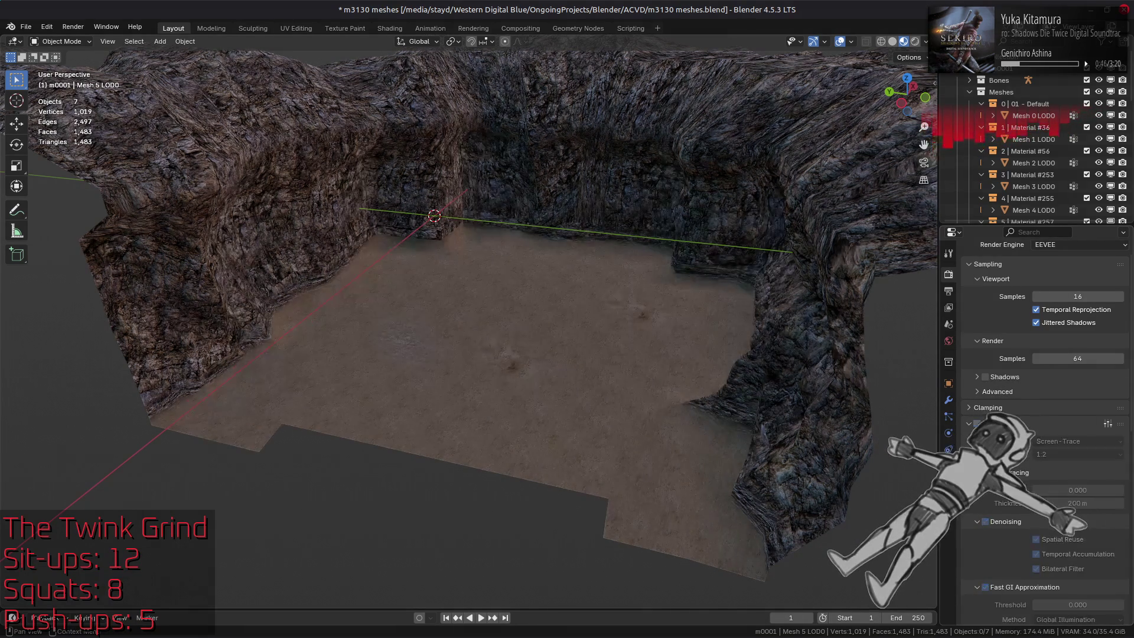
pyautogui.click(978, 424)
pyautogui.click(1008, 587)
pyautogui.click(1009, 587)
pyautogui.click(985, 587)
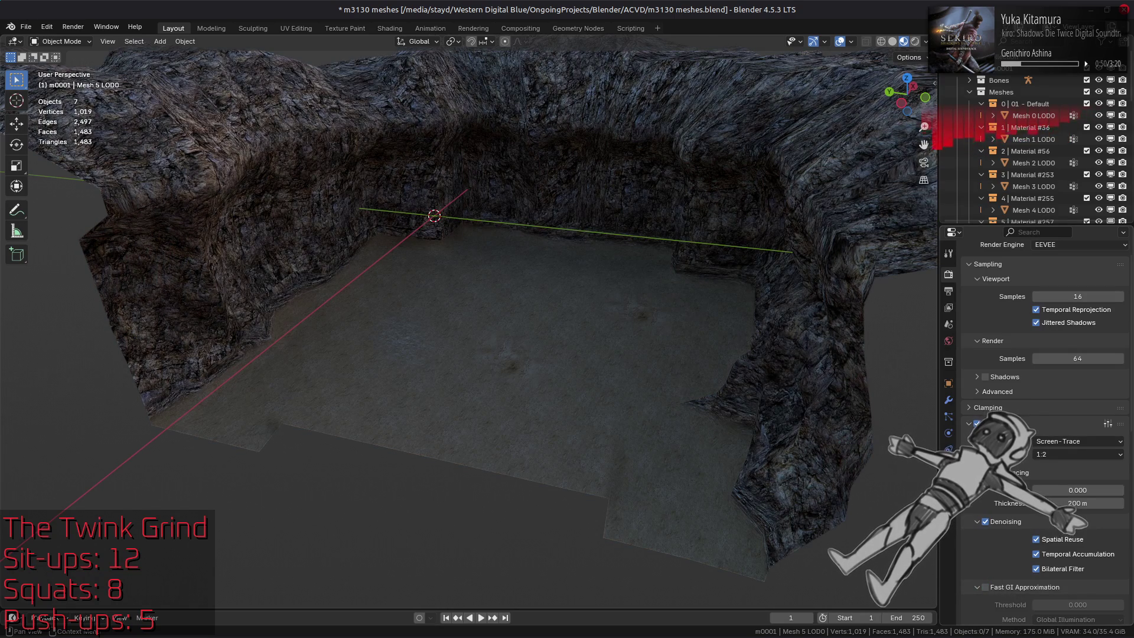
pyautogui.click(978, 424)
pyautogui.click(977, 424)
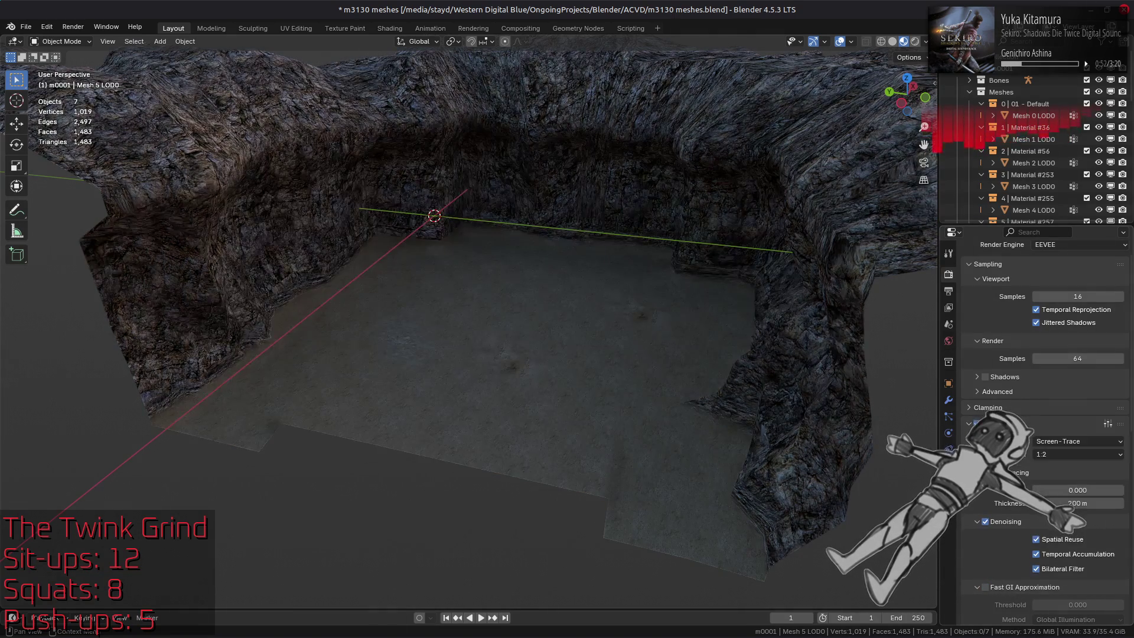
# Step: Set the screen-trace Thickness to 20 m
pyautogui.click(1080, 504)
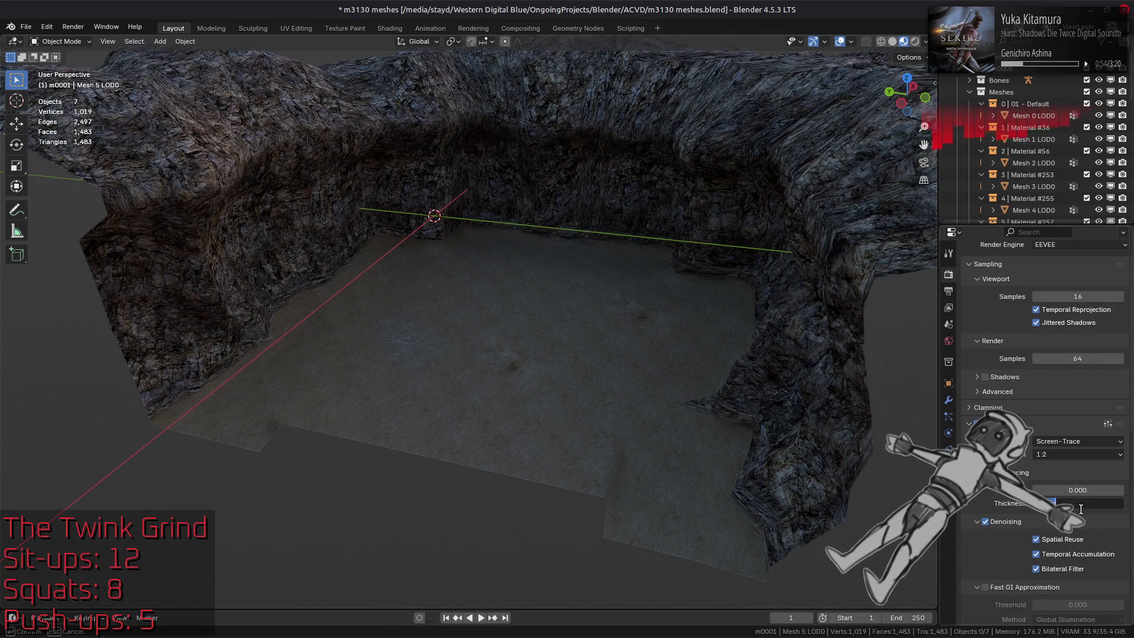
pyautogui.press('Return')
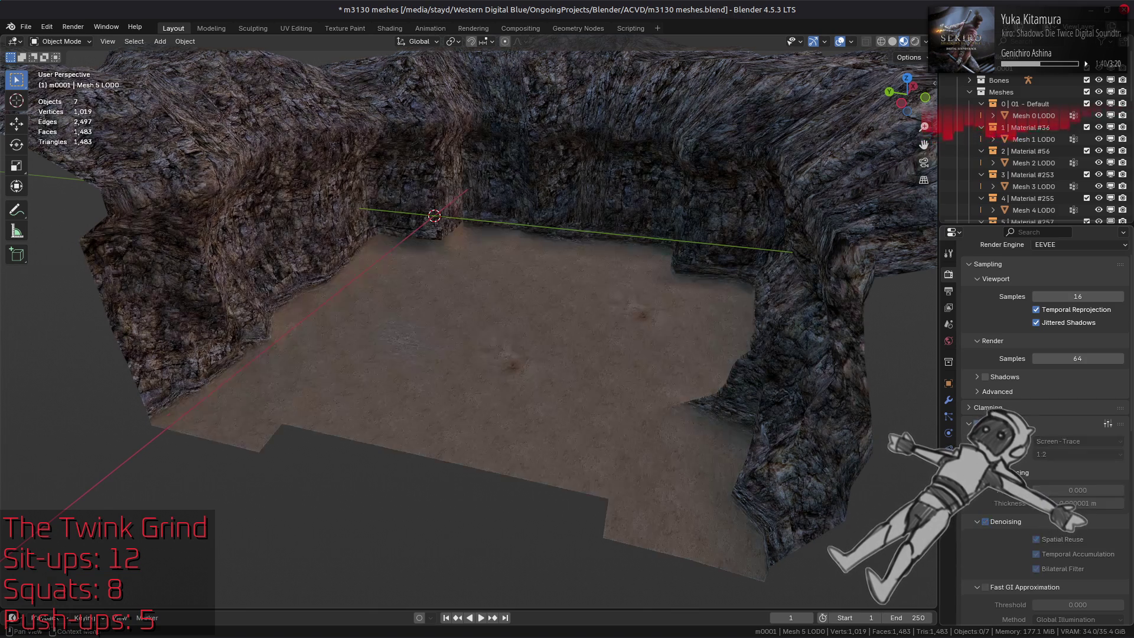
pyautogui.click(1078, 502)
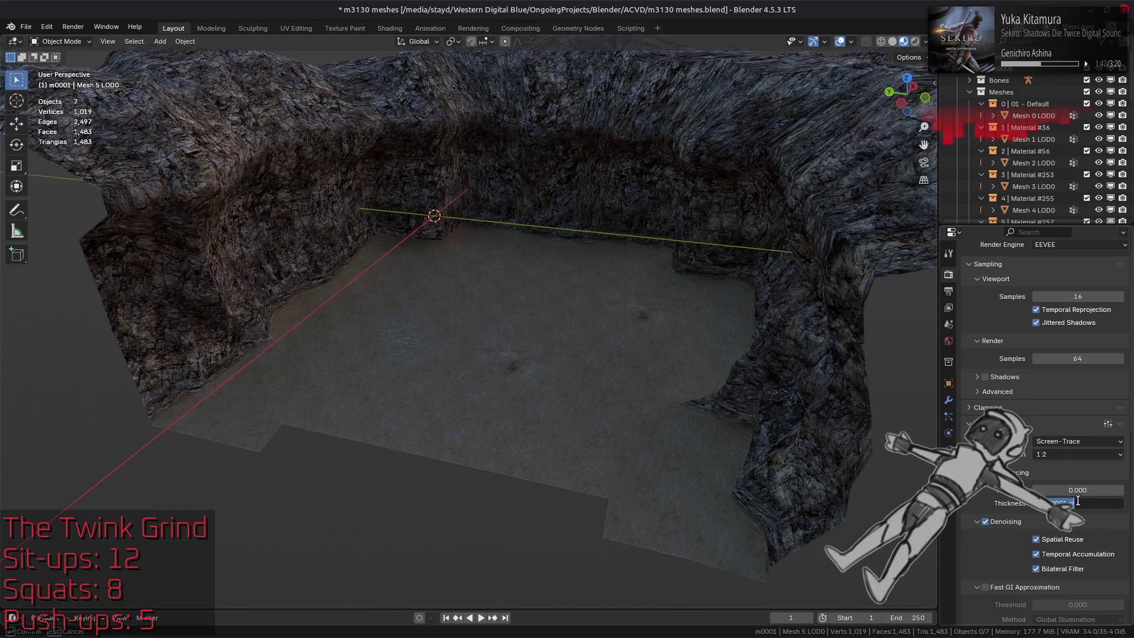
pyautogui.press('BackSpace')
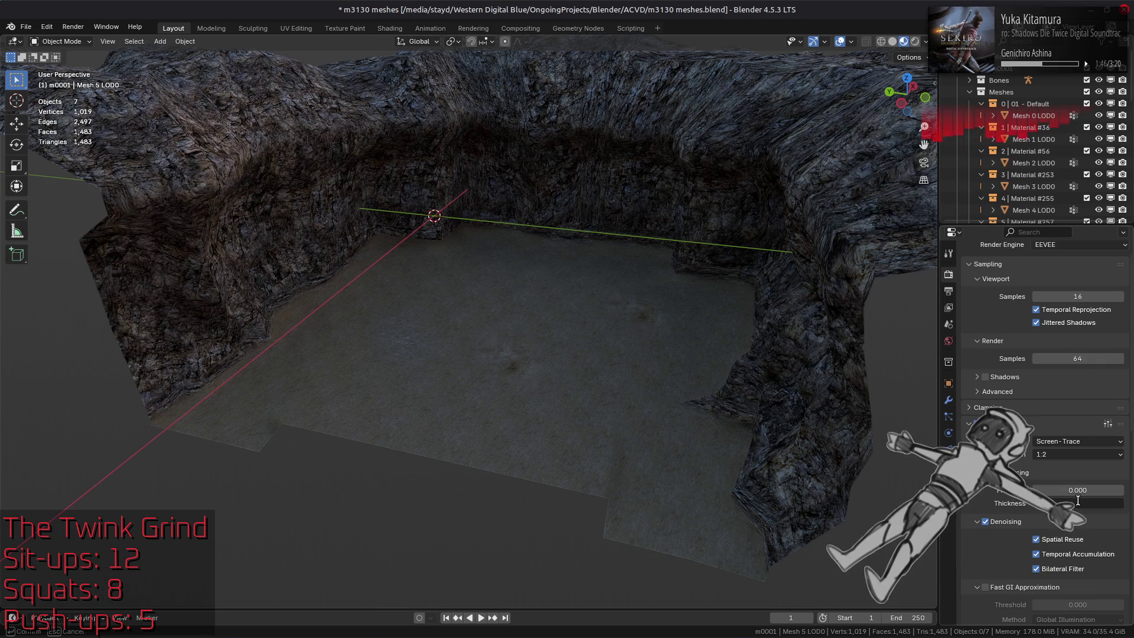
pyautogui.press('Escape')
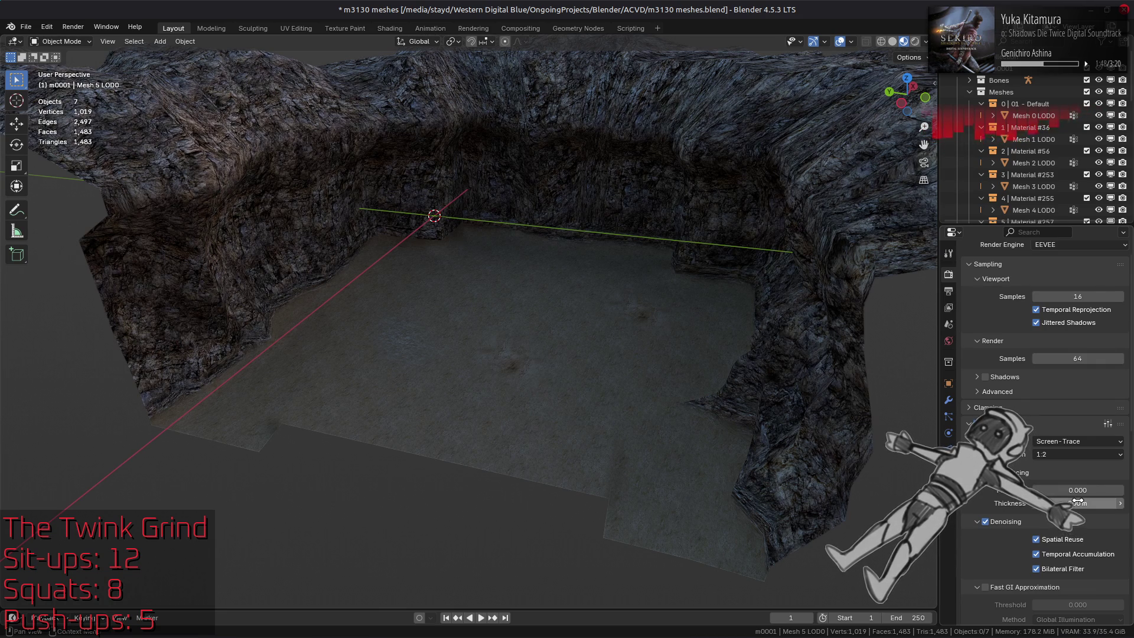
pyautogui.click(1077, 503)
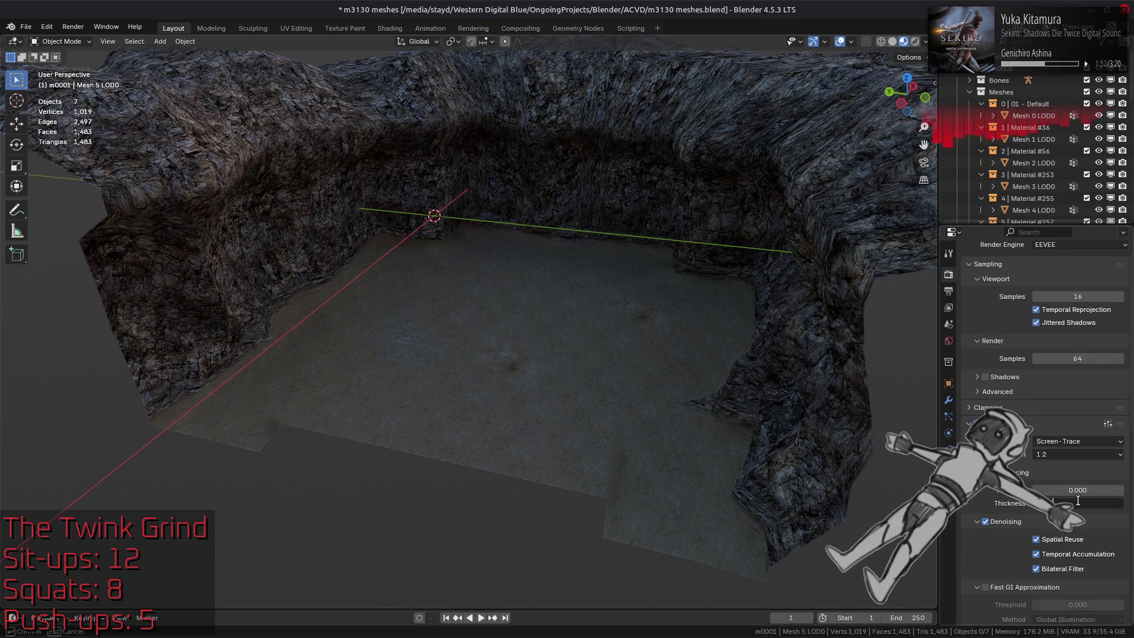
pyautogui.hotkey('ctrl', 'z')
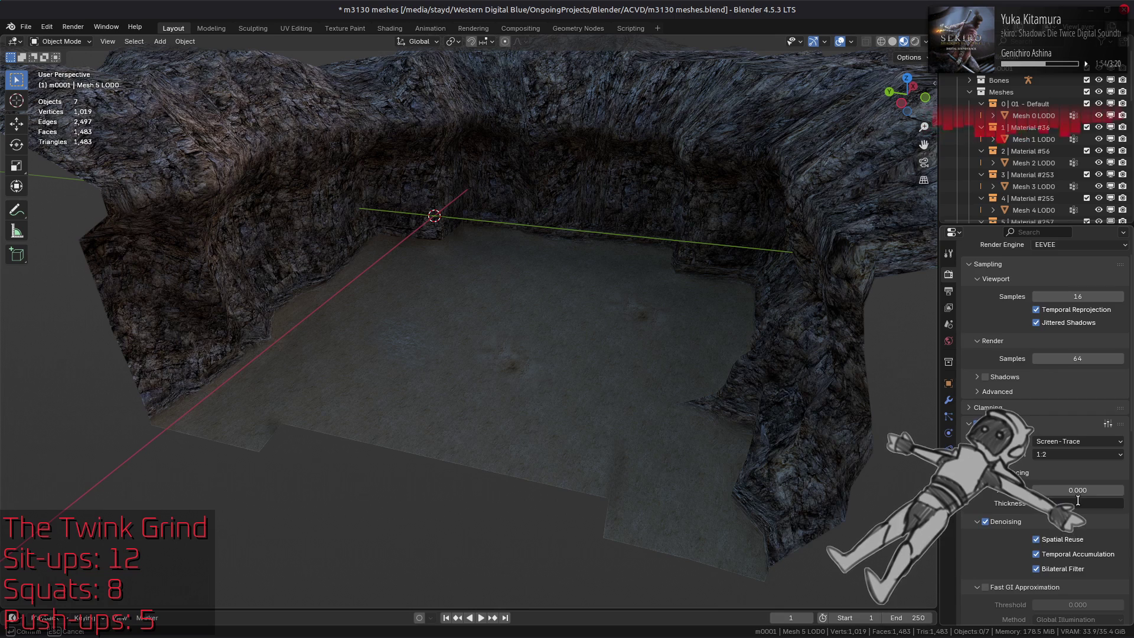
pyautogui.hotkey('ctrl', 'z')
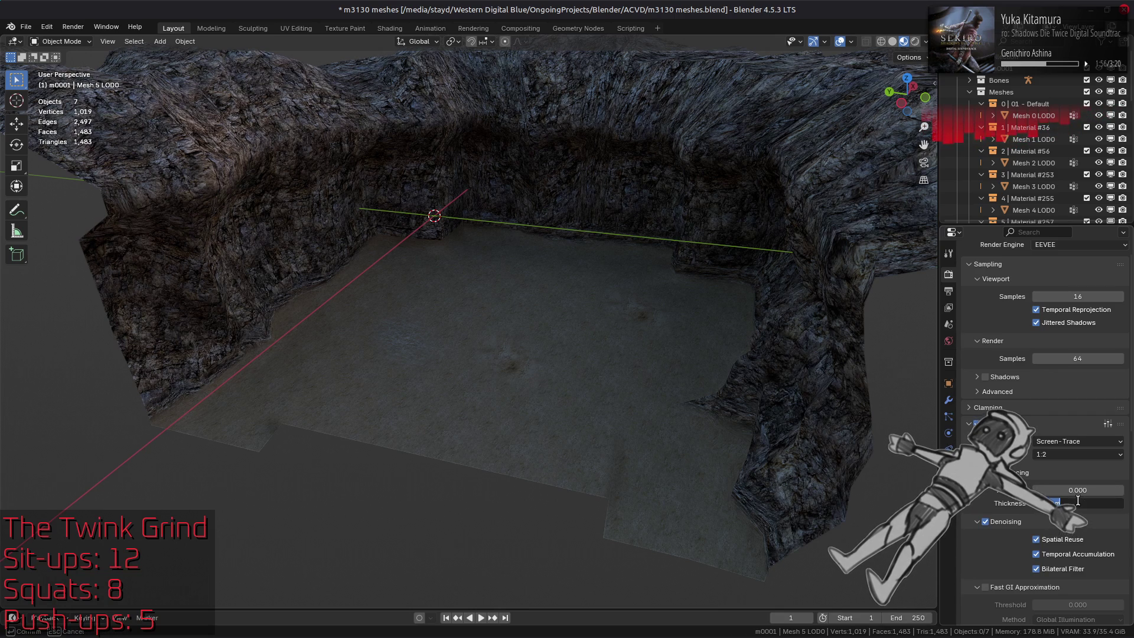
pyautogui.press('Return')
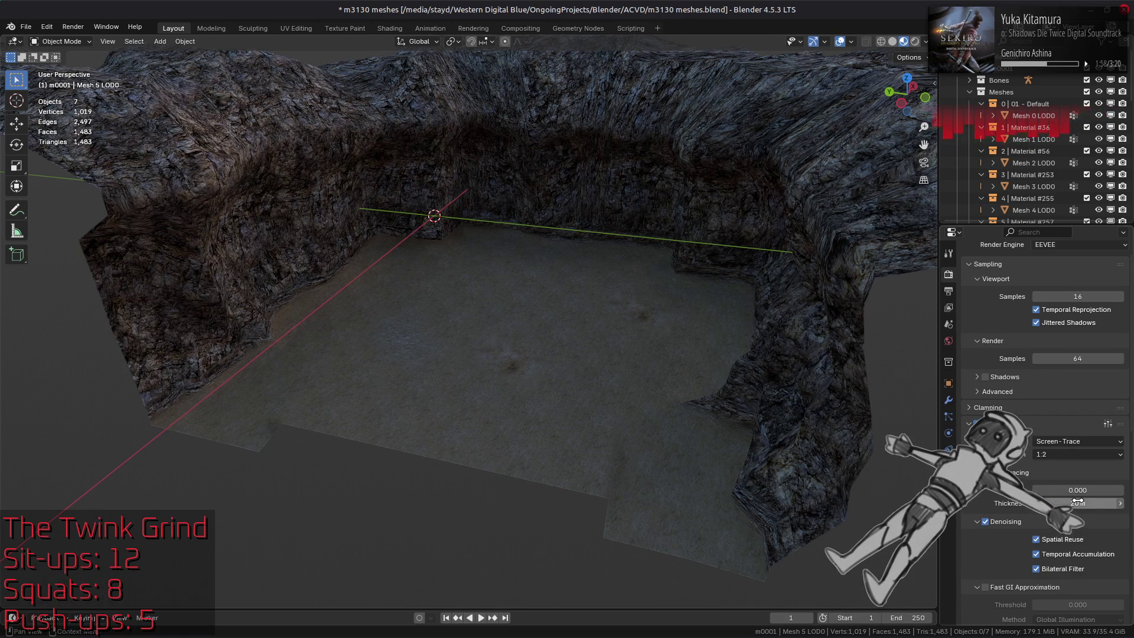
pyautogui.moveTo(1078, 502); pyautogui.dragTo(1077, 502)
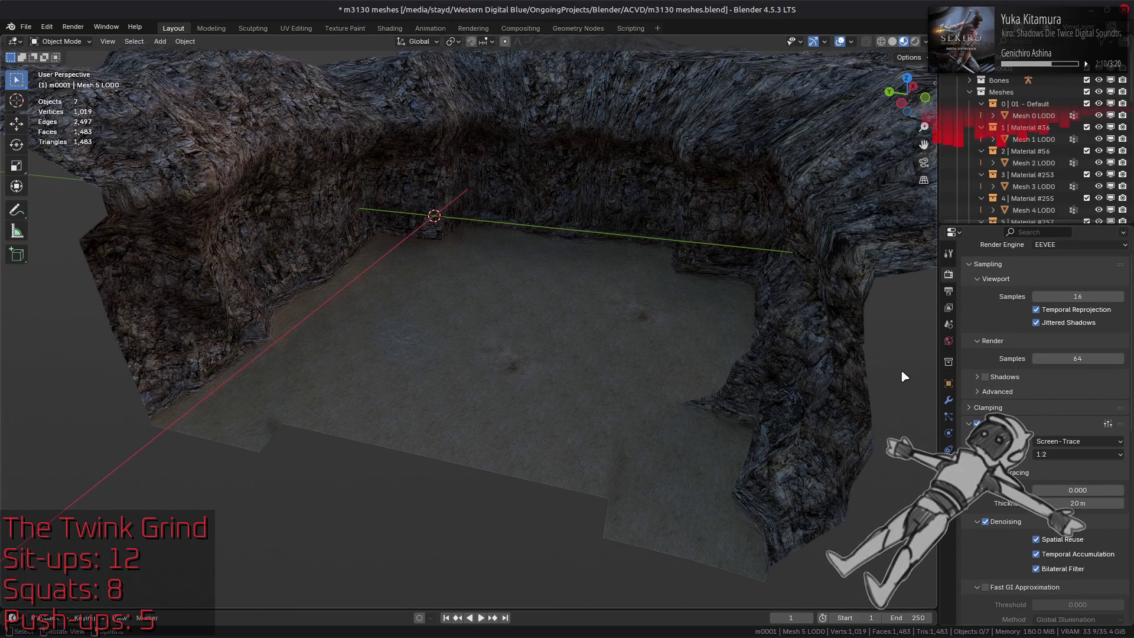
pyautogui.click(925, 43)
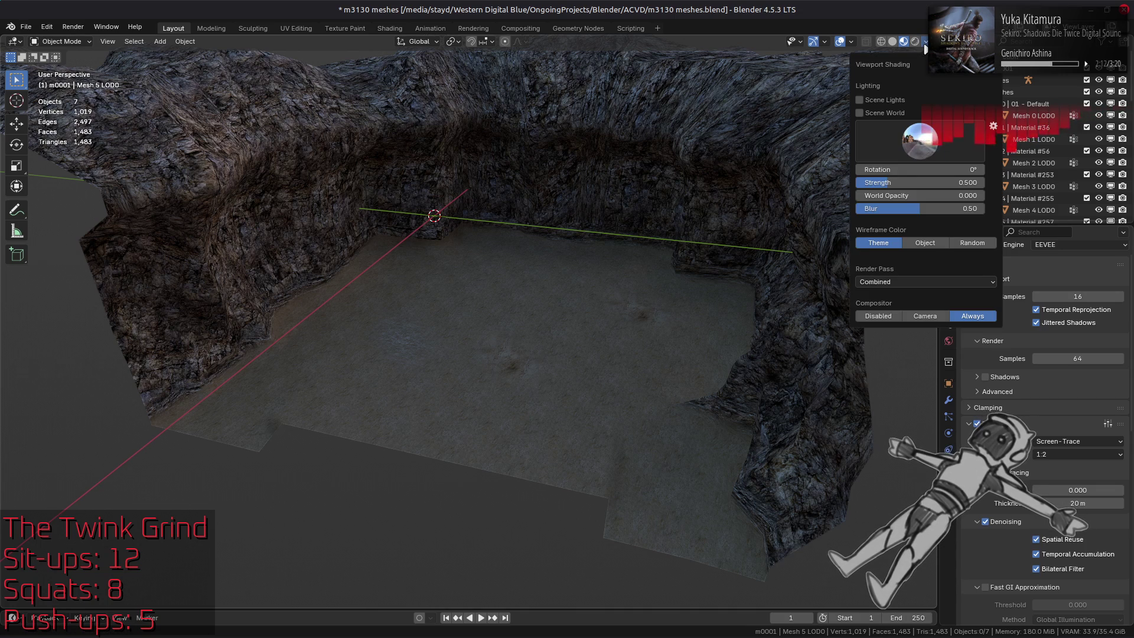
# Step: Preview a darker studio HDRI, then light the arena with a brighter one
pyautogui.click(919, 142)
pyautogui.click(903, 174)
pyautogui.click(925, 144)
pyautogui.click(726, 179)
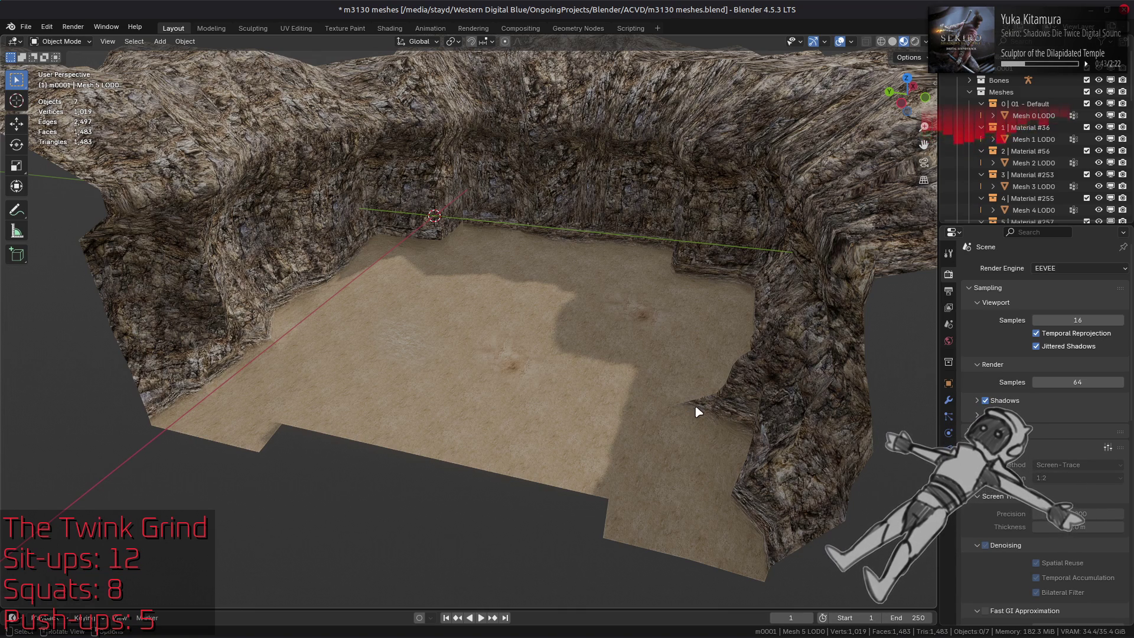
pyautogui.scroll(3, 673, 402)
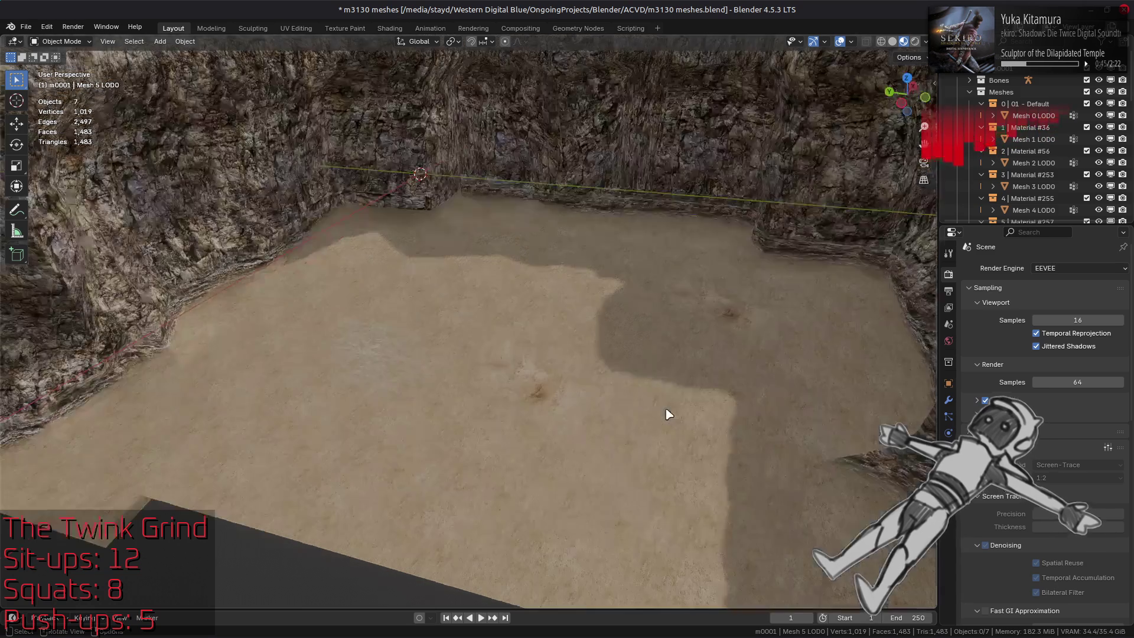
# Step: Light the arena with a darker studio HDRI and raise its strength
pyautogui.moveTo(577, 405); pyautogui.dragTo(648, 384, button='middle')
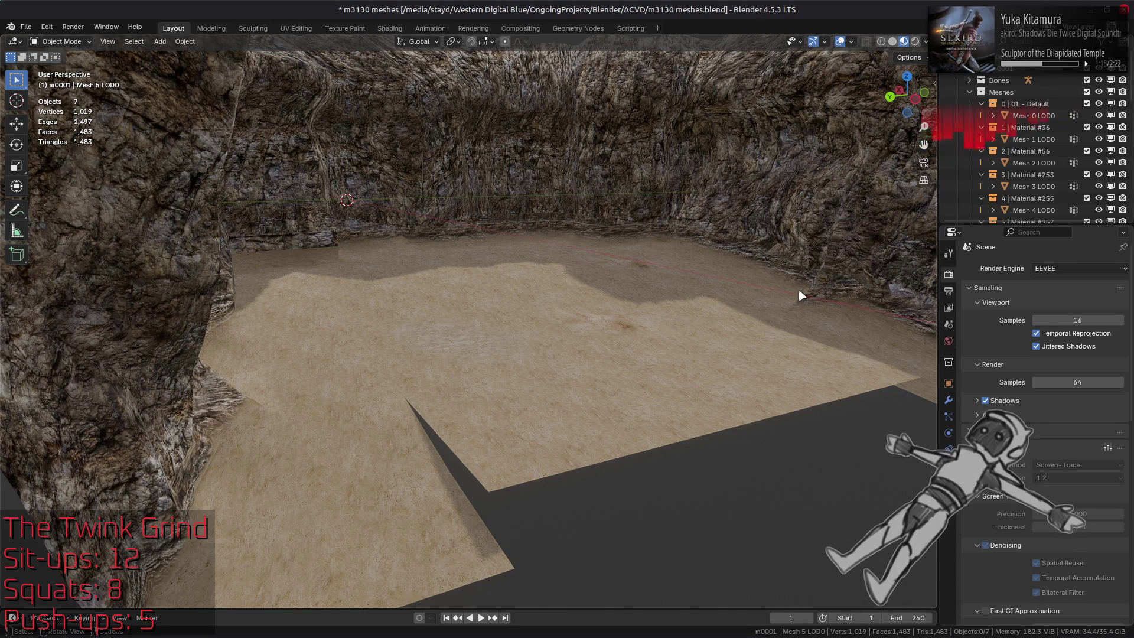
pyautogui.click(925, 42)
pyautogui.click(920, 141)
pyautogui.click(942, 188)
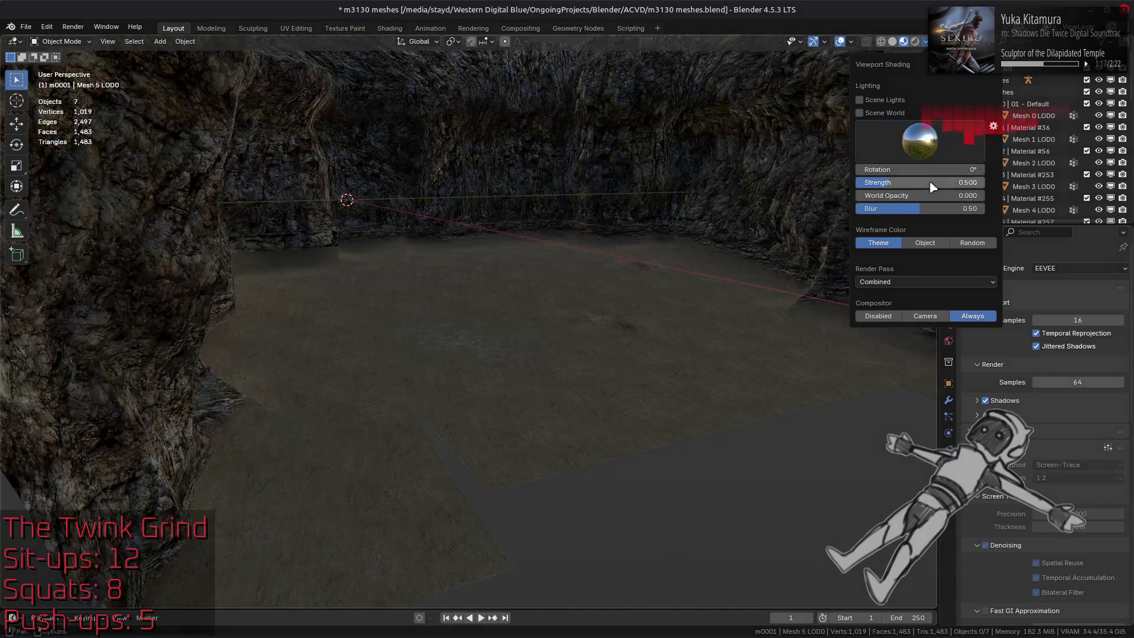
pyautogui.moveTo(942, 188); pyautogui.dragTo(945, 185)
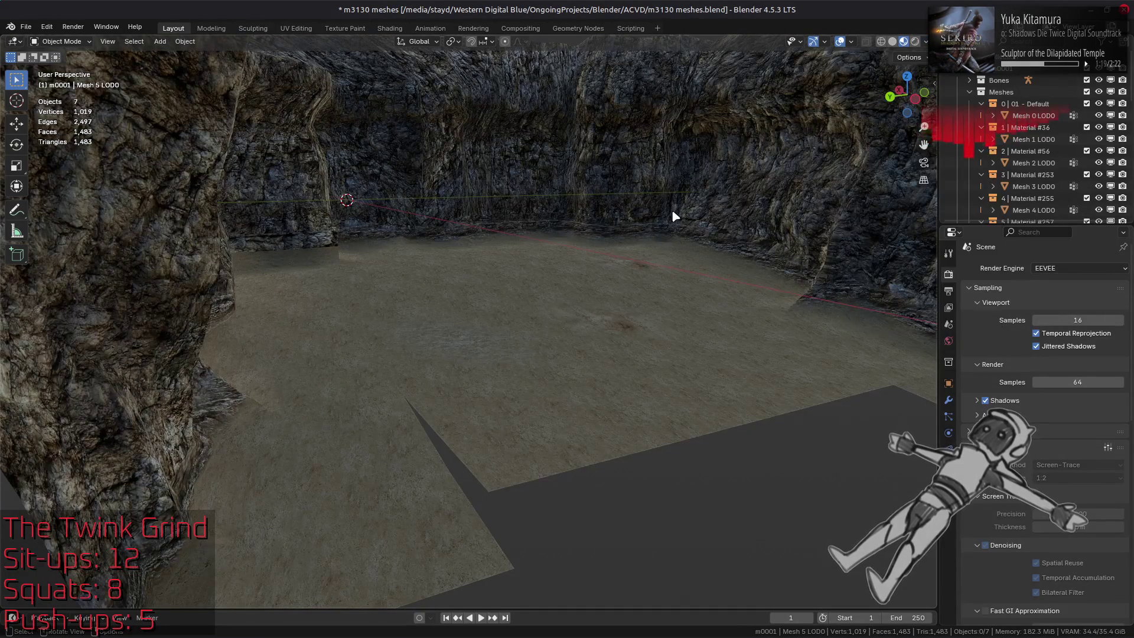
# Step: Turn off shadows, save the blend file, and exclude the arena collection
pyautogui.click(985, 400)
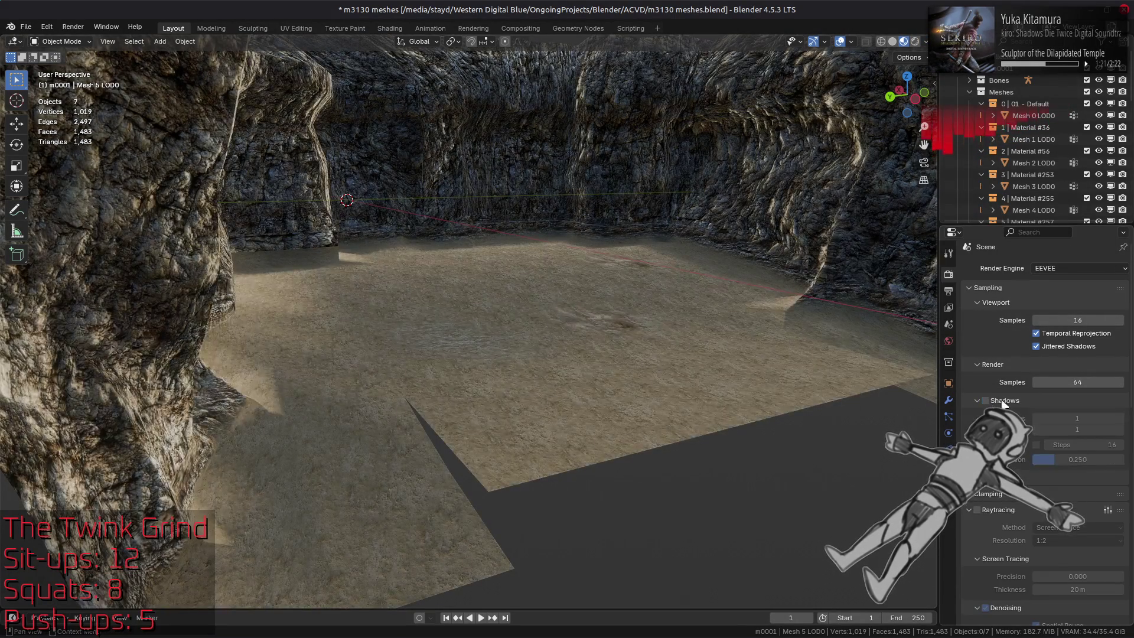
pyautogui.scroll(-4, 691, 248)
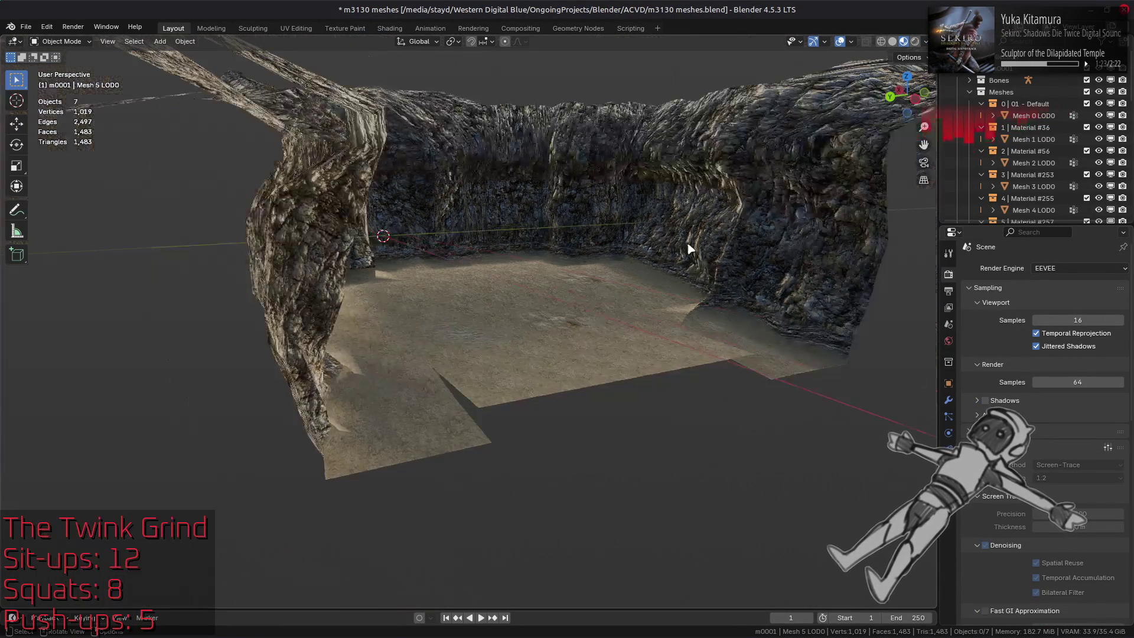
pyautogui.moveTo(674, 246); pyautogui.dragTo(595, 275, button='middle')
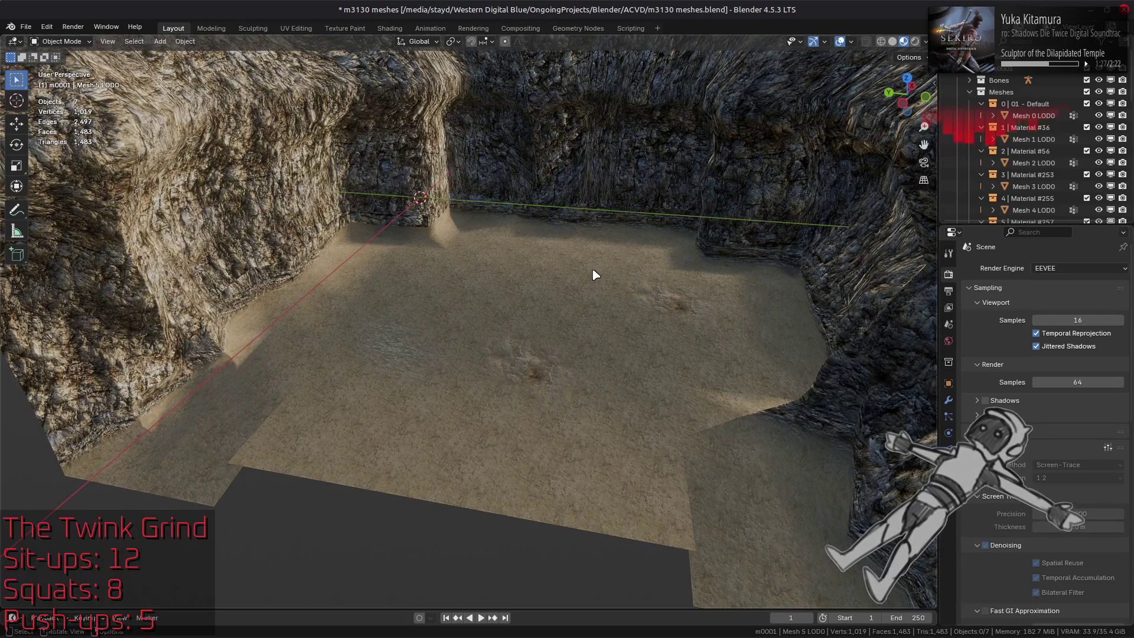
pyautogui.hotkey('ctrl', 's')
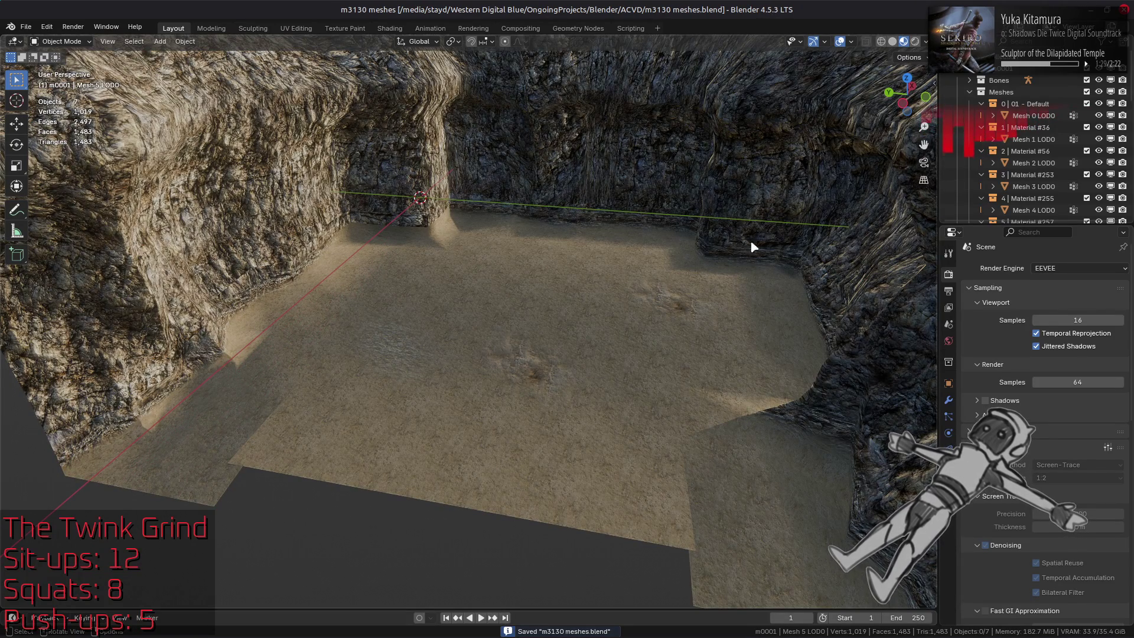
pyautogui.click(1086, 78)
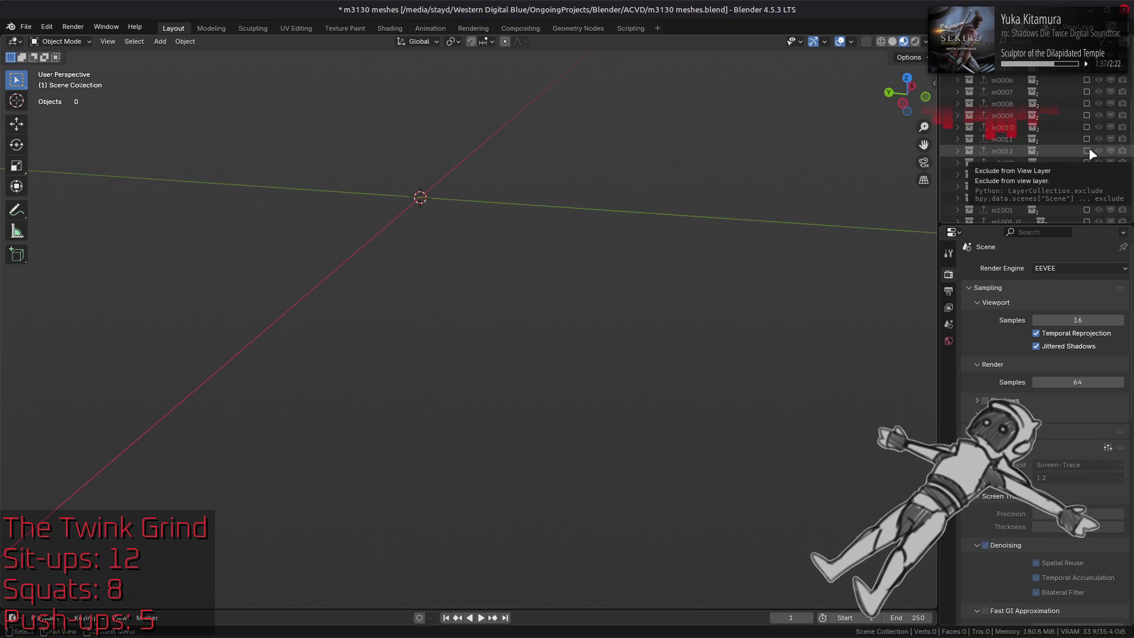
# Step: Include the m0012 collection and orbit its rock mound, selecting the rock band mesh
pyautogui.click(1087, 151)
pyautogui.click(1087, 151)
pyautogui.click(1088, 151)
pyautogui.hotkey('alt', 'a')
pyautogui.moveTo(699, 336)
pyautogui.mouseDown(button='middle')
pyautogui.moveTo(506, 387)
pyautogui.moveTo(471, 332)
pyautogui.moveTo(387, 372)
pyautogui.moveTo(399, 391)
pyautogui.moveTo(430, 323)
pyautogui.moveTo(440, 337)
pyautogui.mouseUp(button='middle')
pyautogui.scroll(5, 400, 390)
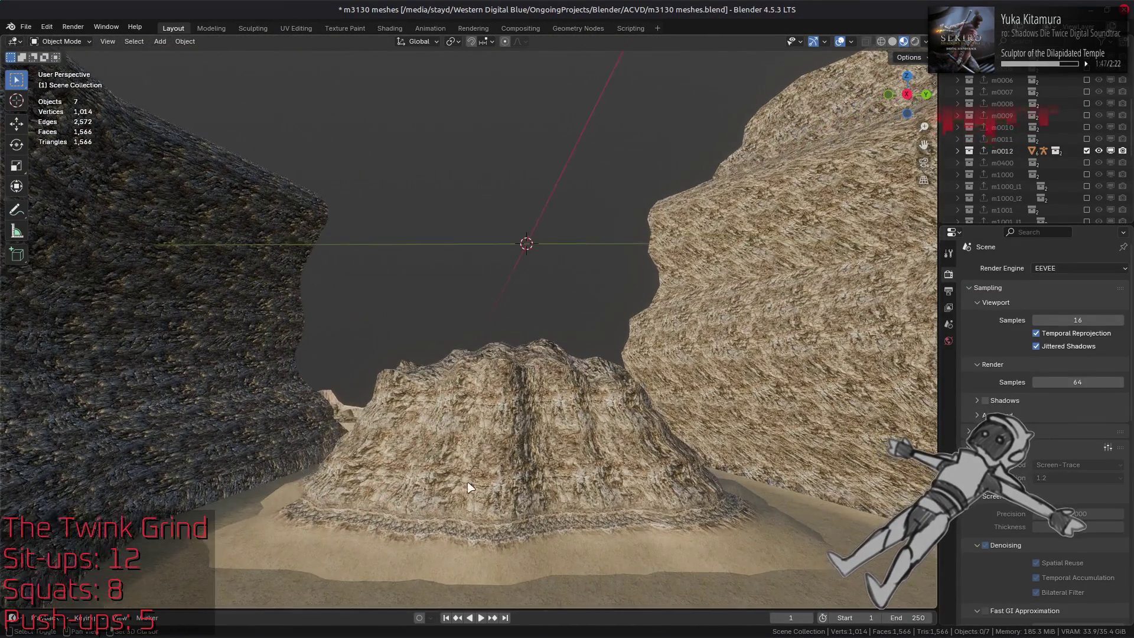
pyautogui.scroll(8, 445, 354)
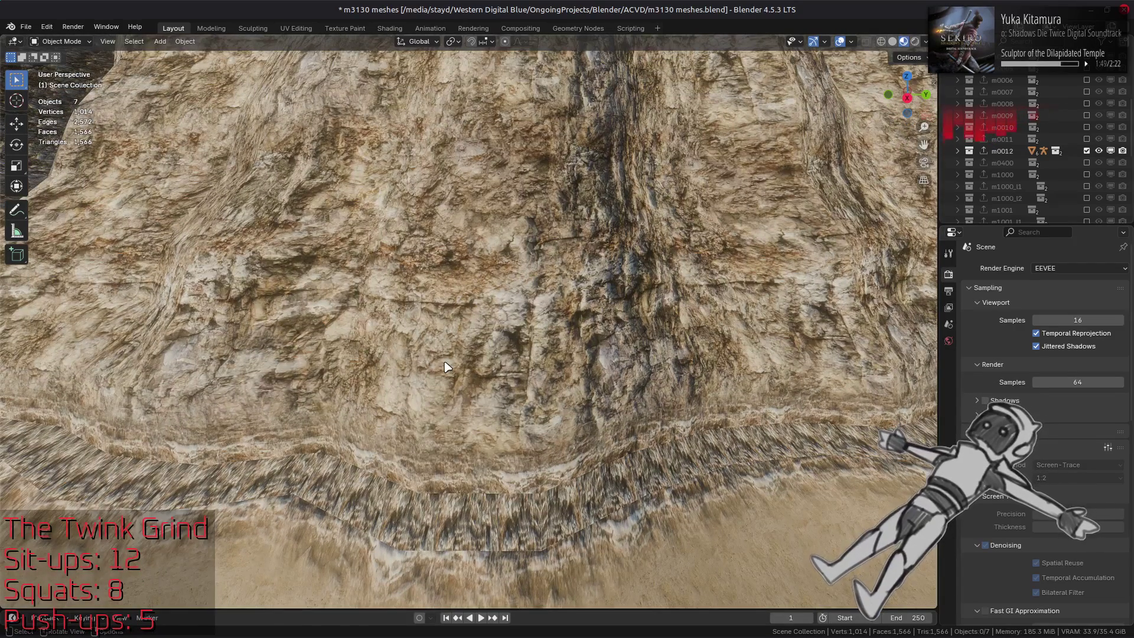
pyautogui.click(484, 526)
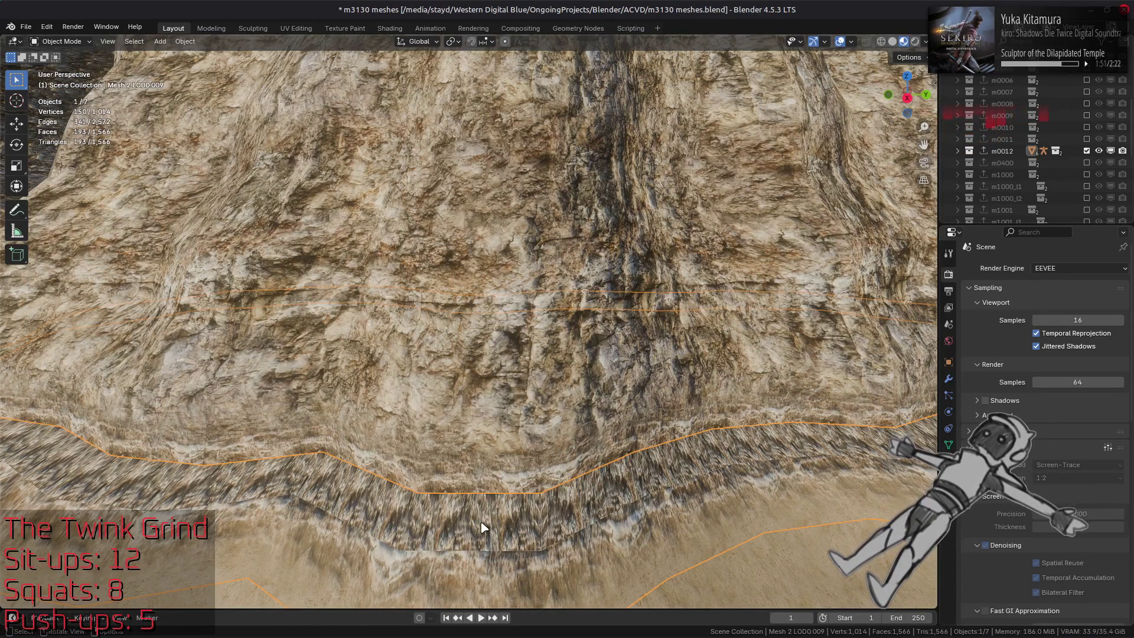
# Step: Hide m0012 and briefly show the m0400 rock mesh before hiding it again
pyautogui.click(1087, 152)
pyautogui.click(1087, 163)
pyautogui.moveTo(796, 167)
pyautogui.mouseDown(button='middle')
pyautogui.moveTo(620, 172)
pyautogui.moveTo(782, 123)
pyautogui.moveTo(817, 157)
pyautogui.moveTo(856, 165)
pyautogui.mouseUp(button='middle')
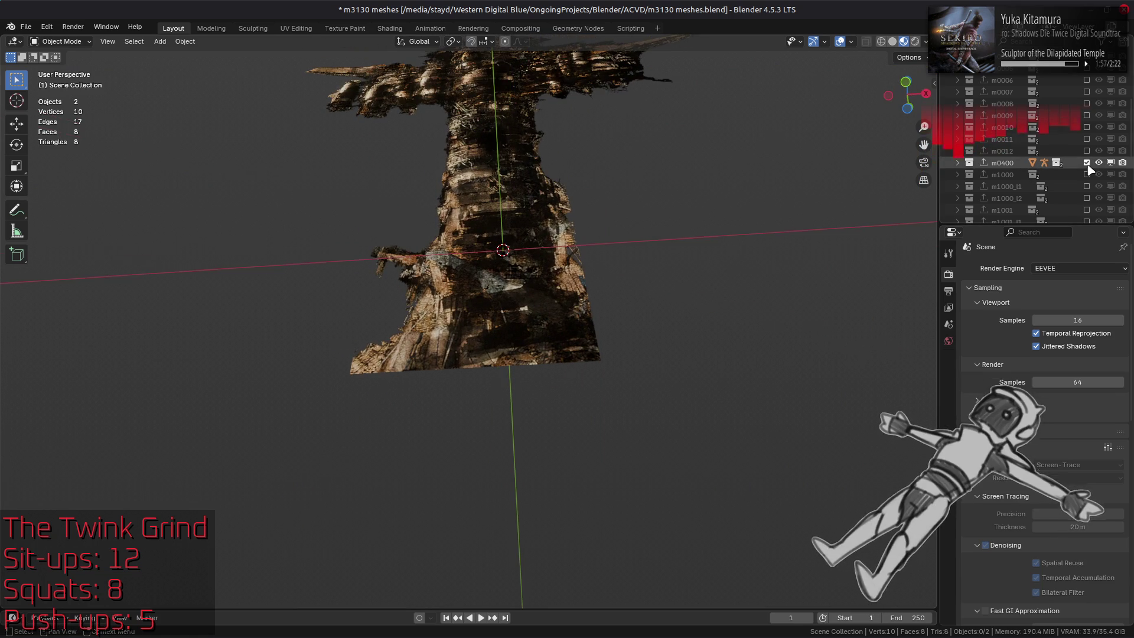
pyautogui.click(1086, 163)
# Step: Show the m1000 collection, frame its building, and view it in solid shading
pyautogui.click(1087, 174)
pyautogui.press('KP_Decimal')
pyautogui.scroll(5, 573, 221)
pyautogui.click(572, 220)
pyautogui.moveTo(572, 220)
pyautogui.mouseDown(button='middle')
pyautogui.moveTo(546, 304)
pyautogui.moveTo(592, 339)
pyautogui.mouseUp(button='middle')
pyautogui.scroll(-5, 549, 300)
pyautogui.moveTo(568, 291); pyautogui.dragTo(752, 203, button='middle')
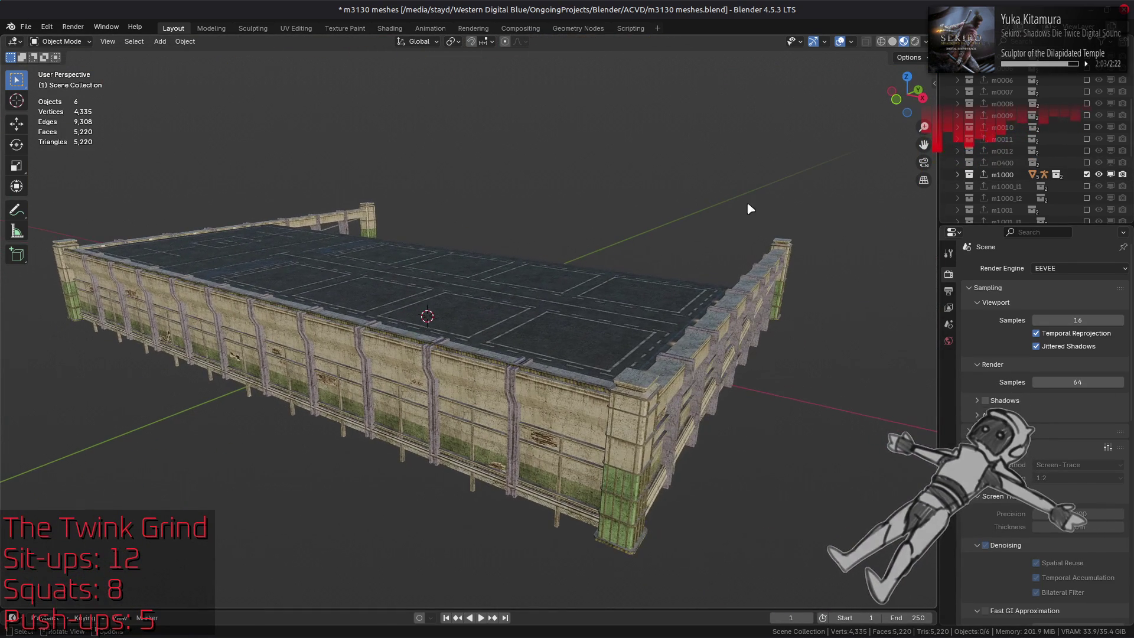
pyautogui.click(893, 42)
# Step: Use Studio lighting with a different studio light, and turn on world-space Cavity shading
pyautogui.click(925, 41)
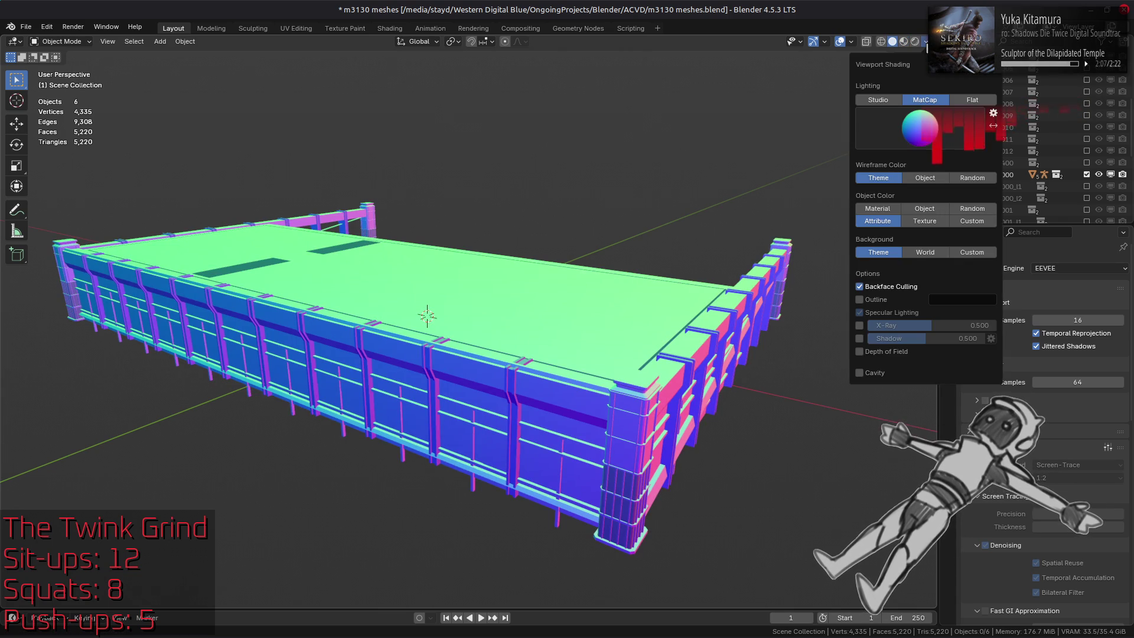
pyautogui.click(879, 100)
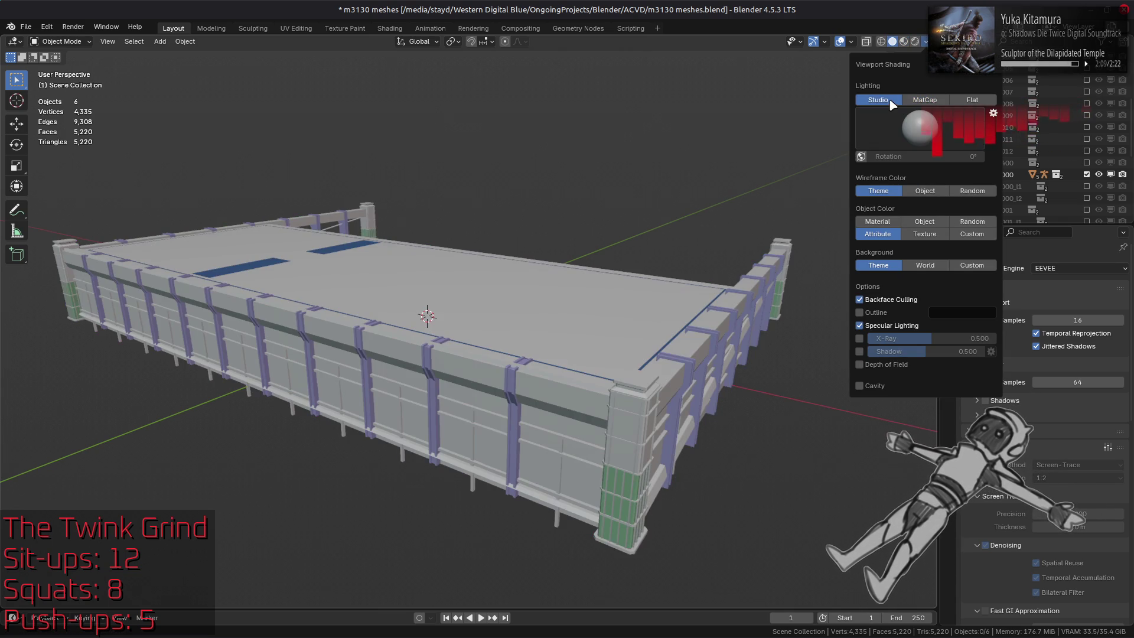
pyautogui.click(919, 128)
pyautogui.click(856, 170)
pyautogui.click(972, 100)
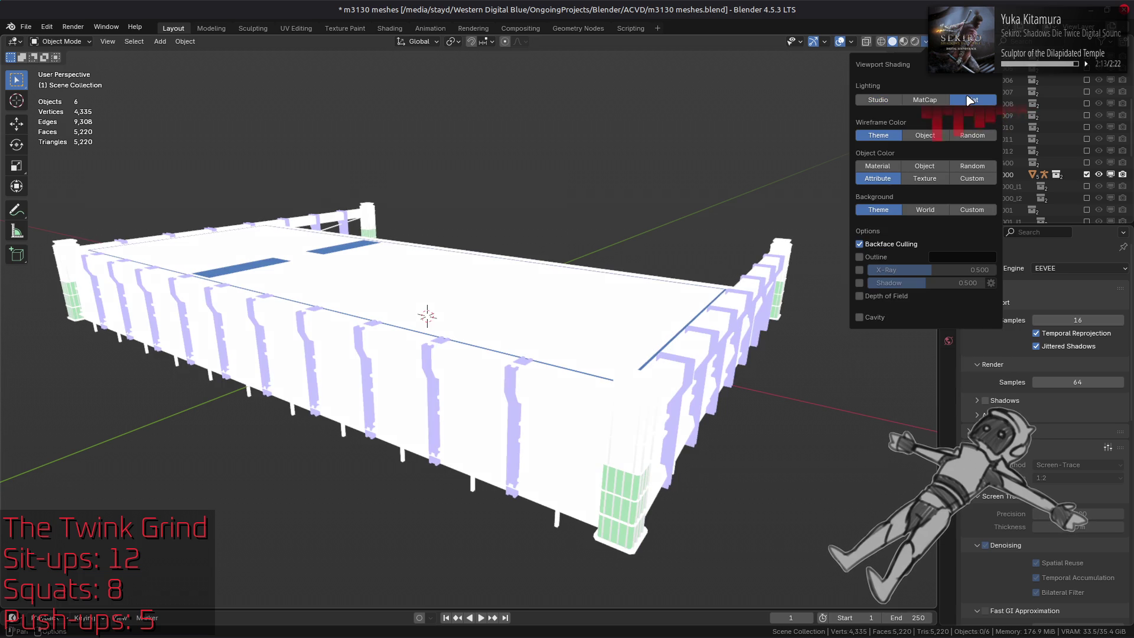
pyautogui.click(878, 99)
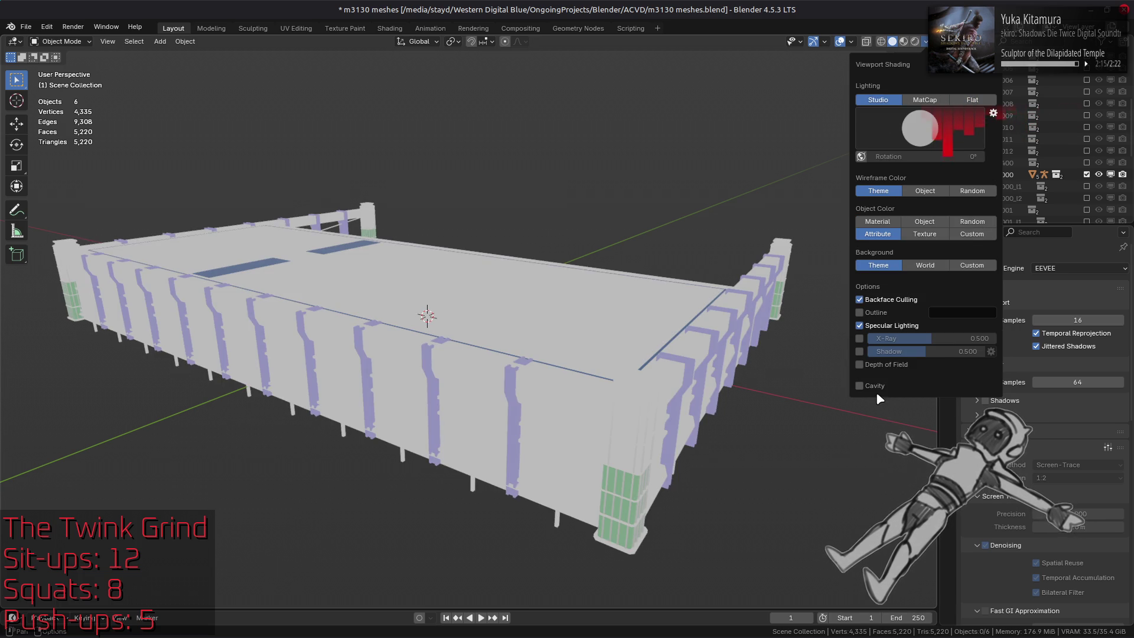
pyautogui.click(873, 386)
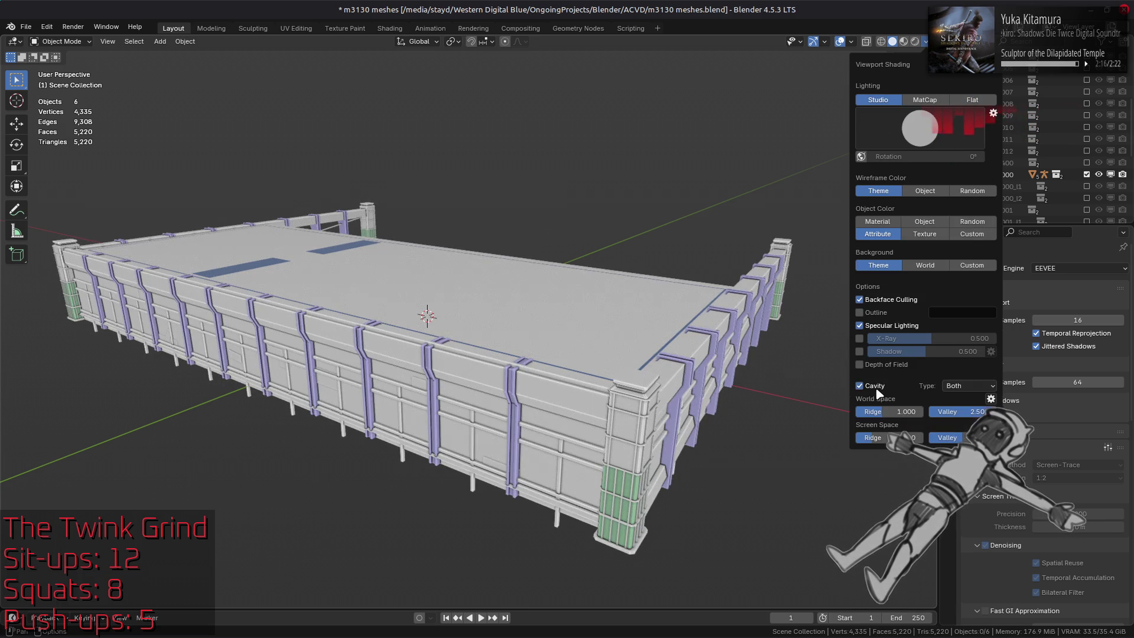
pyautogui.click(991, 398)
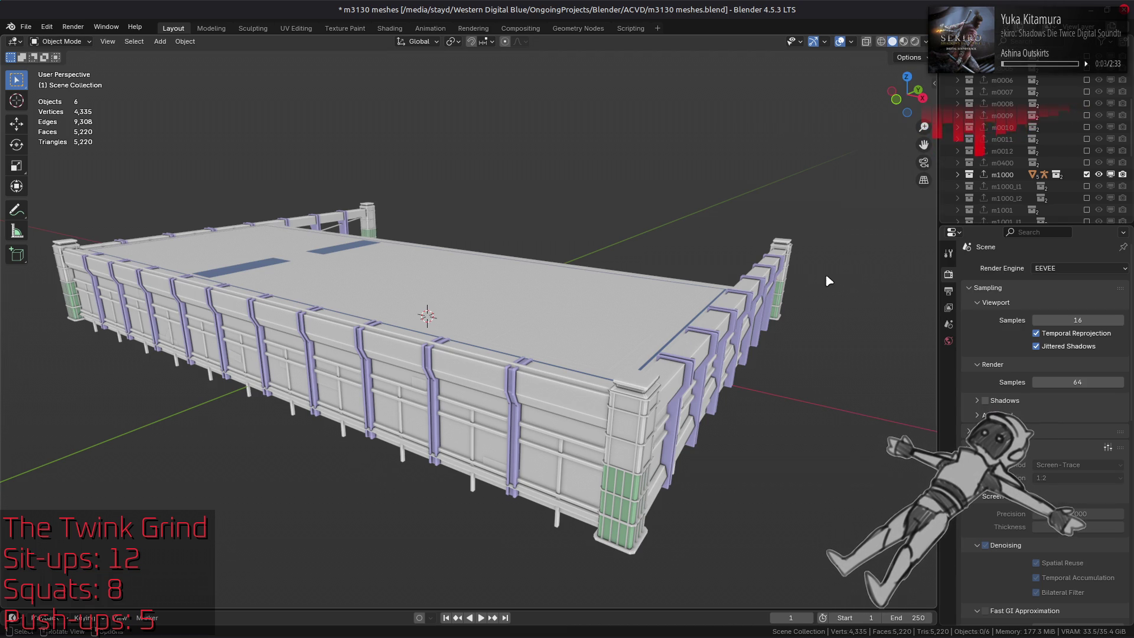
# Step: Select Mesh 0 LOD0.013 under m1000 > Meshes.013 and give it a Geometry Nodes modifier
pyautogui.click(958, 175)
pyautogui.click(1004, 186)
pyautogui.click(968, 186)
pyautogui.scroll(-3, 1003, 186)
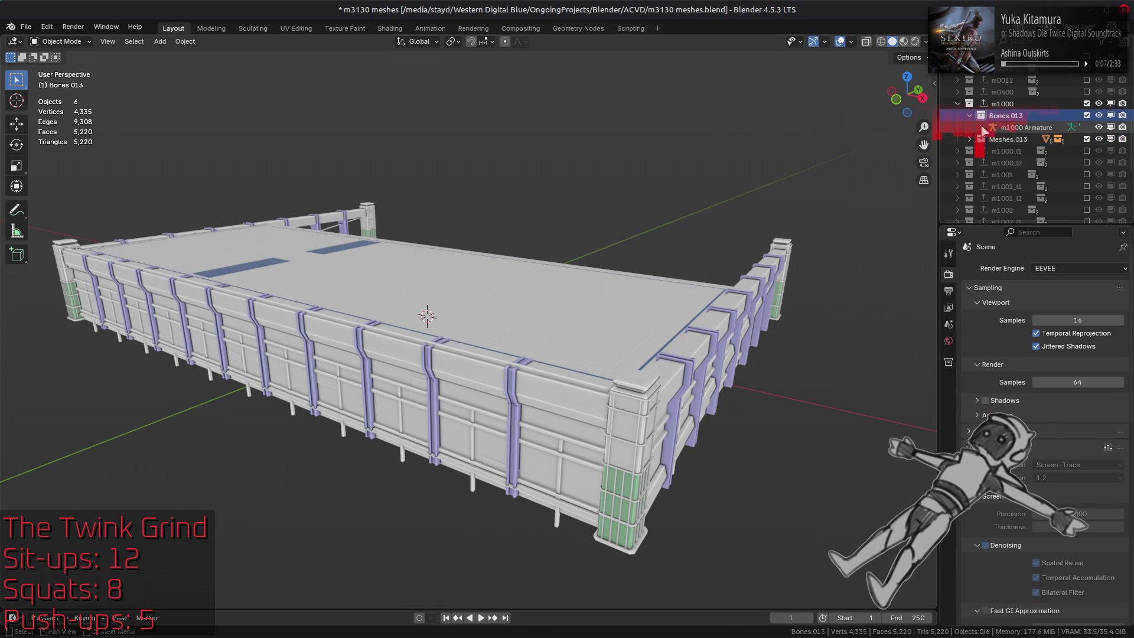
pyautogui.click(969, 115)
pyautogui.click(970, 127)
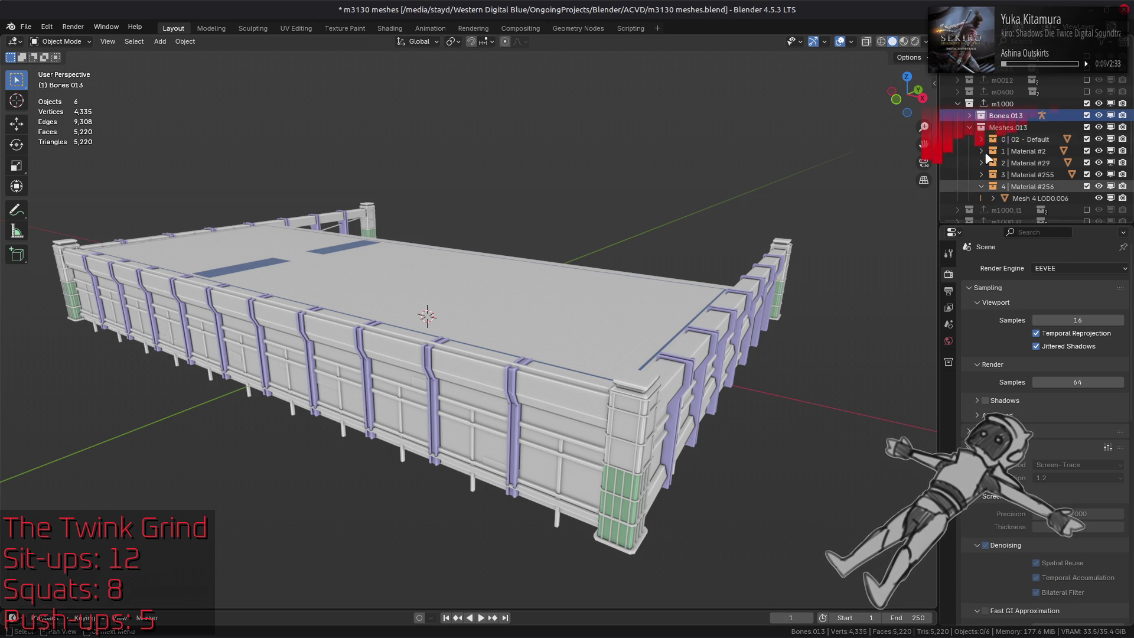
pyautogui.moveTo(981, 139); pyautogui.dragTo(981, 177)
pyautogui.click(1039, 150)
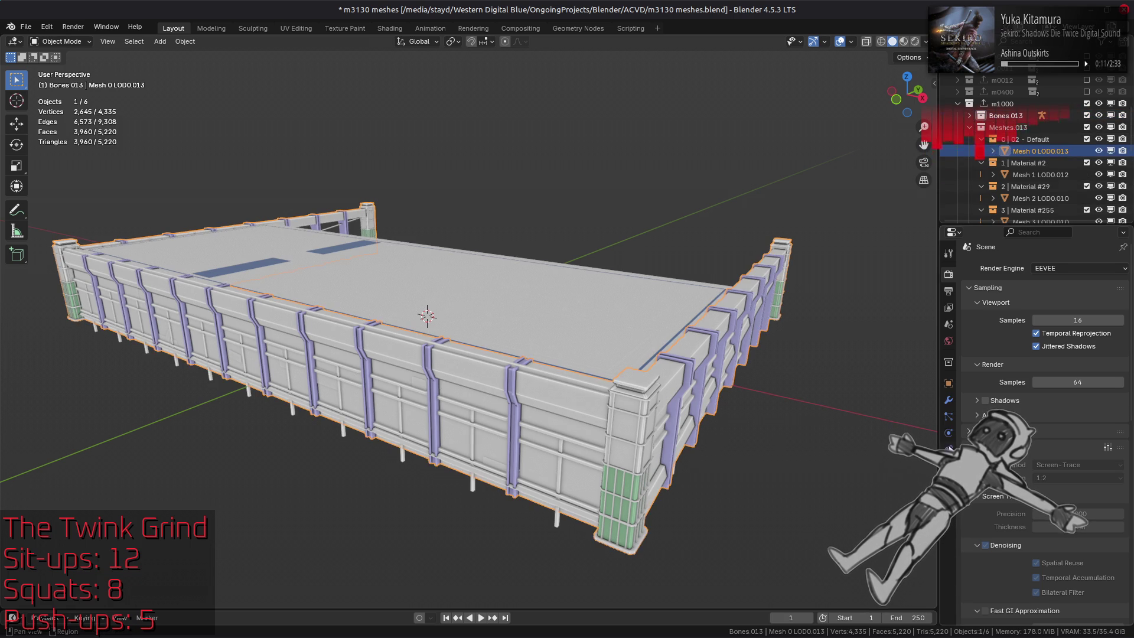
pyautogui.click(955, 403)
pyautogui.click(1049, 299)
pyautogui.click(968, 287)
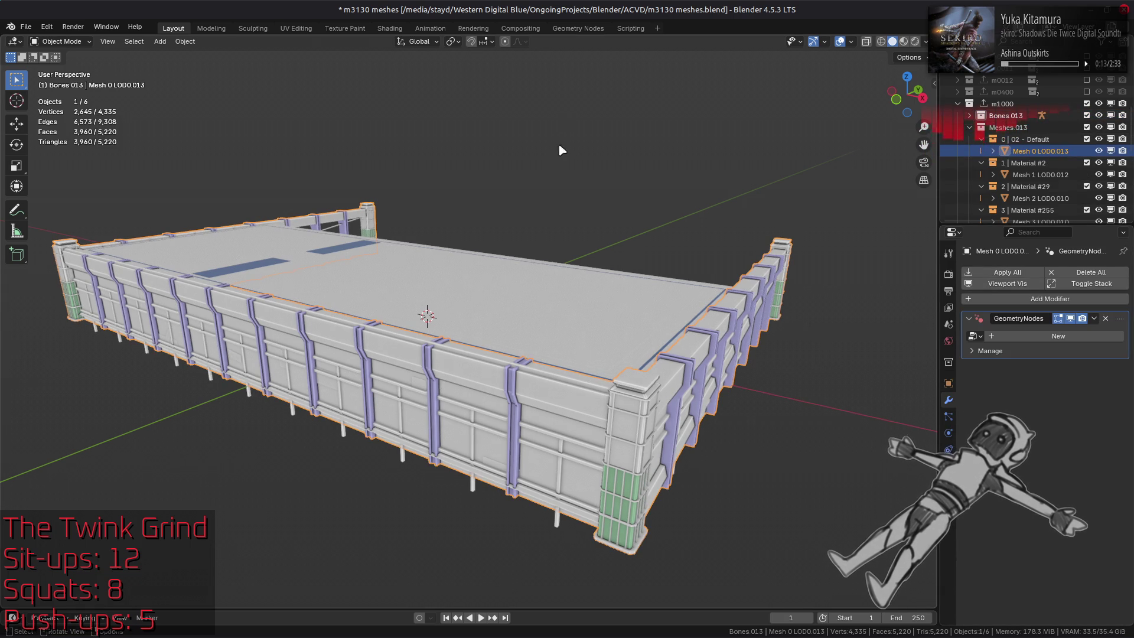
# Step: In the Geometry Nodes workspace, show solid shading coloured by Attribute with another studio light
pyautogui.click(577, 29)
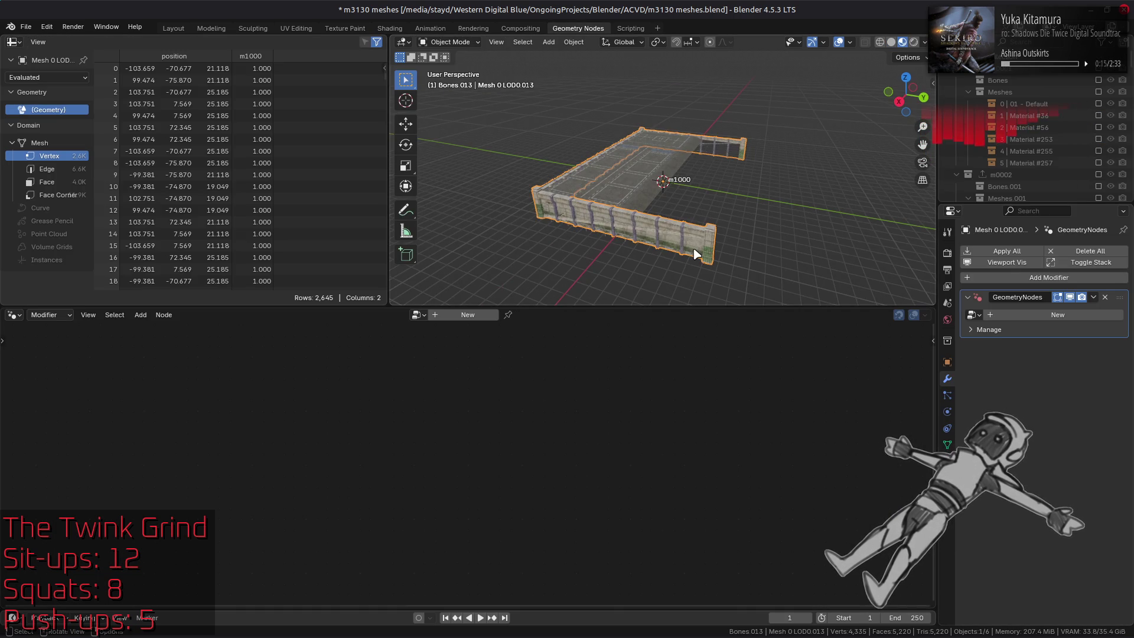
pyautogui.click(892, 42)
pyautogui.click(925, 42)
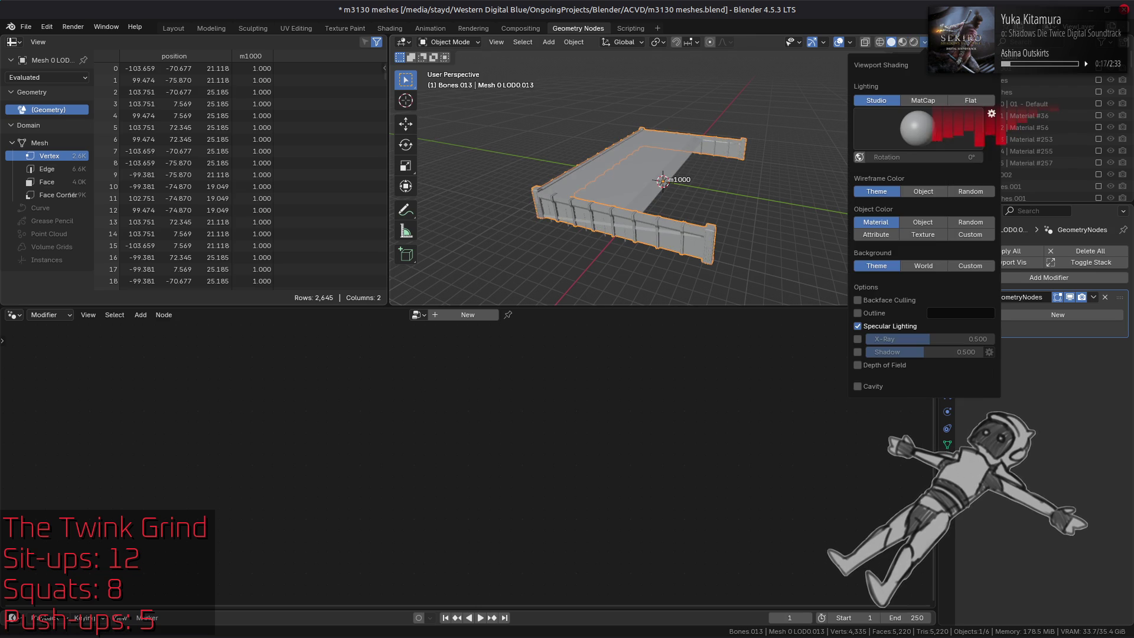
pyautogui.click(876, 234)
pyautogui.click(917, 128)
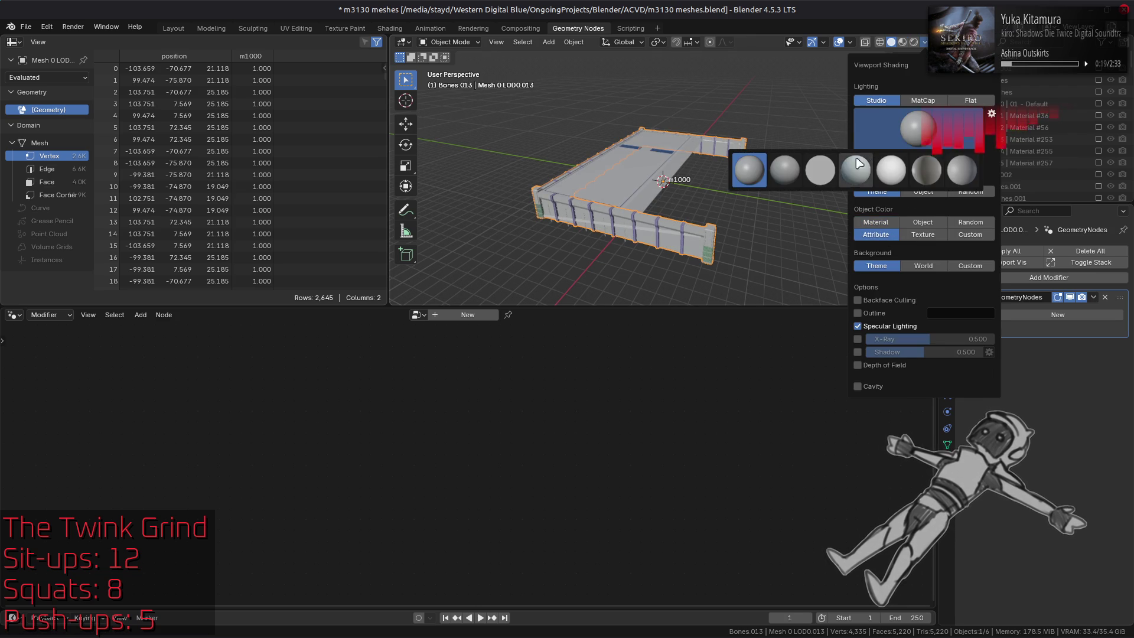
pyautogui.click(831, 179)
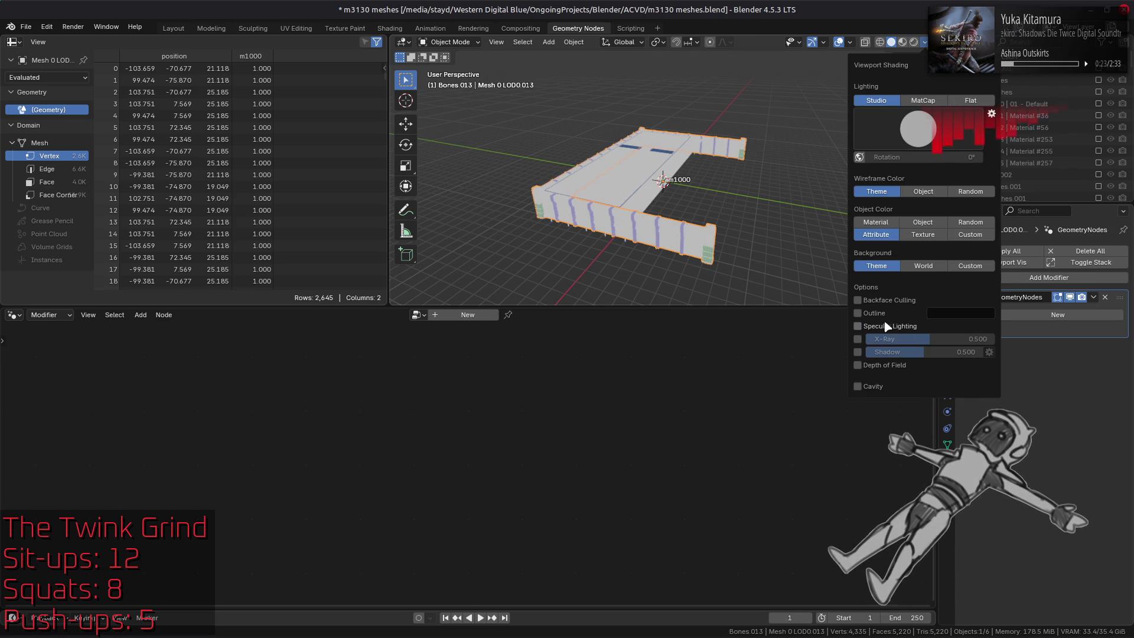
# Step: Enable backface culling, keep Studio lighting, and zoom in over the mesh
pyautogui.click(876, 314)
pyautogui.click(877, 314)
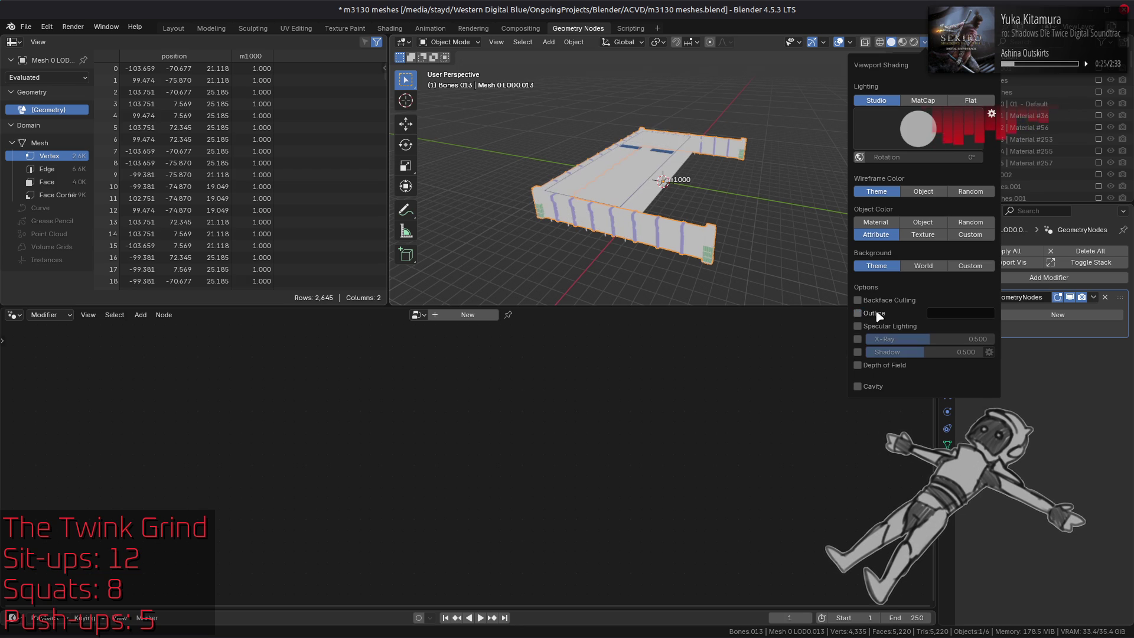
pyautogui.click(883, 301)
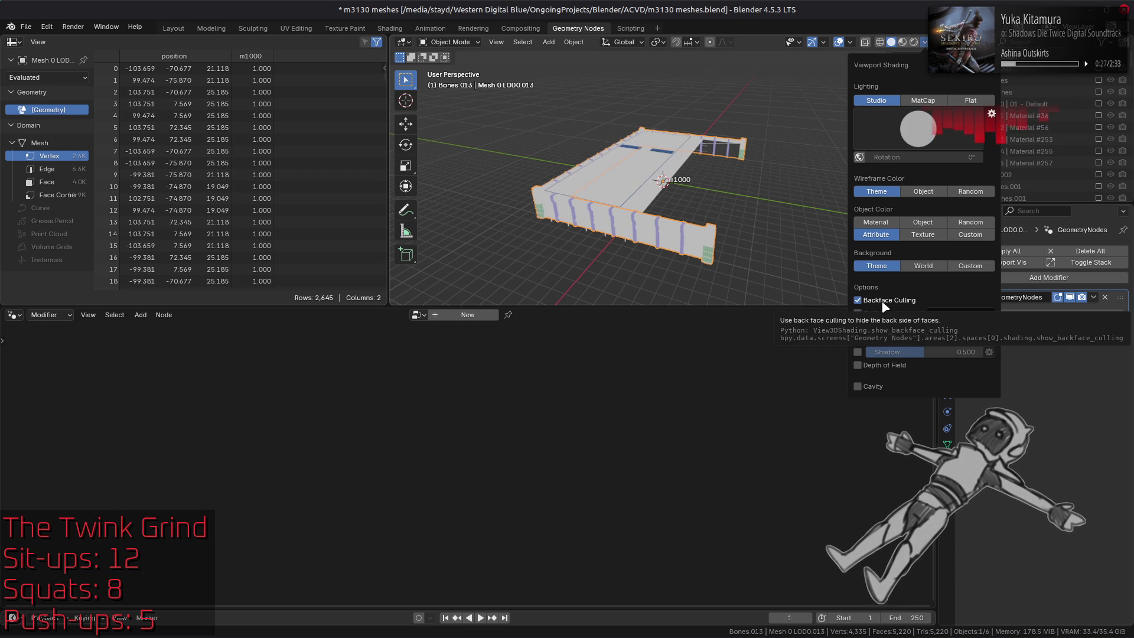
pyautogui.click(950, 101)
pyautogui.click(876, 100)
pyautogui.moveTo(679, 177); pyautogui.dragTo(678, 182, button='middle')
pyautogui.scroll(3, 706, 180)
pyautogui.press('n')
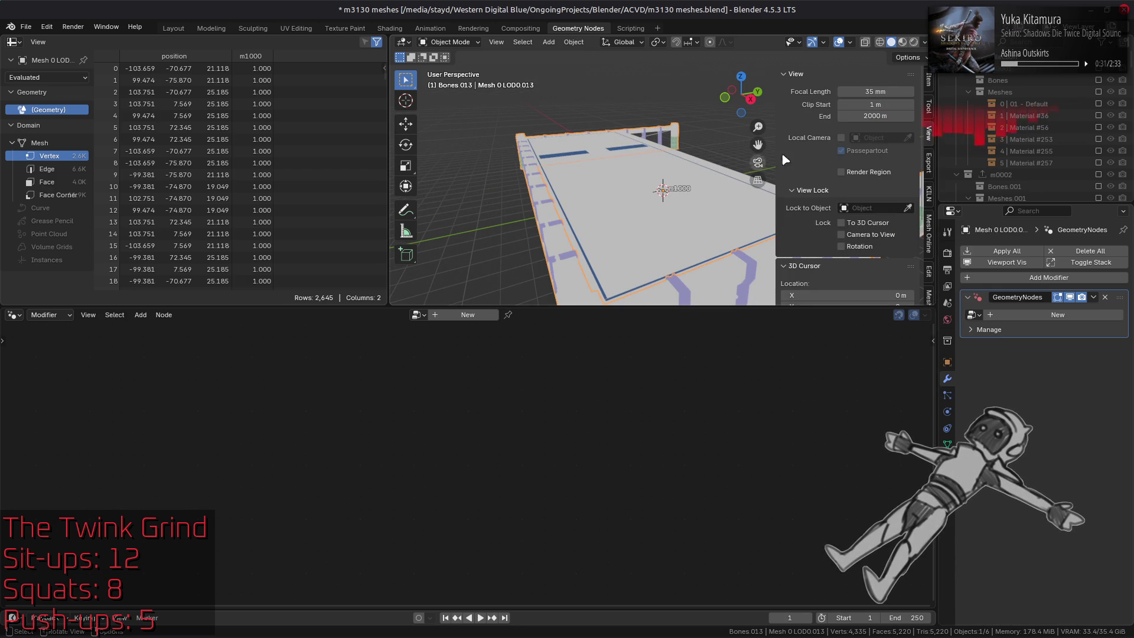
# Step: Create a new node group named 'Vertex Color Fix' and spread its Group Input and Output apart
pyautogui.press('n')
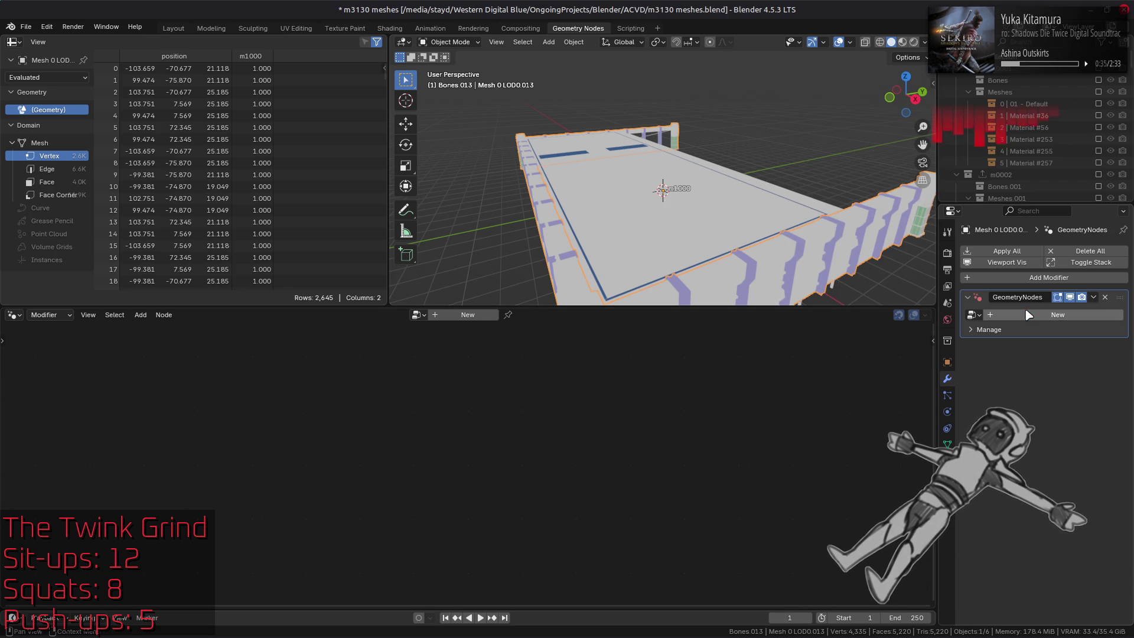
pyautogui.click(1057, 315)
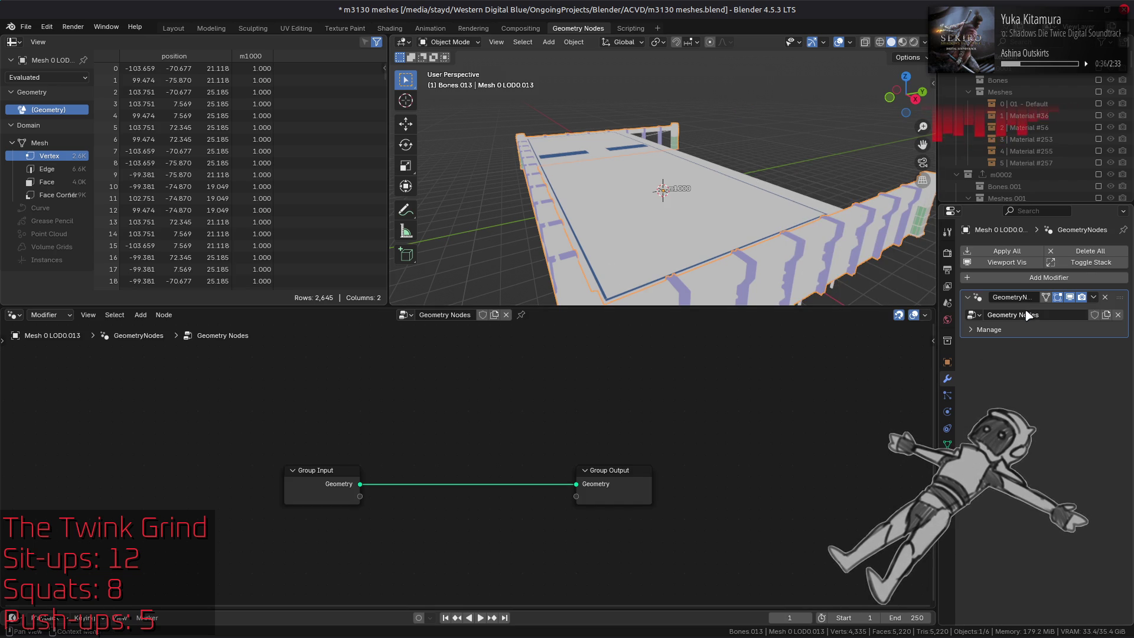
pyautogui.doubleClick(1075, 316)
pyautogui.write('Vertex Col')
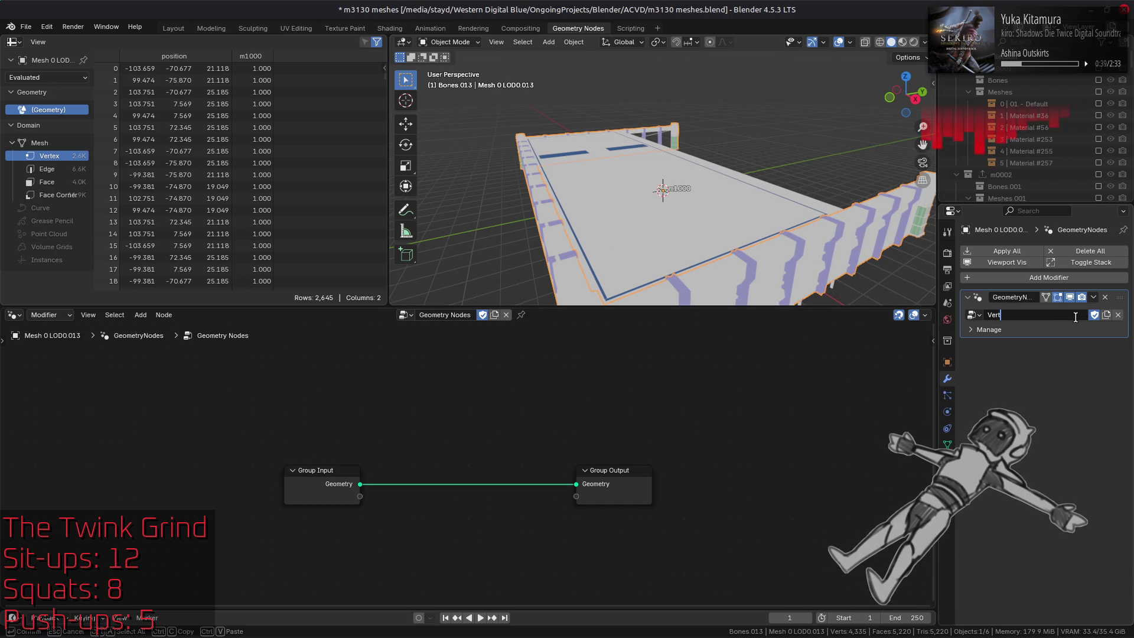
pyautogui.write('or Fix')
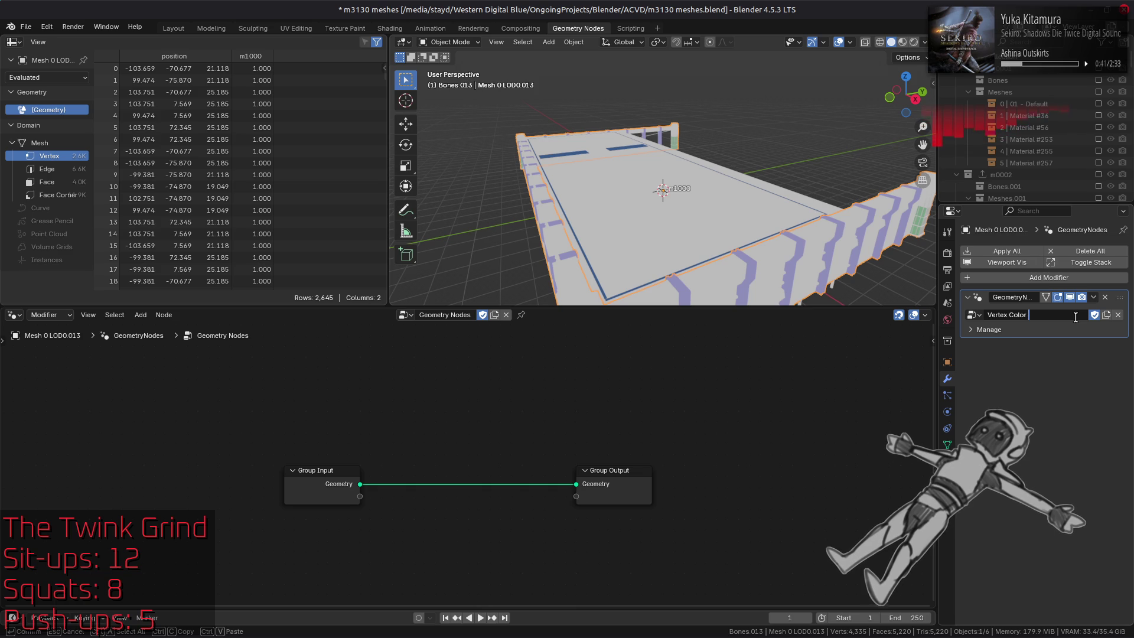
pyautogui.press('Return')
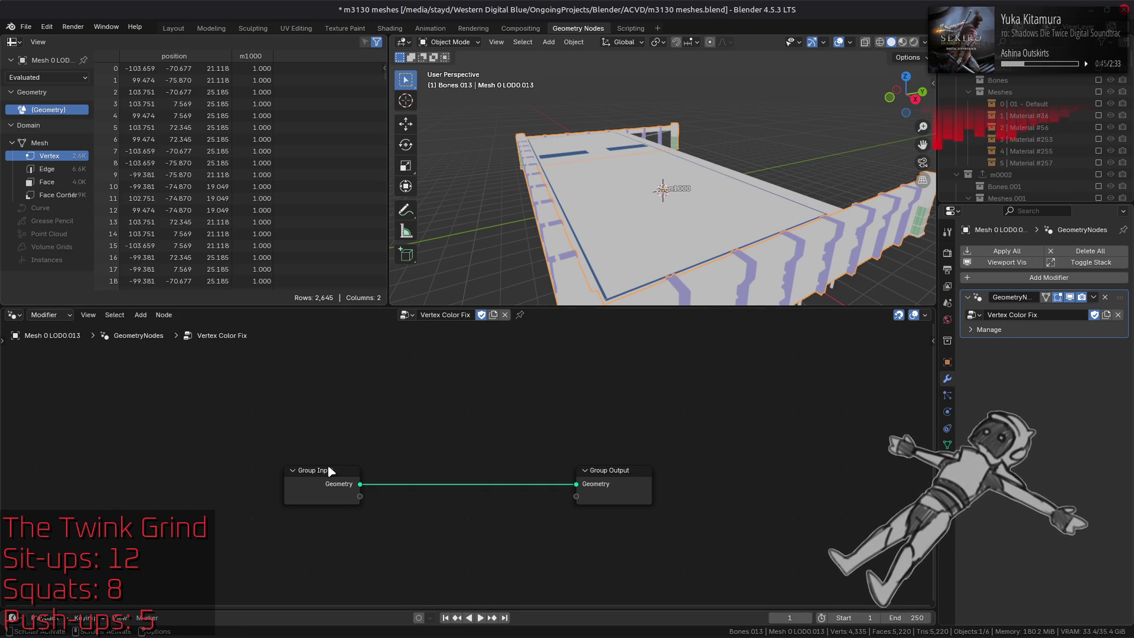
pyautogui.moveTo(329, 471)
pyautogui.mouseDown()
pyautogui.moveTo(222, 410)
pyautogui.moveTo(69, 362)
pyautogui.mouseUp()
pyautogui.moveTo(652, 486); pyautogui.dragTo(892, 563)
# Step: Add a Named Attribute node of Color type that reads the 'Color' attribute
pyautogui.hotkey('shift', 'a')
pyautogui.moveTo(597, 438)
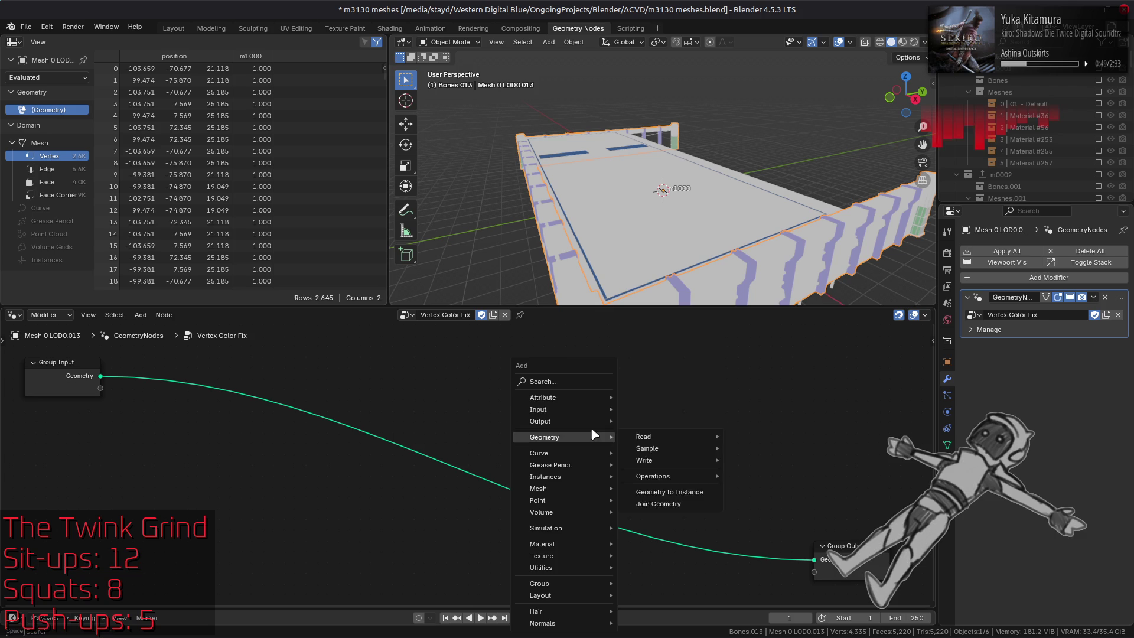
pyautogui.moveTo(600, 401)
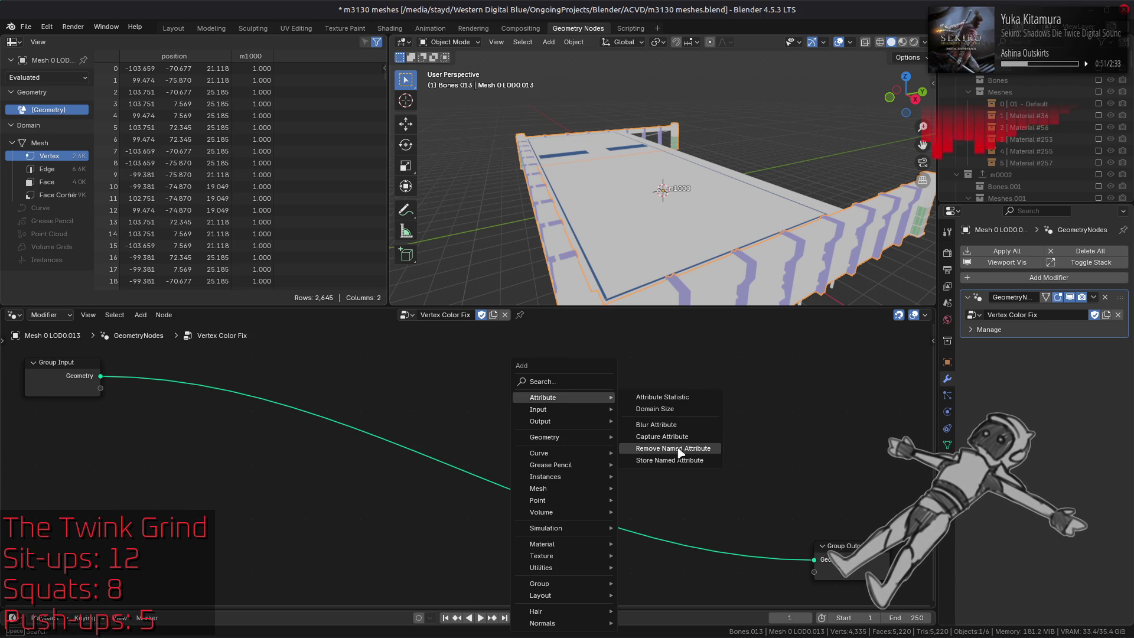
pyautogui.moveTo(650, 437)
pyautogui.click(756, 460)
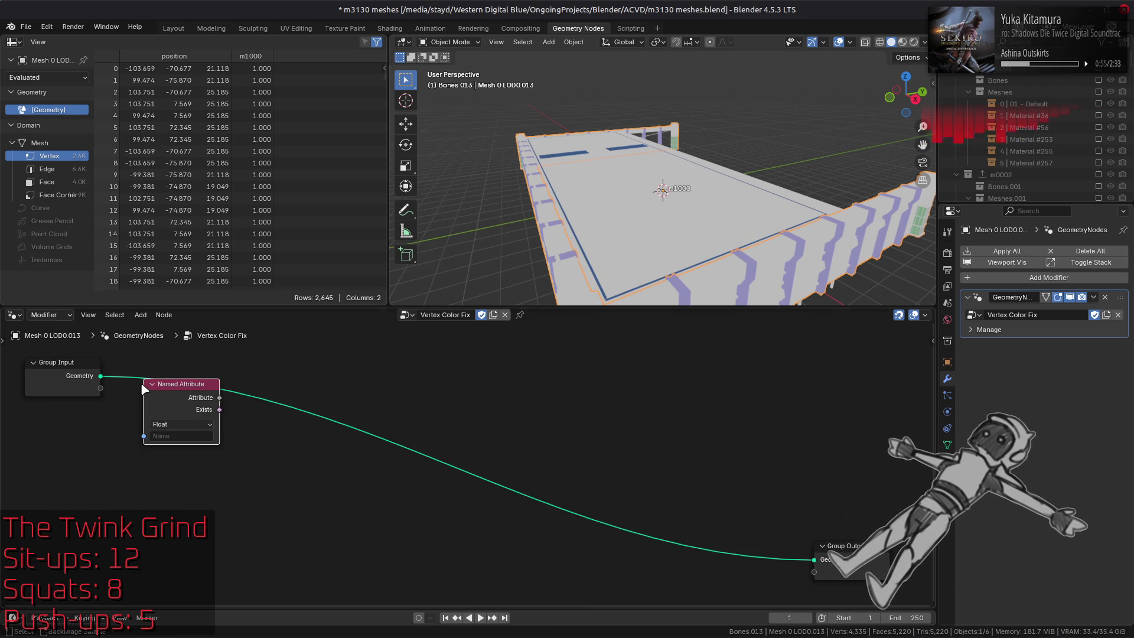
pyautogui.click(142, 385)
pyautogui.moveTo(161, 391); pyautogui.dragTo(44, 424)
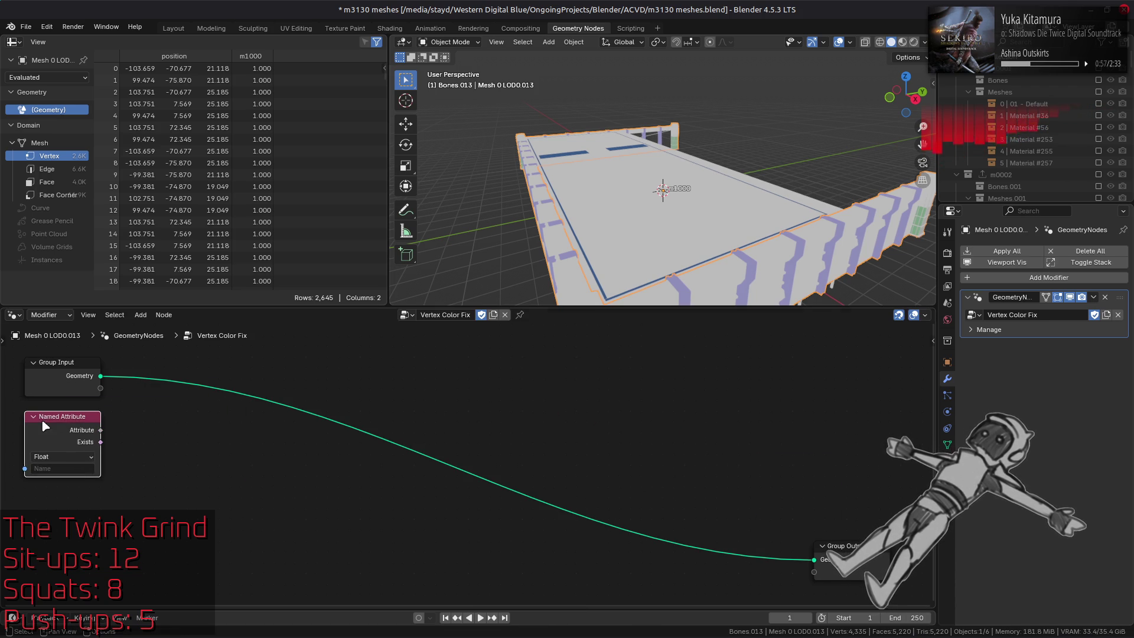
pyautogui.click(62, 456)
pyautogui.click(75, 519)
pyautogui.click(82, 469)
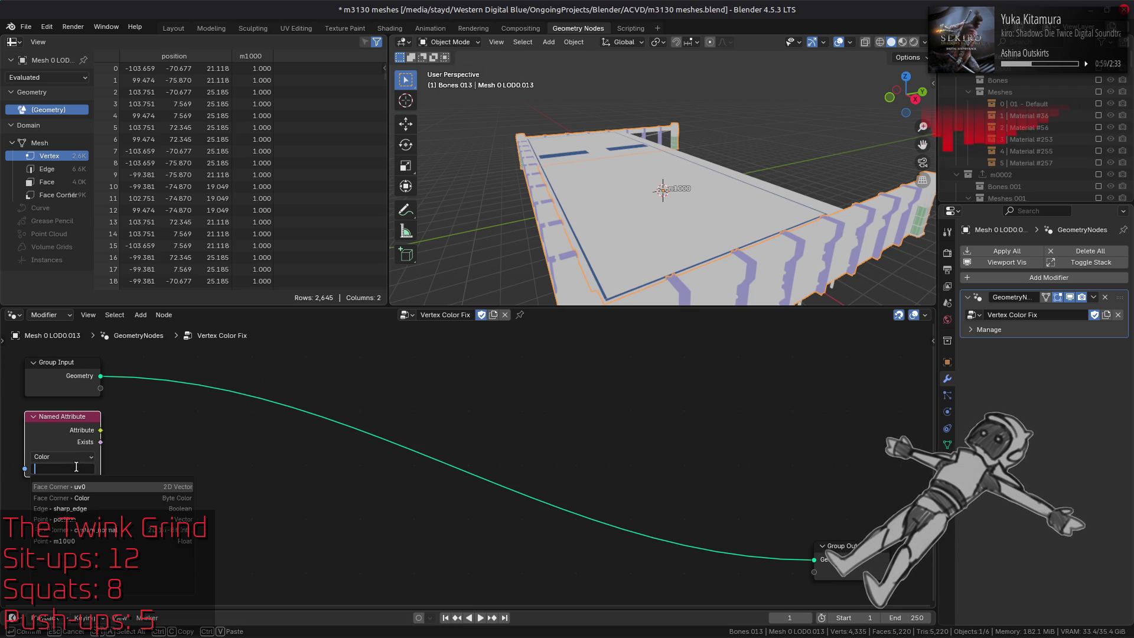
pyautogui.click(107, 497)
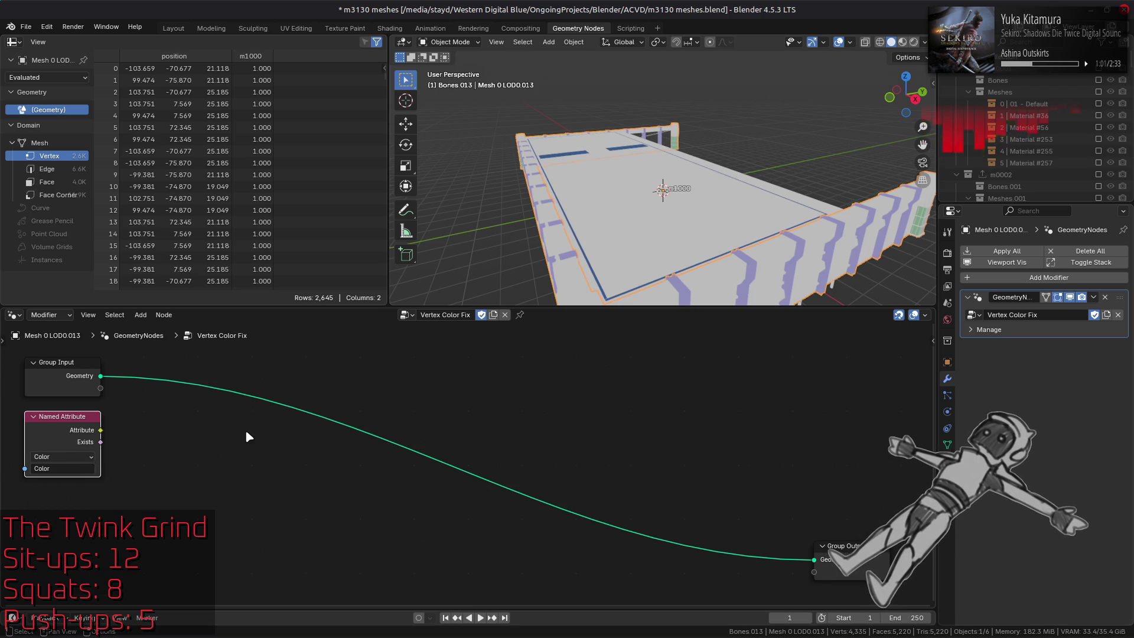
# Step: Add a Separate Color node fed by the Named Attribute's colour
pyautogui.hotkey('shift', 'a')
pyautogui.write('se')
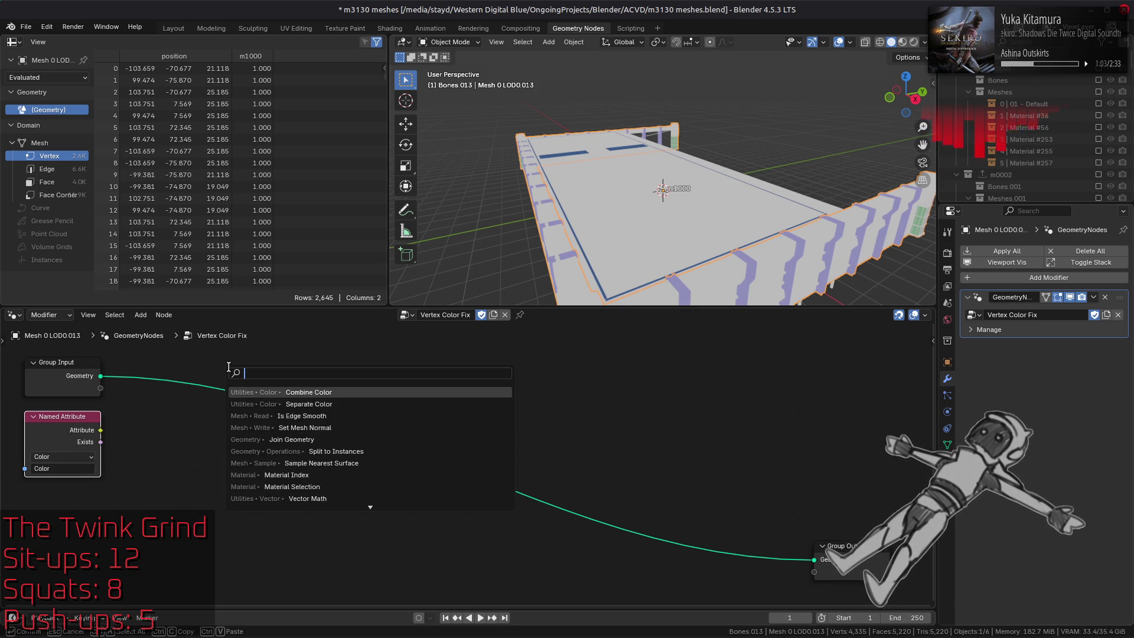
pyautogui.write('p')
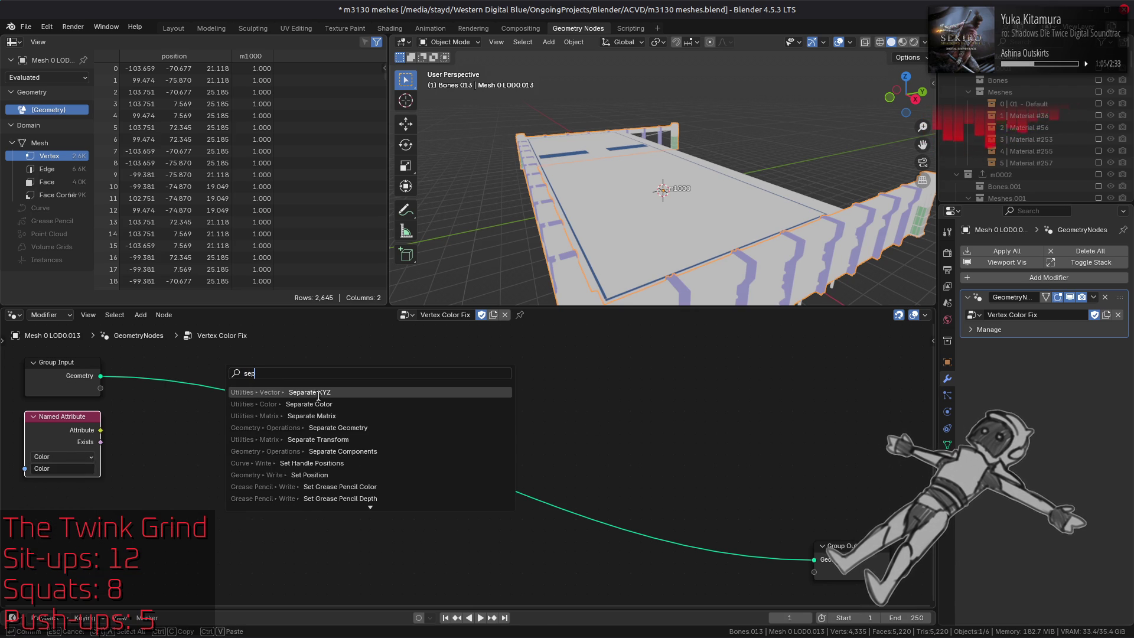
pyautogui.click(339, 404)
pyautogui.click(151, 439)
pyautogui.moveTo(101, 430); pyautogui.dragTo(187, 524)
pyautogui.press('g')
pyautogui.click(165, 441)
# Step: Add a Combine Color node linked Red→Blue, Green→Green, Blue→Red, Alpha→Alpha
pyautogui.hotkey('shift', 'a')
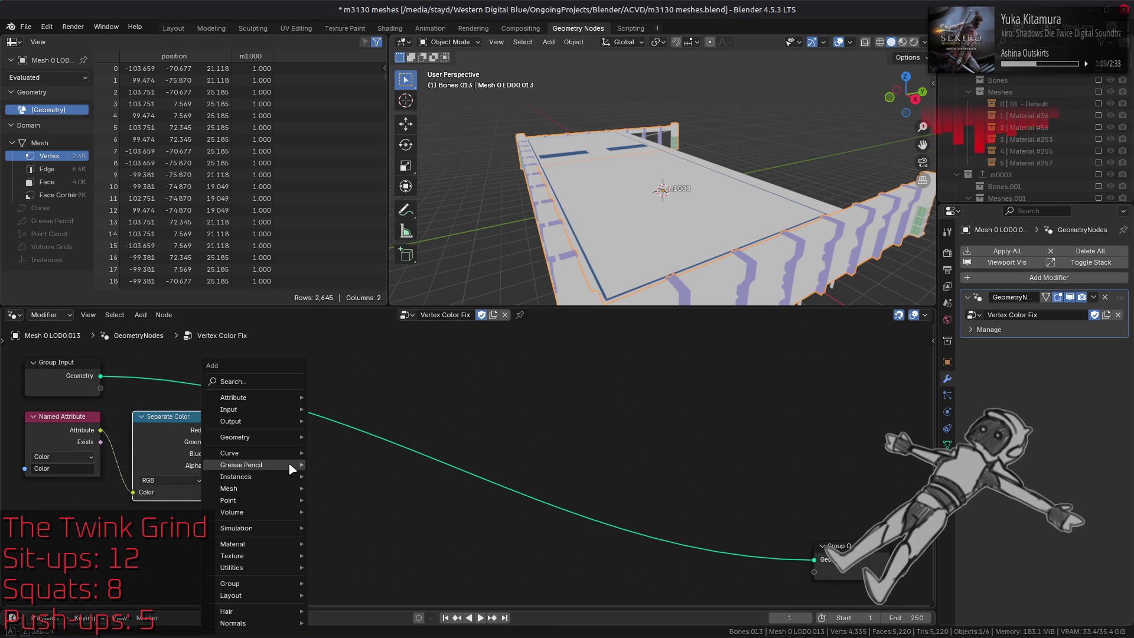
pyautogui.write('combin')
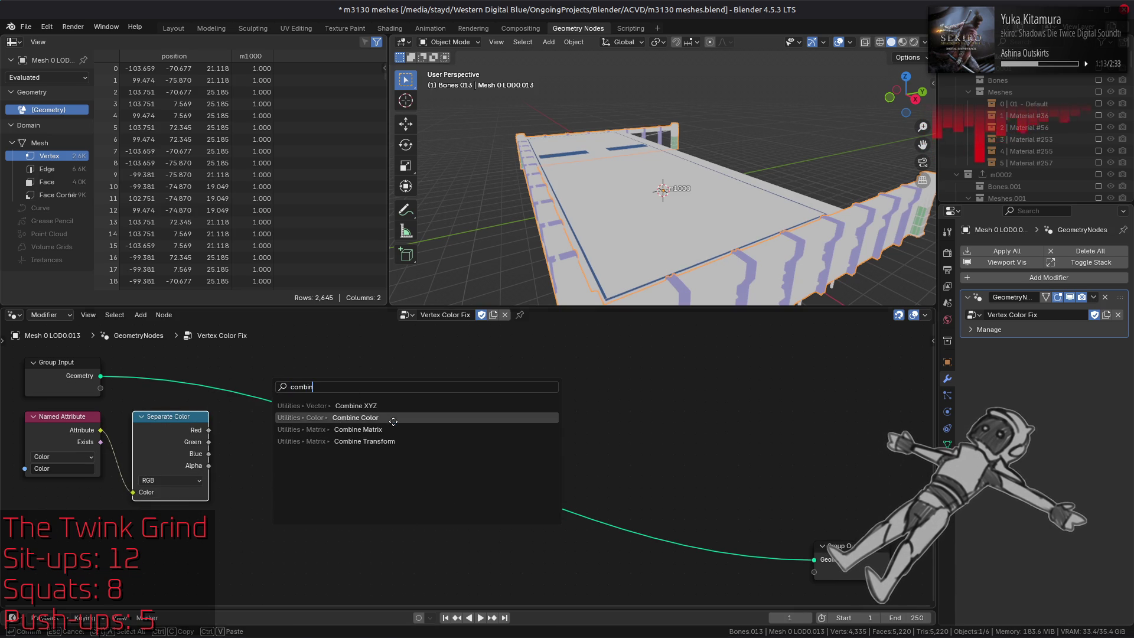
pyautogui.click(356, 417)
pyautogui.click(366, 439)
pyautogui.moveTo(209, 430)
pyautogui.mouseDown()
pyautogui.moveTo(274, 476)
pyautogui.moveTo(328, 491)
pyautogui.moveTo(328, 479)
pyautogui.mouseUp()
pyautogui.moveTo(209, 454); pyautogui.dragTo(214, 455)
pyautogui.moveTo(331, 470); pyautogui.dragTo(329, 467)
pyautogui.moveTo(209, 466); pyautogui.dragTo(328, 503)
# Step: Add a Store Named Attribute node to the tree
pyautogui.hotkey('shift', 'a')
pyautogui.moveTo(554, 451)
pyautogui.moveTo(532, 397)
pyautogui.click(620, 461)
# Step: Wire Store Named Attribute between Group Input and Output, storing Byte Color on Face Corner
pyautogui.click(548, 407)
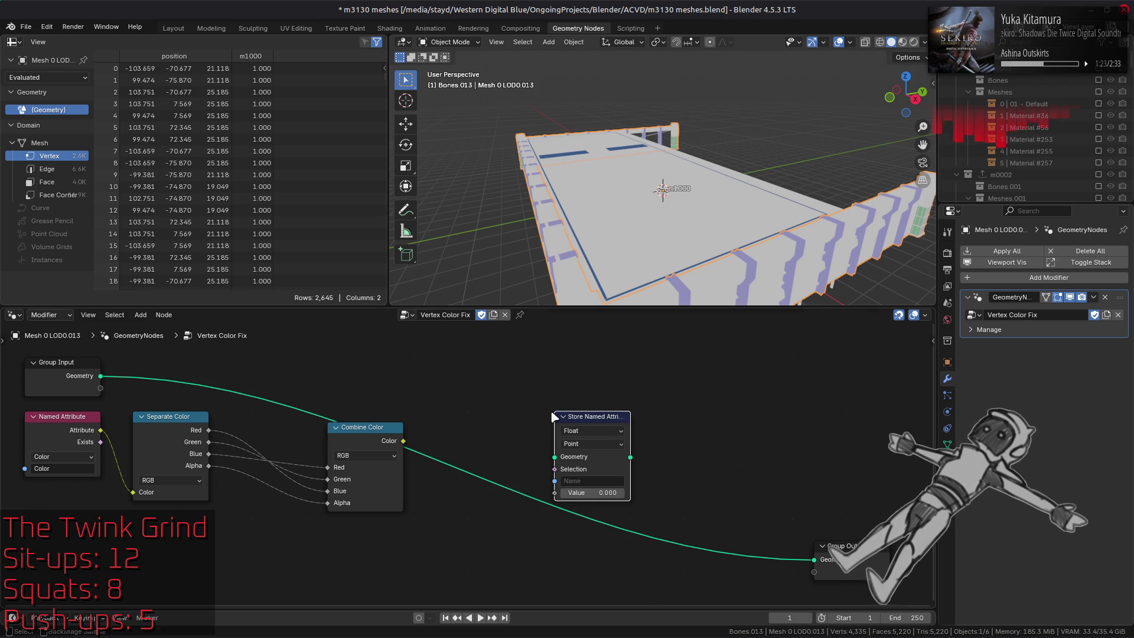
pyautogui.moveTo(100, 375)
pyautogui.mouseDown()
pyautogui.moveTo(490, 465)
pyautogui.moveTo(554, 457)
pyautogui.mouseUp()
pyautogui.moveTo(630, 457)
pyautogui.mouseDown()
pyautogui.moveTo(792, 564)
pyautogui.moveTo(814, 559)
pyautogui.mouseUp()
pyautogui.moveTo(649, 239); pyautogui.dragTo(567, 248, button='middle')
pyautogui.click(592, 430)
pyautogui.click(601, 506)
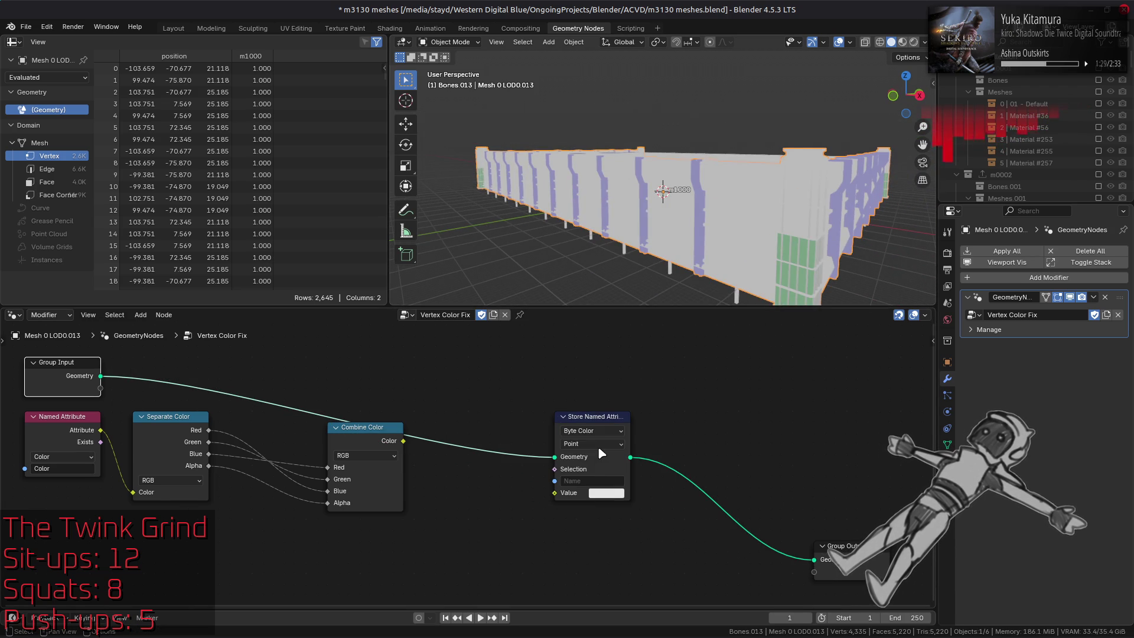
pyautogui.click(597, 446)
pyautogui.click(591, 509)
# Step: Plug Combine Color into the Value socket and name the stored attribute 'Color'
pyautogui.moveTo(403, 440); pyautogui.dragTo(555, 492)
pyautogui.moveTo(622, 242); pyautogui.dragTo(657, 189, button='middle')
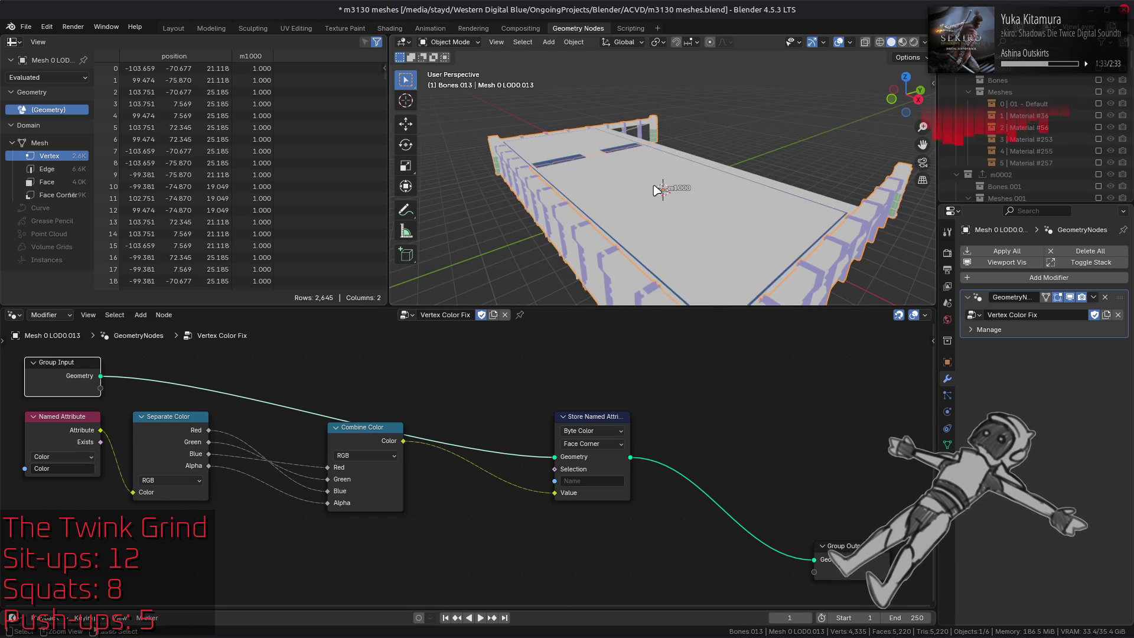
pyautogui.hotkey('ctrl', 'z')
pyautogui.hotkey('ctrl', 'shift', 'z')
pyautogui.click(604, 480)
pyautogui.click(629, 509)
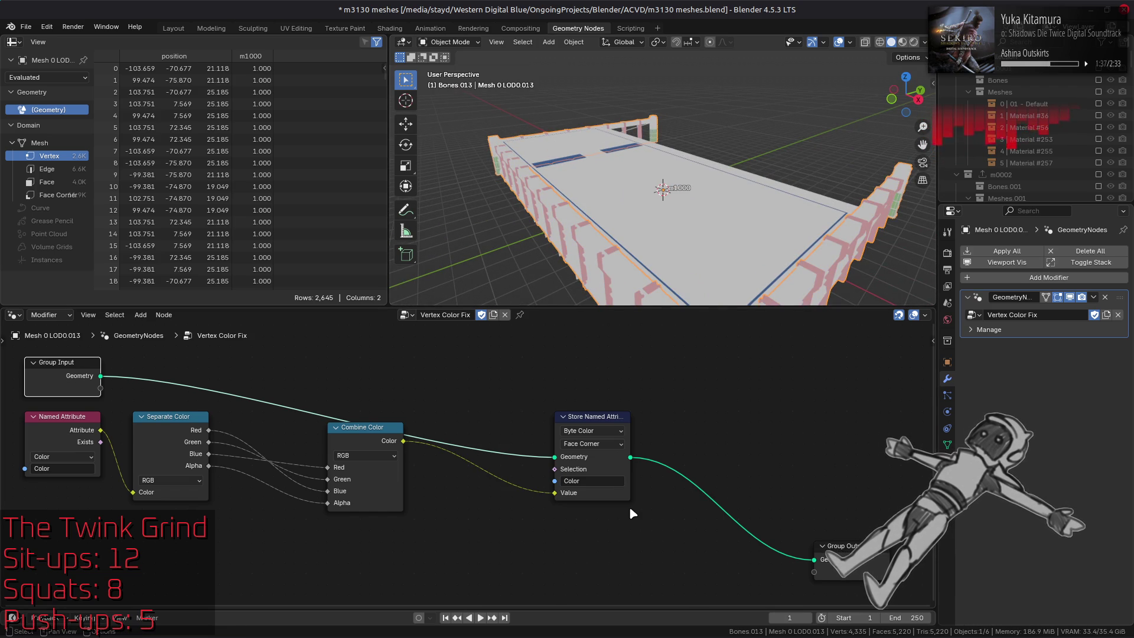
pyautogui.moveTo(909, 177); pyautogui.dragTo(910, 148, button='middle')
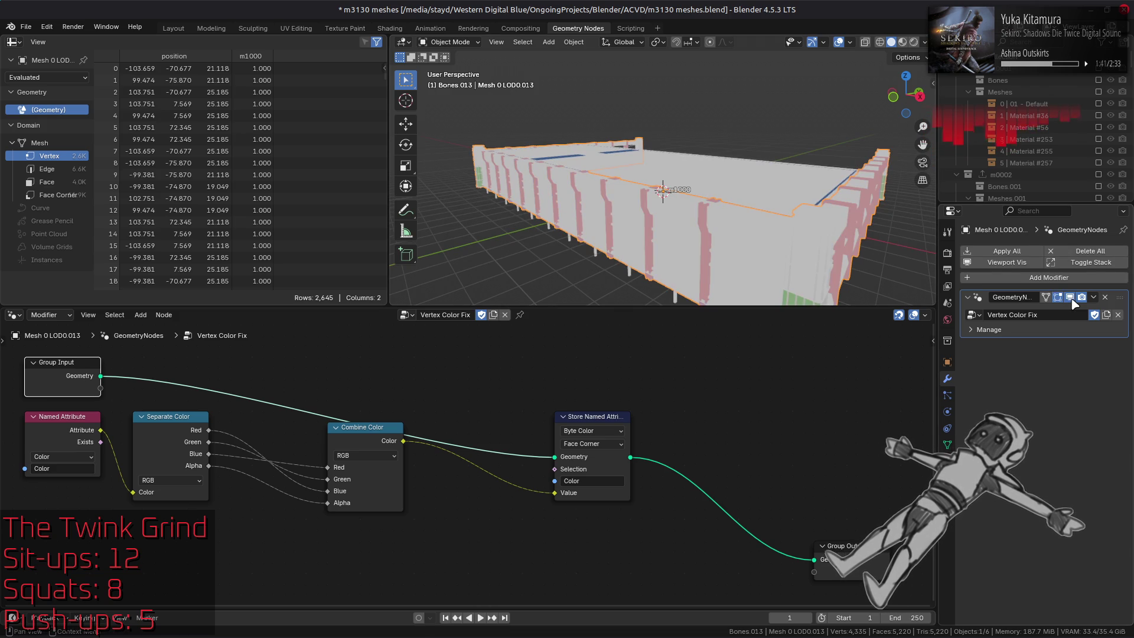
pyautogui.scroll(-10, 1057, 158)
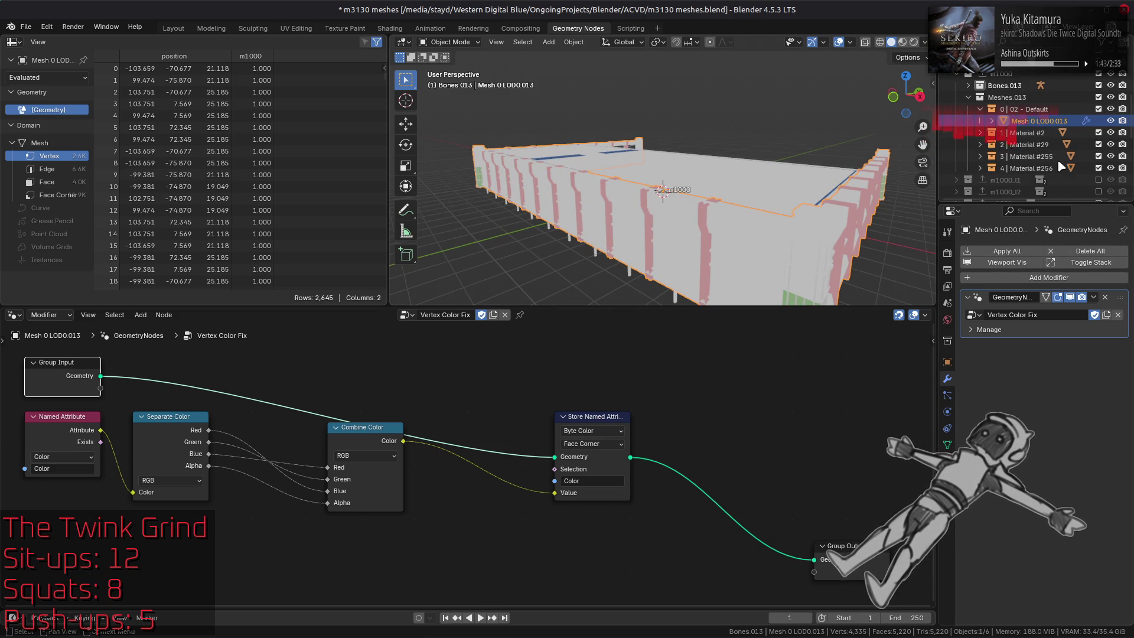
# Step: Copy the Vertex Color Fix modifier from Mesh 0 to the selected Mesh 1–4
pyautogui.moveTo(980, 132); pyautogui.dragTo(981, 167)
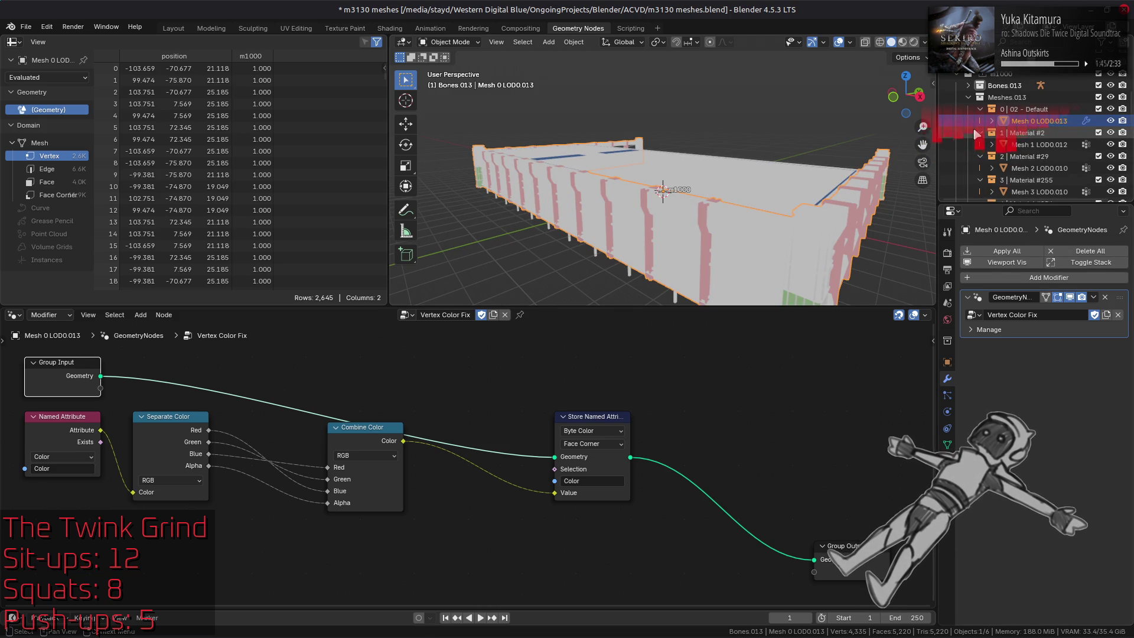
pyautogui.scroll(-2, 1002, 142)
pyautogui.keyDown('shift'); pyautogui.click(1039, 168); pyautogui.keyUp('shift')
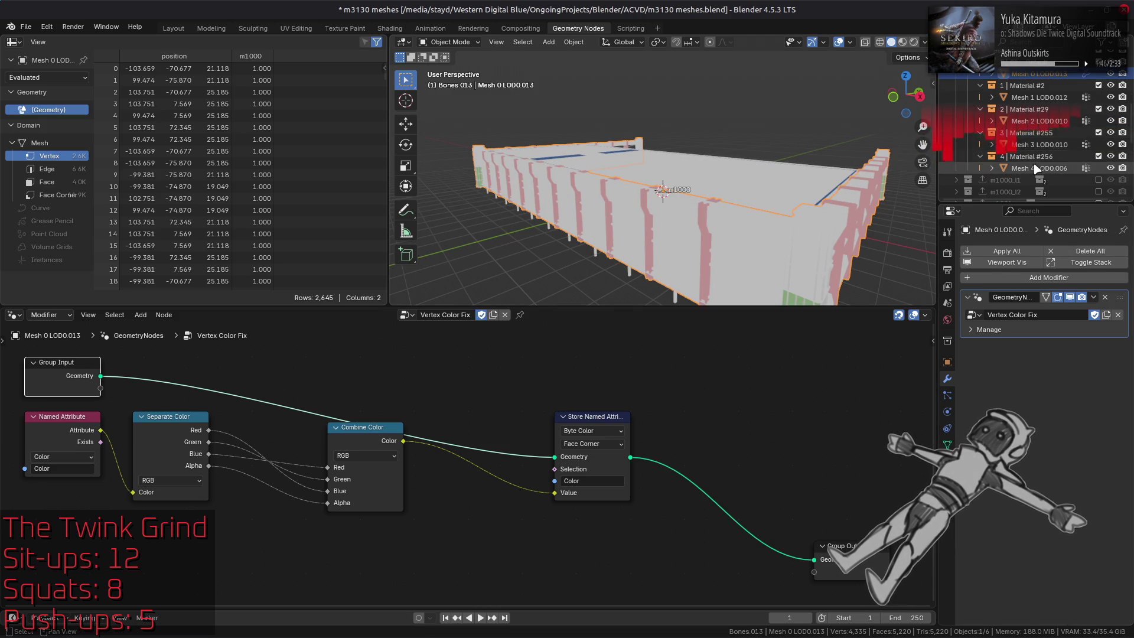
pyautogui.click(1093, 297)
pyautogui.click(1081, 339)
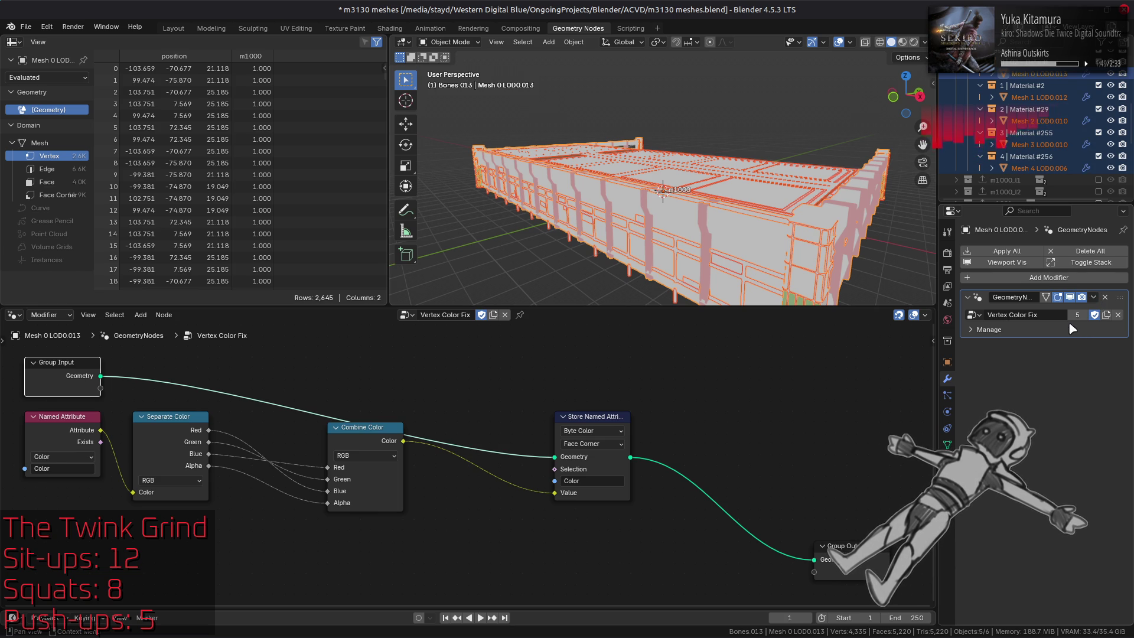
pyautogui.moveTo(768, 194); pyautogui.dragTo(832, 192, button='middle')
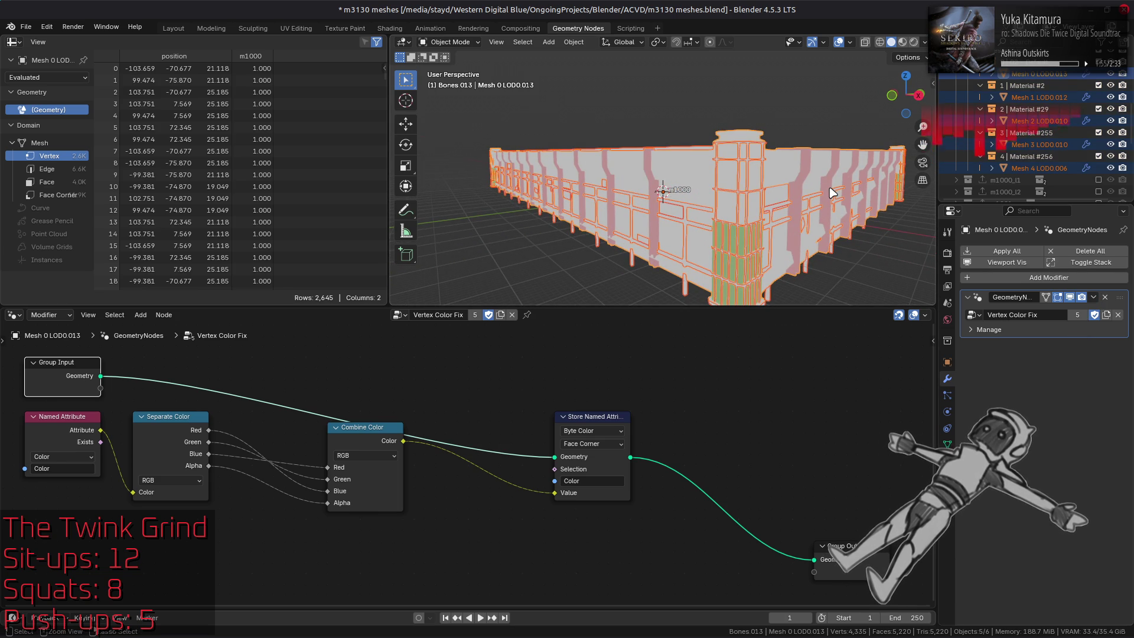
# Step: Hide the Mesh 4 LOD0.006 floor overlay and preview the scene with its materials
pyautogui.click(1038, 98)
pyautogui.click(765, 269)
pyautogui.hotkey('alt', 'a')
pyautogui.moveTo(746, 273)
pyautogui.mouseDown(button='middle')
pyautogui.moveTo(663, 185)
pyautogui.moveTo(795, 185)
pyautogui.mouseUp(button='middle')
pyautogui.scroll(-3, 795, 184)
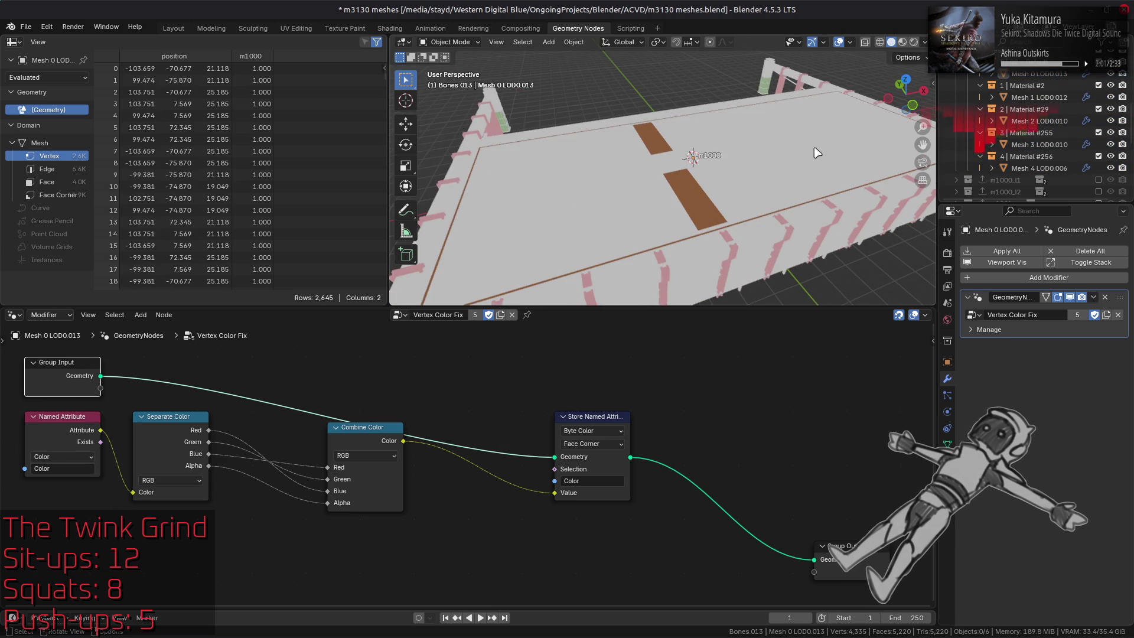
pyautogui.click(735, 225)
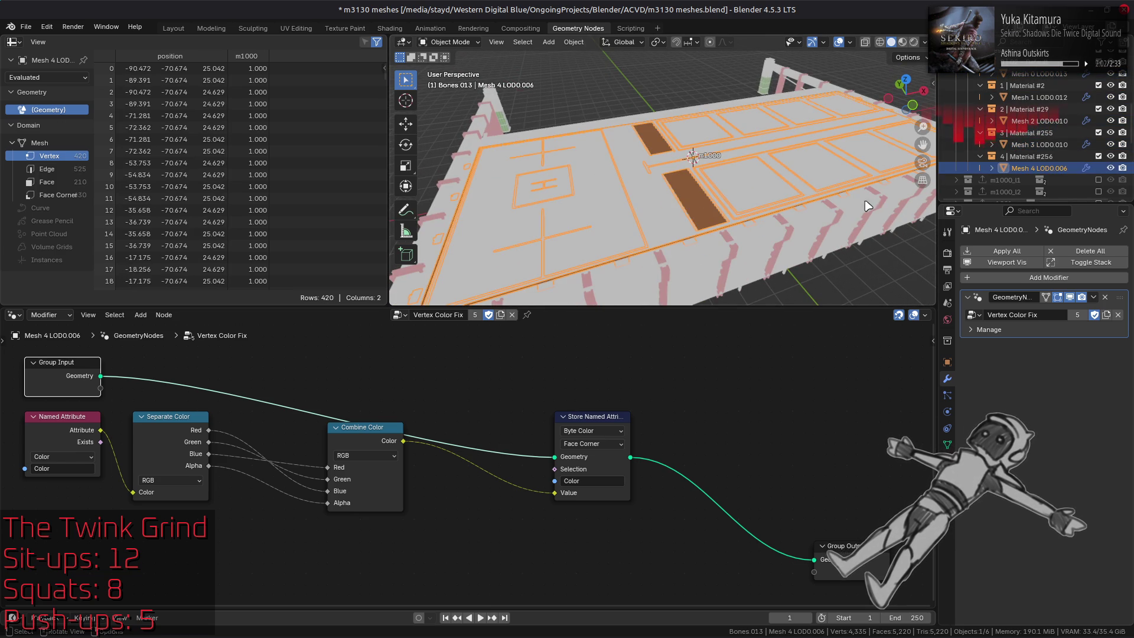
pyautogui.click(1110, 168)
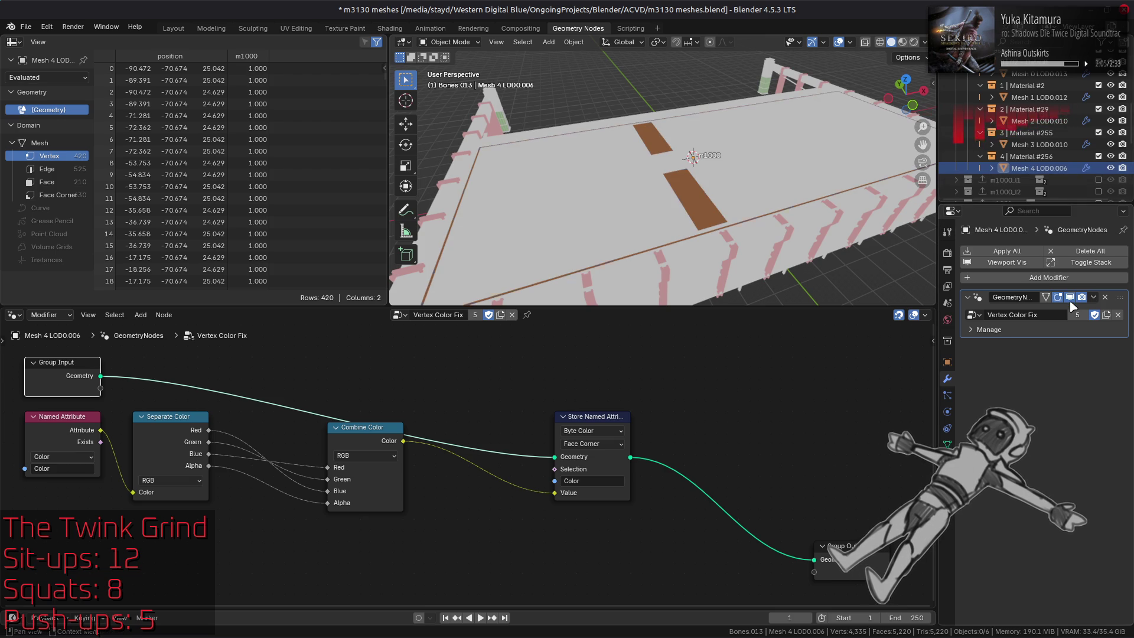
pyautogui.click(902, 42)
pyautogui.scroll(3, 826, 129)
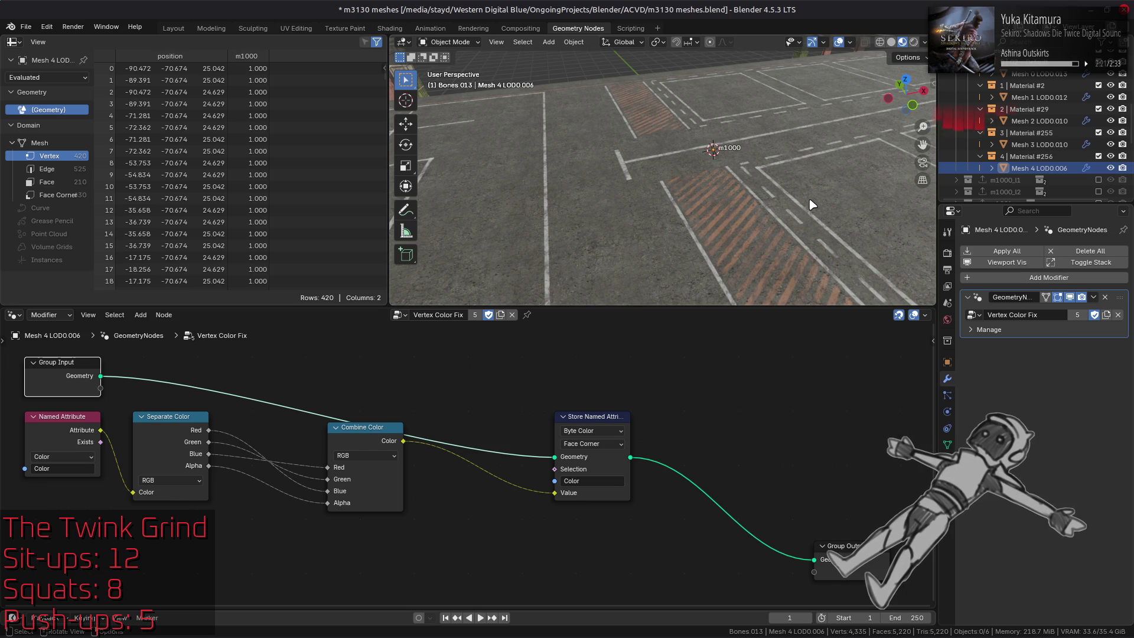
# Step: Check the Material Preview shading options, select the road, and move to the Shading workspace
pyautogui.click(925, 42)
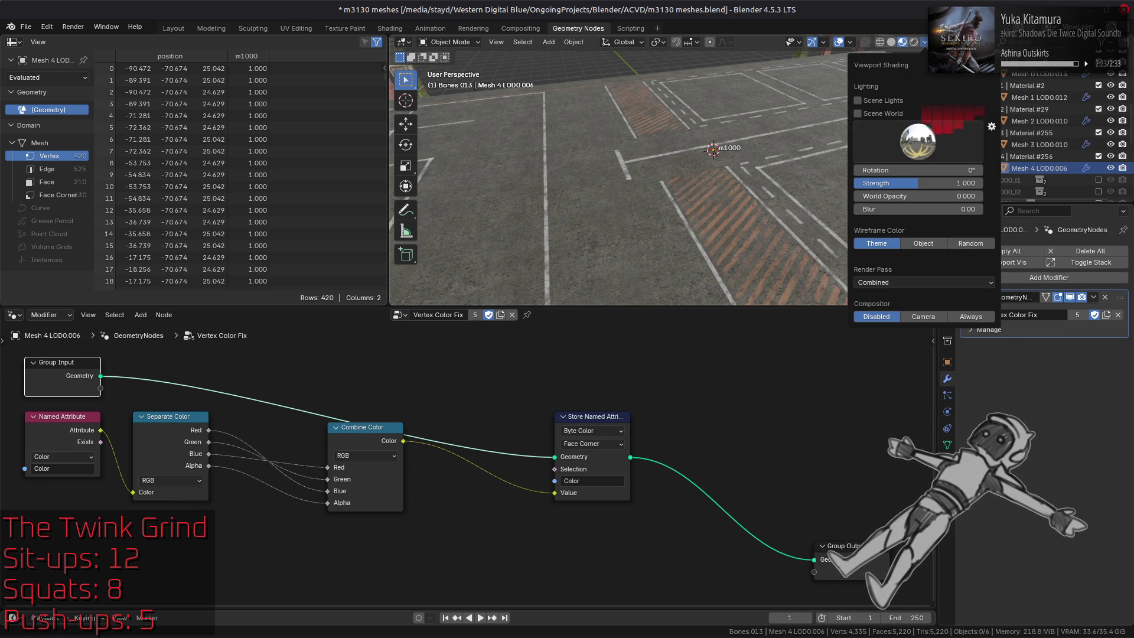
pyautogui.click(737, 249)
pyautogui.click(390, 28)
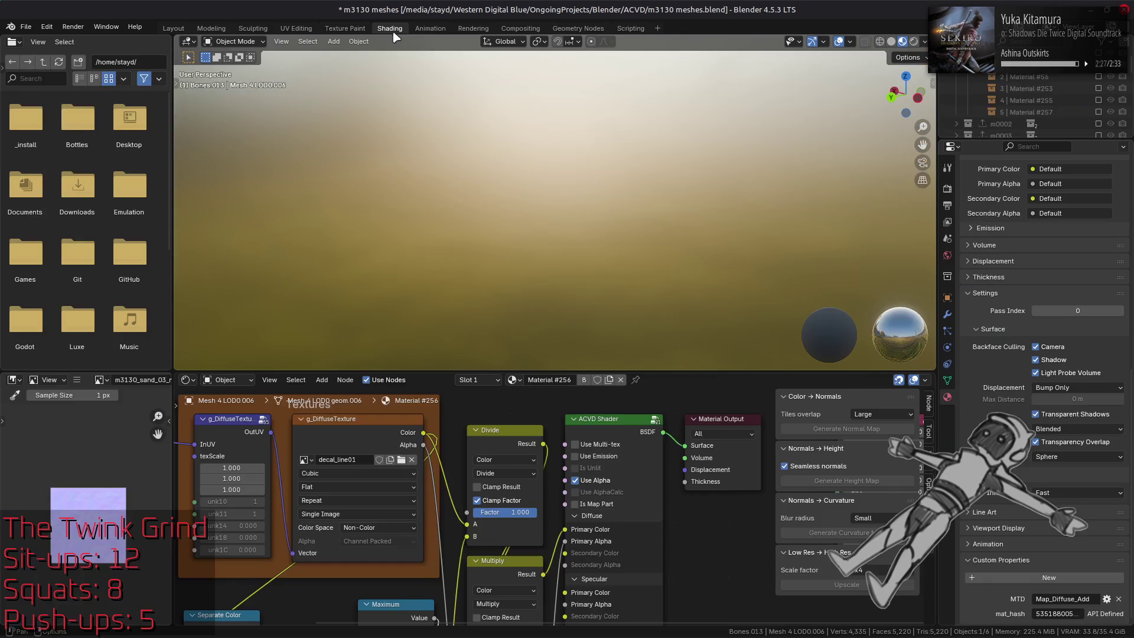
# Step: Find and select the colour Multiply node in Material #256, and frame the platform
pyautogui.scroll(-3, 491, 449)
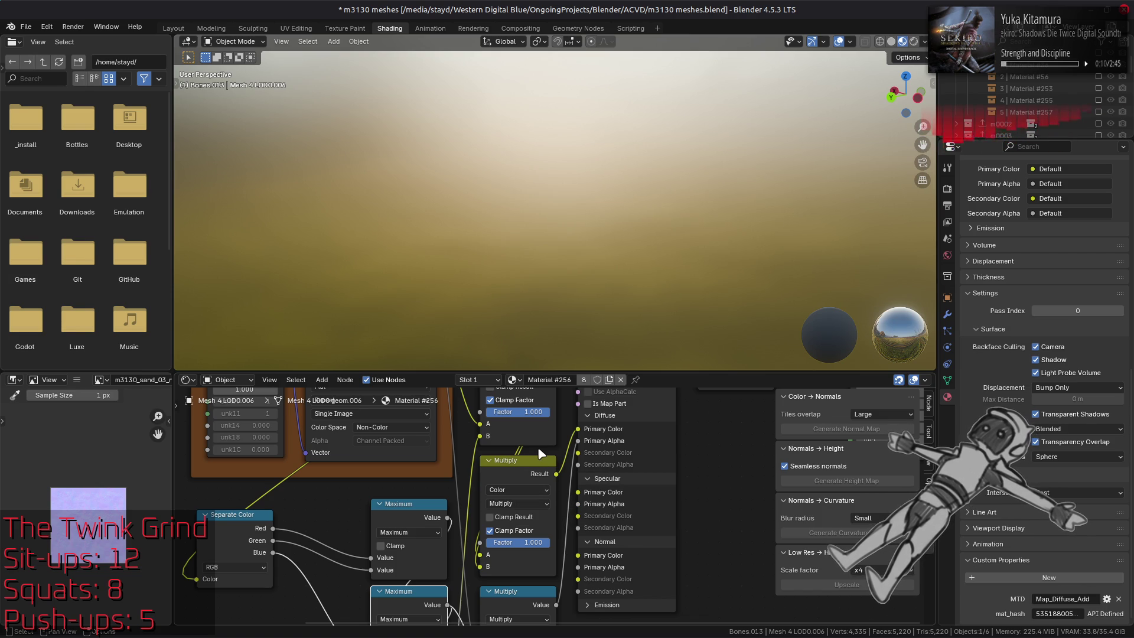
pyautogui.moveTo(541, 454); pyautogui.dragTo(549, 517, button='middle')
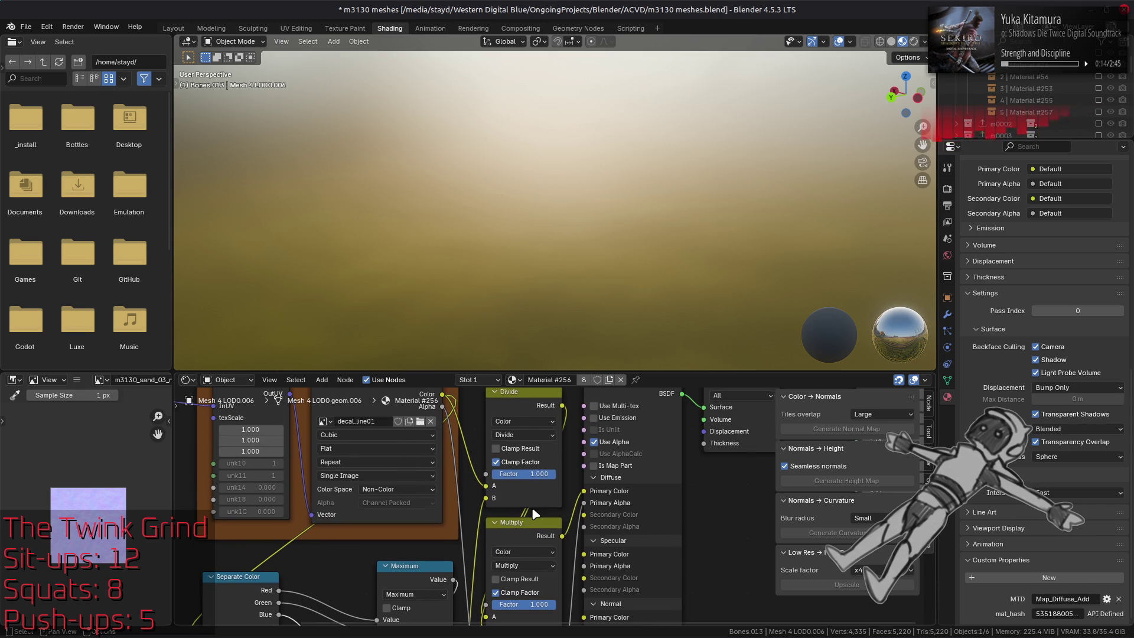
pyautogui.moveTo(535, 522); pyautogui.dragTo(537, 480, button='middle')
pyautogui.click(534, 481)
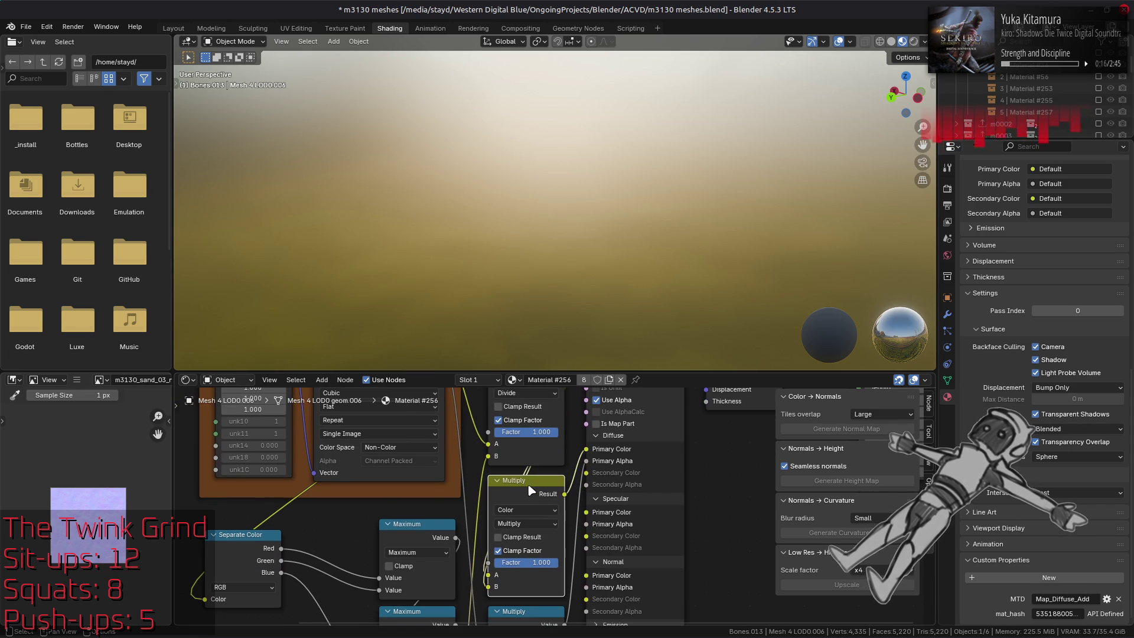
pyautogui.moveTo(516, 566); pyautogui.dragTo(526, 415, button='middle')
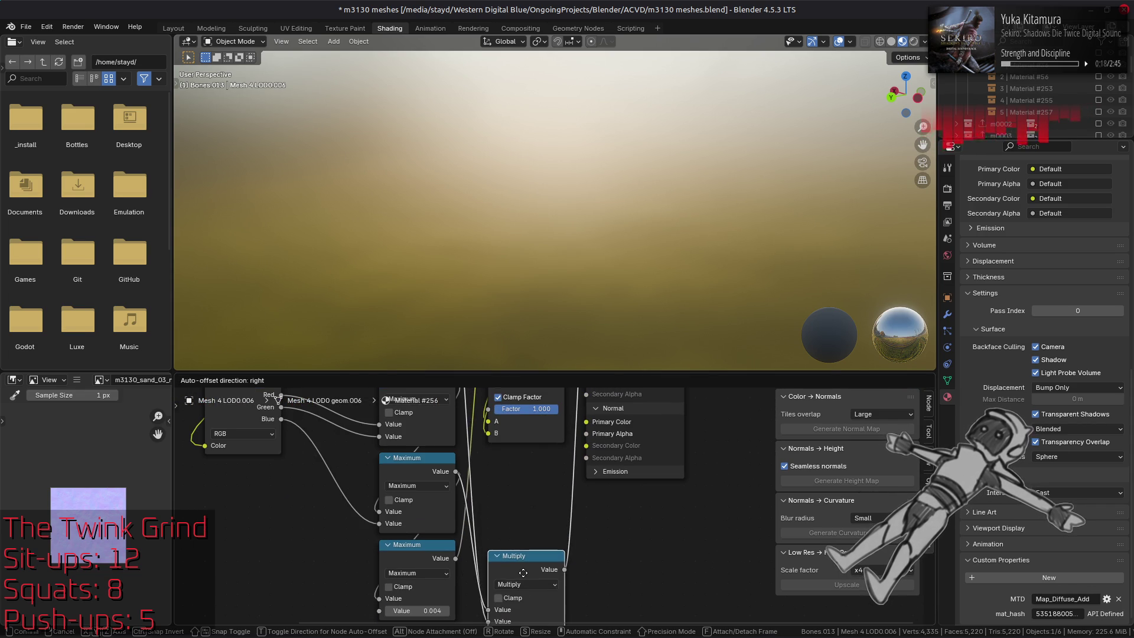
pyautogui.moveTo(515, 465); pyautogui.dragTo(509, 566, button='middle')
pyautogui.click(528, 447)
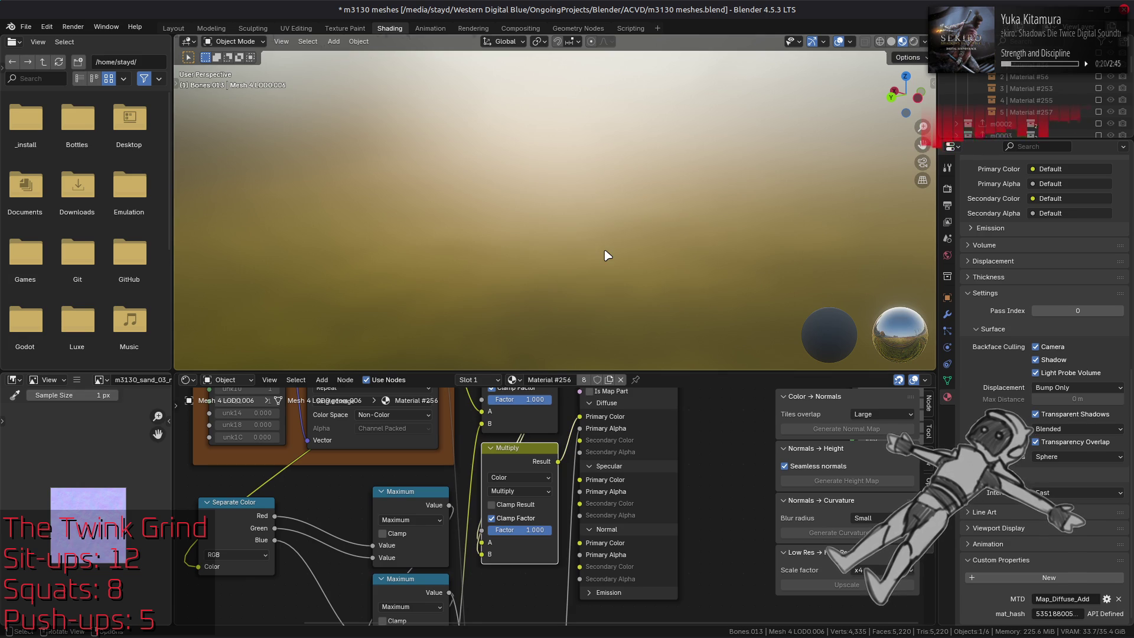
pyautogui.press('KP_Decimal')
pyautogui.scroll(6, 591, 260)
pyautogui.moveTo(573, 269)
pyautogui.mouseDown(button='middle')
pyautogui.moveTo(594, 235)
pyautogui.moveTo(589, 292)
pyautogui.moveTo(594, 244)
pyautogui.mouseUp(button='middle')
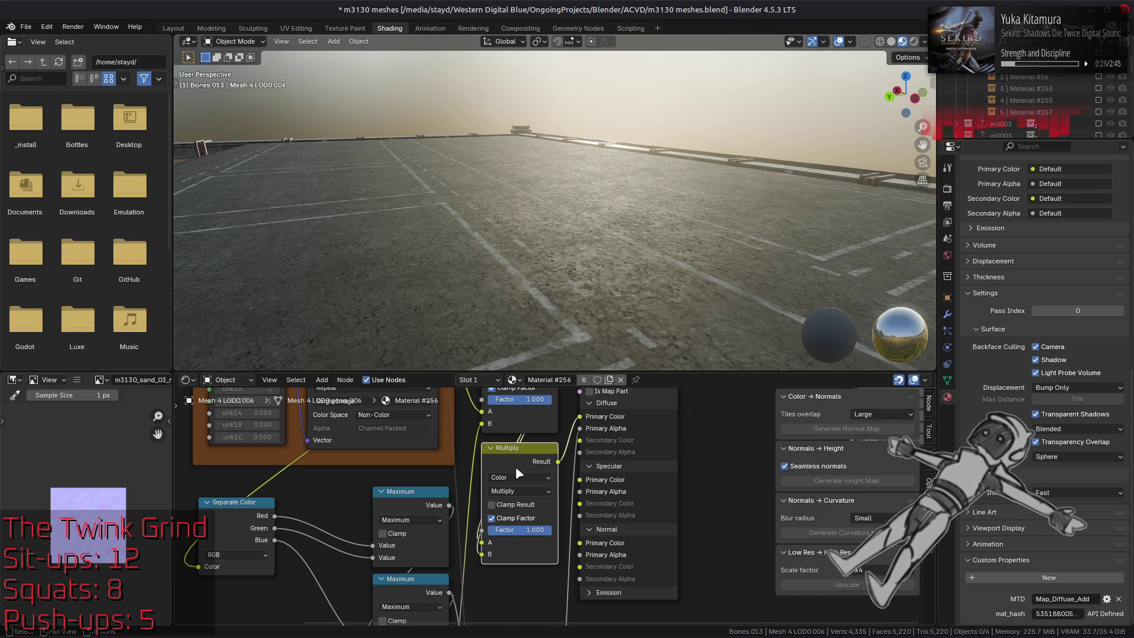
# Step: Duplicate the Multiply node below, feed the upper result into it, and relink its Result
pyautogui.hotkey('shift', 'd')
pyautogui.click(512, 558)
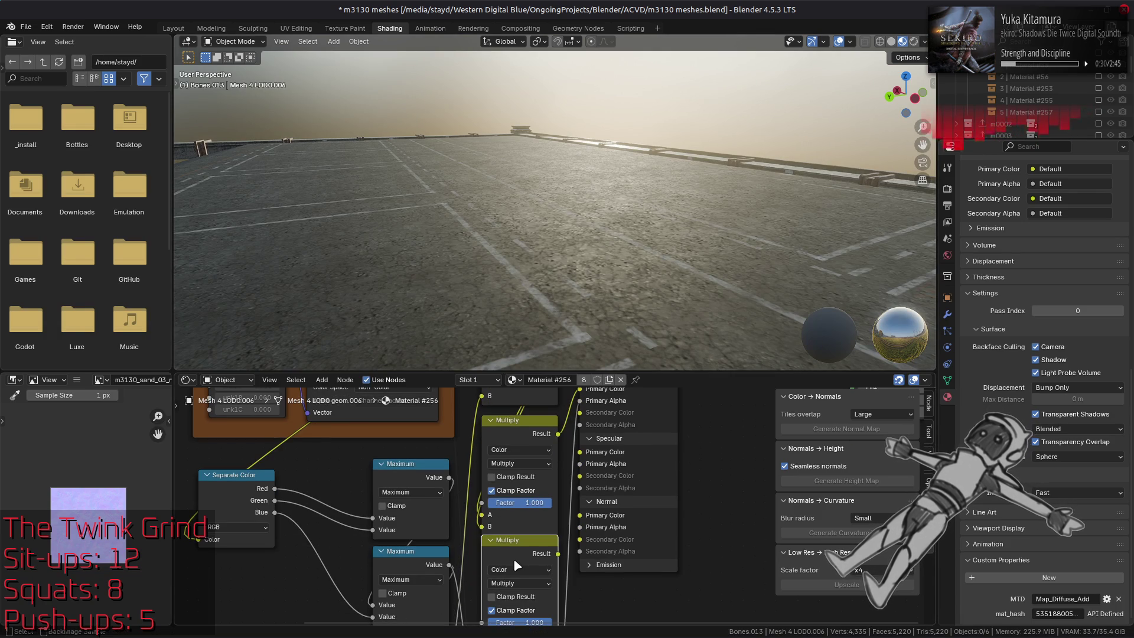
pyautogui.moveTo(558, 434)
pyautogui.mouseDown()
pyautogui.moveTo(459, 626)
pyautogui.moveTo(482, 601)
pyautogui.mouseUp()
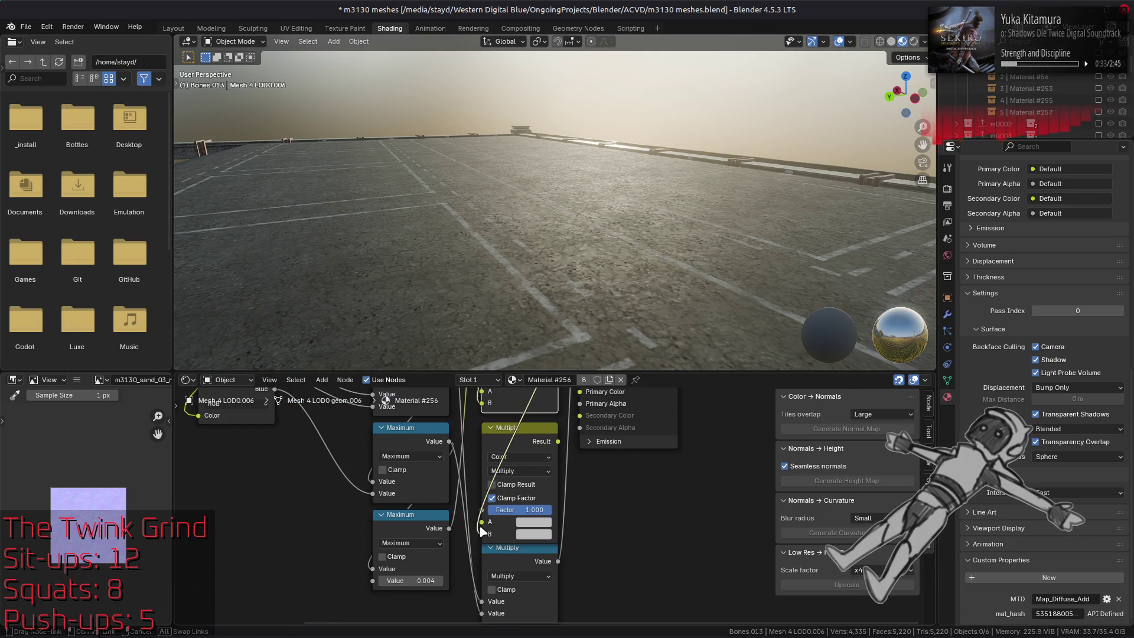
pyautogui.click(544, 537)
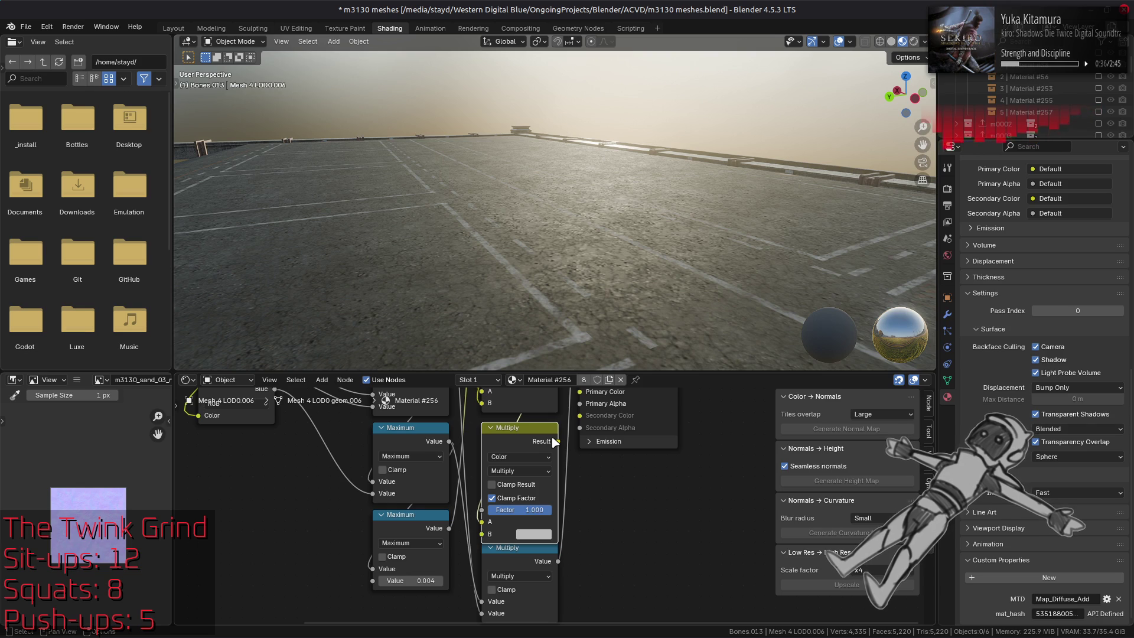
pyautogui.moveTo(551, 520)
pyautogui.mouseDown(button='middle')
pyautogui.moveTo(524, 609)
pyautogui.moveTo(550, 579)
pyautogui.mouseUp(button='middle')
pyautogui.moveTo(550, 579)
pyautogui.mouseDown()
pyautogui.moveTo(553, 407)
pyautogui.moveTo(555, 452)
pyautogui.mouseUp()
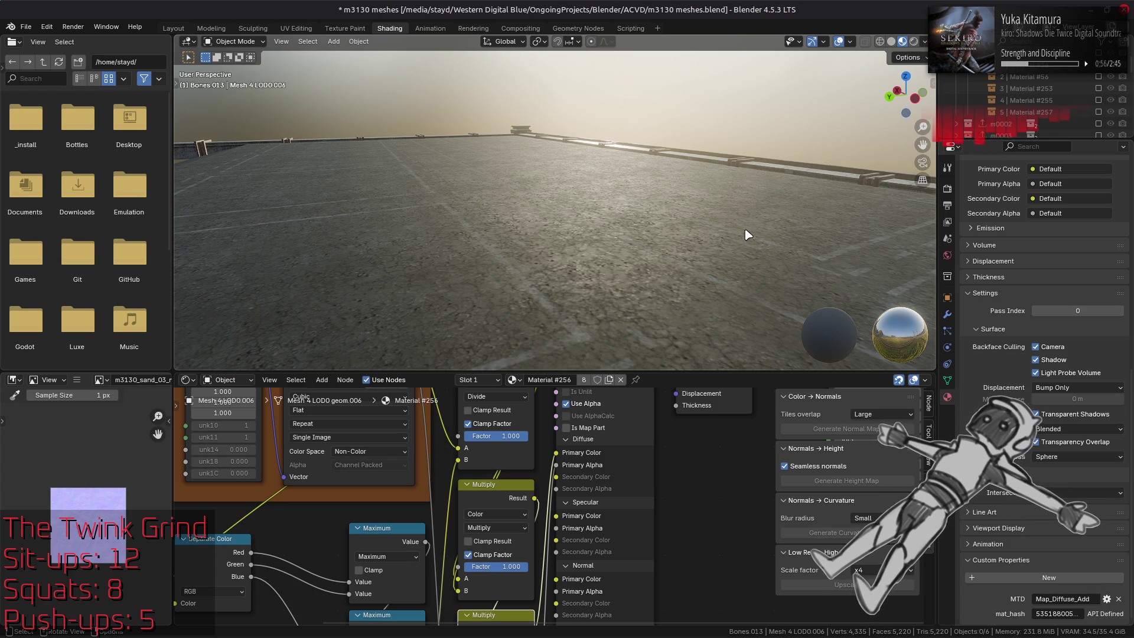
# Step: Orbit the viewport to look down on the ground line markings from several angles
pyautogui.moveTo(747, 211)
pyautogui.mouseDown(button='middle')
pyautogui.moveTo(567, 227)
pyautogui.moveTo(595, 171)
pyautogui.mouseUp(button='middle')
pyautogui.scroll(-5, 568, 225)
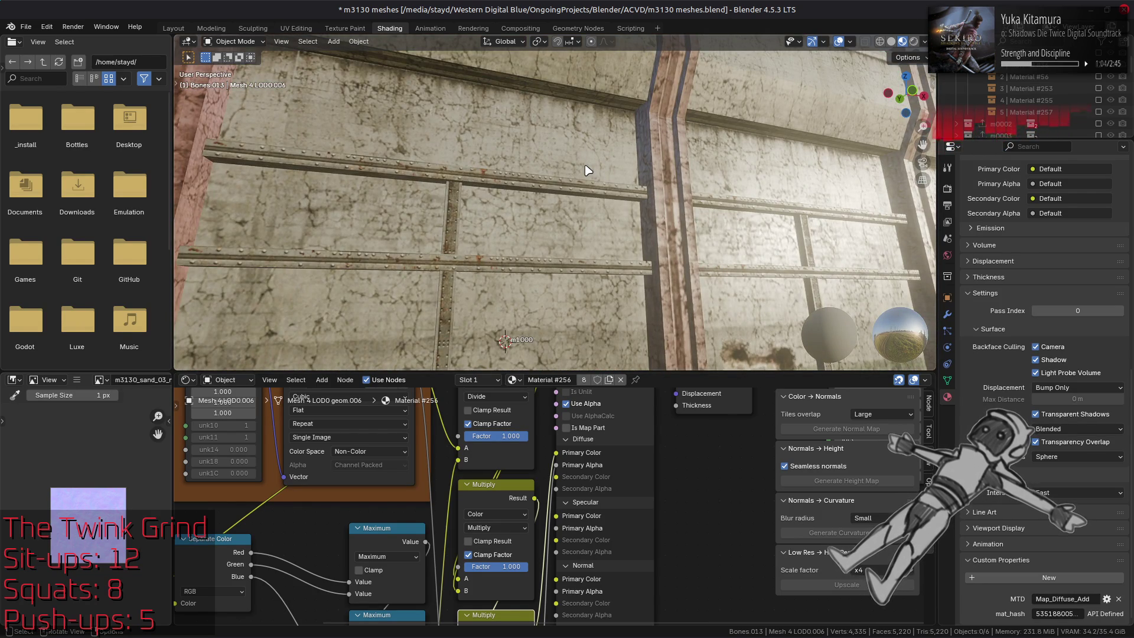
pyautogui.scroll(-5, 587, 169)
pyautogui.moveTo(605, 158)
pyautogui.mouseDown(button='middle')
pyautogui.moveTo(616, 252)
pyautogui.moveTo(626, 252)
pyautogui.mouseUp(button='middle')
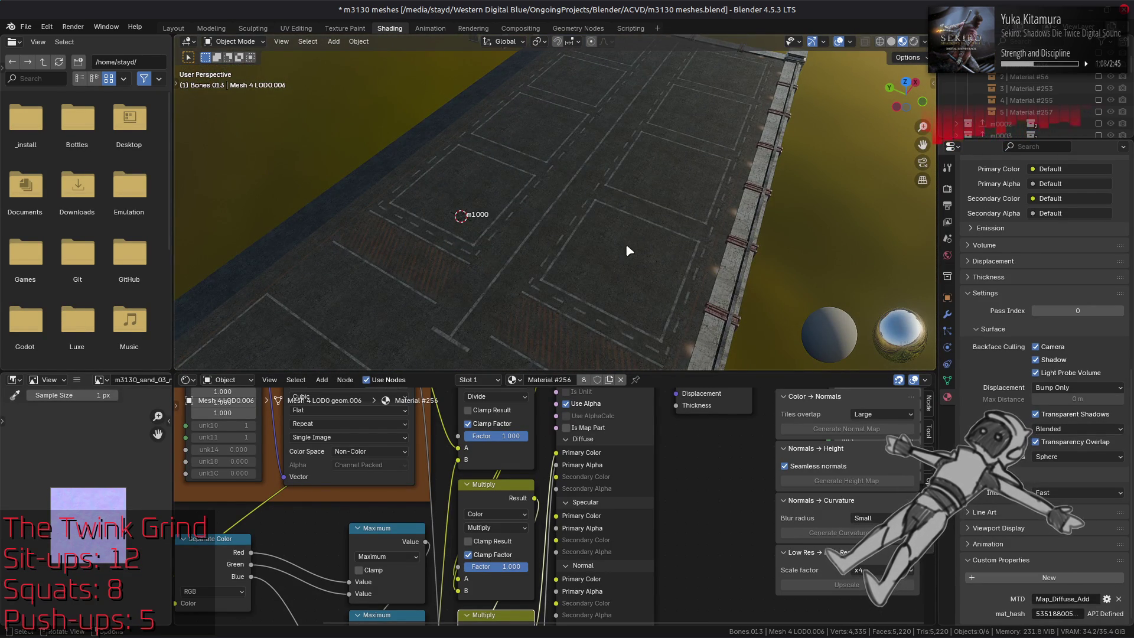
pyautogui.moveTo(479, 240)
pyautogui.mouseDown(button='middle')
pyautogui.moveTo(603, 223)
pyautogui.moveTo(577, 273)
pyautogui.moveTo(544, 271)
pyautogui.mouseUp(button='middle')
# Step: Select the m1000 ground markings and inspect their decal_line01 diffuse texture in the Image Editor
pyautogui.click(541, 260)
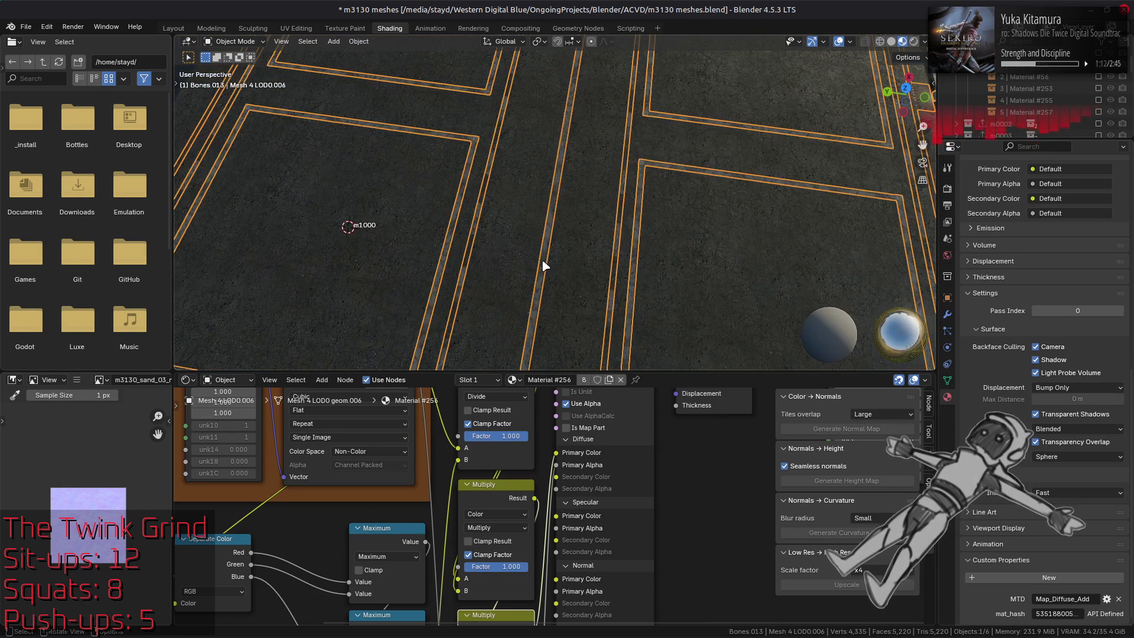
pyautogui.moveTo(494, 458); pyautogui.dragTo(447, 512, button='middle')
pyautogui.click(445, 515)
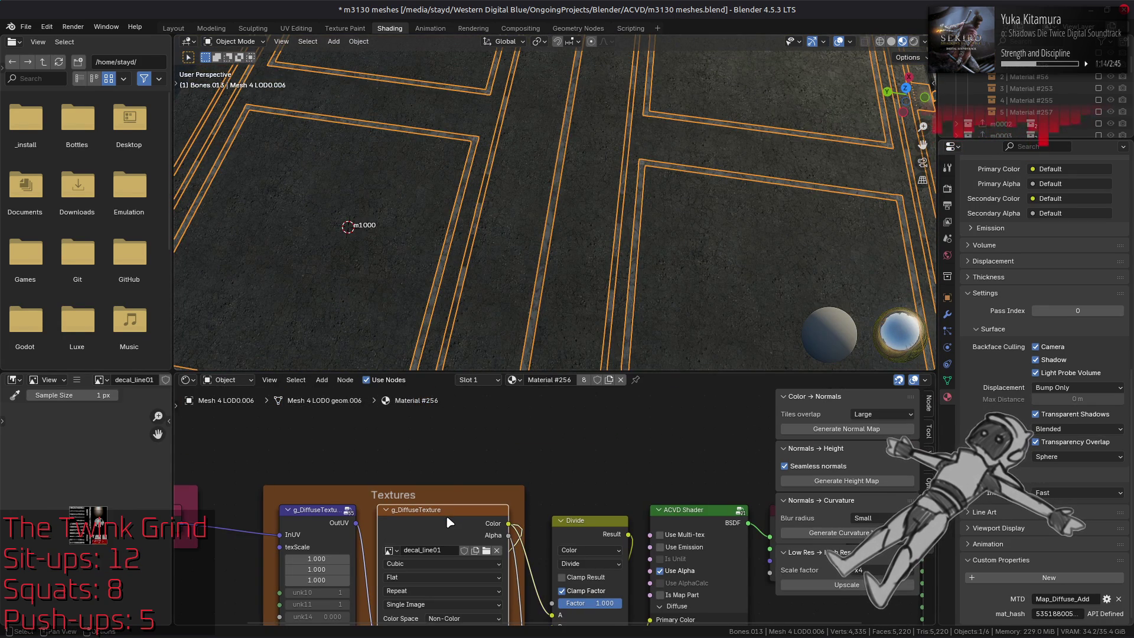
pyautogui.scroll(5, 83, 543)
pyautogui.moveTo(86, 551); pyautogui.dragTo(75, 498, button='middle')
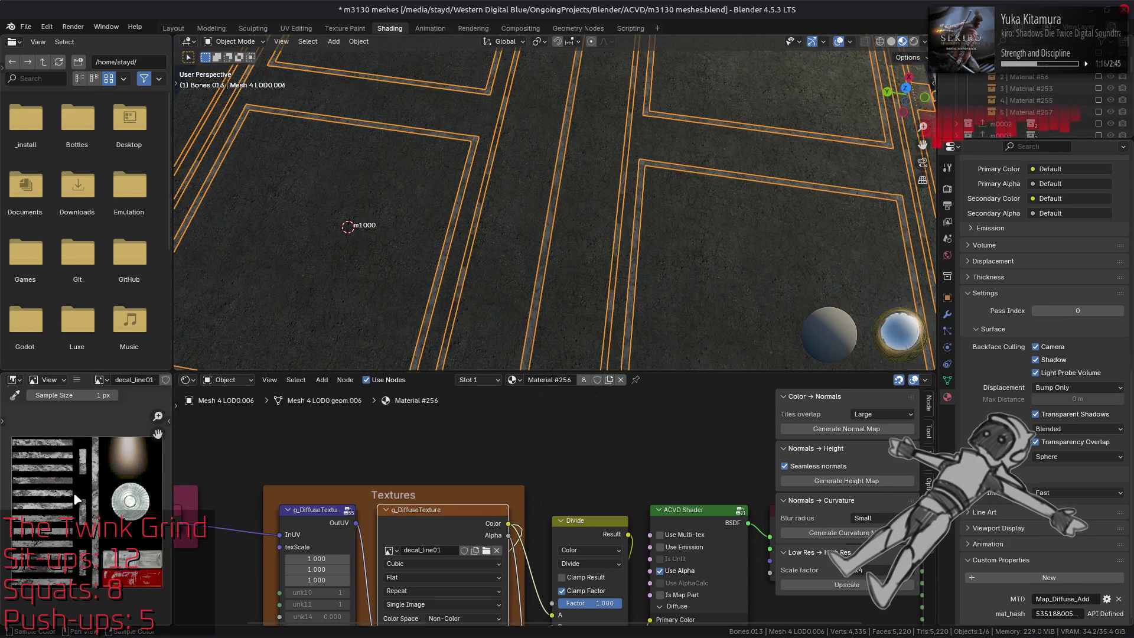
pyautogui.scroll(4, 83, 499)
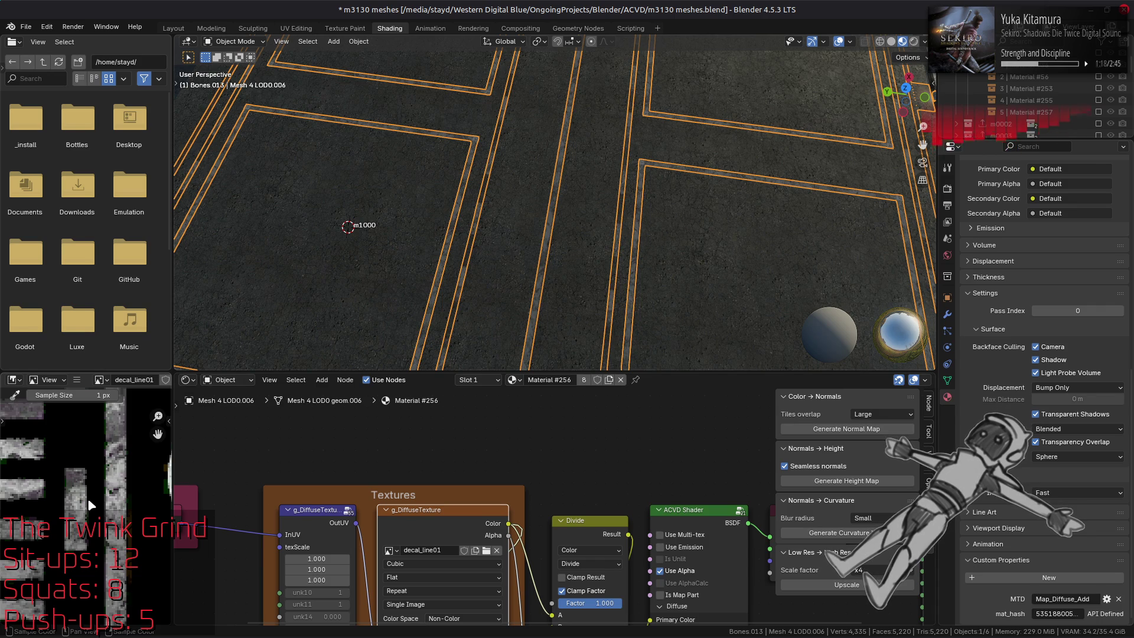
pyautogui.scroll(-4, 90, 503)
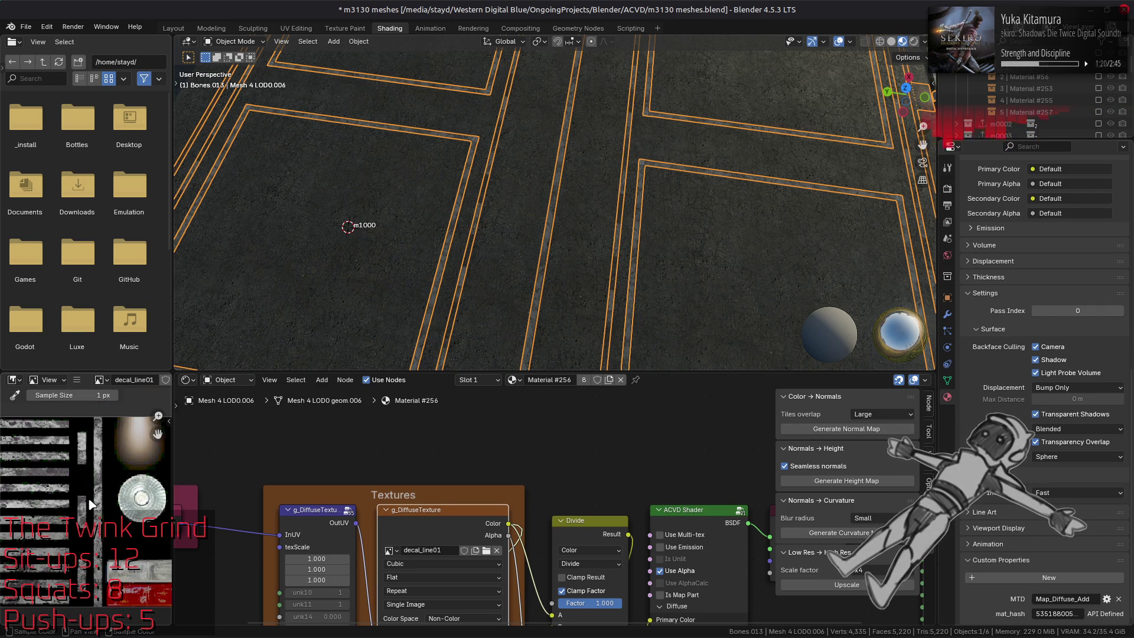
pyautogui.click(431, 324)
pyautogui.scroll(-5, 524, 489)
pyautogui.hscroll(4, 524, 489)
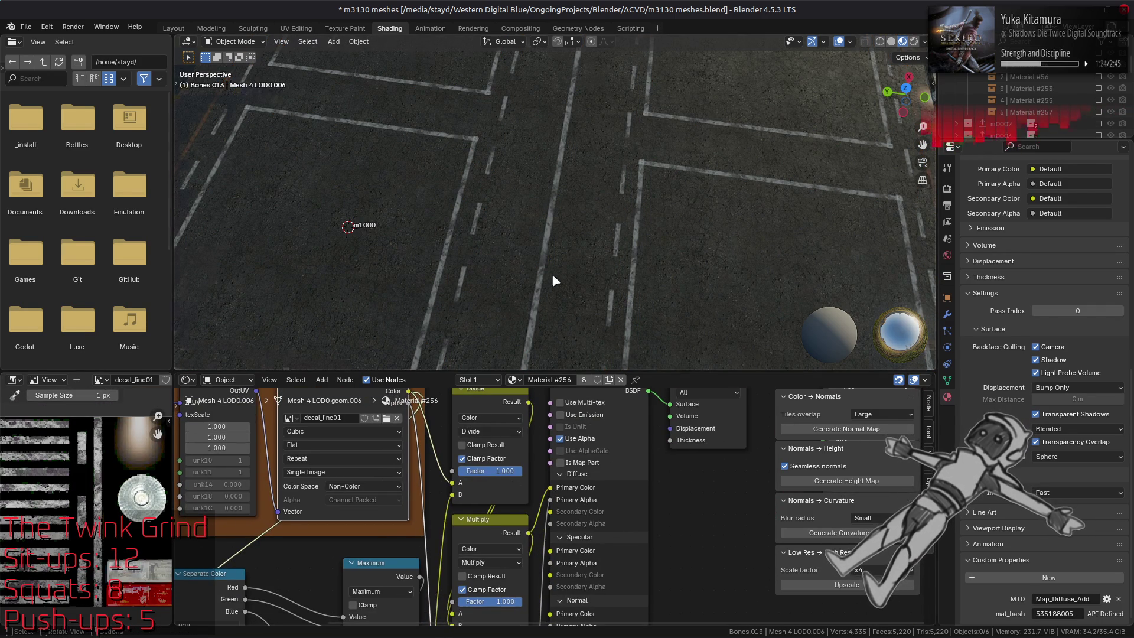
pyautogui.scroll(-3, 555, 281)
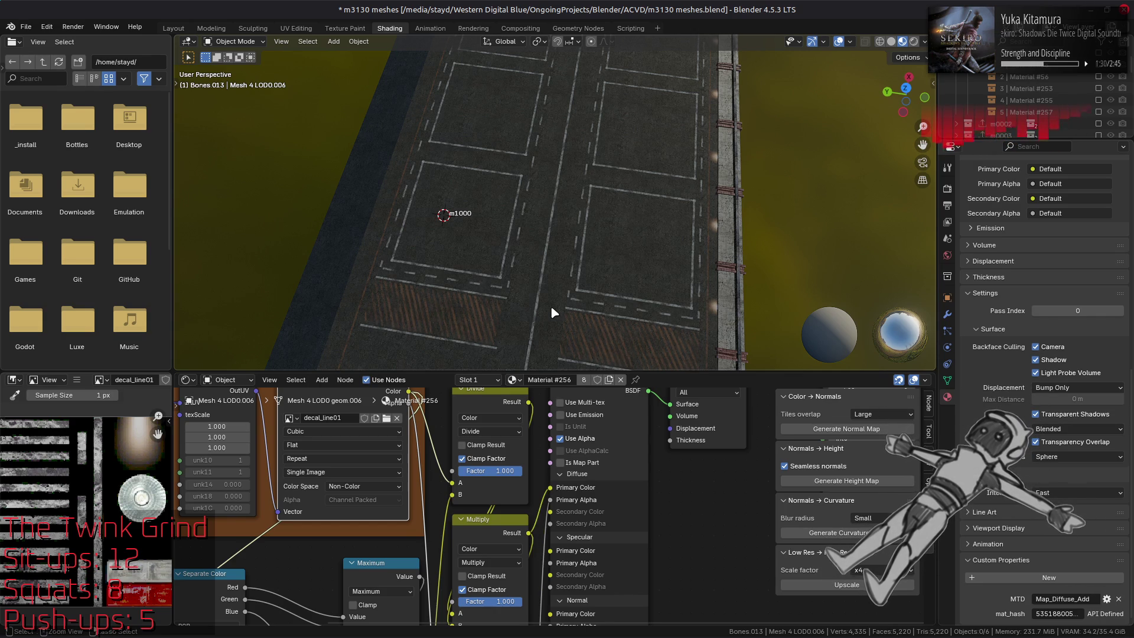
# Step: Show the building roof in Layout with Material Preview and save the m3130 meshes file
pyautogui.click(173, 29)
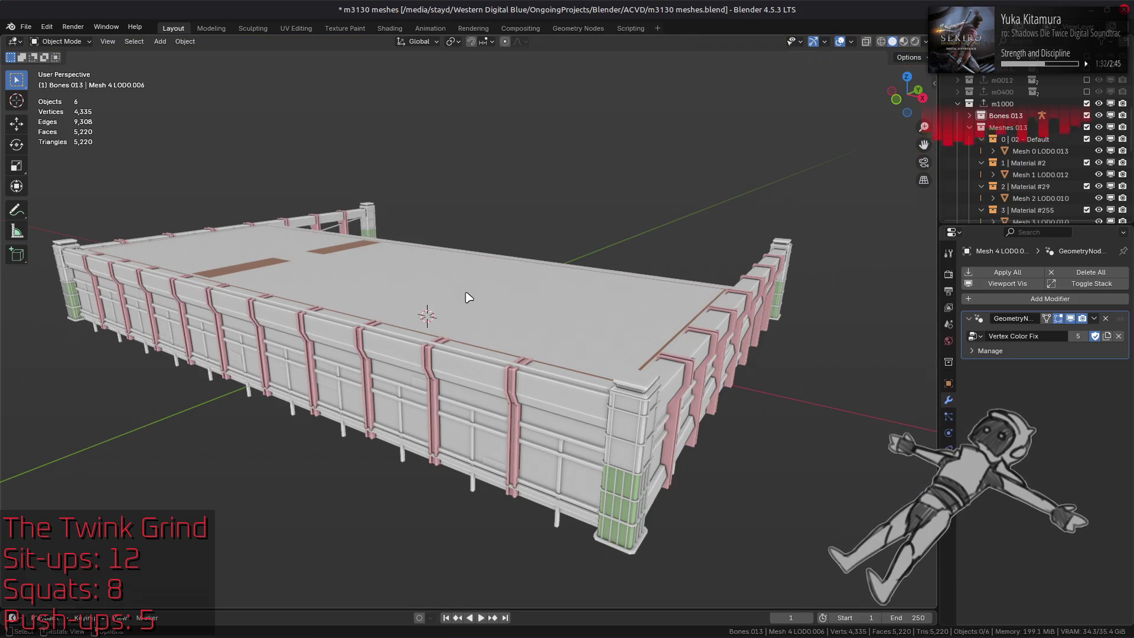
pyautogui.click(904, 41)
pyautogui.scroll(5, 458, 295)
pyautogui.moveTo(458, 296)
pyautogui.mouseDown(button='middle')
pyautogui.moveTo(587, 332)
pyautogui.moveTo(697, 337)
pyautogui.moveTo(633, 332)
pyautogui.mouseUp(button='middle')
pyautogui.hotkey('ctrl', 's')
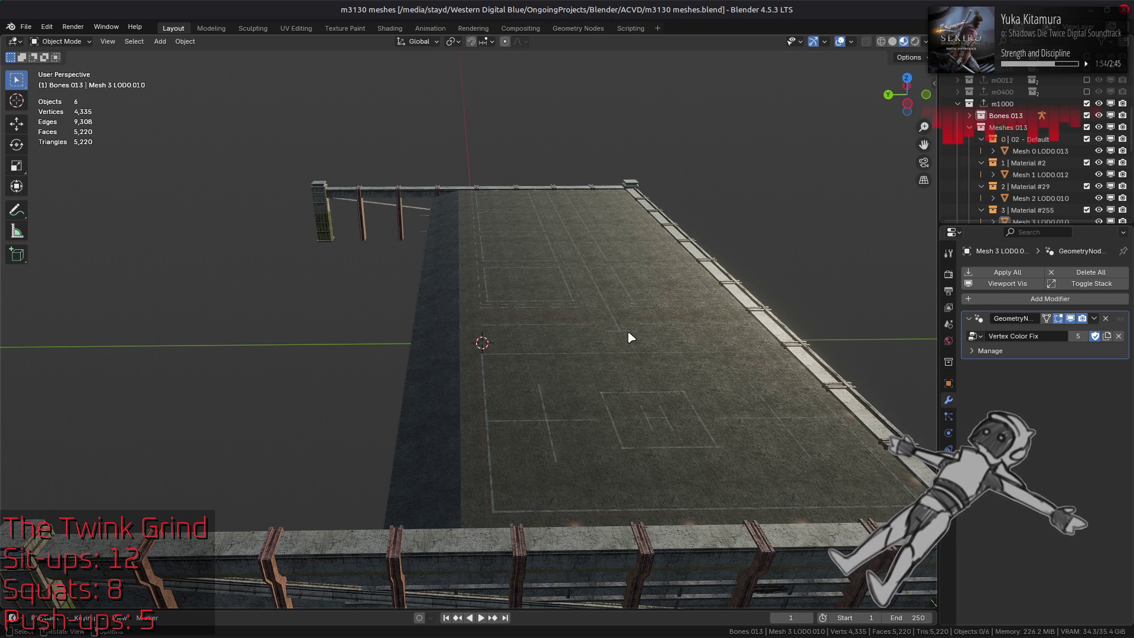
pyautogui.scroll(4, 631, 337)
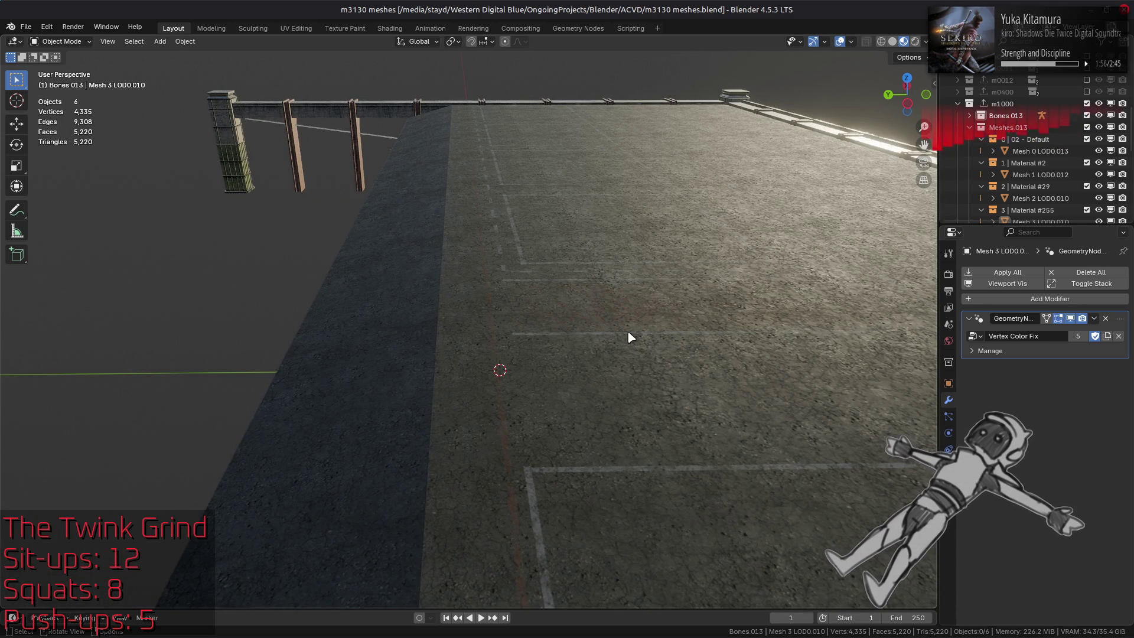
pyautogui.hotkey('alt', 'Tab')
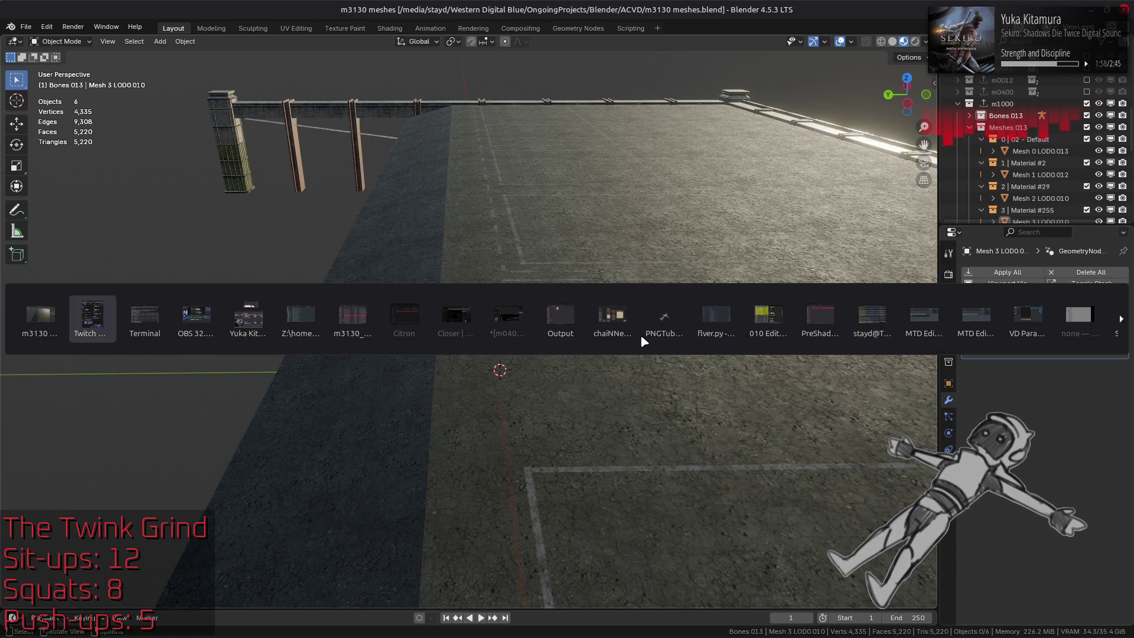
# Step: Open the decal_damaged03-tpf-dcx folder in Nemo as icons and select decal_damaged03.dds
pyautogui.hotkey('alt', 'Tab')
pyautogui.hotkey('alt', 'Tab')
pyautogui.hotkey('alt', 'Tab')
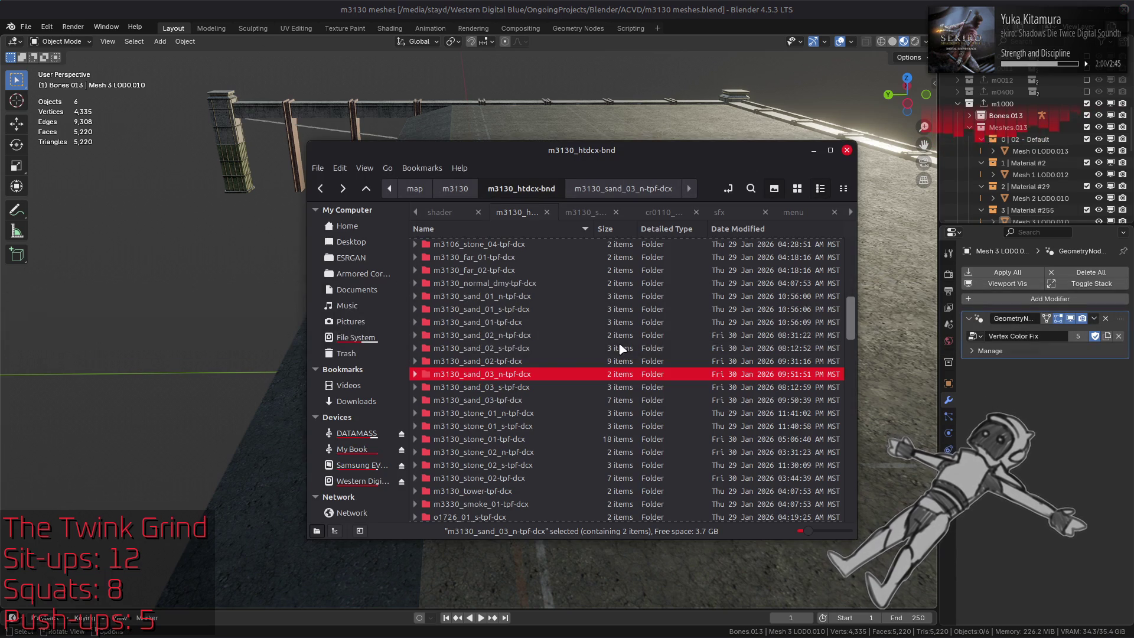
pyautogui.scroll(5, 619, 349)
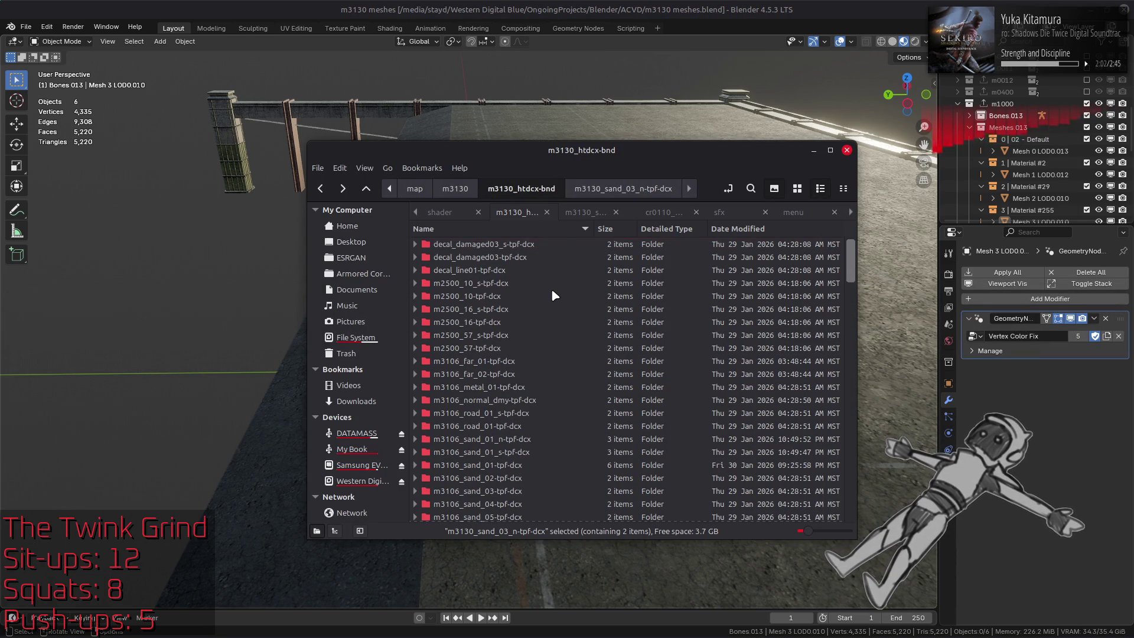
pyautogui.doubleClick(531, 244)
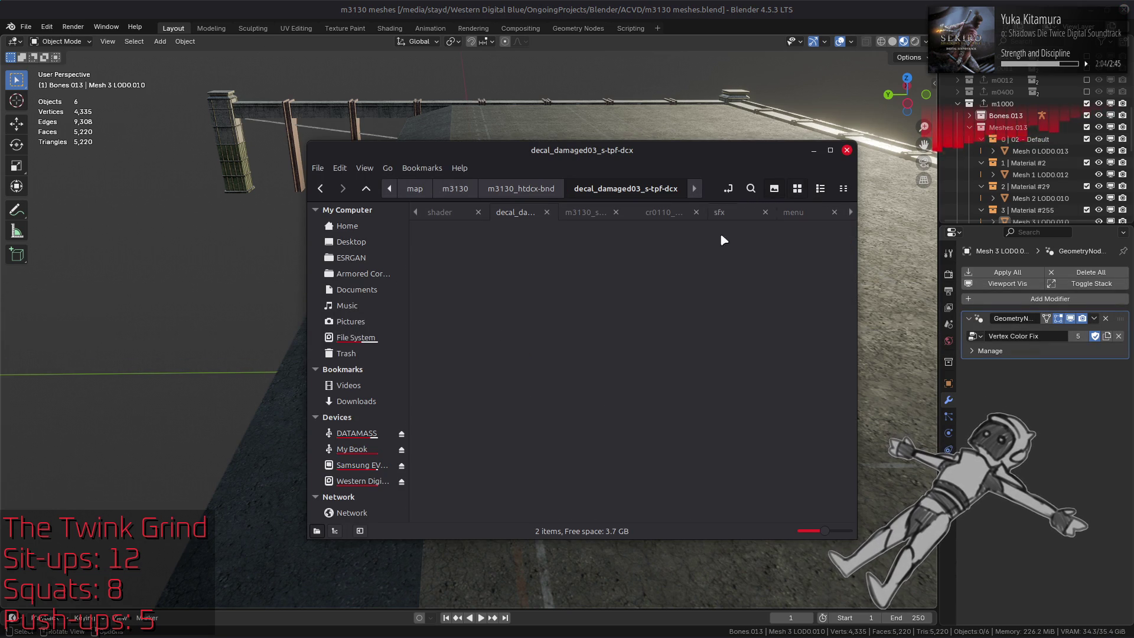
pyautogui.hotkey('alt', 'Up')
pyautogui.press('Down')
pyautogui.press('Return')
pyautogui.click(797, 187)
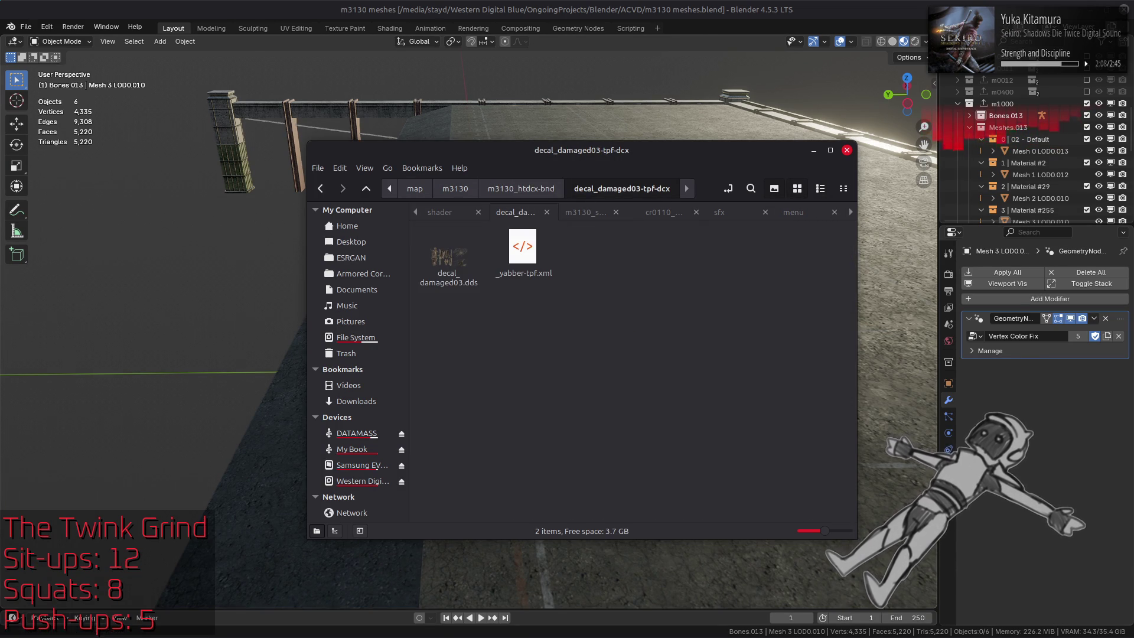
pyautogui.click(248, 632)
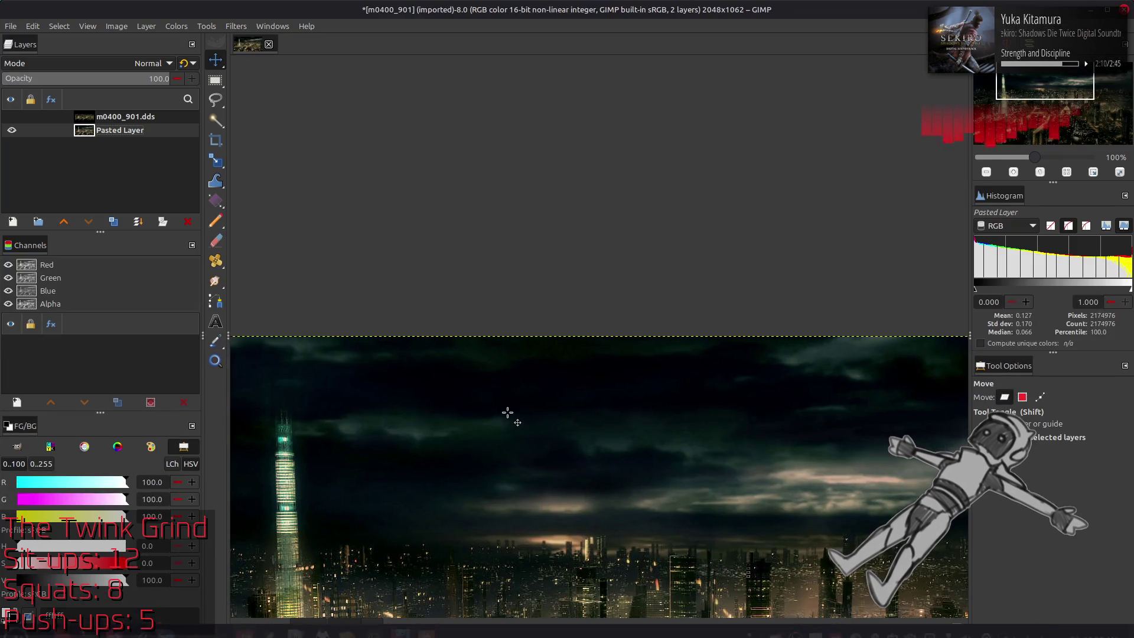
pyautogui.doubleClick(449, 255)
pyautogui.click(649, 359)
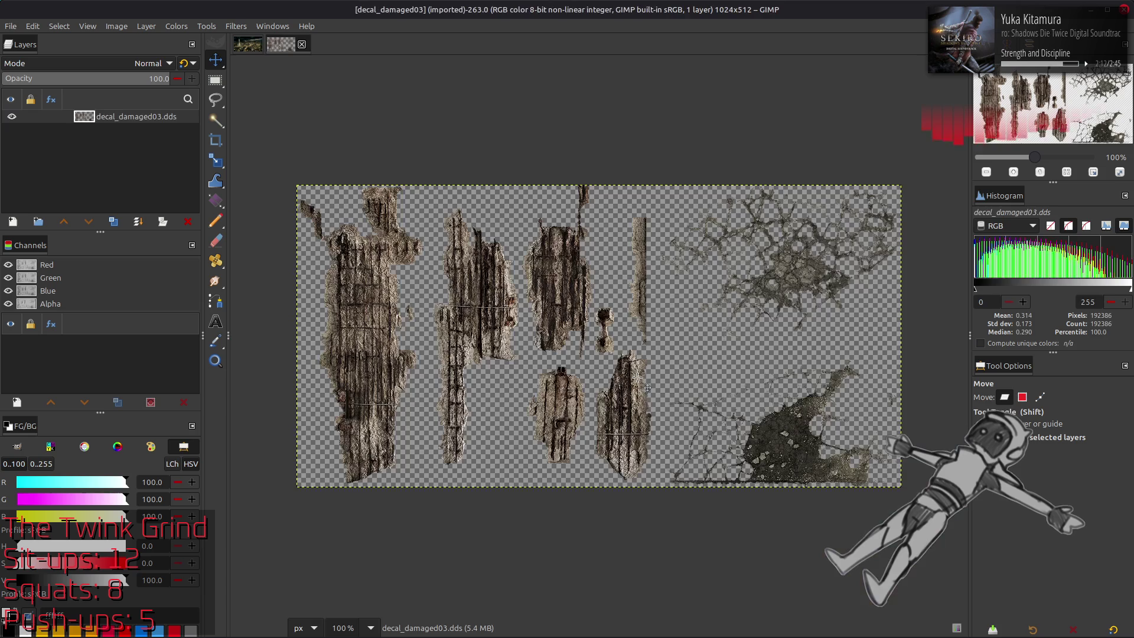
pyautogui.keyDown('ctrl'); pyautogui.scroll(4, 632, 374); pyautogui.keyUp('ctrl')
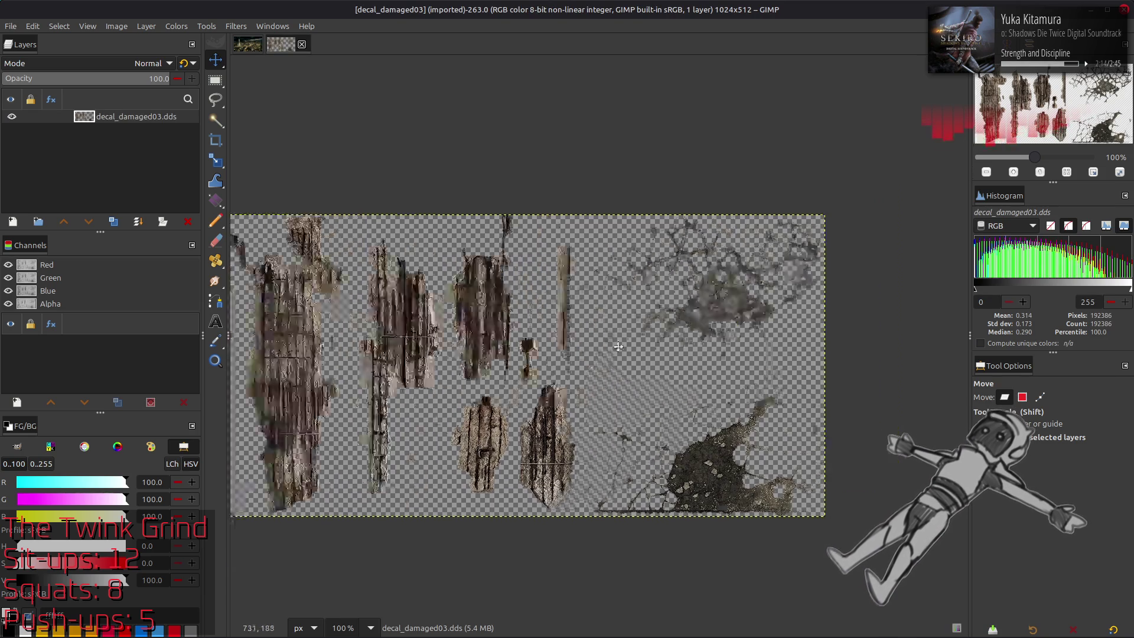
pyautogui.keyDown('ctrl'); pyautogui.scroll(-2, 648, 360); pyautogui.keyUp('ctrl')
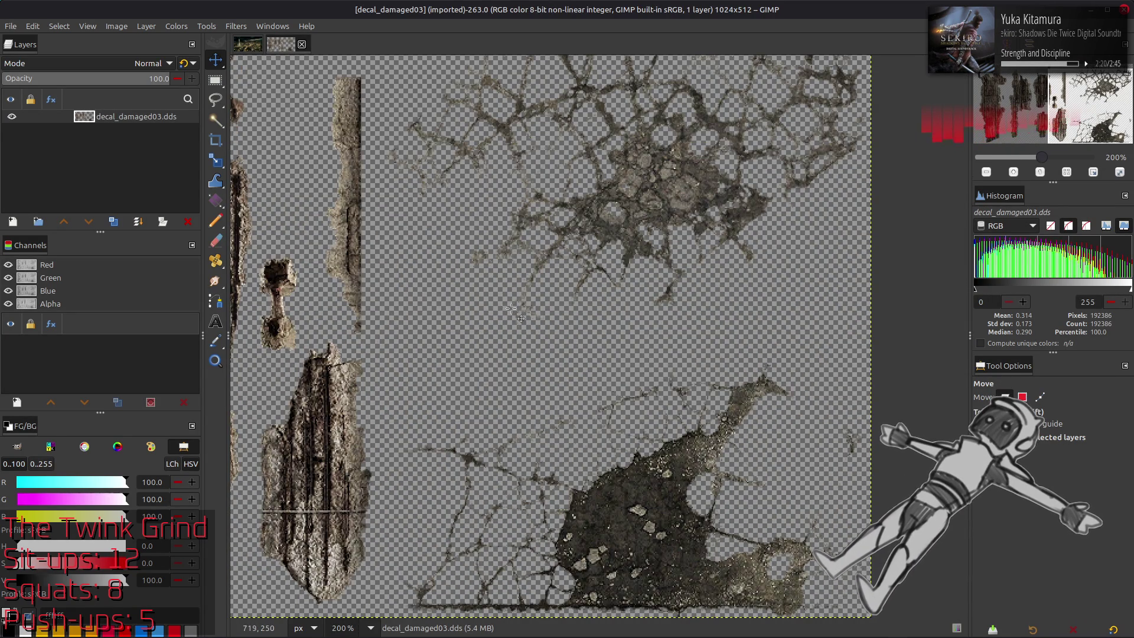
pyautogui.hscroll(-6, 620, 349)
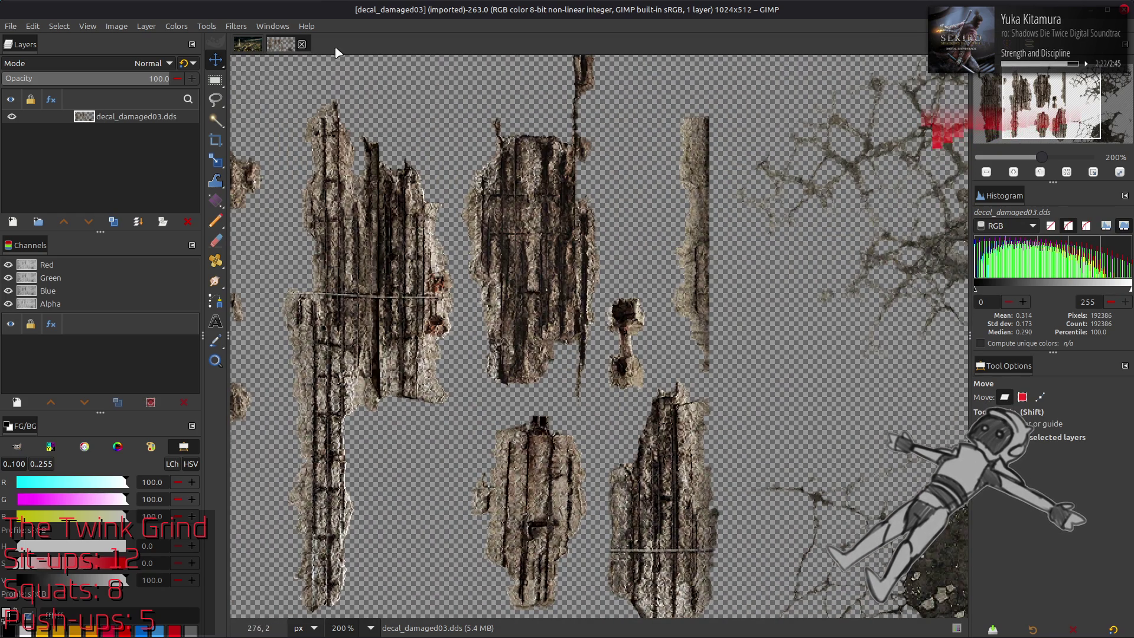
pyautogui.hscroll(-2, 308, 63)
pyautogui.hscroll(-3, 308, 64)
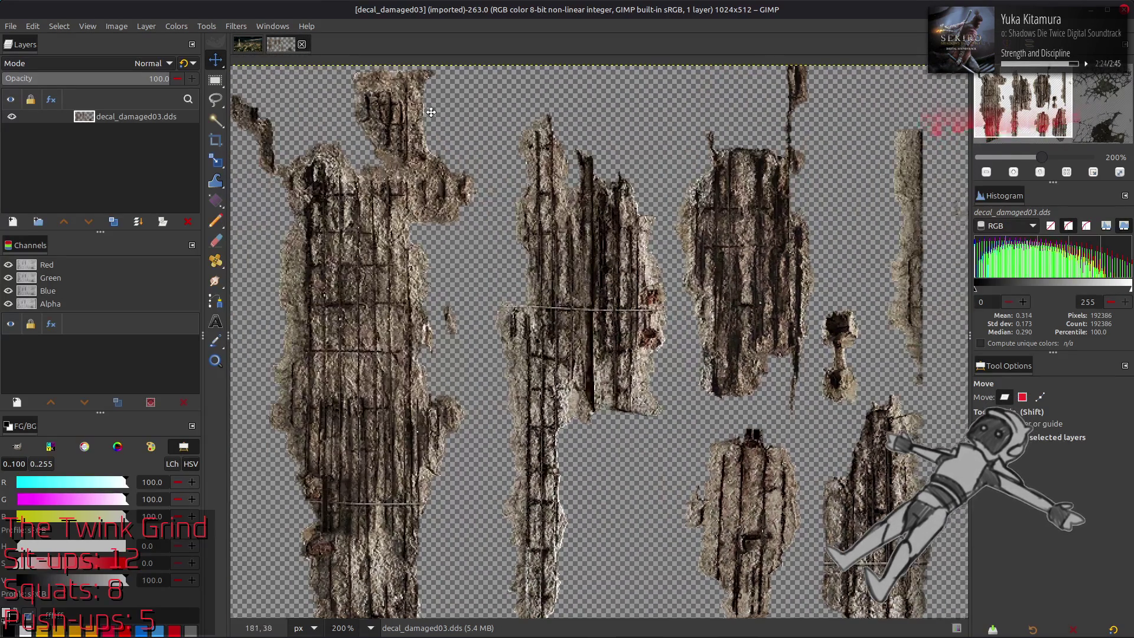
pyautogui.click(302, 44)
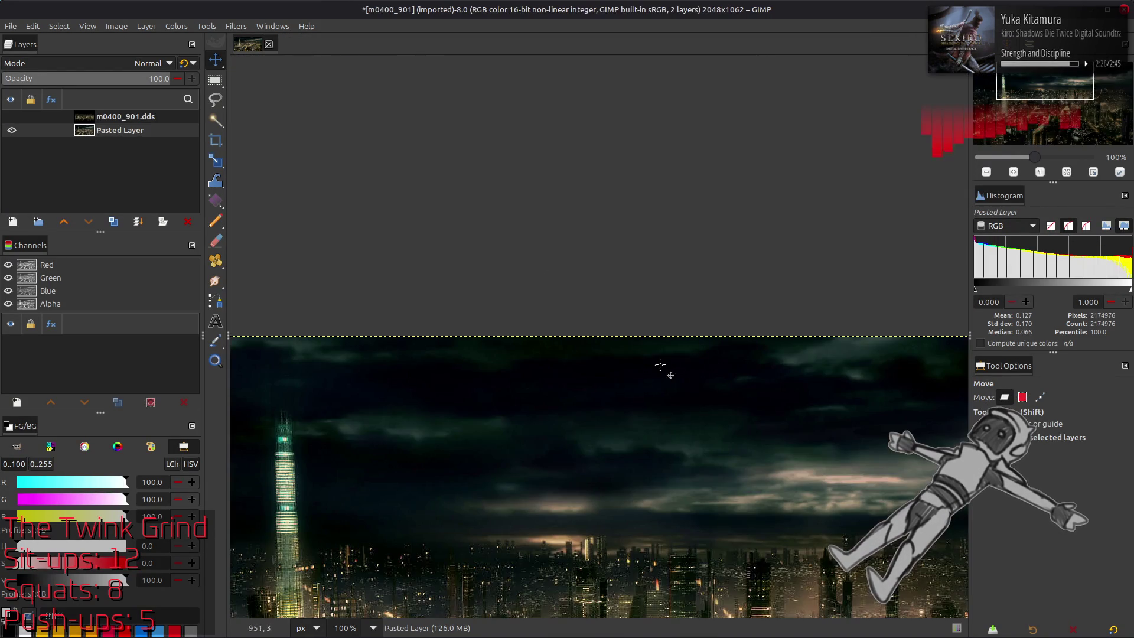
pyautogui.hotkey('alt', 'Tab')
pyautogui.doubleClick(493, 270)
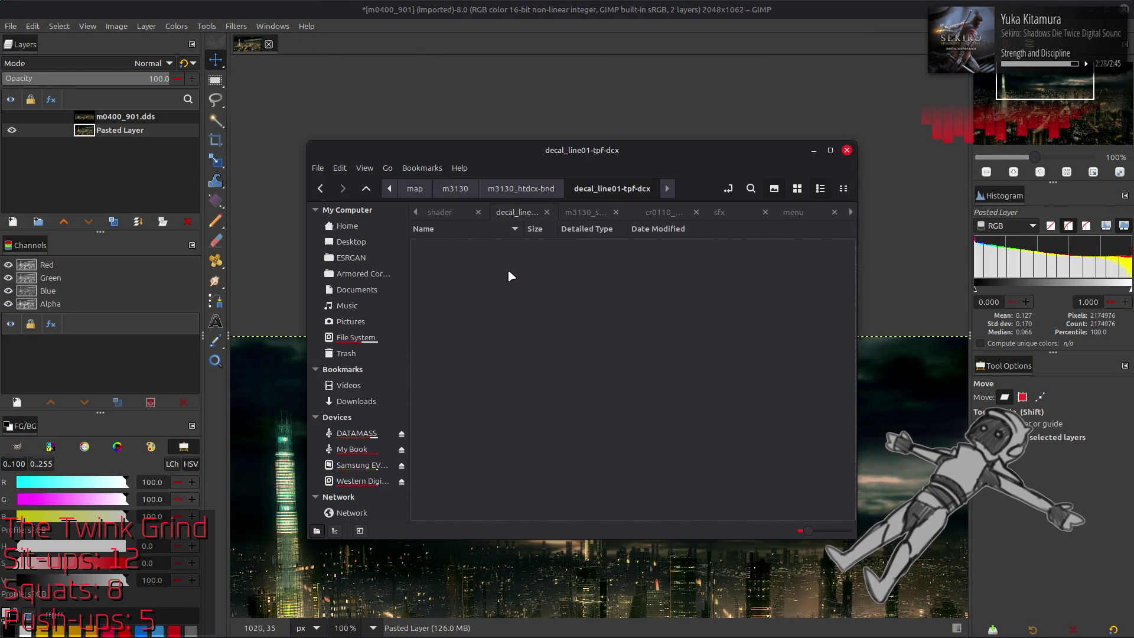
pyautogui.doubleClick(450, 239)
pyautogui.click(656, 361)
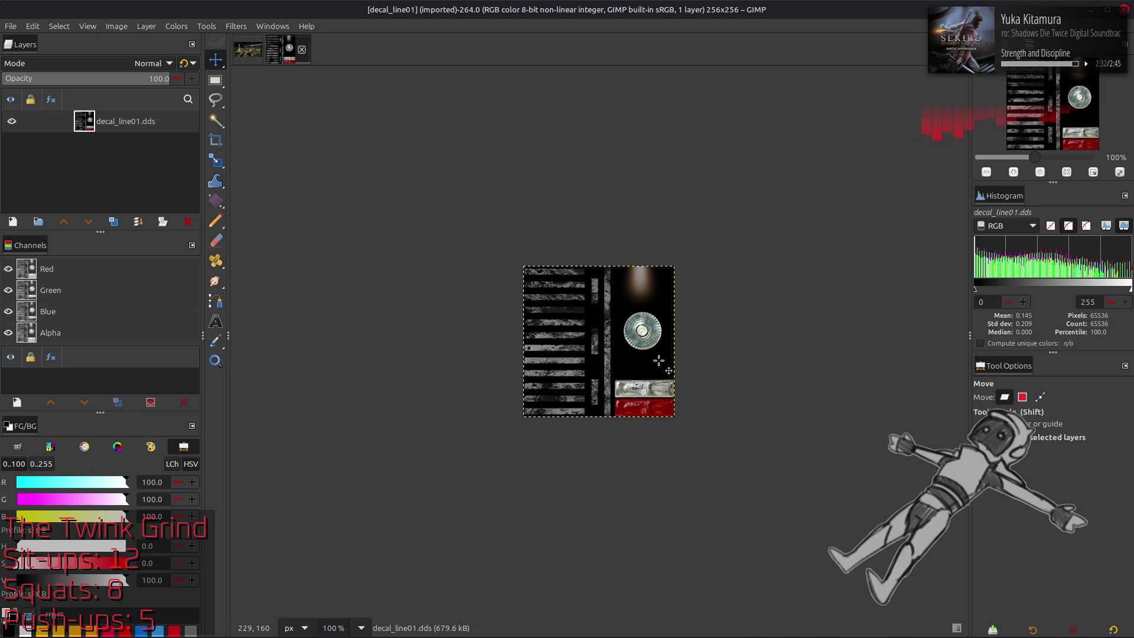
pyautogui.press('2')
pyautogui.press('3')
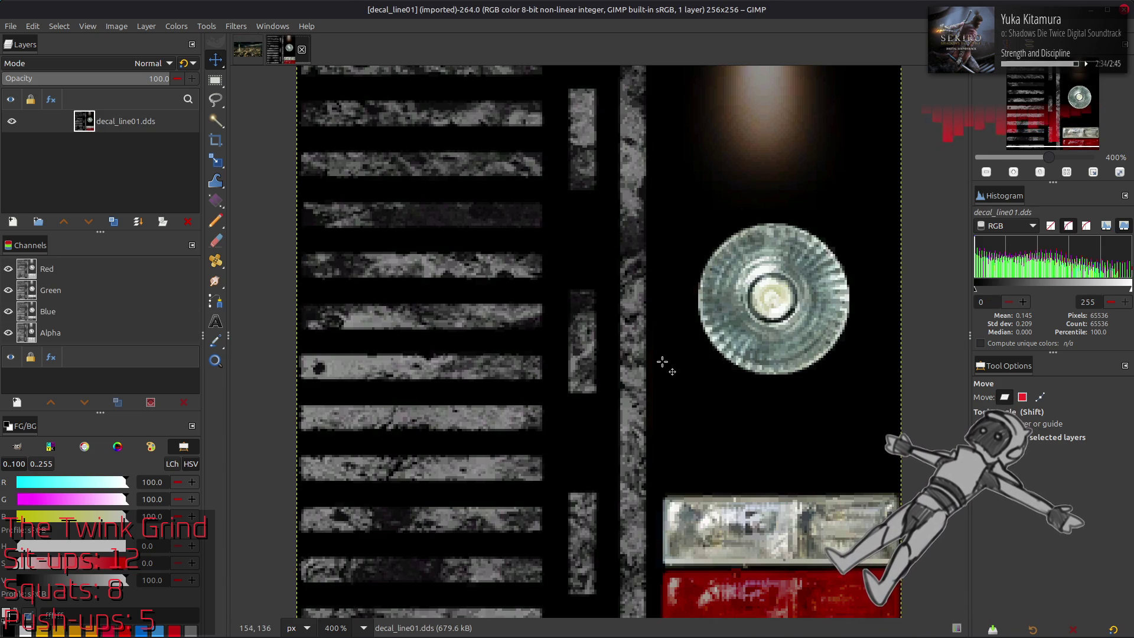
pyautogui.scroll(1, 663, 361)
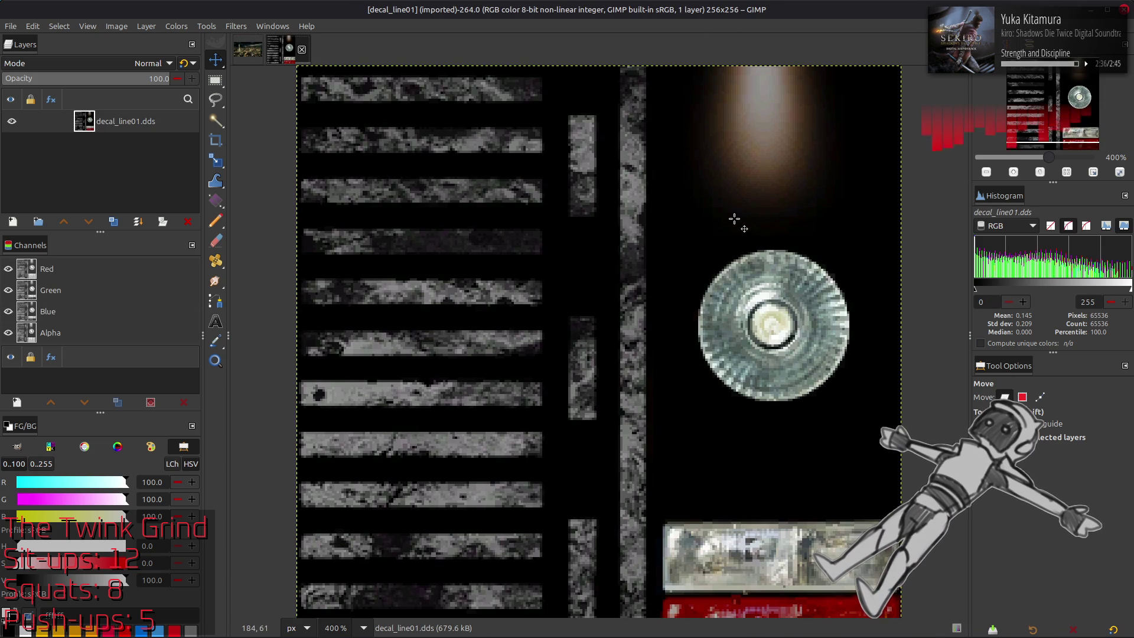
pyautogui.scroll(1, 728, 256)
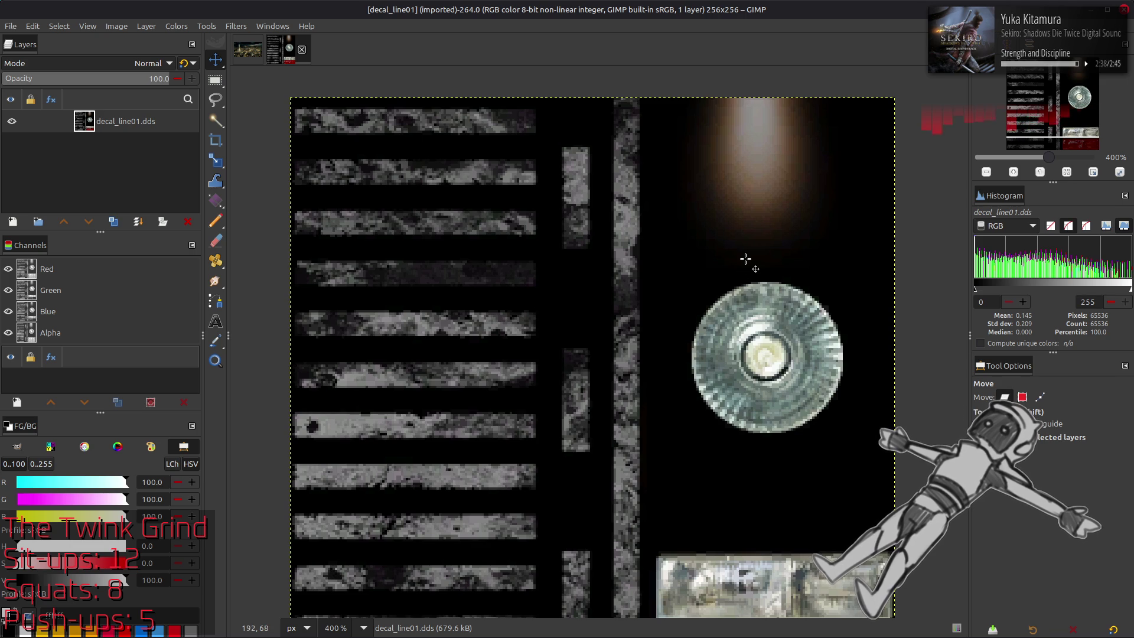
pyautogui.scroll(-3, 709, 275)
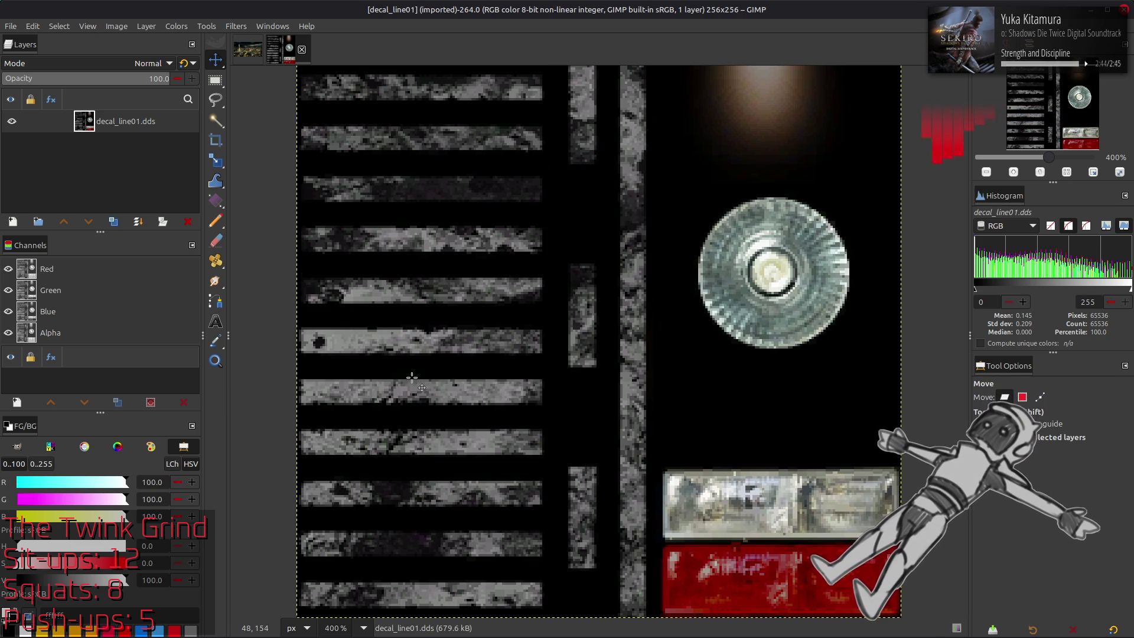
pyautogui.press('o')
pyautogui.click(352, 346)
# Step: Sample the greys of the horizontal, bottom and vertical stripes, narrowing the sampling radius to 3
pyautogui.click(345, 339)
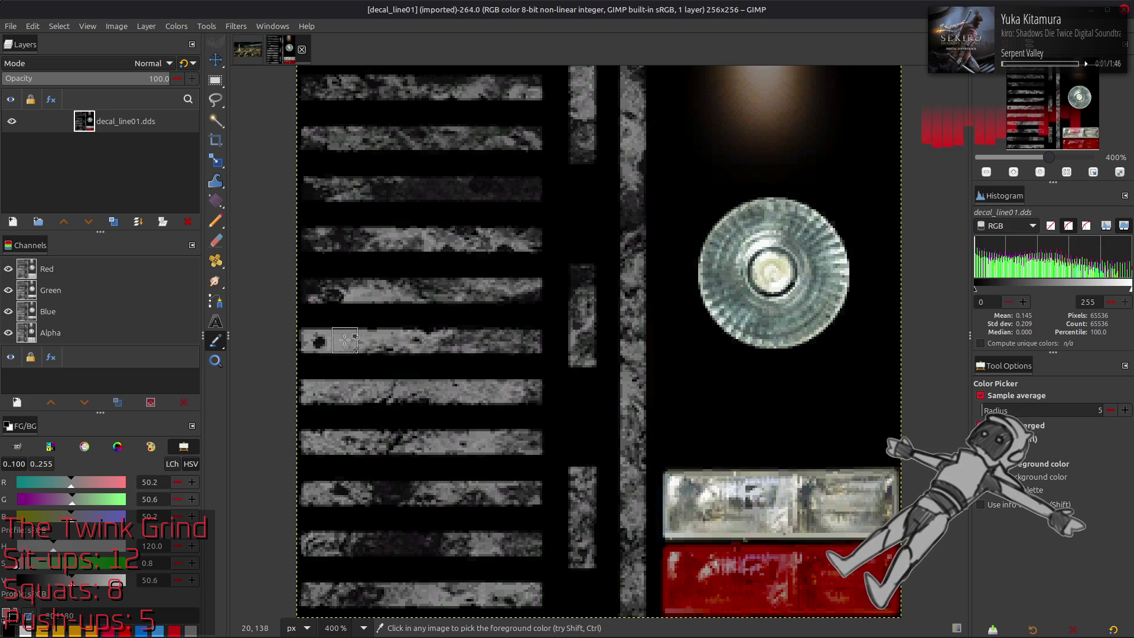
pyautogui.click(424, 347)
pyautogui.press('[')
pyautogui.press('[')
pyautogui.click(351, 339)
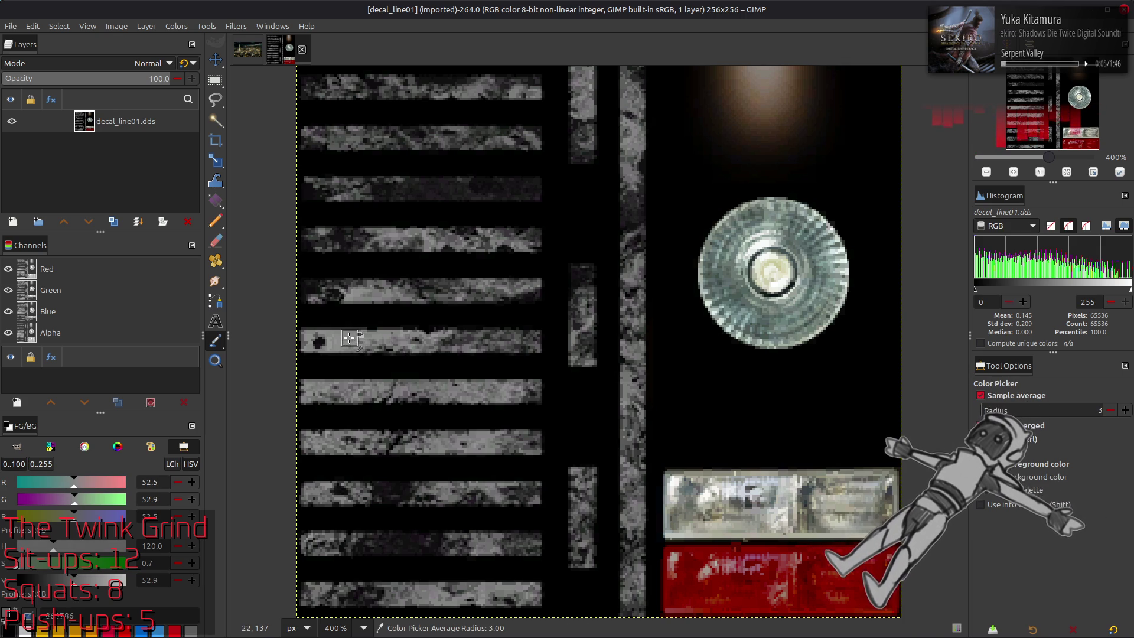
pyautogui.click(485, 591)
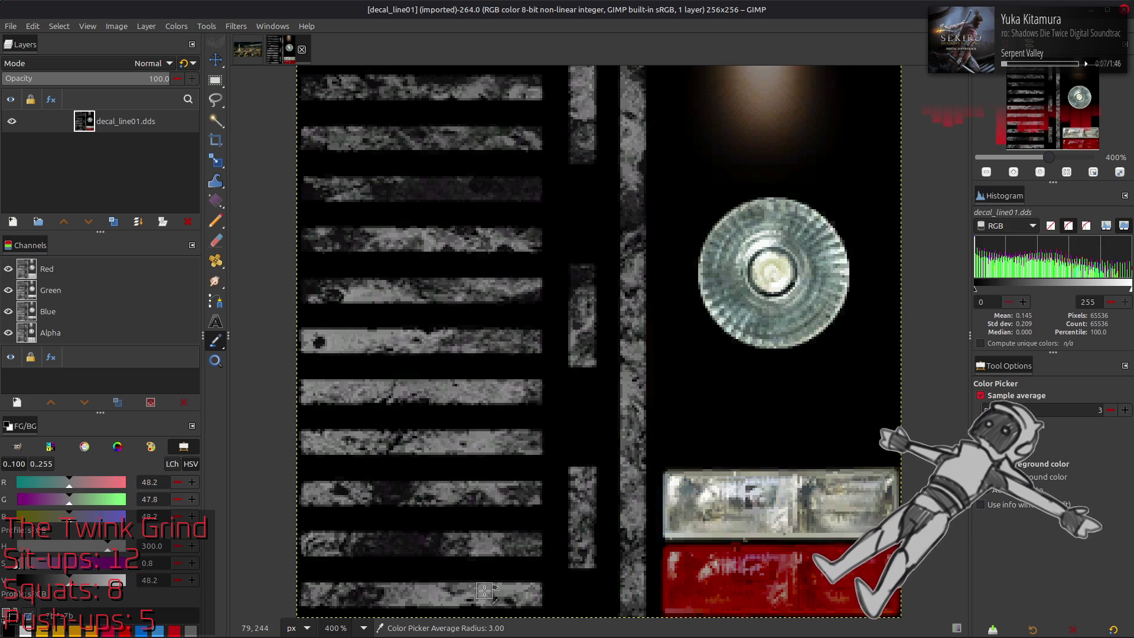
pyautogui.scroll(2, 564, 304)
pyautogui.click(632, 195)
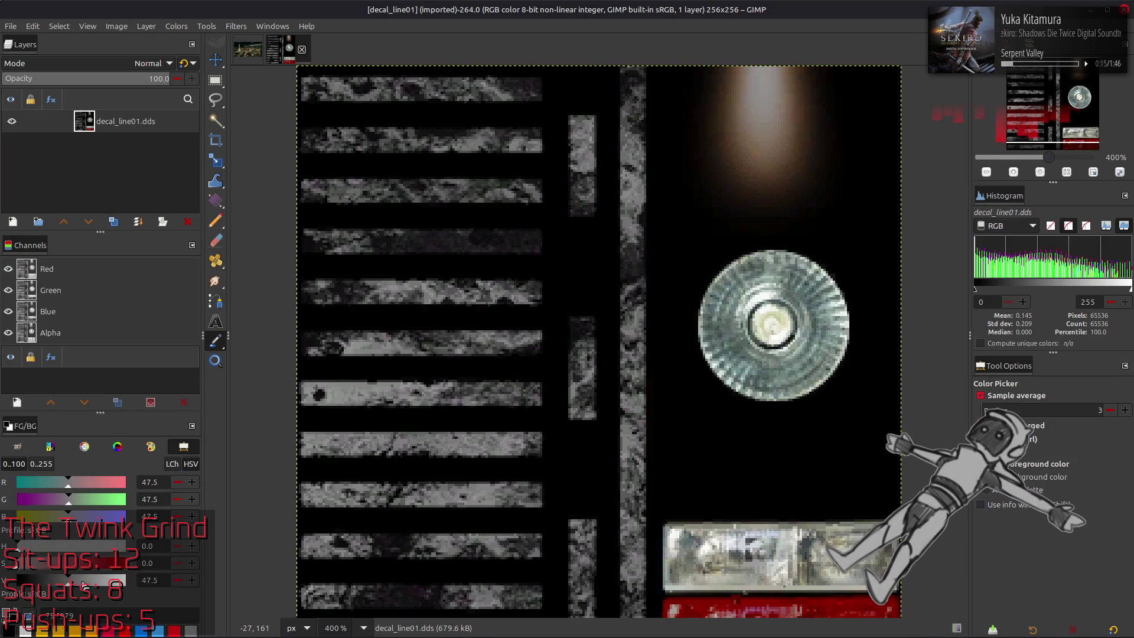
# Step: Reset colours, remove the layer's alpha channel, and rename the layer decal_line01
pyautogui.press('x')
pyautogui.press('m')
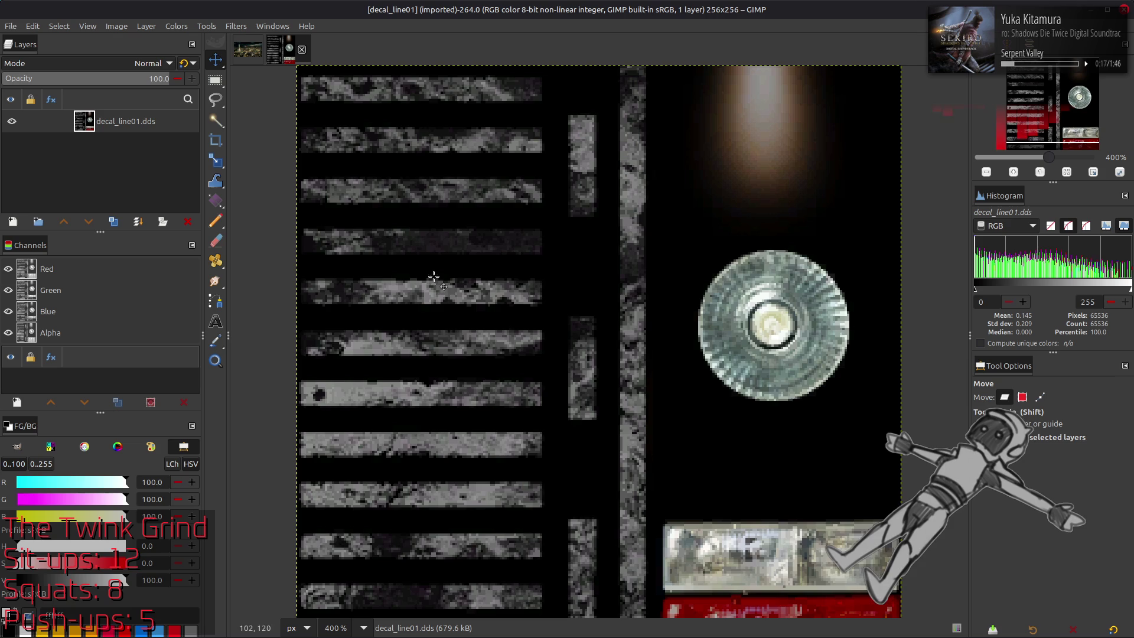
pyautogui.hotkey('ctrl', 'shift', 'a')
pyautogui.doubleClick(146, 121)
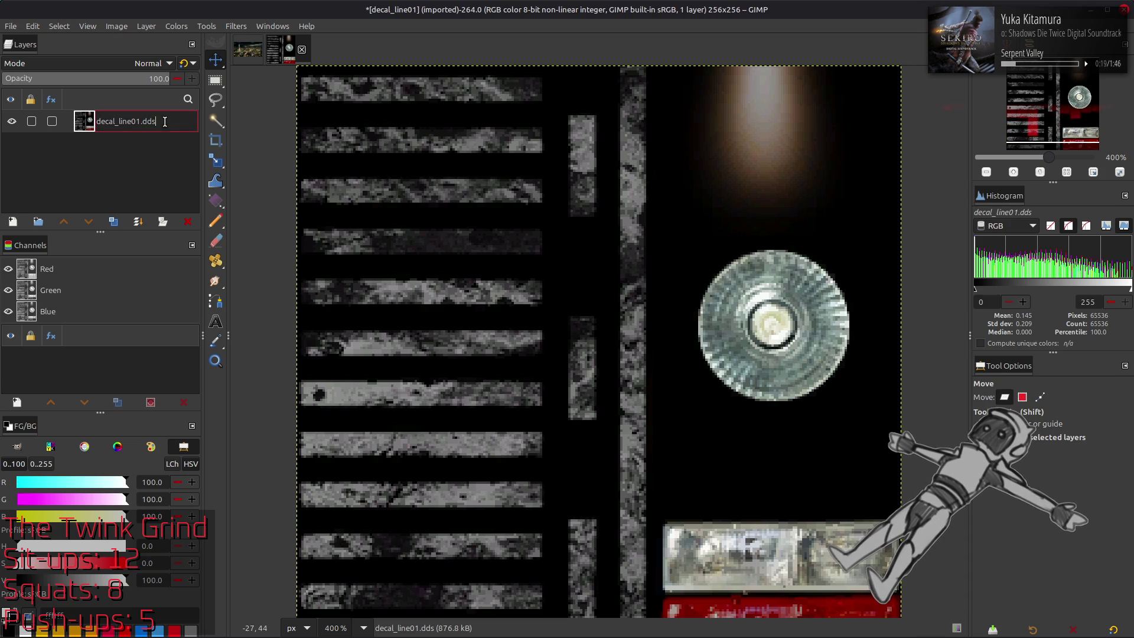
pyautogui.press('BackSpace')
pyautogui.press('BackSpace')
pyautogui.press('BackSpace')
pyautogui.press('Return')
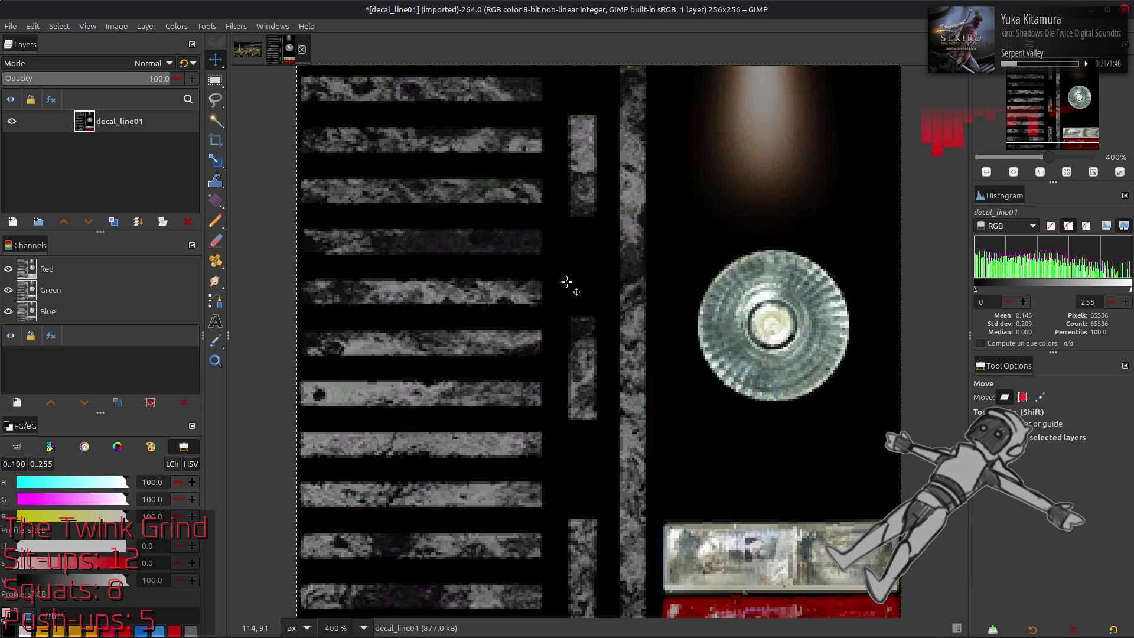
# Step: Replace chaiNNer's Load Image node with the pasted 256×256 decal, wire it into Upscale Image, and run
pyautogui.moveTo(383, 632)
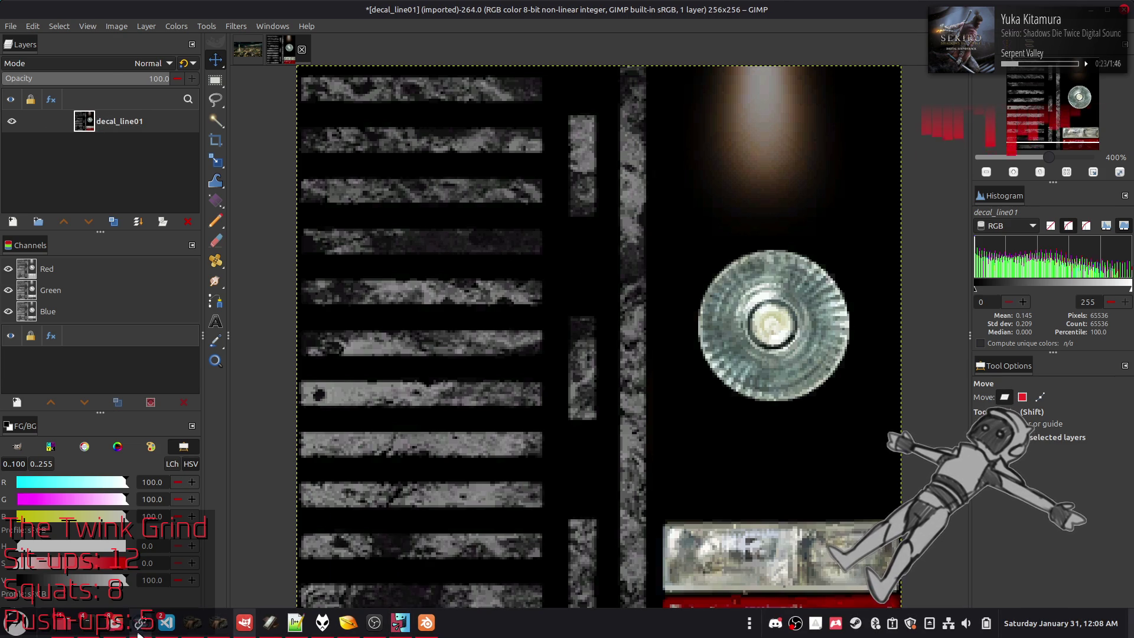
pyautogui.click(244, 623)
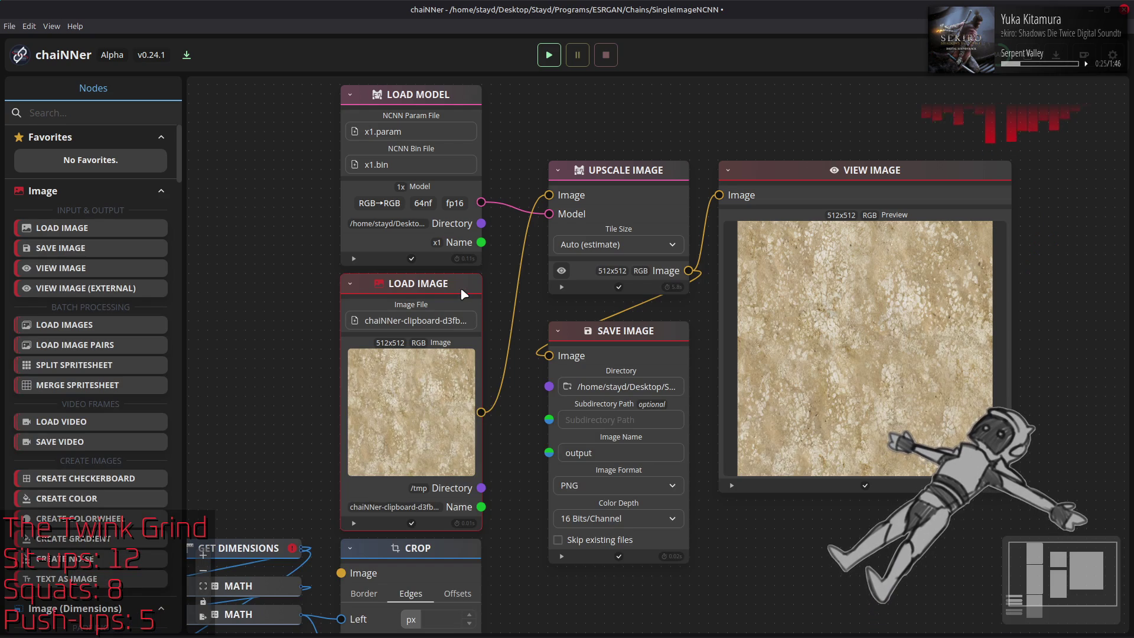
pyautogui.press('Delete')
pyautogui.hotkey('ctrl', 'v')
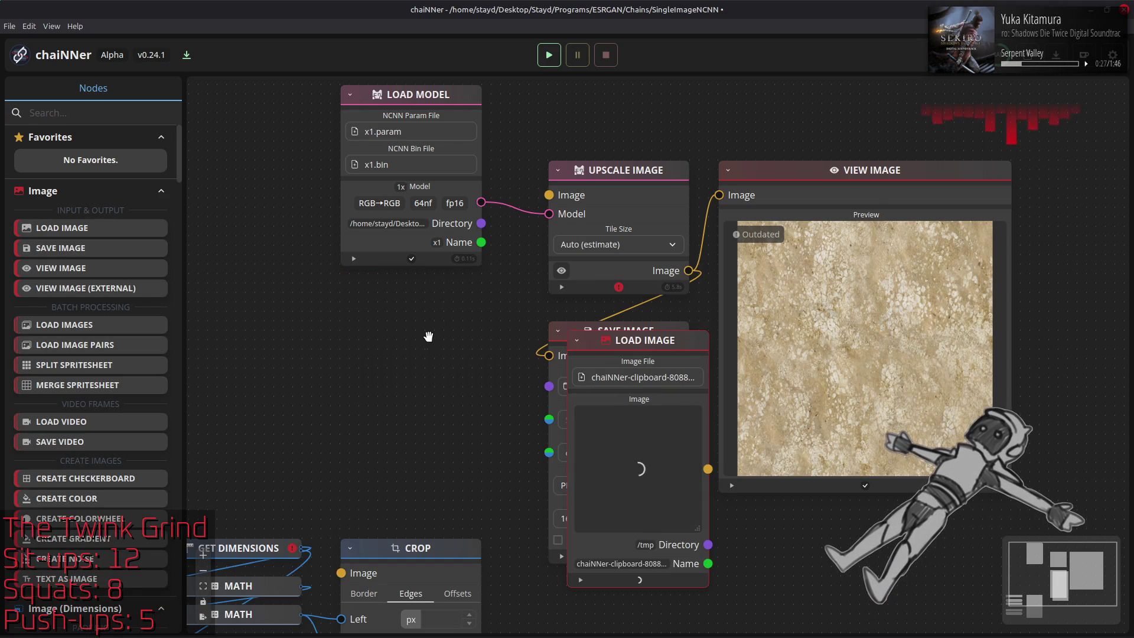
pyautogui.moveTo(662, 342); pyautogui.dragTo(469, 284)
pyautogui.moveTo(481, 412)
pyautogui.mouseDown()
pyautogui.moveTo(531, 207)
pyautogui.moveTo(548, 195)
pyautogui.mouseUp()
pyautogui.click(548, 55)
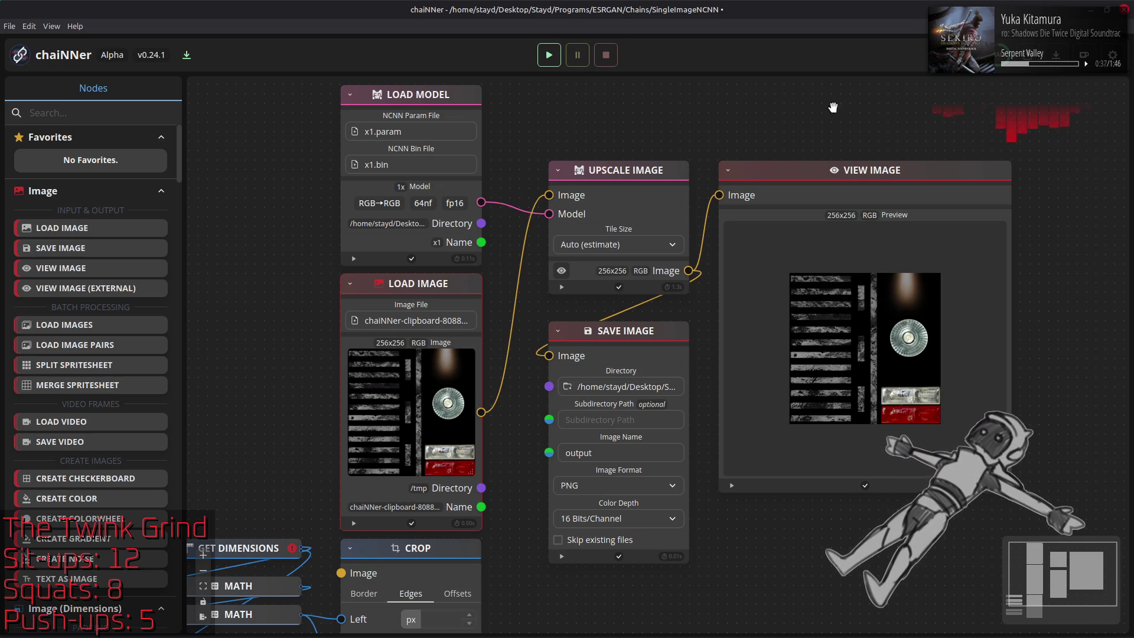
pyautogui.hotkey('alt', 'Tab')
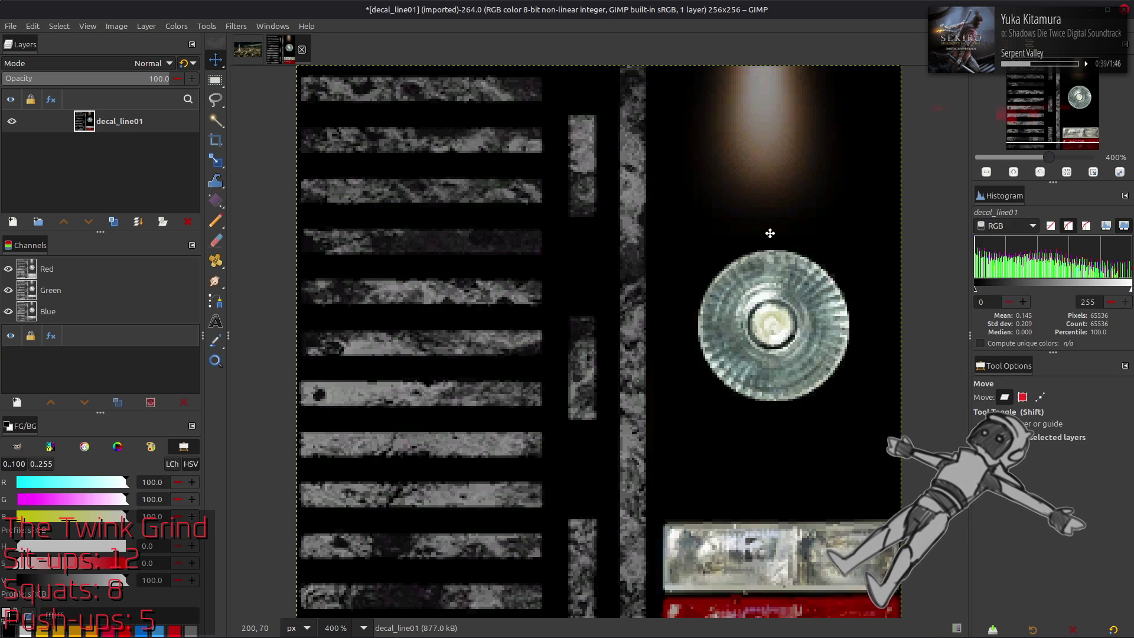
# Step: Convert the image to 16-bit integer precision
pyautogui.click(116, 26)
pyautogui.moveTo(136, 80)
pyautogui.click(277, 96)
pyautogui.click(636, 381)
# Step: Add chaiNNer's output.png as a centred layer and rename it Clean
pyautogui.hotkey('alt', 'Tab')
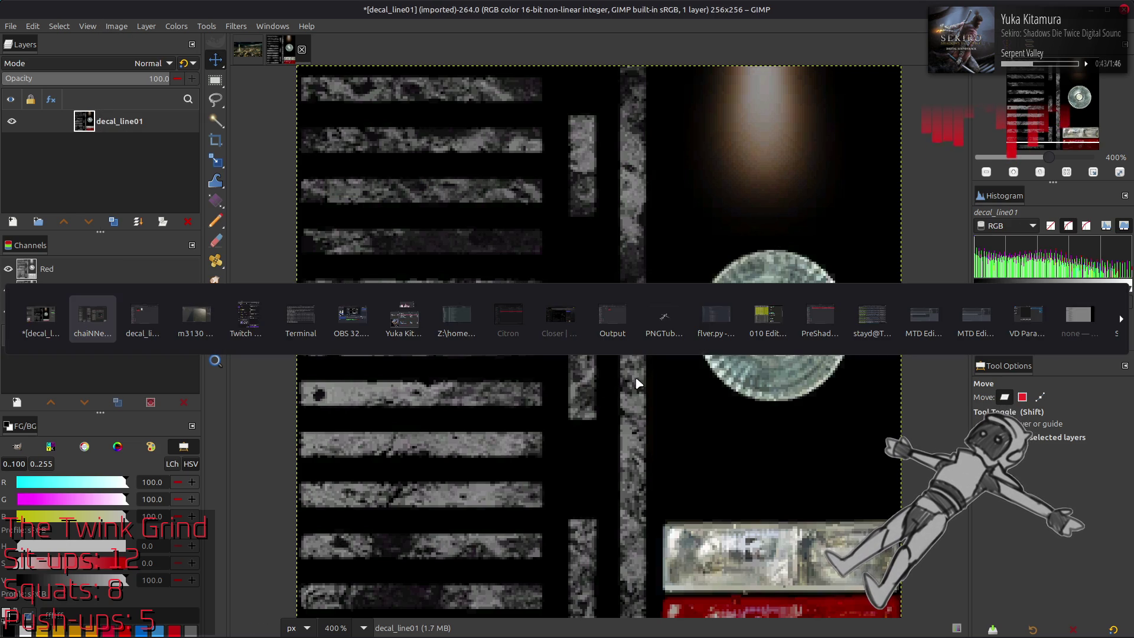
pyautogui.click(604, 317)
pyautogui.moveTo(312, 182); pyautogui.dragTo(737, 325)
pyautogui.press('q')
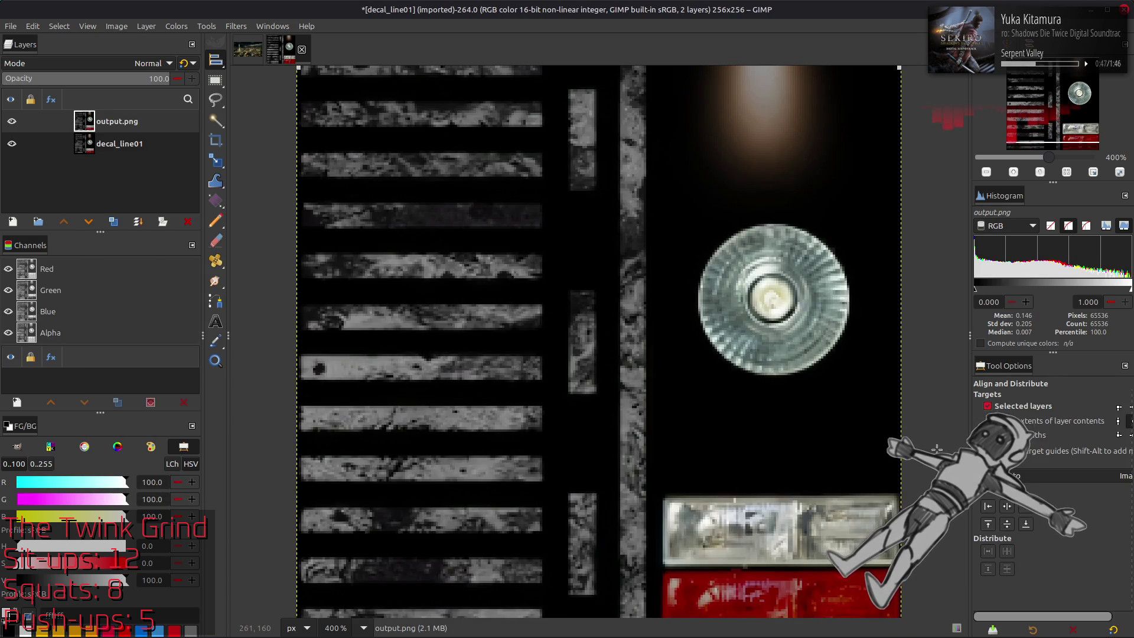
pyautogui.click(1007, 524)
pyautogui.press('m')
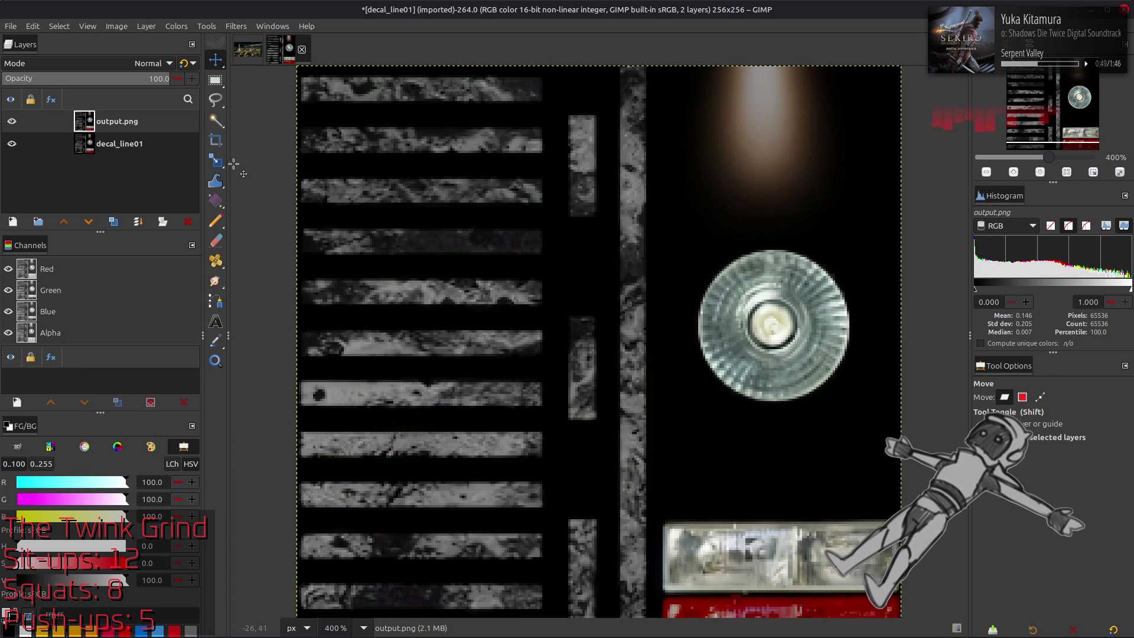
pyautogui.doubleClick(142, 124)
pyautogui.write('c')
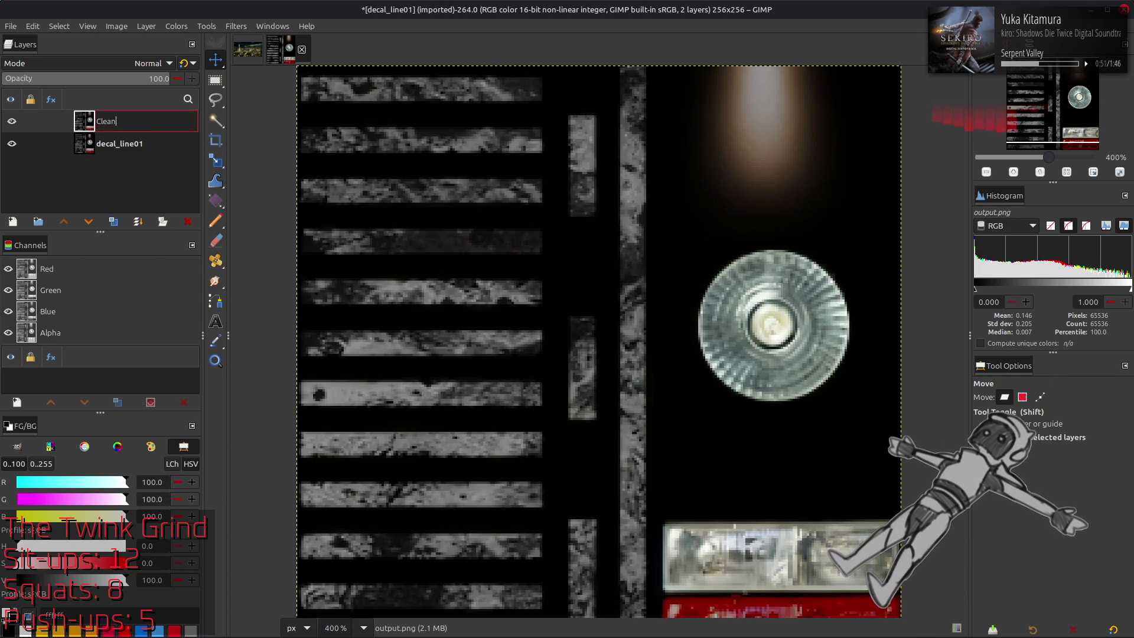
pyautogui.press('Return')
pyautogui.click(12, 121)
pyautogui.click(13, 123)
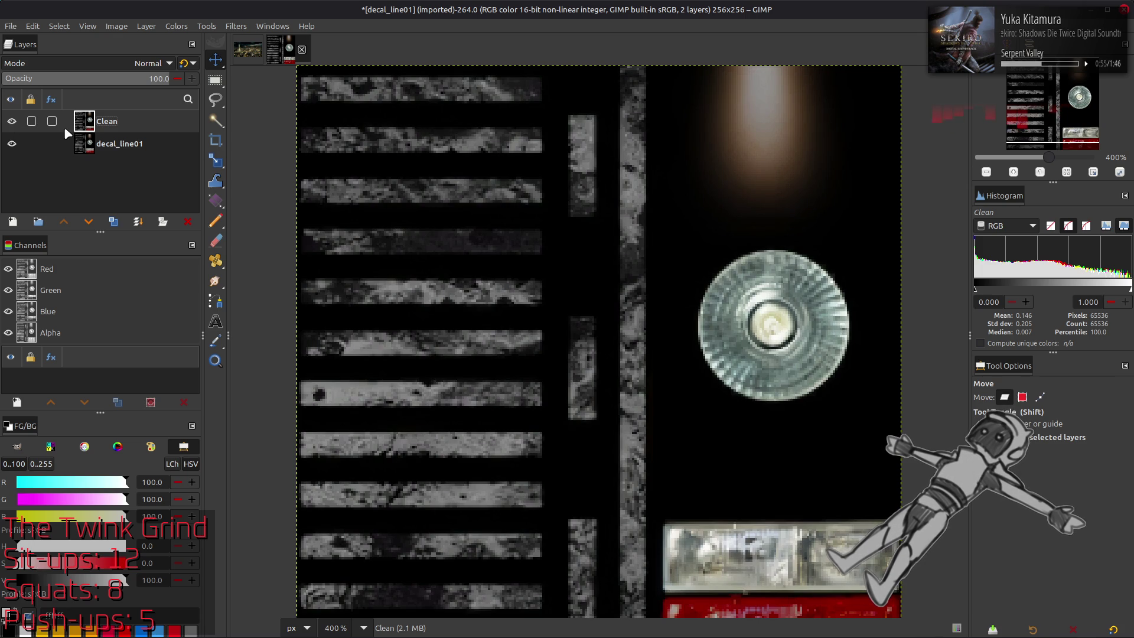
# Step: Duplicate decal_line01 and raise the copy to the top of the stack
pyautogui.click(100, 143)
pyautogui.click(113, 222)
pyautogui.click(64, 222)
pyautogui.click(235, 27)
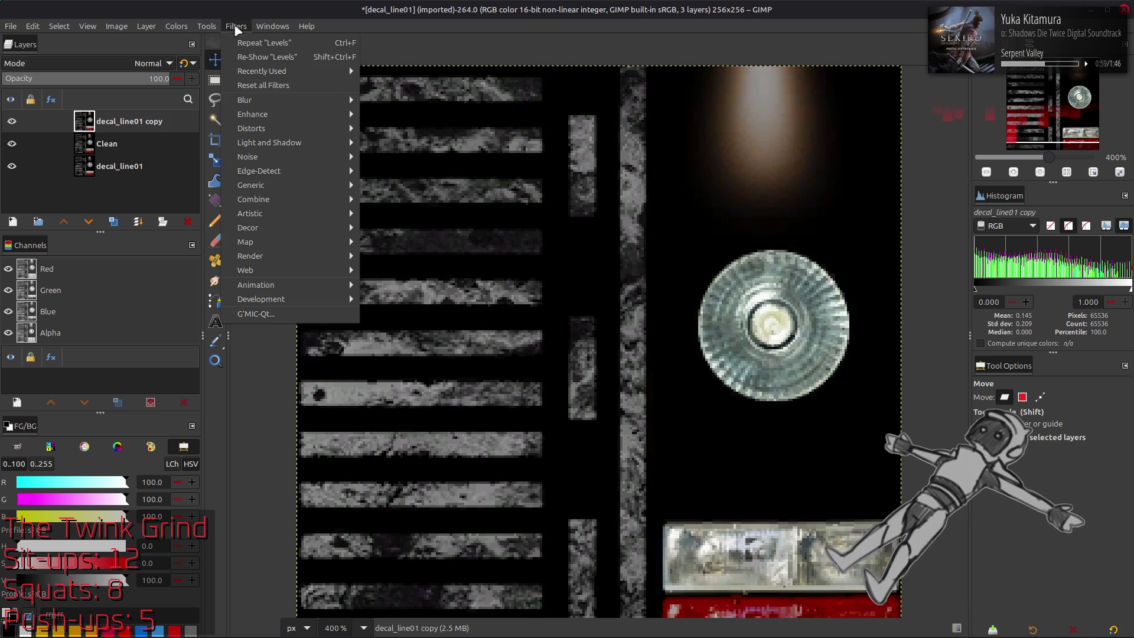
# Step: Blur the decal_line01 copy with G'MIC Gaussian, amplitude 16 and Mirror boundary
pyautogui.click(286, 313)
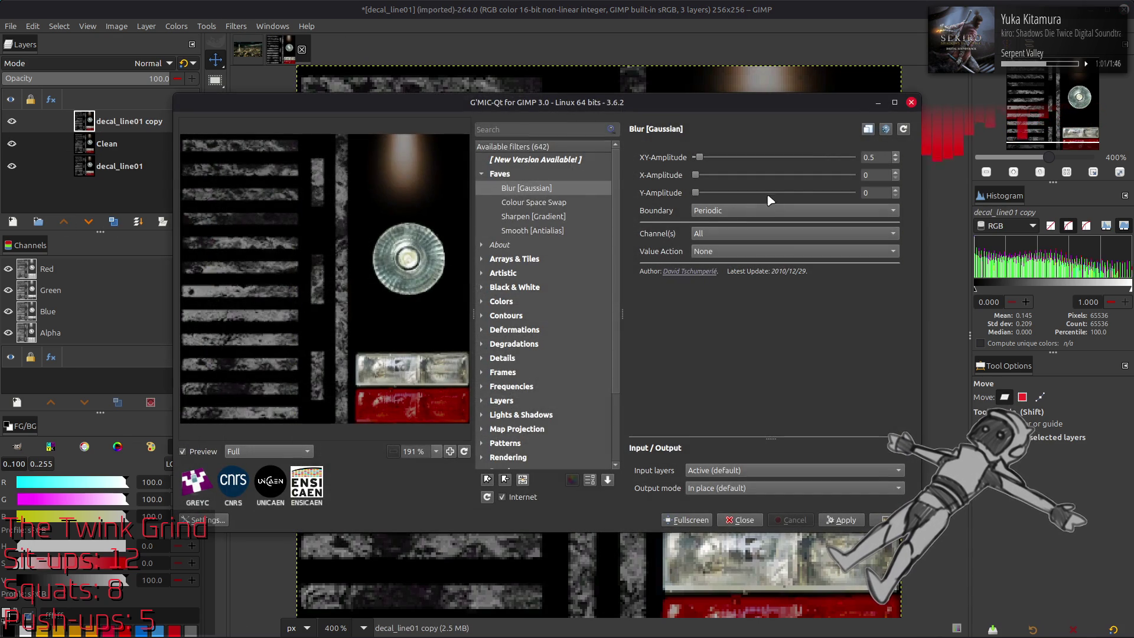
pyautogui.scroll(-1, 782, 213)
pyautogui.click(782, 213)
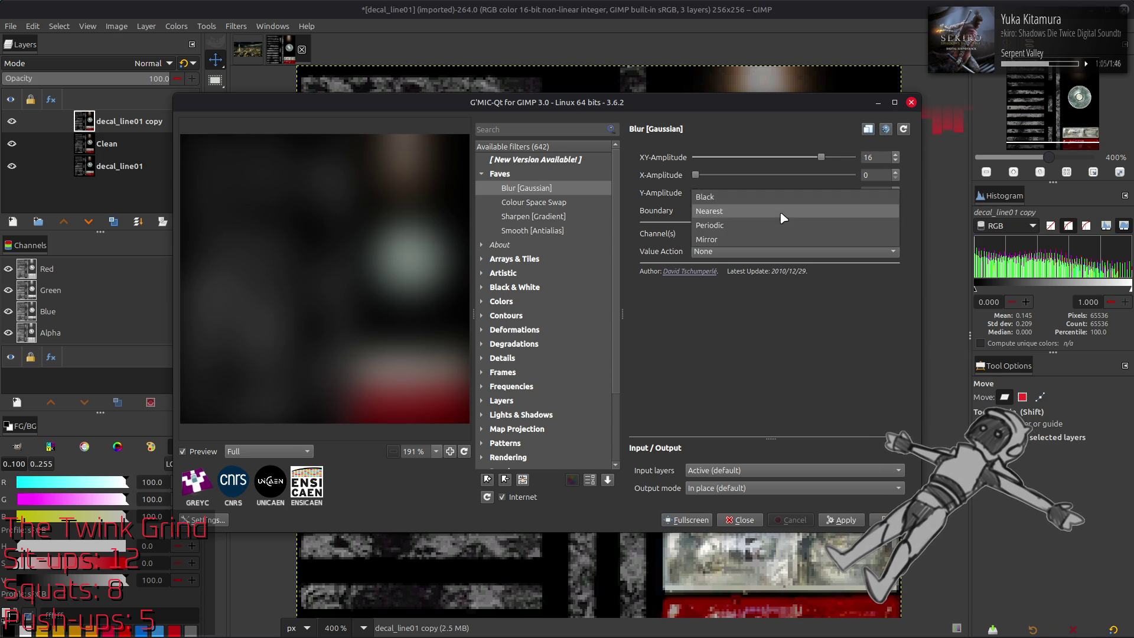
pyautogui.click(784, 242)
pyautogui.click(762, 216)
pyautogui.click(760, 180)
pyautogui.click(753, 218)
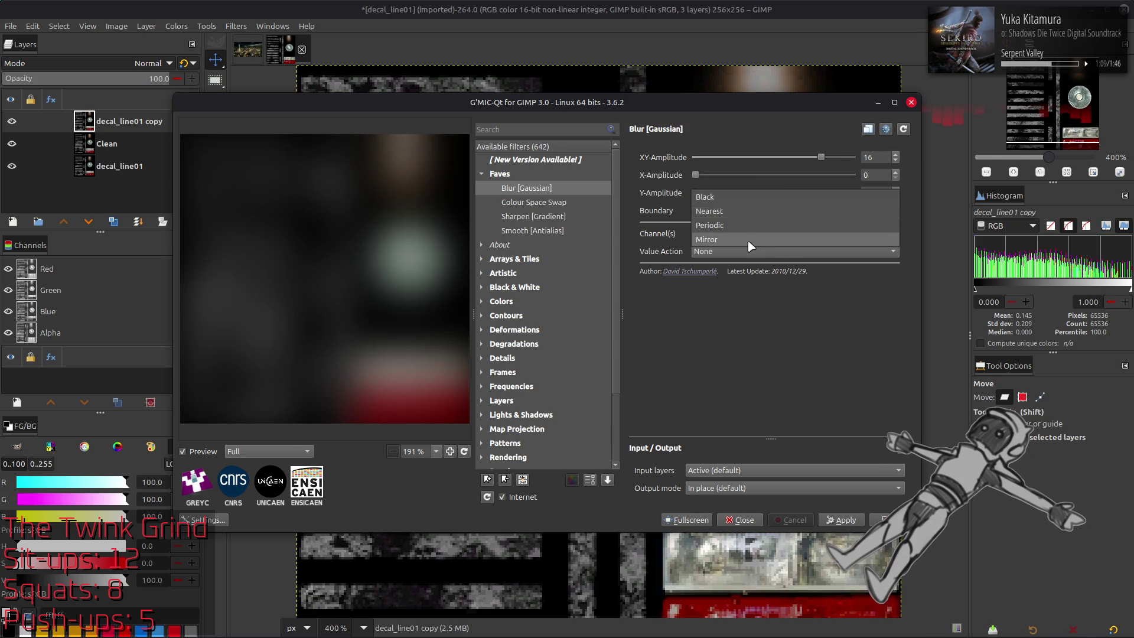
pyautogui.click(750, 241)
pyautogui.click(886, 518)
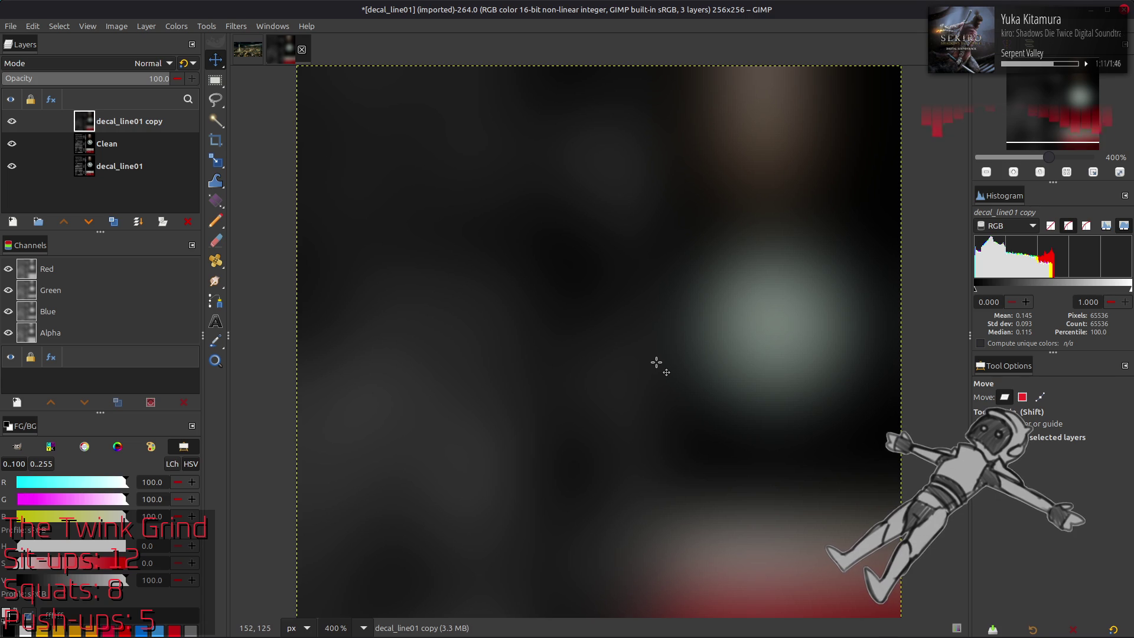
# Step: Duplicate the Clean layer as Clean copy
pyautogui.click(148, 148)
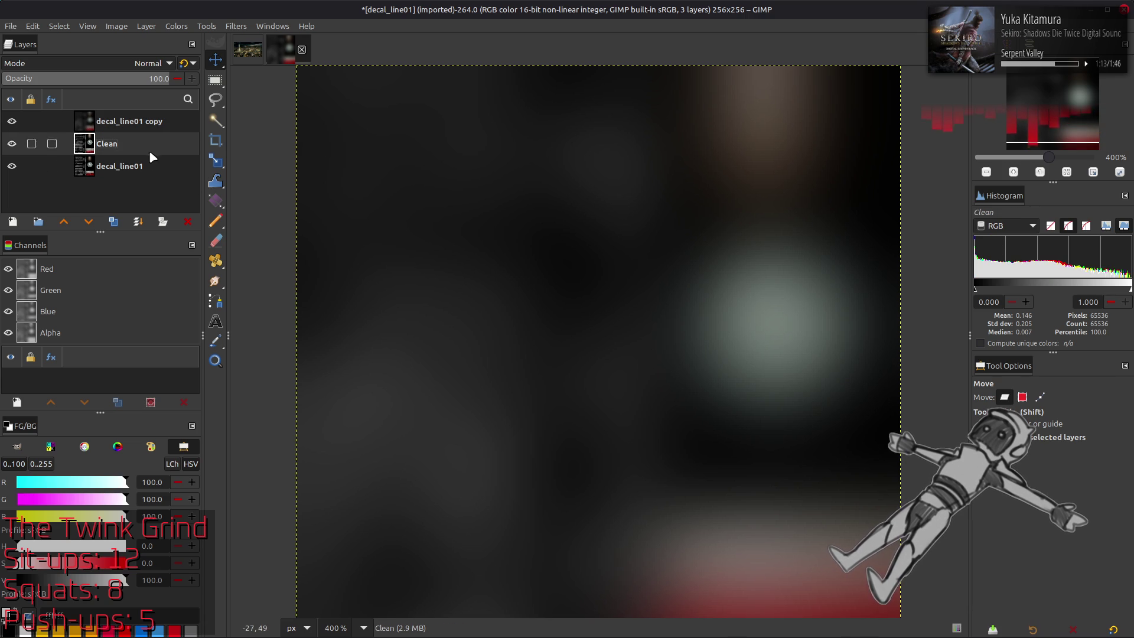
pyautogui.click(115, 223)
pyautogui.click(112, 64)
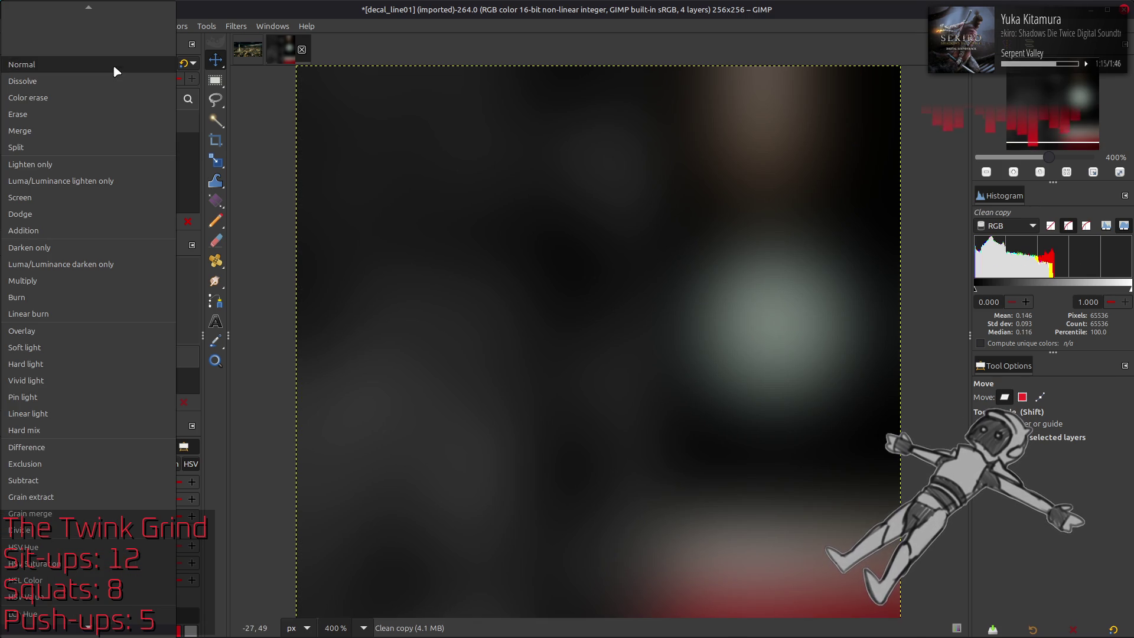
# Step: Set the blurred copy to Grain extract, merge it down, and set the result to Grain merge
pyautogui.click(89, 496)
pyautogui.hotkey('ctrl', 'm')
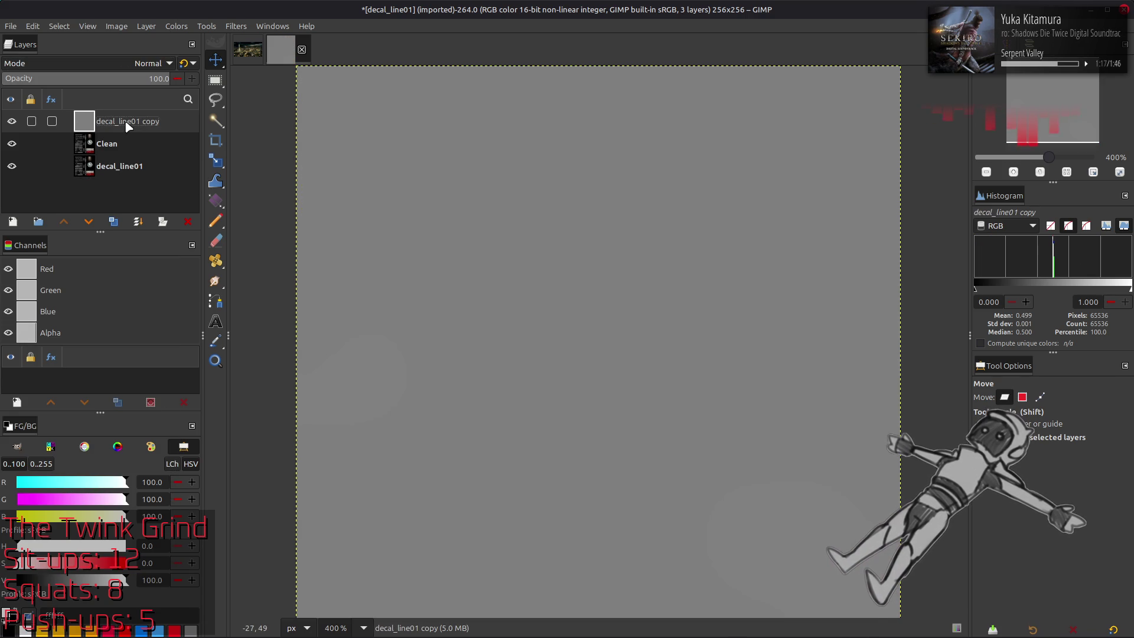
pyautogui.click(113, 65)
pyautogui.click(89, 513)
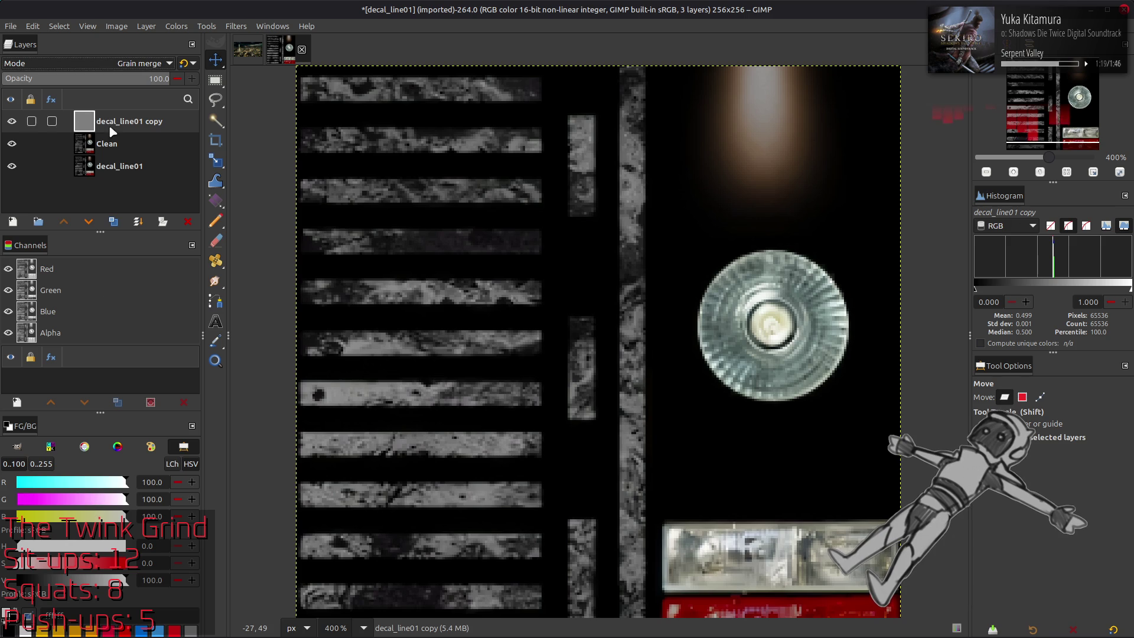
# Step: Try a Clean copy in LCh Lightness mode, then undo to remove that copy
pyautogui.click(115, 147)
pyautogui.click(115, 222)
pyautogui.rightClick(106, 116)
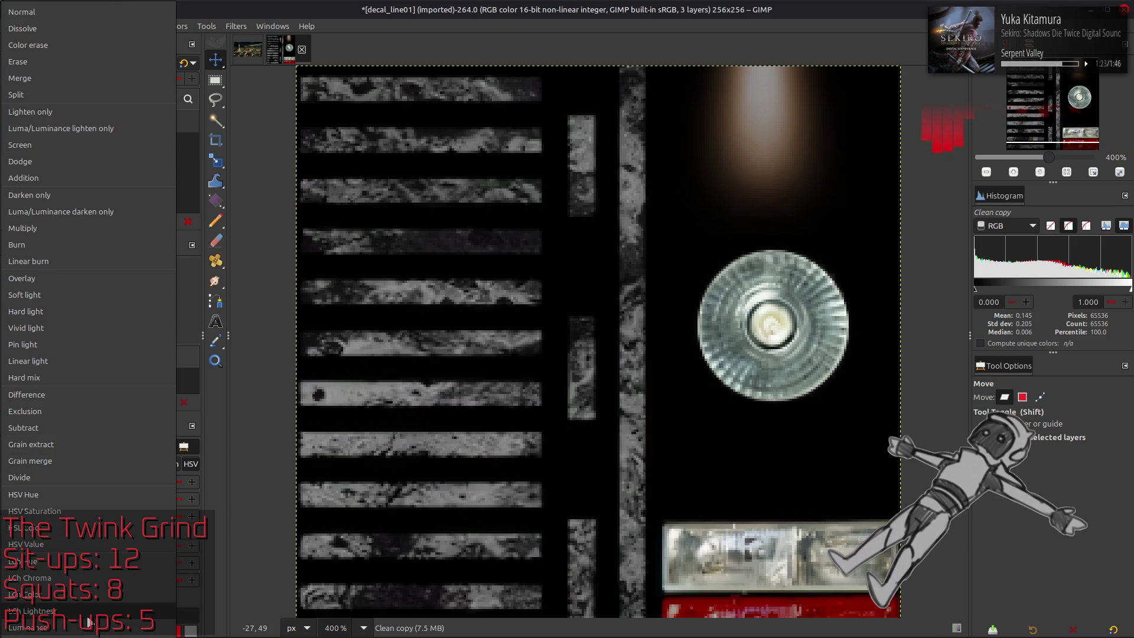
pyautogui.click(89, 614)
pyautogui.click(12, 121)
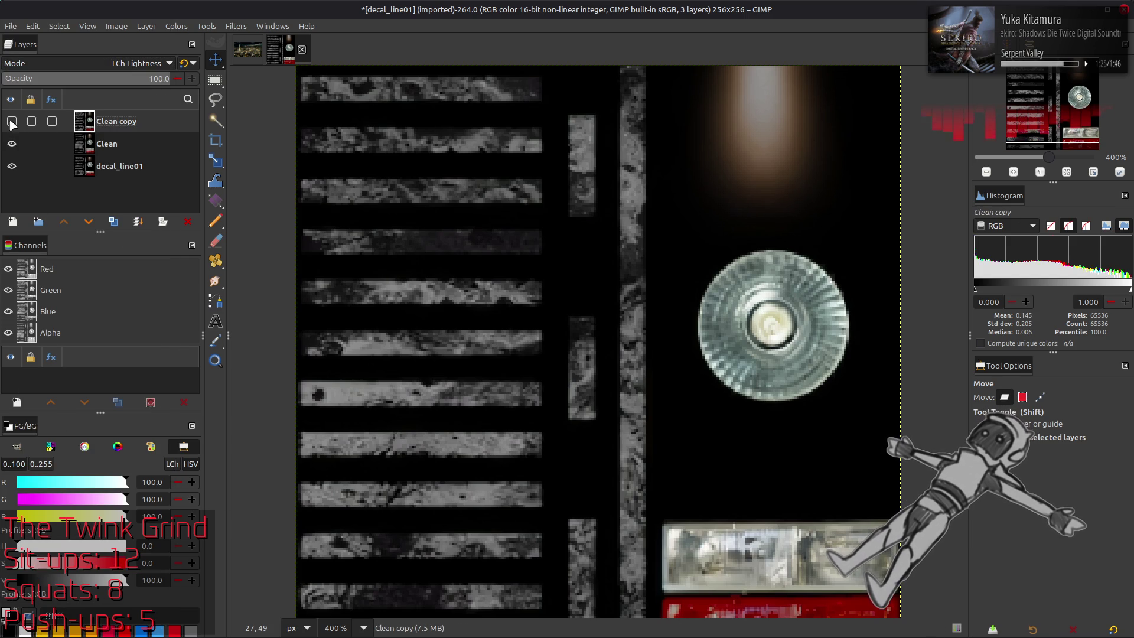
pyautogui.hotkey('ctrl', 'z')
pyautogui.hotkey('ctrl', 'z')
pyautogui.hotkey('ctrl', 'z')
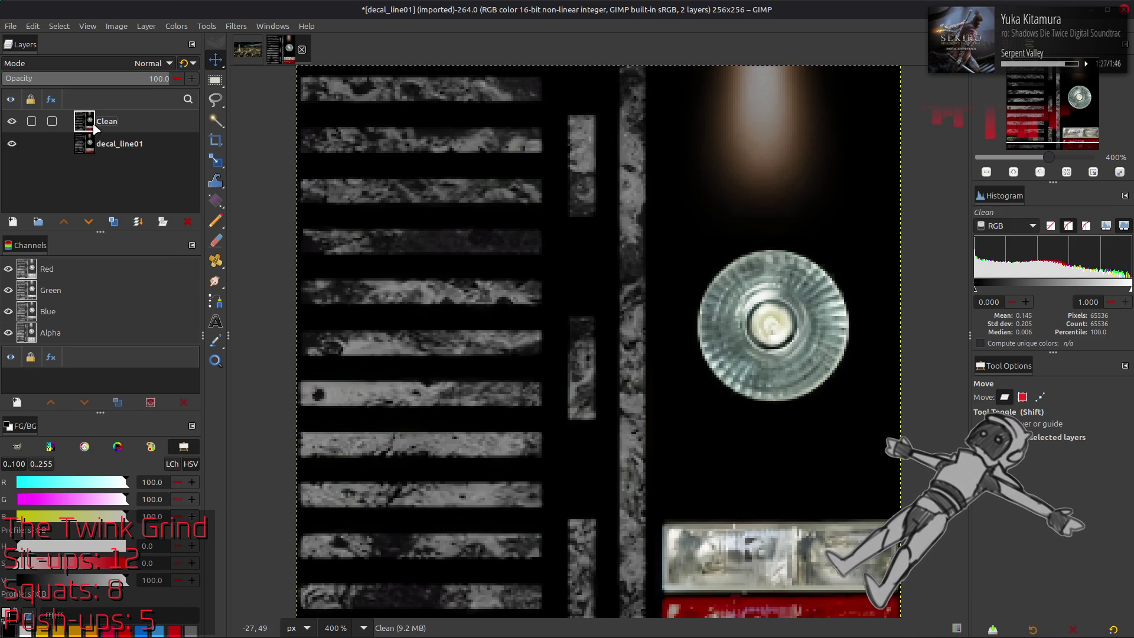
# Step: Duplicate Clean twice and apply a G'MIC Gaussian blur of 0.5 to the top copy
pyautogui.click(12, 121)
pyautogui.click(12, 121)
pyautogui.click(11, 121)
pyautogui.click(12, 121)
pyautogui.click(12, 121)
pyautogui.click(13, 122)
pyautogui.click(114, 223)
pyautogui.click(114, 224)
pyautogui.click(236, 26)
pyautogui.click(286, 310)
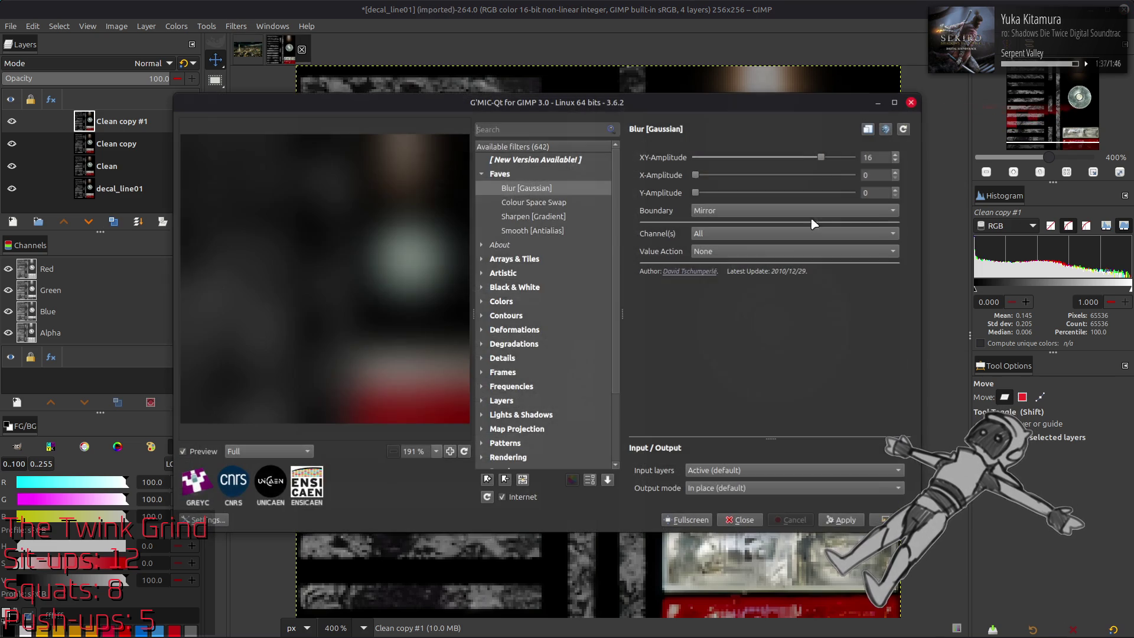
pyautogui.write('0.5')
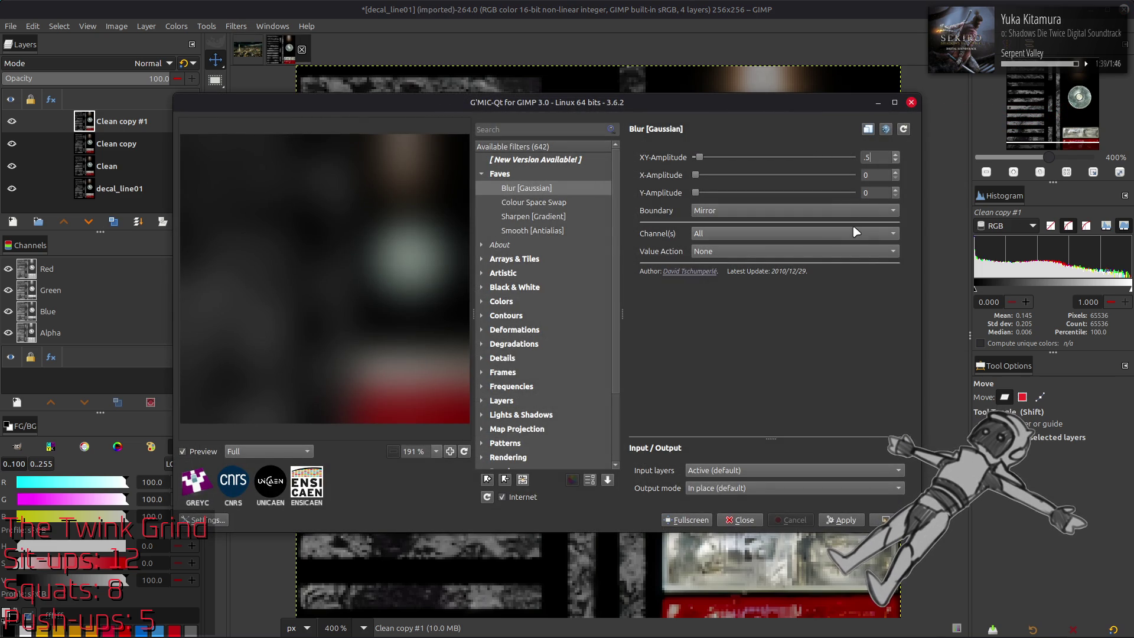
pyautogui.scroll(2, 794, 216)
pyautogui.click(896, 519)
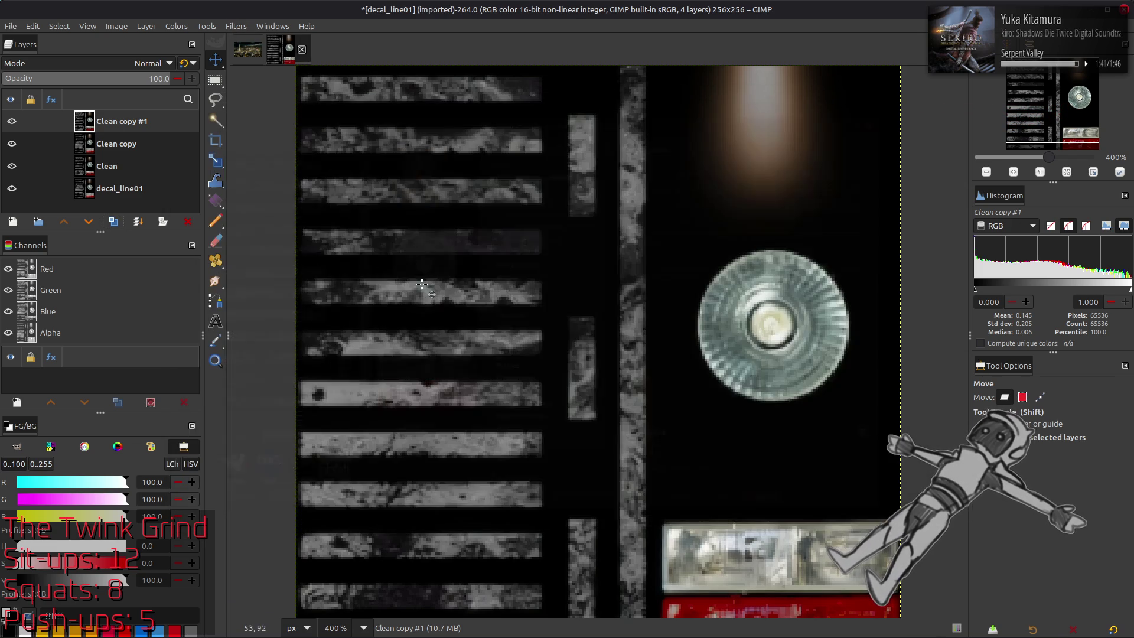
# Step: Set the blurred copy to Grain extract, merge down, set Grain merge, and merge into Clean
pyautogui.click(147, 63)
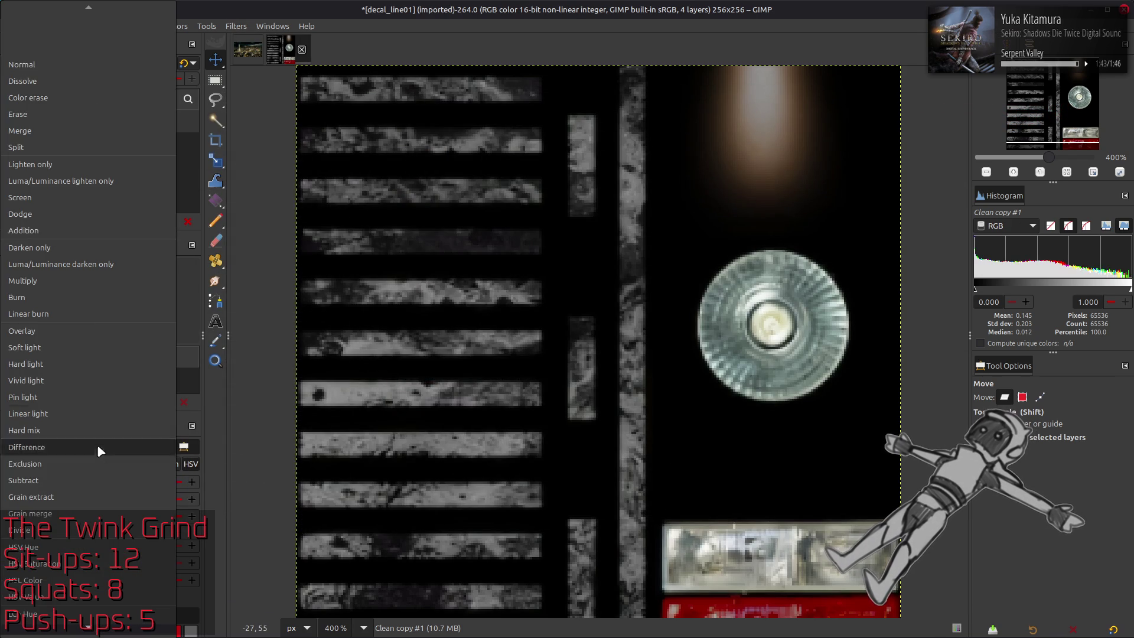
pyautogui.click(96, 491)
pyautogui.rightClick(137, 123)
pyautogui.click(174, 256)
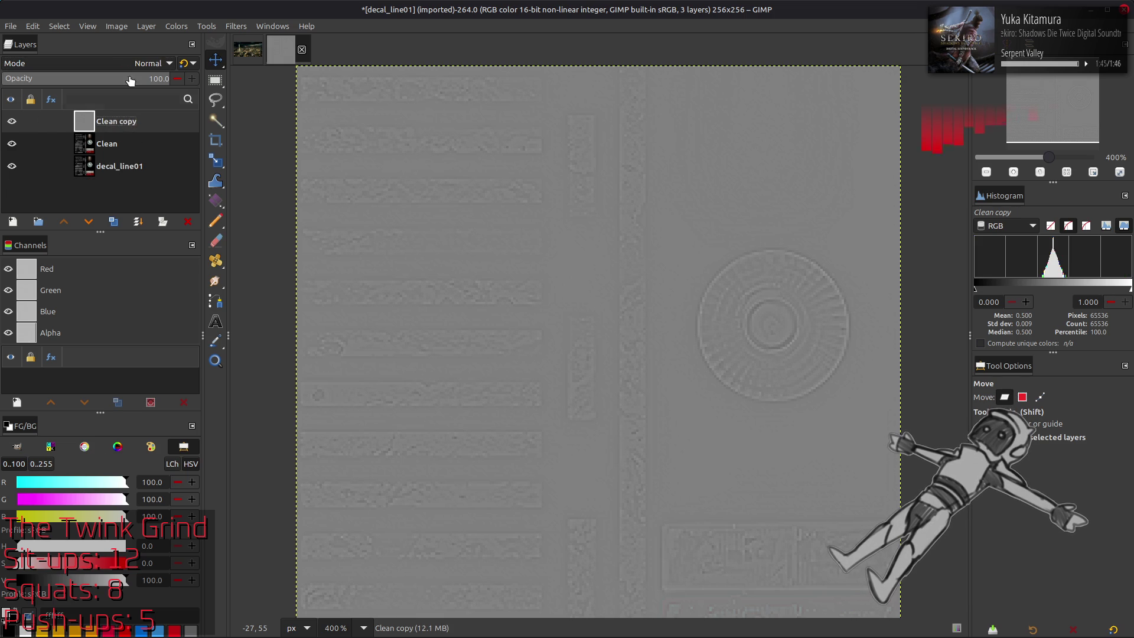
pyautogui.click(147, 64)
pyautogui.click(36, 155)
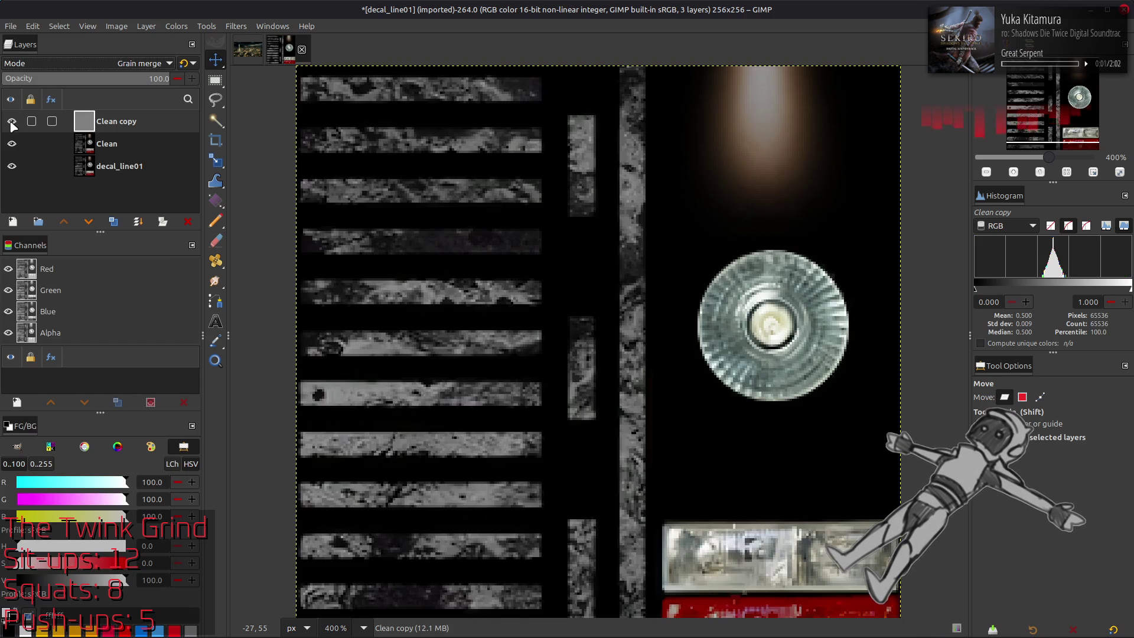
pyautogui.rightClick(75, 124)
pyautogui.click(112, 256)
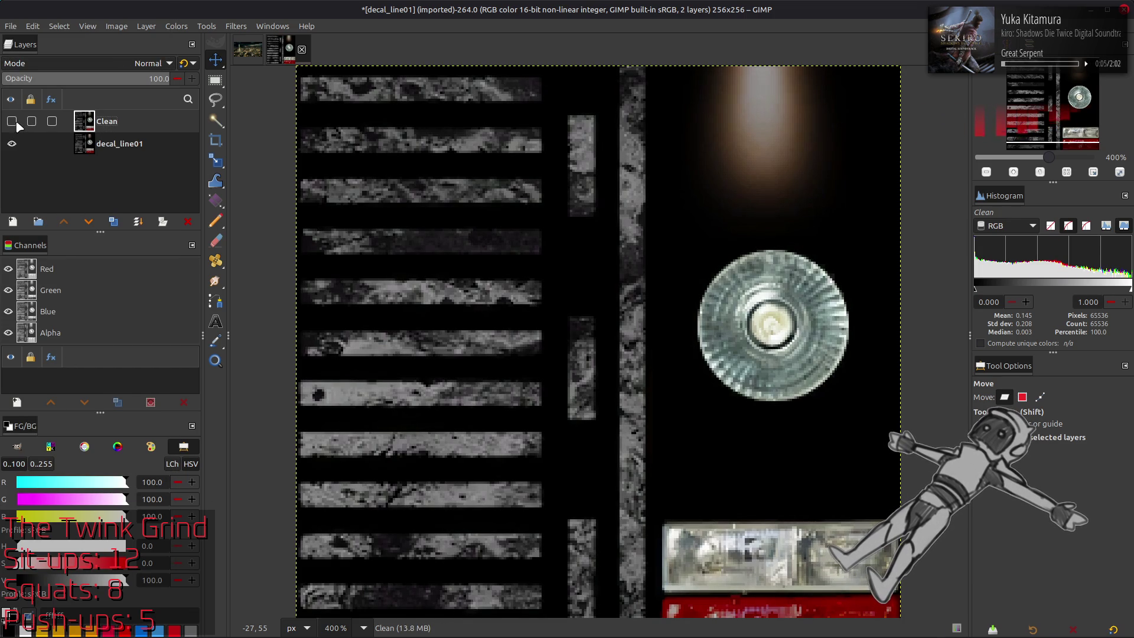
# Step: Save the image as decal_line01.xcf with better but slower compression
pyautogui.hotkey('ctrl', 's')
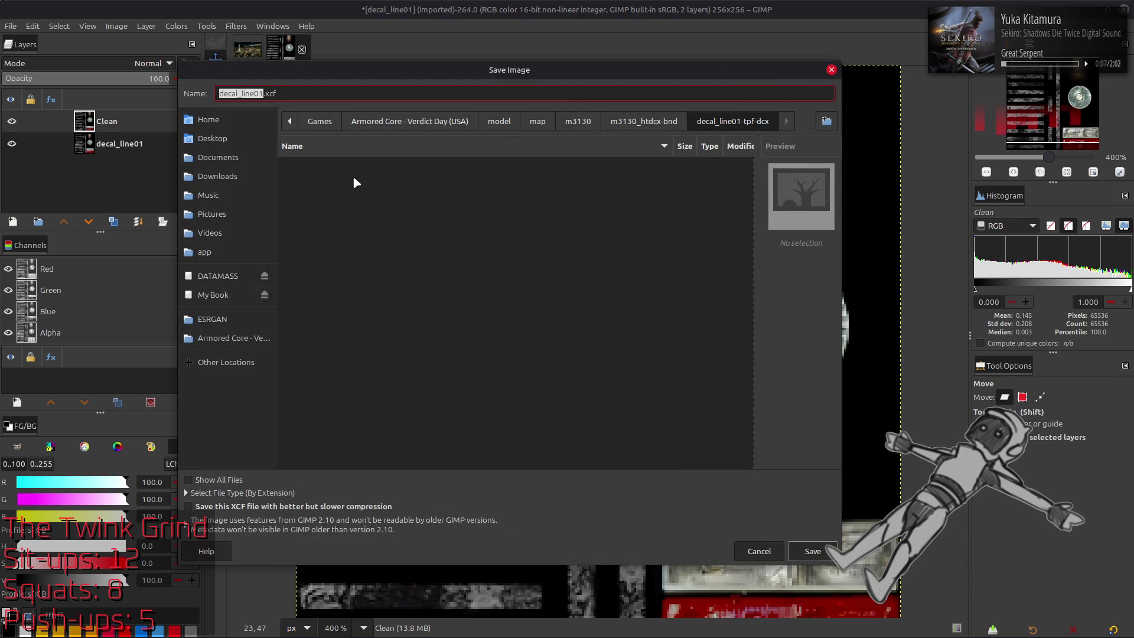
pyautogui.click(331, 506)
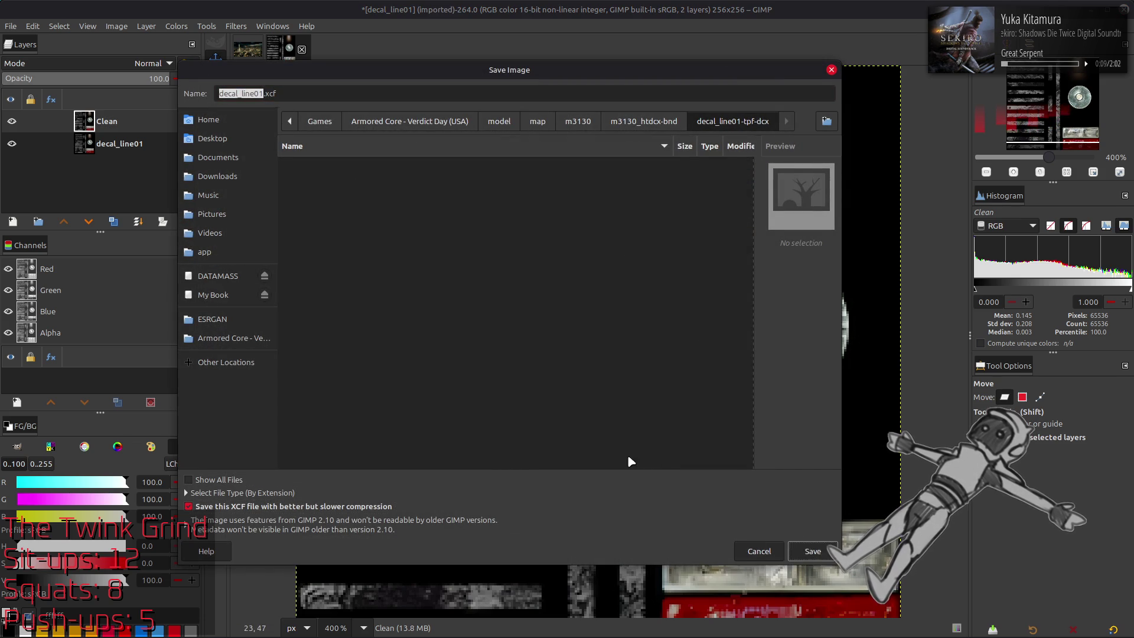
pyautogui.press('Return')
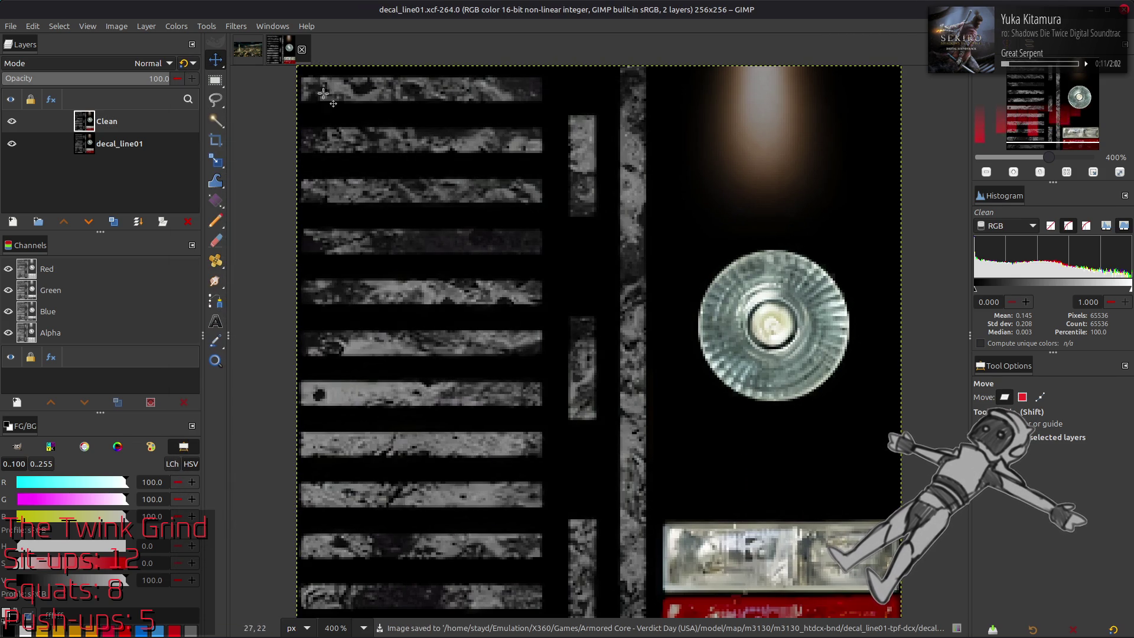
# Step: Draw a 152 by 228 rectangle selection from the top-left, then clear it with Select > None
pyautogui.press('r')
pyautogui.moveTo(298, 66); pyautogui.dragTo(653, 601)
pyautogui.scroll(1, 413, 219)
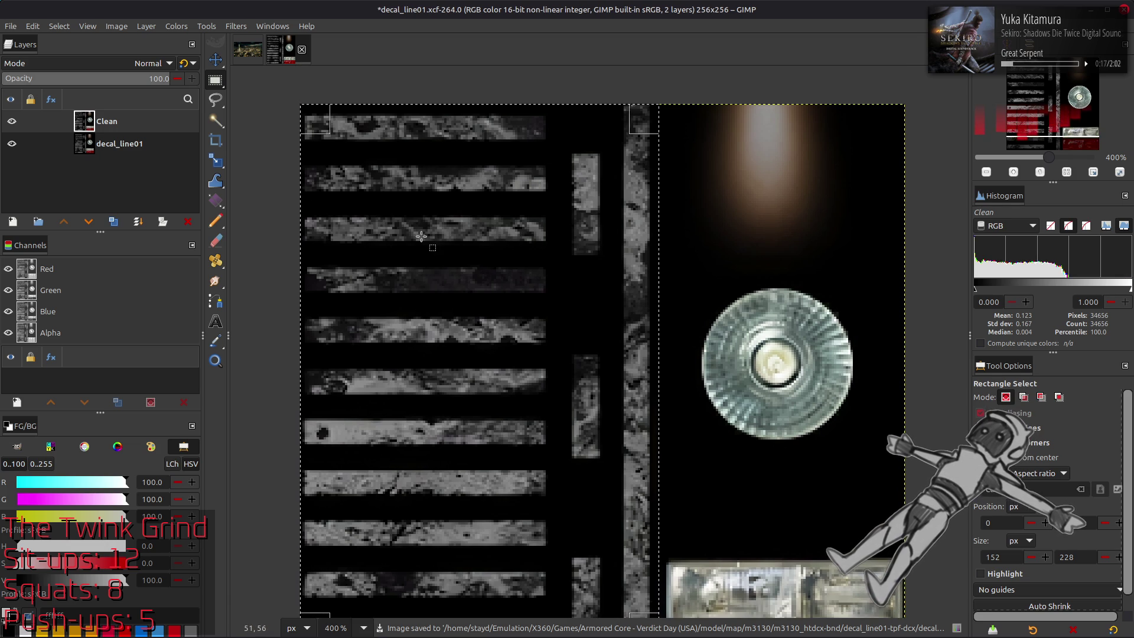
pyautogui.click(59, 26)
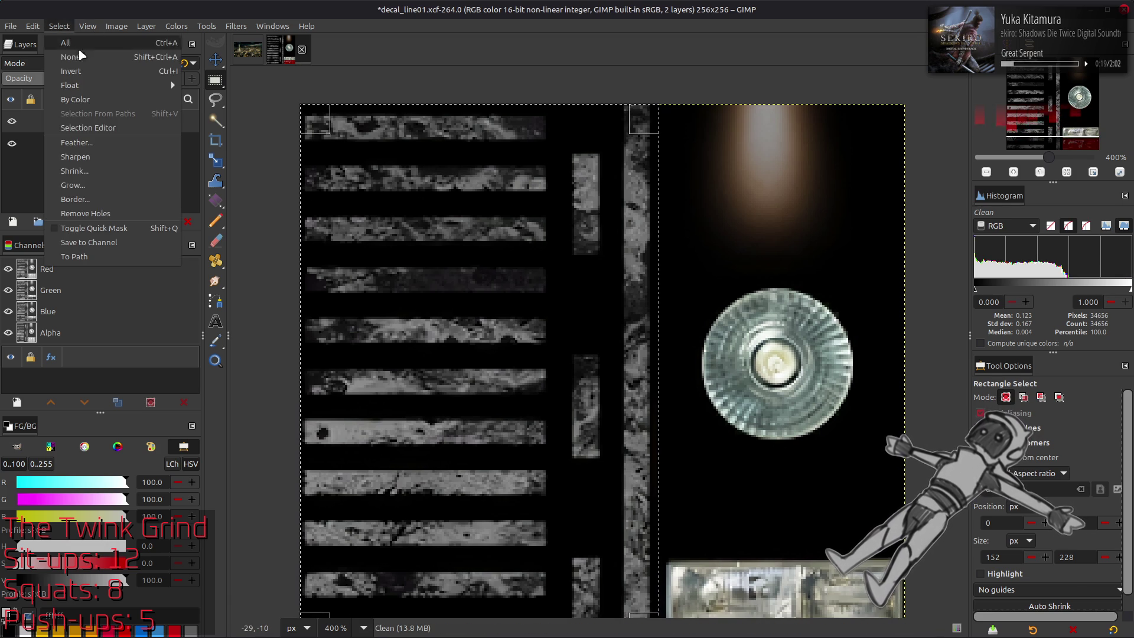
pyautogui.click(71, 55)
# Step: Duplicate the Clean layer and extract its HSV Value component
pyautogui.press('m')
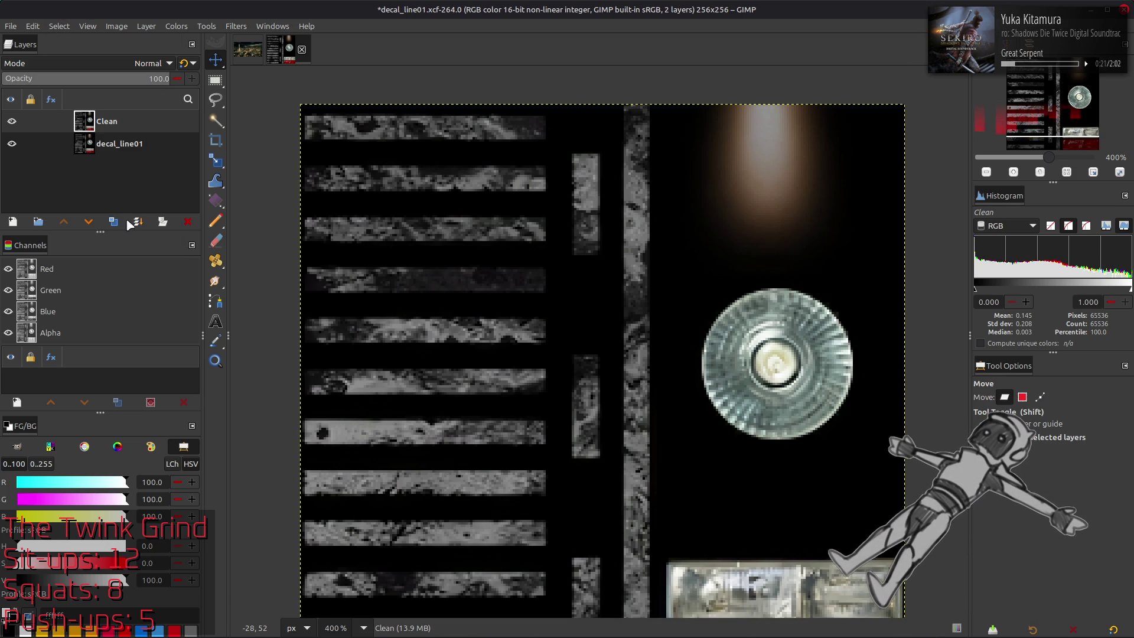
pyautogui.click(114, 222)
pyautogui.click(174, 26)
pyautogui.moveTo(239, 242)
pyautogui.click(302, 254)
pyautogui.click(147, 323)
pyautogui.click(128, 405)
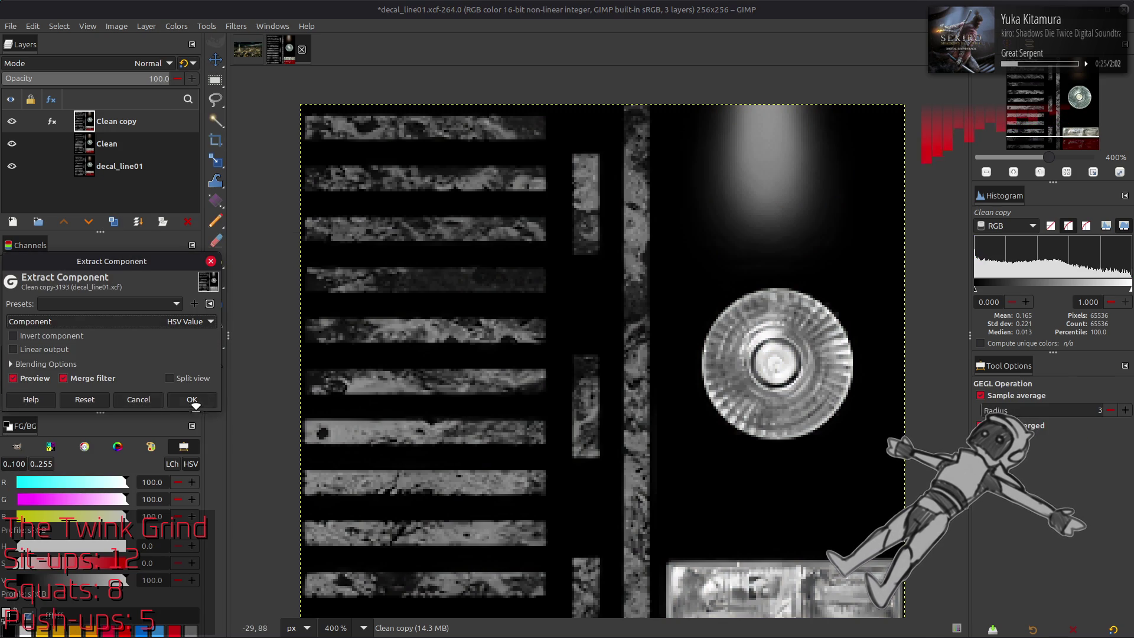
pyautogui.click(191, 400)
# Step: Apply a first Levels pass, then reopen Levels and try gamma 5.10 with black point 10
pyautogui.click(175, 26)
pyautogui.click(190, 156)
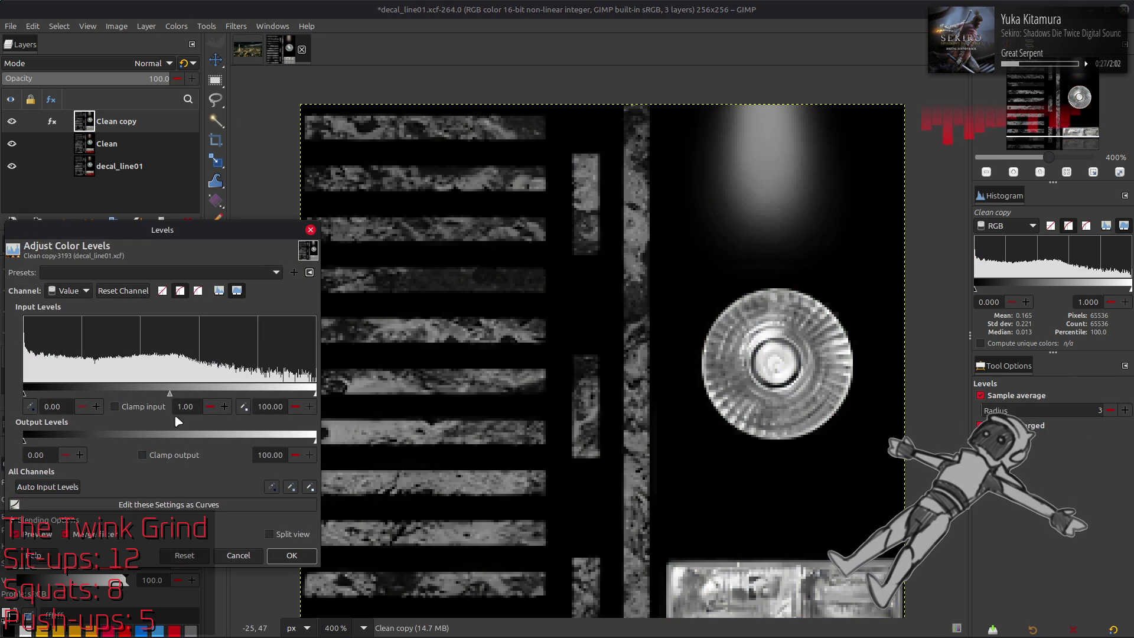
pyautogui.press('Return')
pyautogui.click(292, 555)
pyautogui.click(175, 26)
pyautogui.click(190, 153)
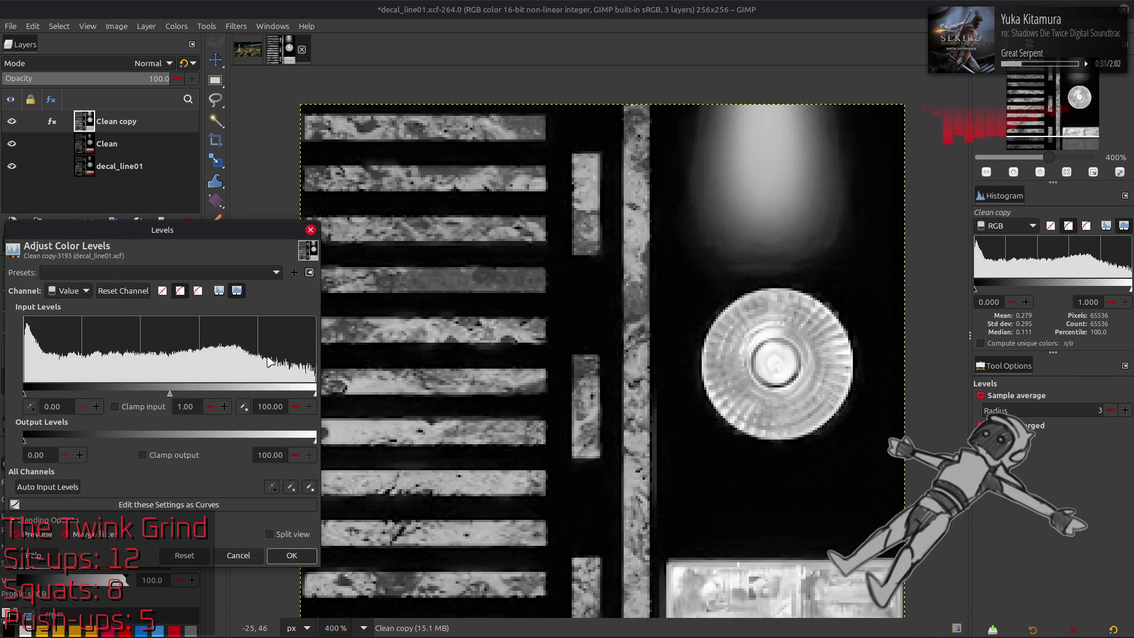
pyautogui.moveTo(168, 400)
pyautogui.mouseDown()
pyautogui.moveTo(32, 397)
pyautogui.moveTo(46, 400)
pyautogui.mouseUp()
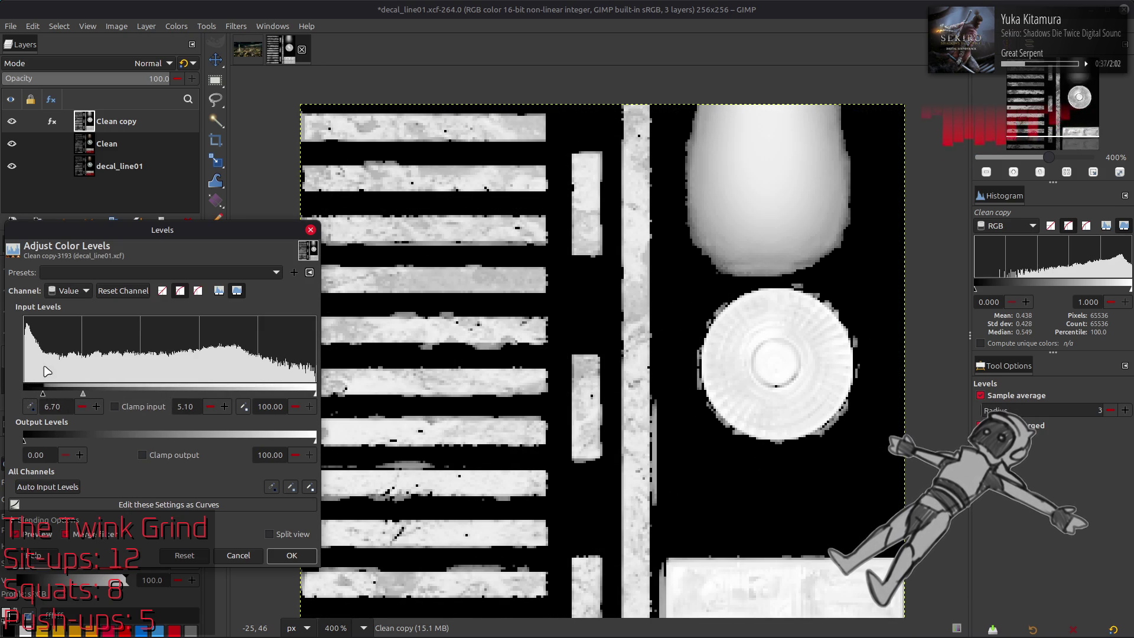
pyautogui.doubleClick(58, 406)
pyautogui.write('1')
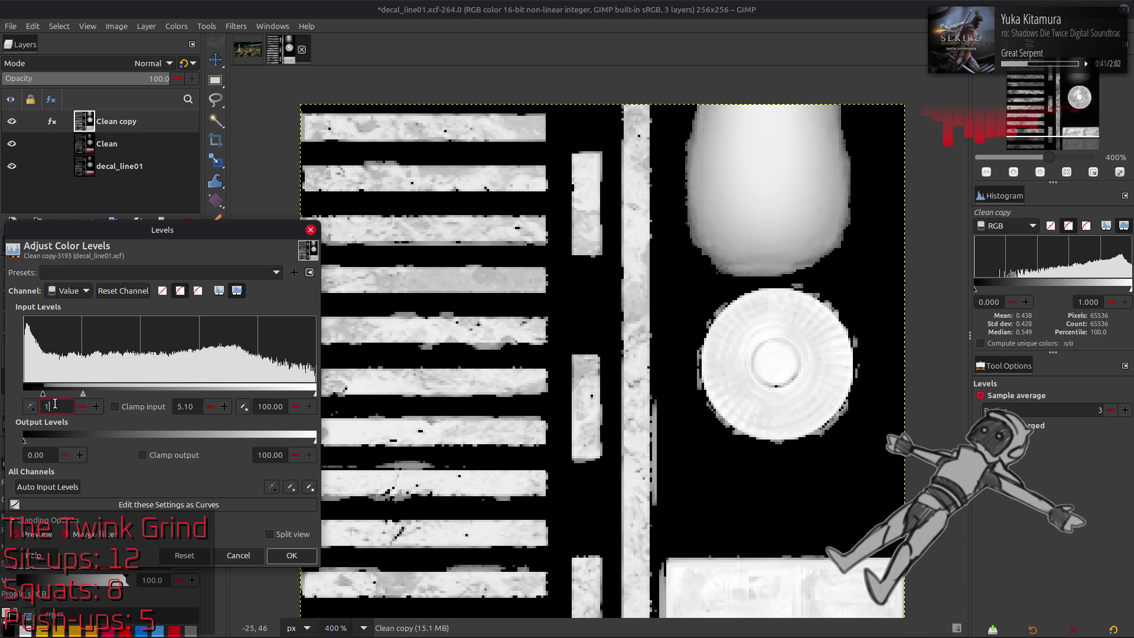
pyautogui.write('0')
pyautogui.press('Return')
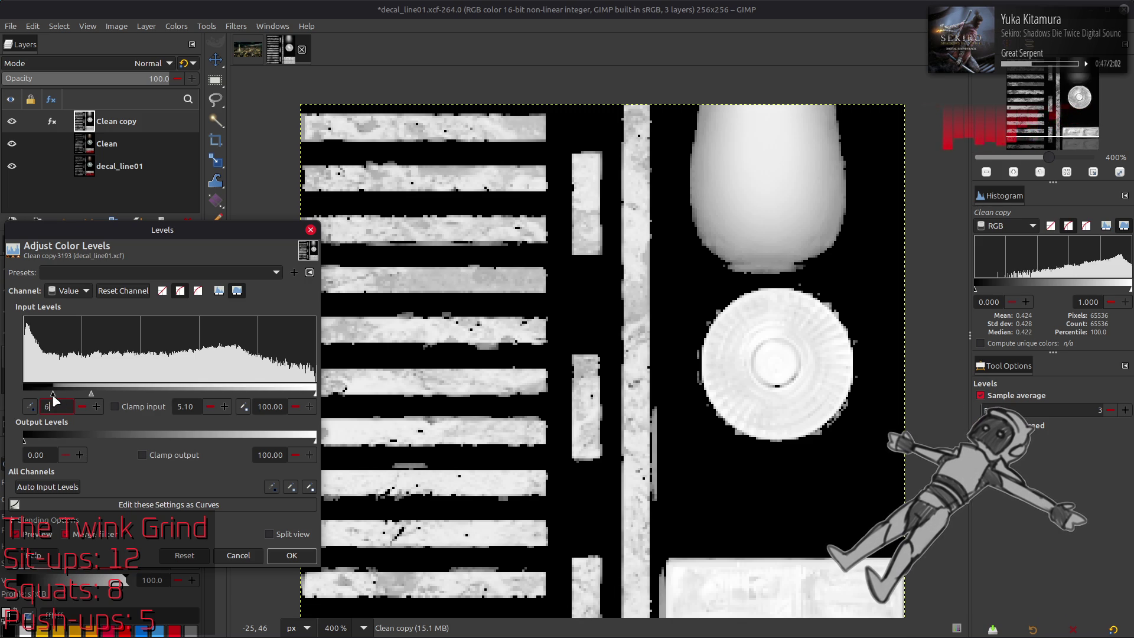
# Step: Try Levels black points of 6, 5 and 15, then reset gamma to 1.00
pyautogui.press('Return')
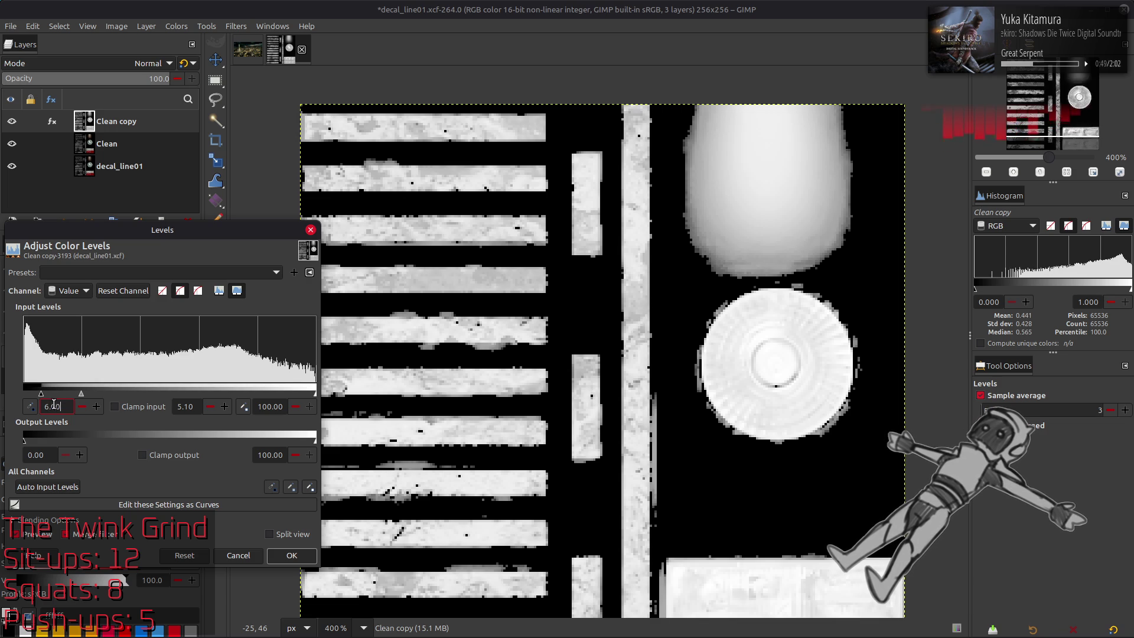
pyautogui.write('5')
pyautogui.press('Return')
pyautogui.scroll(-3, 395, 437)
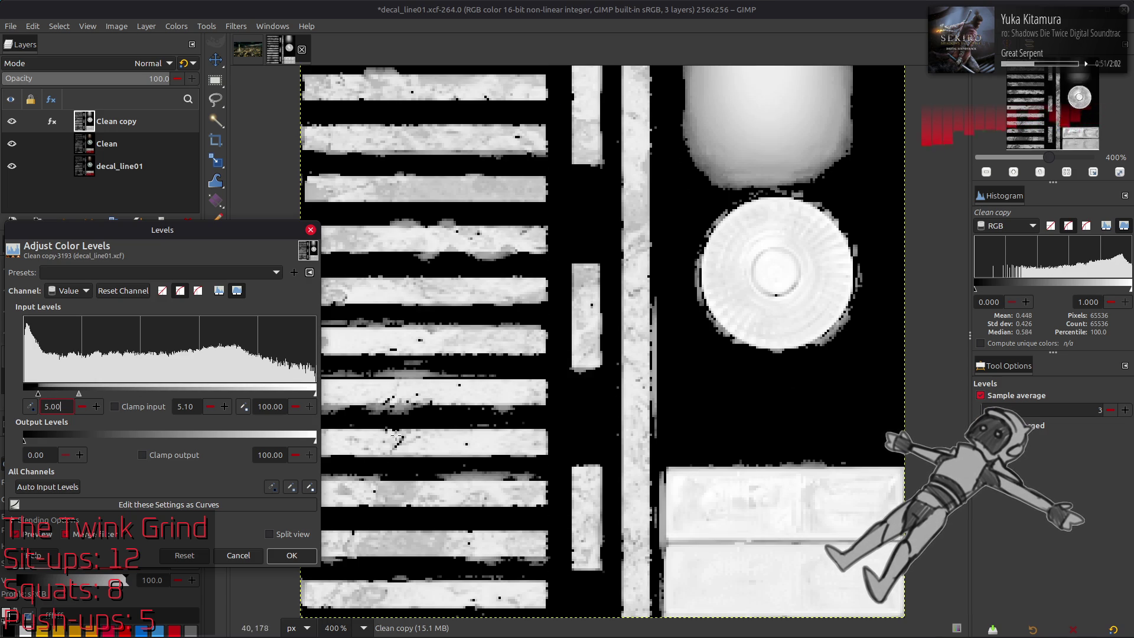
pyautogui.moveTo(39, 399); pyautogui.dragTo(70, 399)
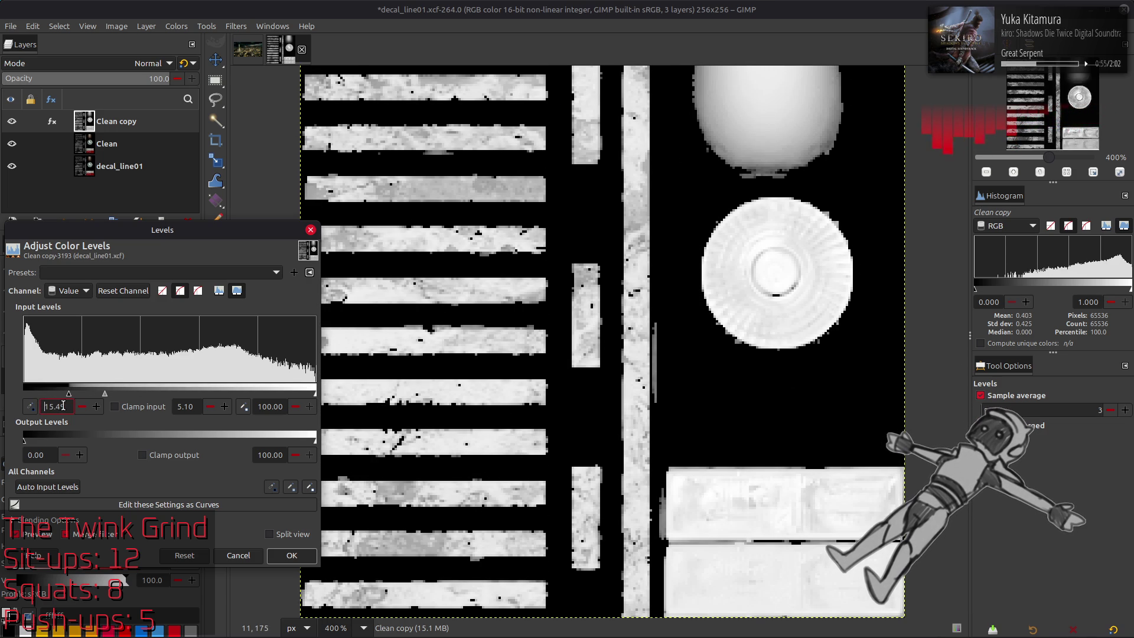
pyautogui.press('BackSpace')
pyautogui.press('BackSpace')
pyautogui.press('BackSpace')
pyautogui.tripleClick(188, 407)
pyautogui.write('1')
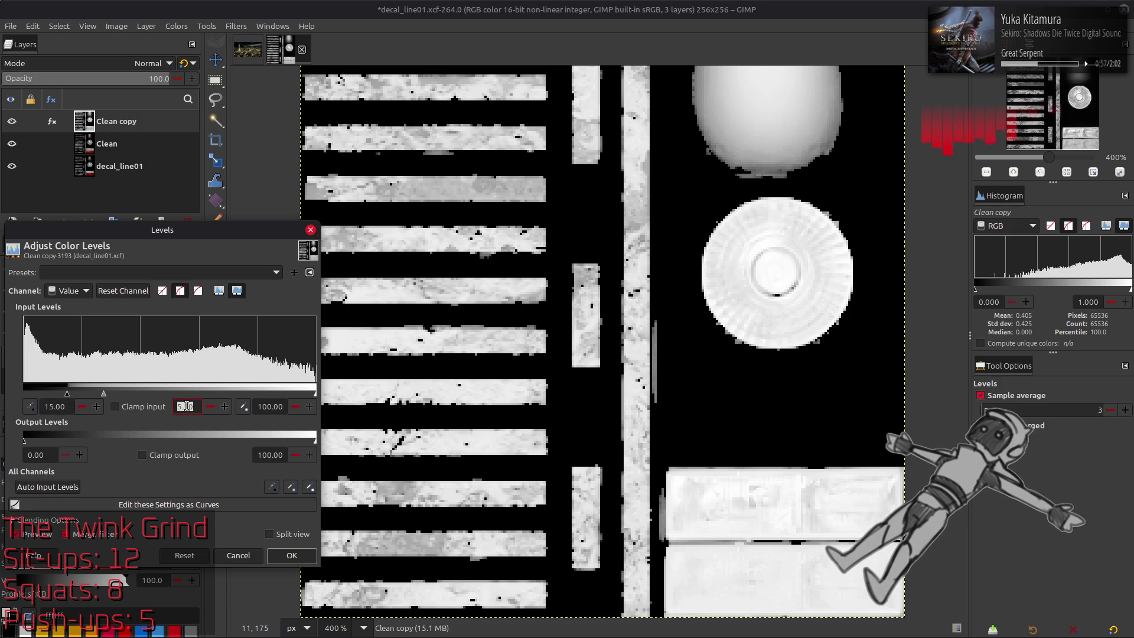
pyautogui.press('Return')
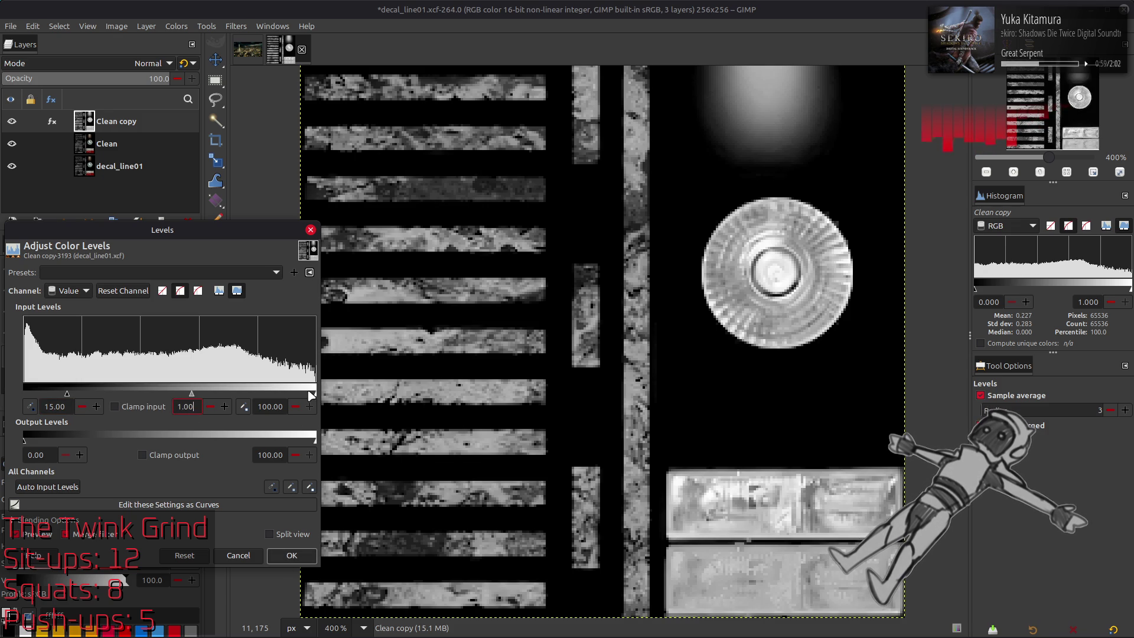
# Step: Drop the Levels white point to 15, trying black points 10 and 15 and comparing Preview
pyautogui.moveTo(314, 392); pyautogui.dragTo(67, 393)
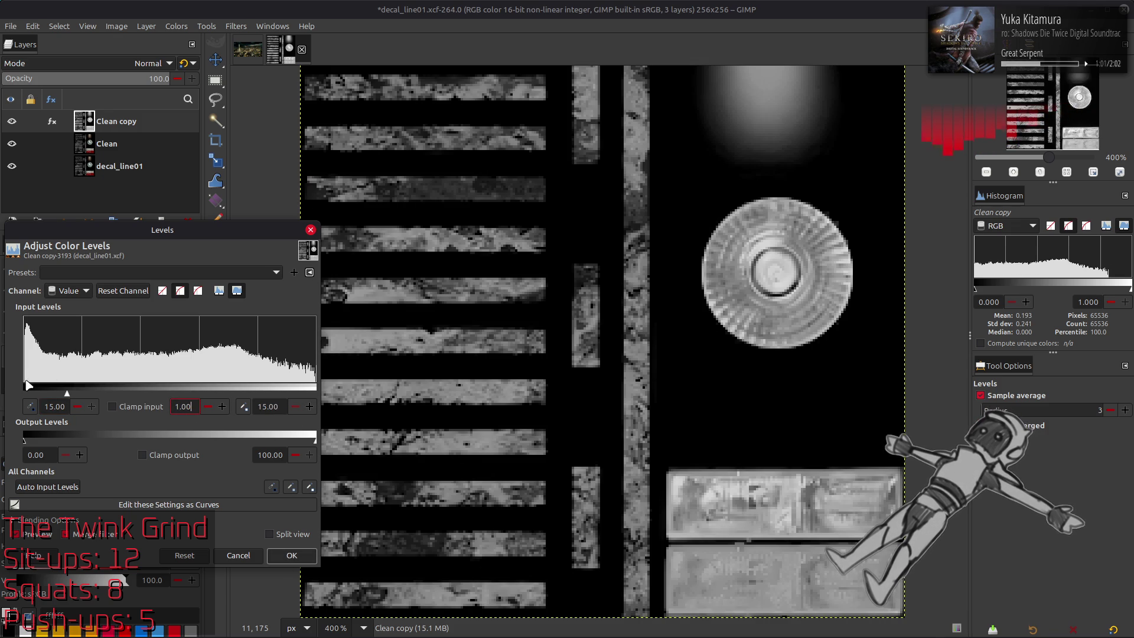
pyautogui.tripleClick(63, 406)
pyautogui.write('10')
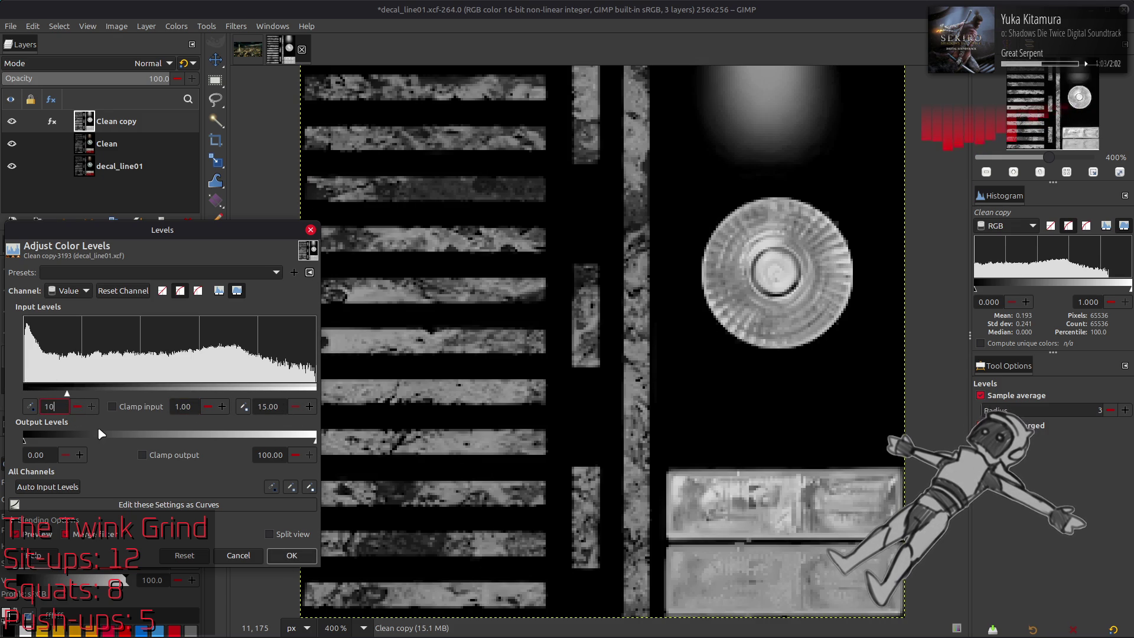
pyautogui.press('Return')
pyautogui.click(41, 538)
pyautogui.click(42, 539)
pyautogui.click(42, 541)
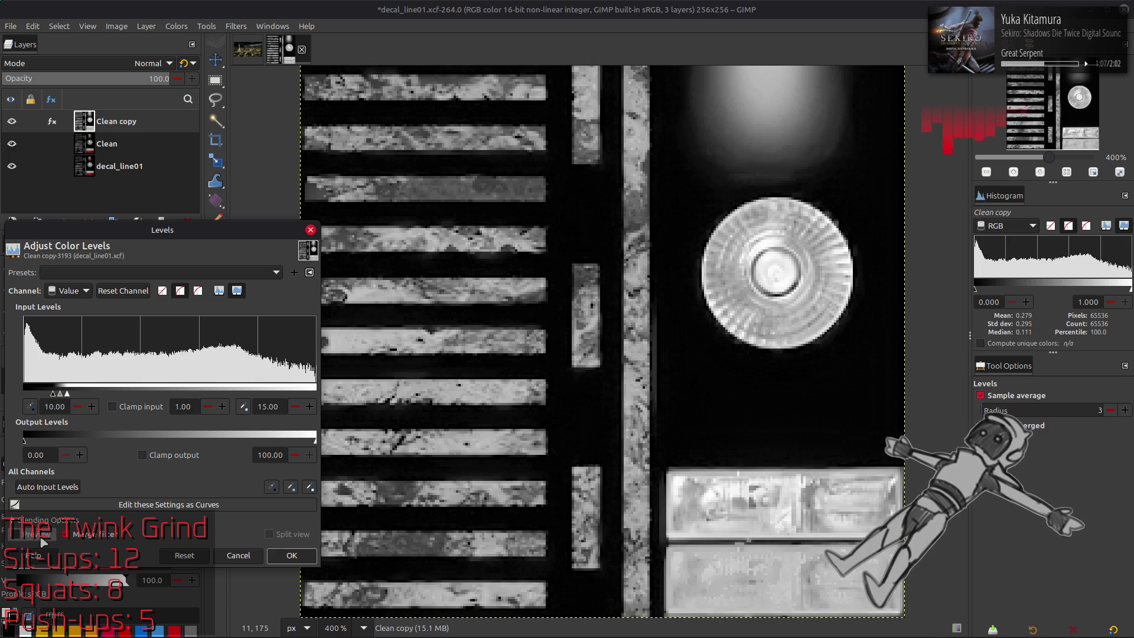
pyautogui.click(42, 540)
pyautogui.write('20')
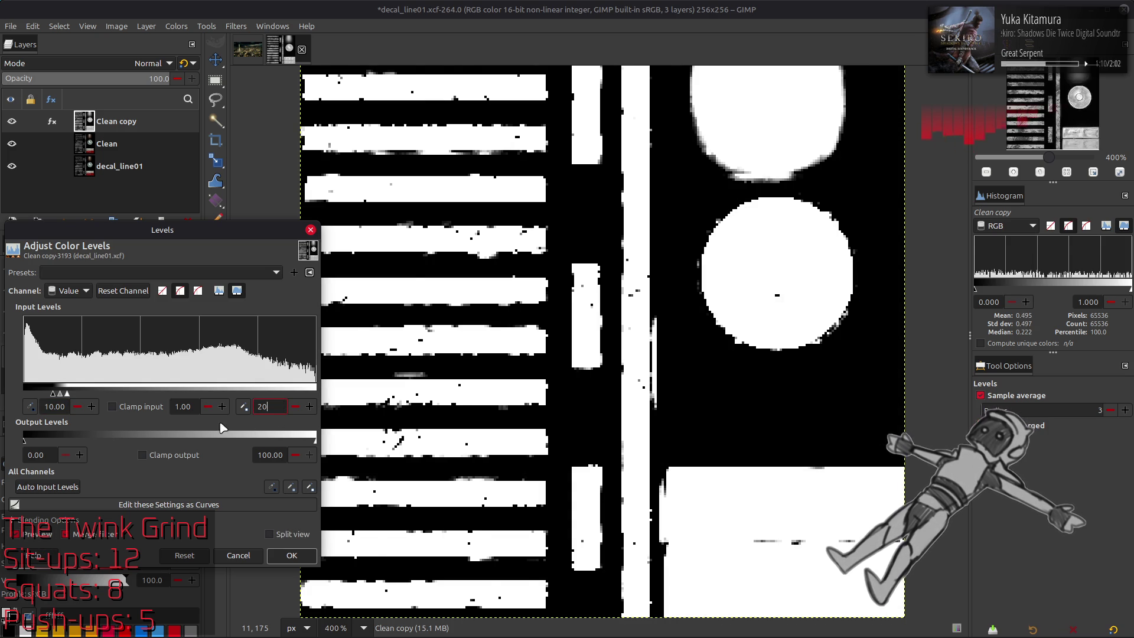
pyautogui.press('Return')
pyautogui.tripleClick(59, 407)
pyautogui.write('15')
pyautogui.press('Return')
# Step: Compare against the original, settle on black point 10 and apply Levels to Clean copy
pyautogui.scroll(2, 433, 410)
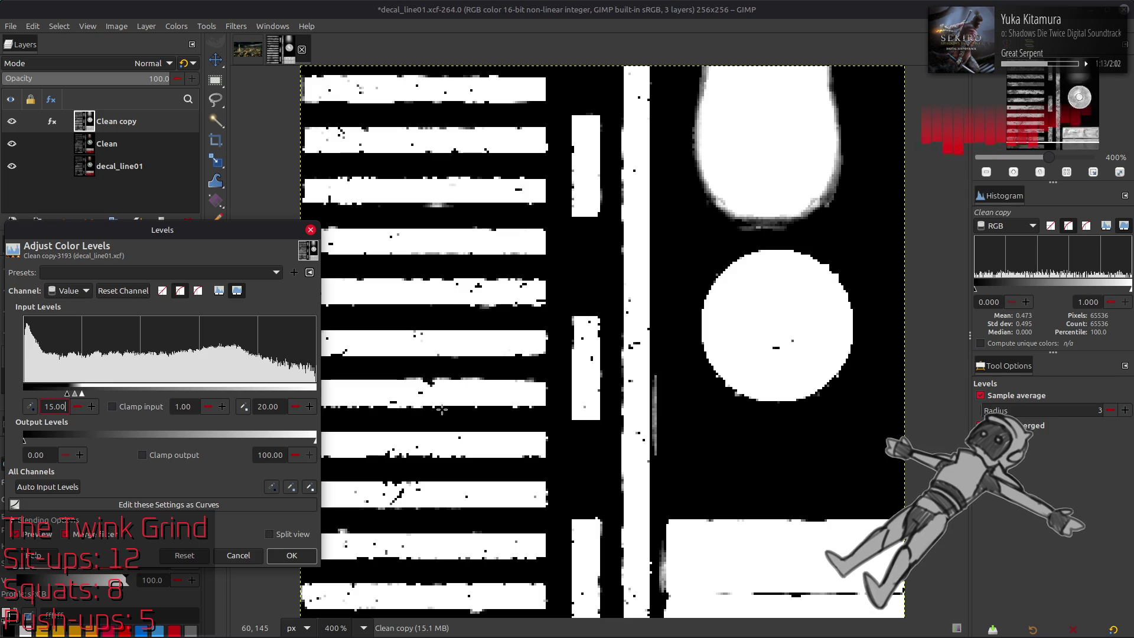
pyautogui.click(42, 535)
pyautogui.click(42, 535)
pyautogui.click(41, 535)
pyautogui.click(41, 535)
pyautogui.click(41, 535)
pyautogui.click(41, 535)
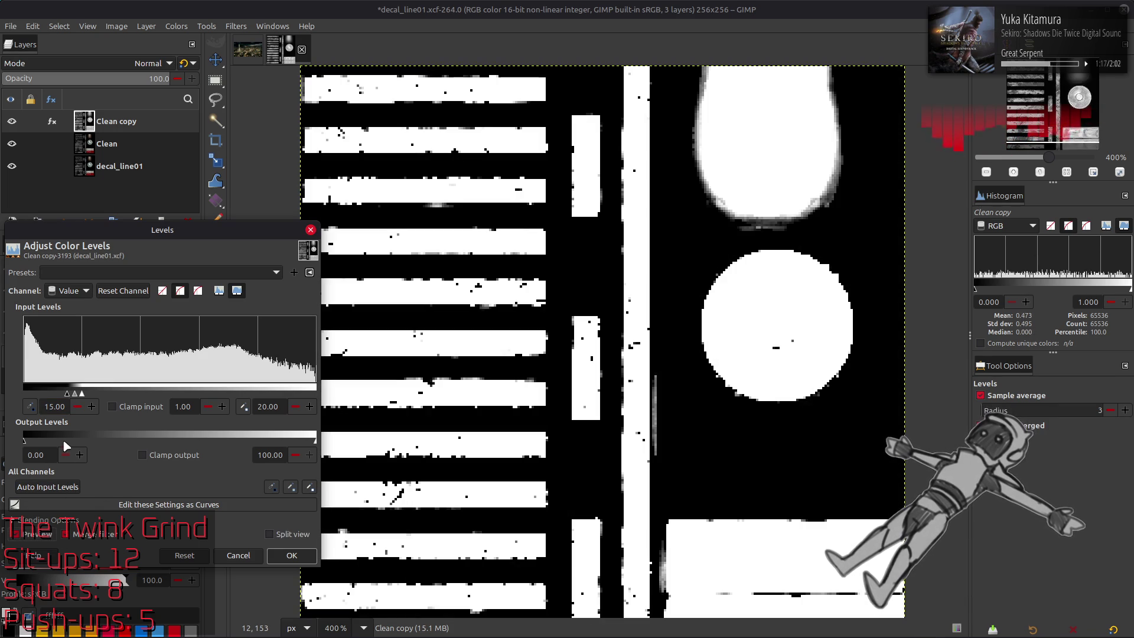
pyautogui.write('10')
pyautogui.press('Return')
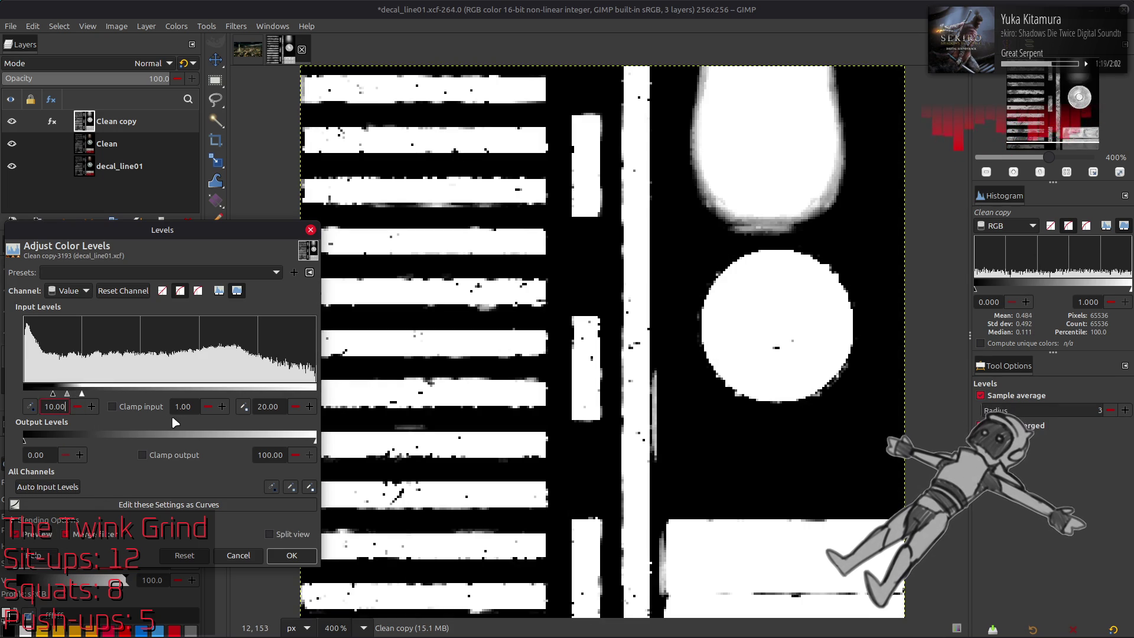
pyautogui.write('15')
pyautogui.click(292, 555)
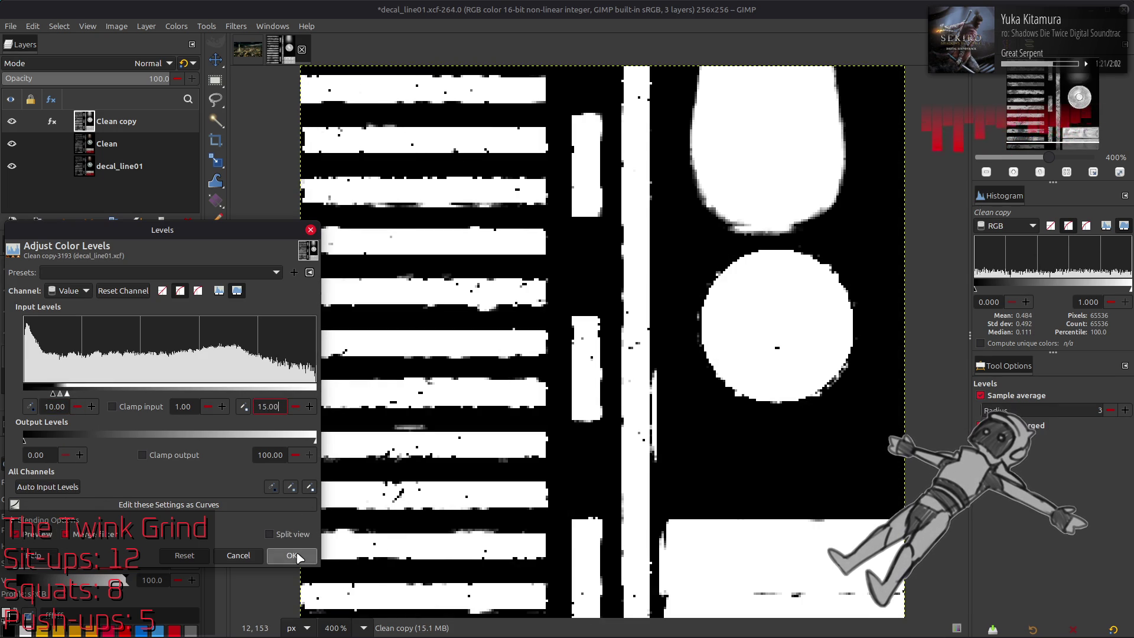
# Step: Try Multiply and the legacy blend mode variants on the Clean copy layer
pyautogui.click(124, 63)
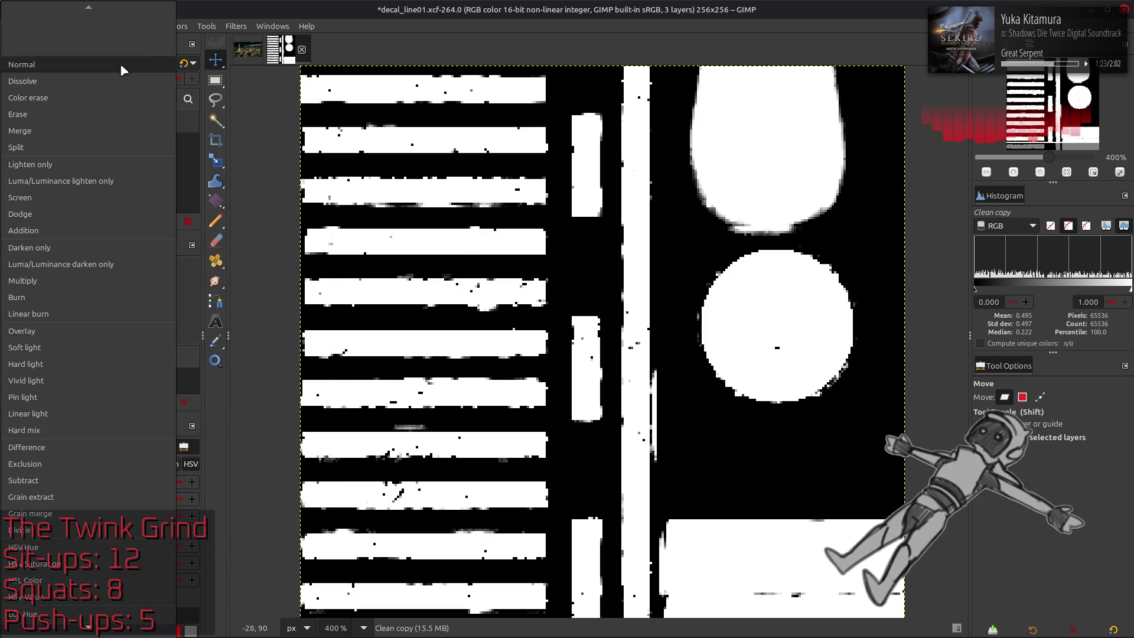
pyautogui.click(80, 283)
pyautogui.click(195, 65)
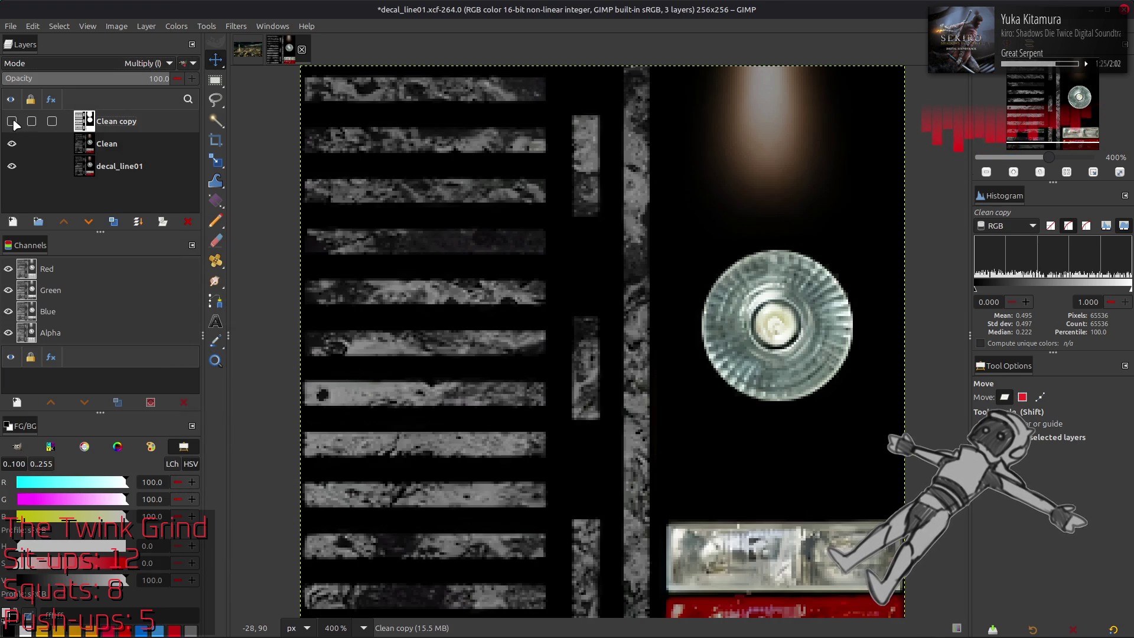
pyautogui.scroll(-2, 145, 63)
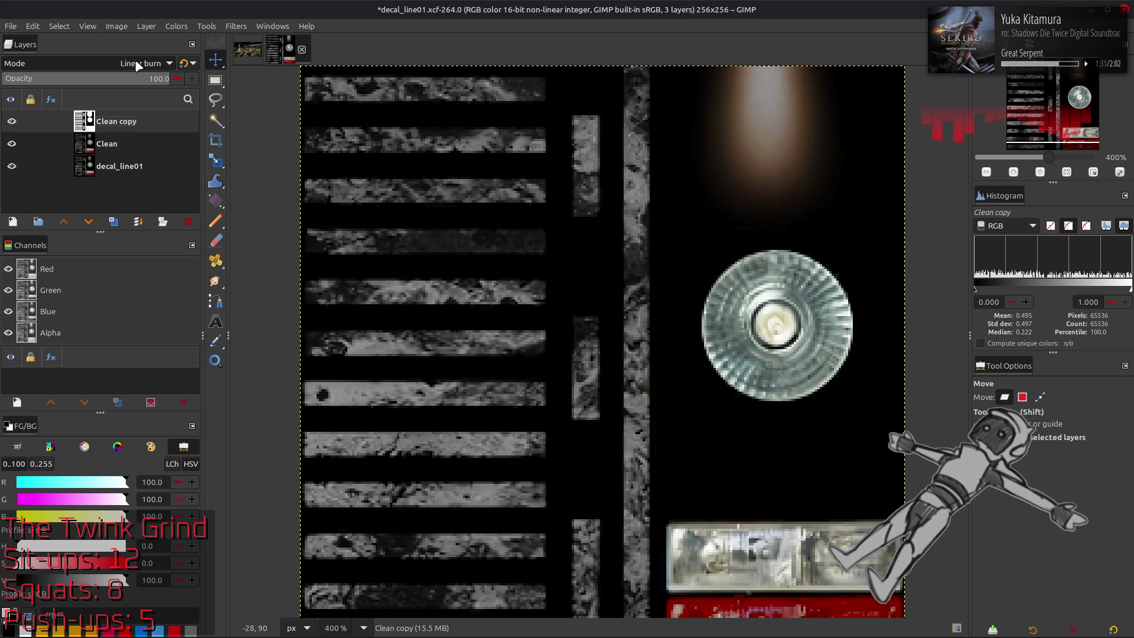
pyautogui.click(182, 66)
# Step: Delete the Clean copy layer and save decal_line01.xcf
pyautogui.press('Delete')
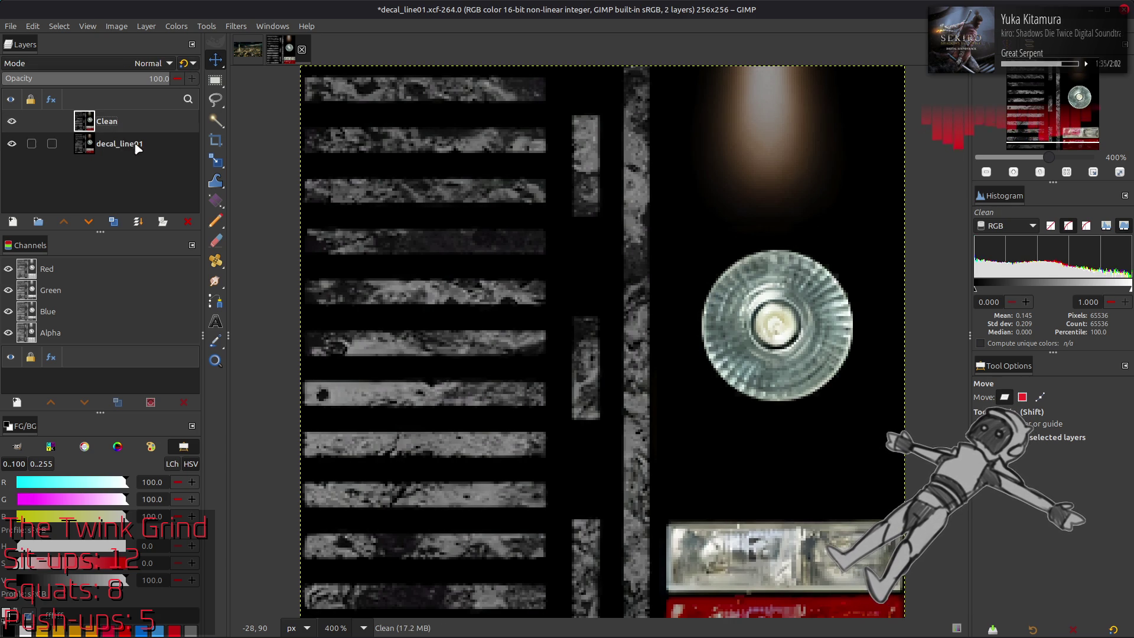
pyautogui.hotkey('ctrl', 's')
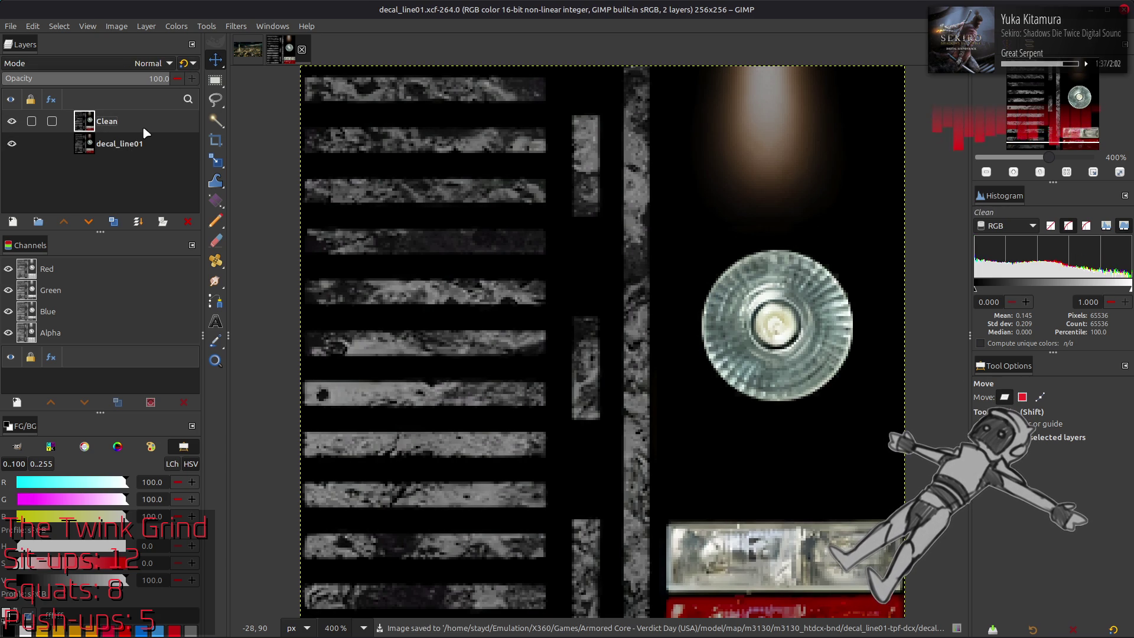
pyautogui.scroll(-2, 390, 246)
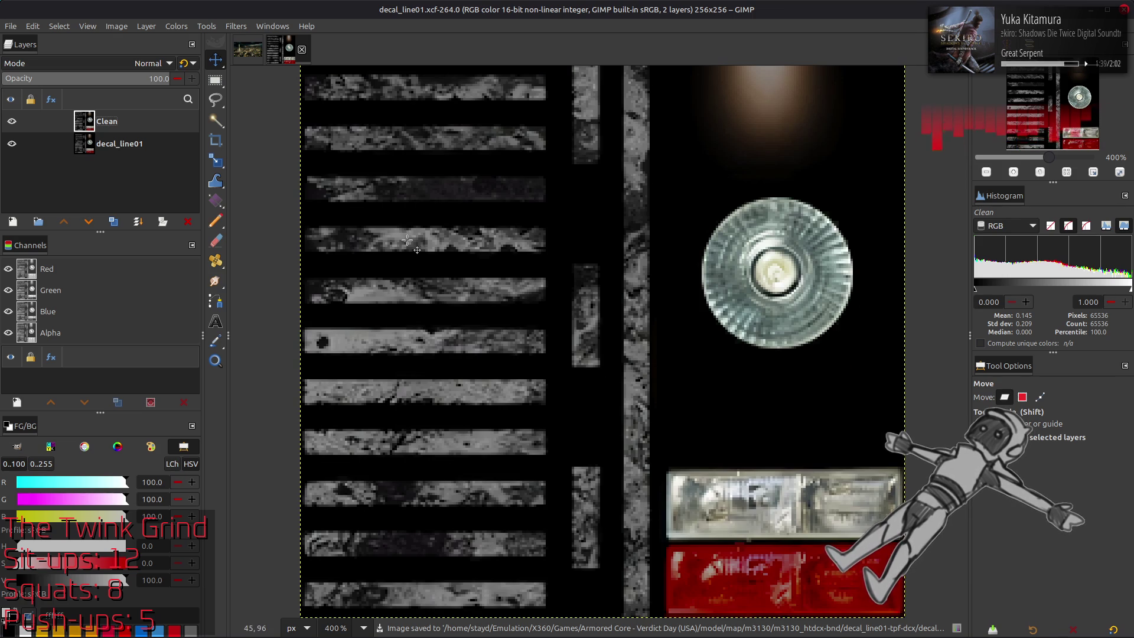
pyautogui.moveTo(366, 177); pyautogui.dragTo(348, 247, button='middle')
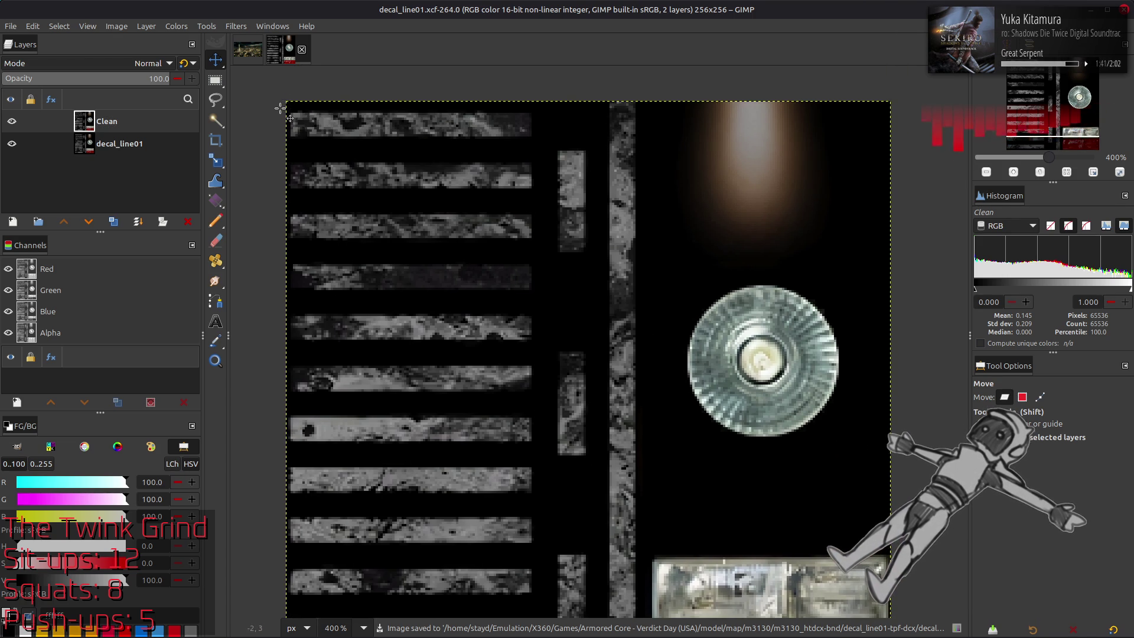
# Step: Rectangle-select the top-left stripe block and preview a brighter Levels, then cancel it
pyautogui.press('r')
pyautogui.moveTo(287, 102)
pyautogui.mouseDown()
pyautogui.moveTo(626, 496)
pyautogui.moveTo(649, 592)
pyautogui.mouseUp()
pyautogui.click(176, 27)
pyautogui.click(201, 155)
pyautogui.moveTo(86, 394); pyautogui.dragTo(23, 394)
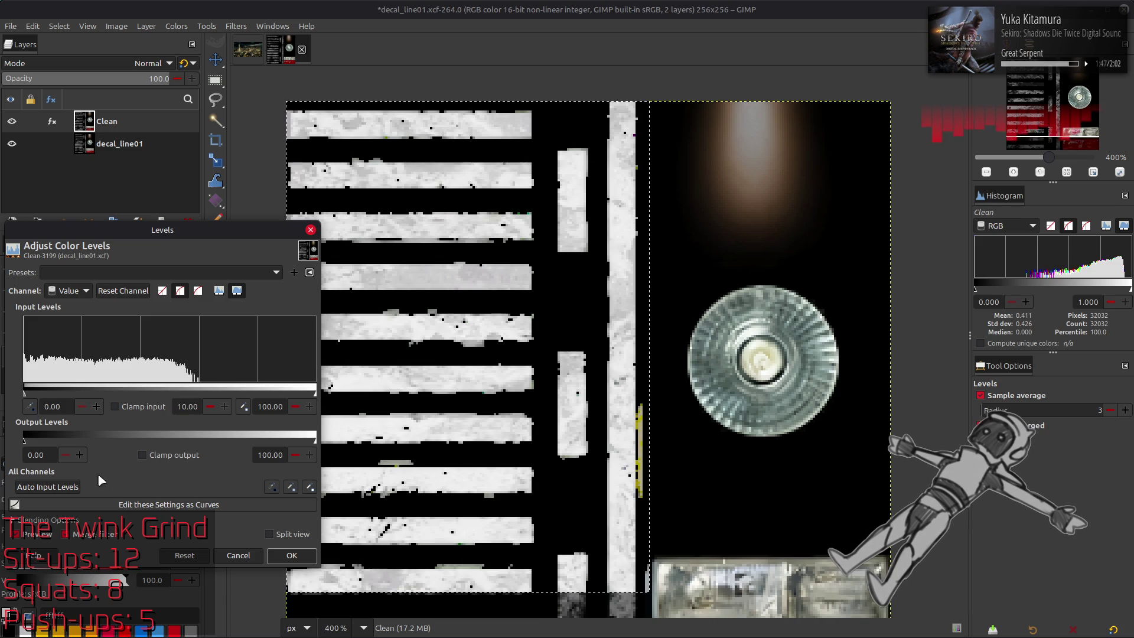
pyautogui.click(238, 555)
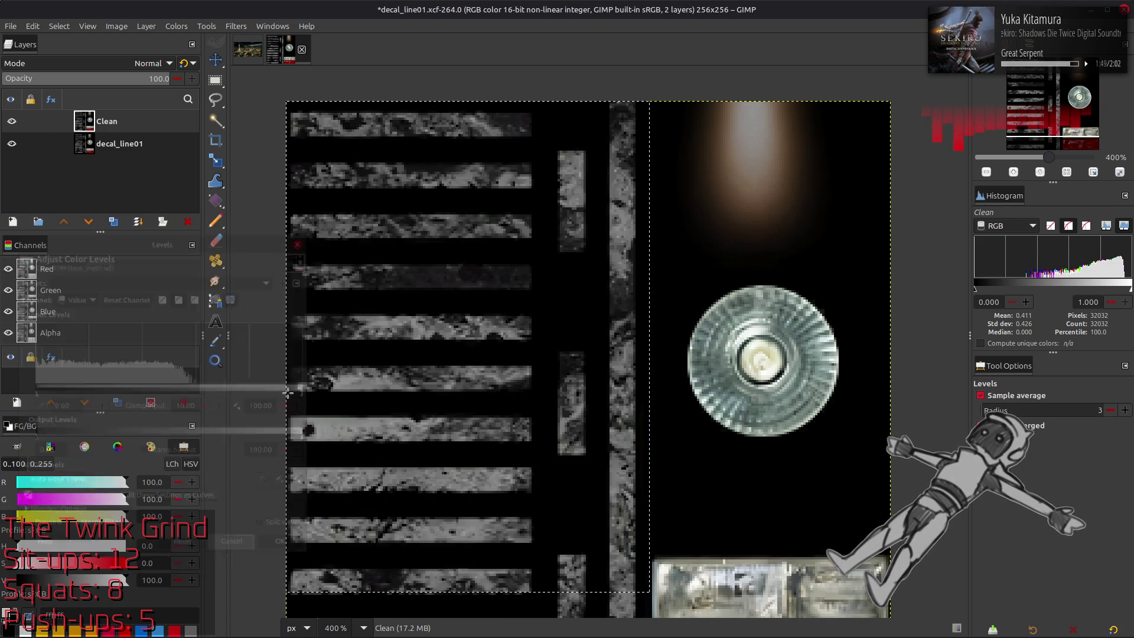
# Step: Trim the selection's right edge so it measures 152×256 from the top-left corner
pyautogui.keyDown('ctrl'); pyautogui.scroll(-2, 339, 304); pyautogui.keyUp('ctrl')
pyautogui.keyDown('ctrl'); pyautogui.scroll(4, 339, 304); pyautogui.keyUp('ctrl')
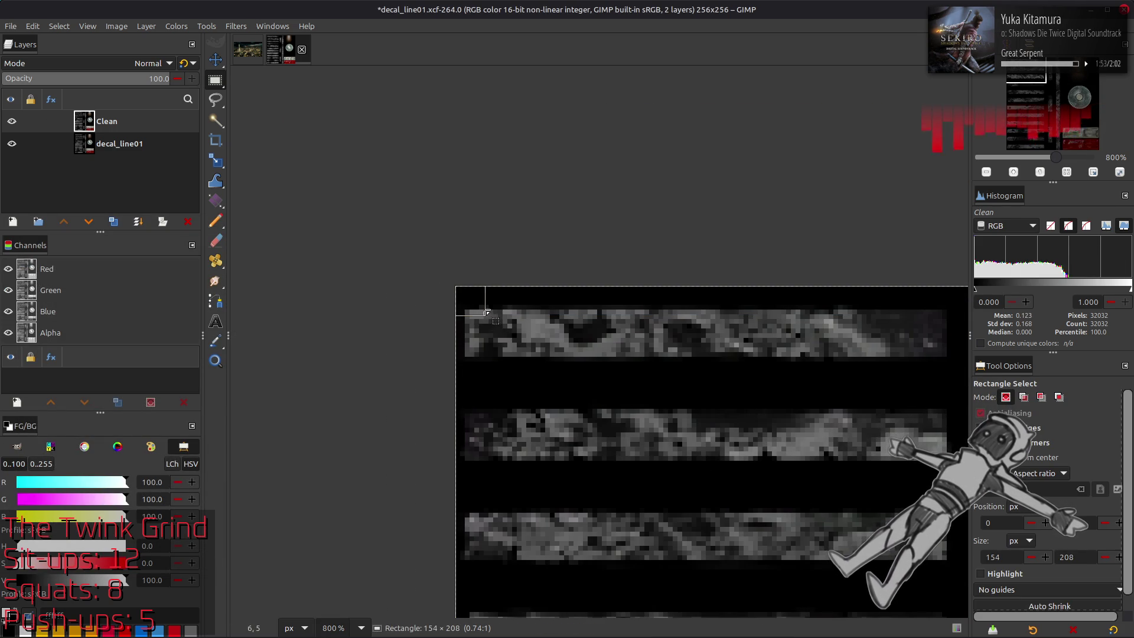
pyautogui.scroll(-5, 745, 449)
pyautogui.scroll(-5, 745, 449)
pyautogui.moveTo(758, 385); pyautogui.dragTo(758, 612)
pyautogui.hscroll(5, 642, 336)
pyautogui.moveTo(638, 338); pyautogui.dragTo(631, 340)
pyautogui.scroll(10, 502, 331)
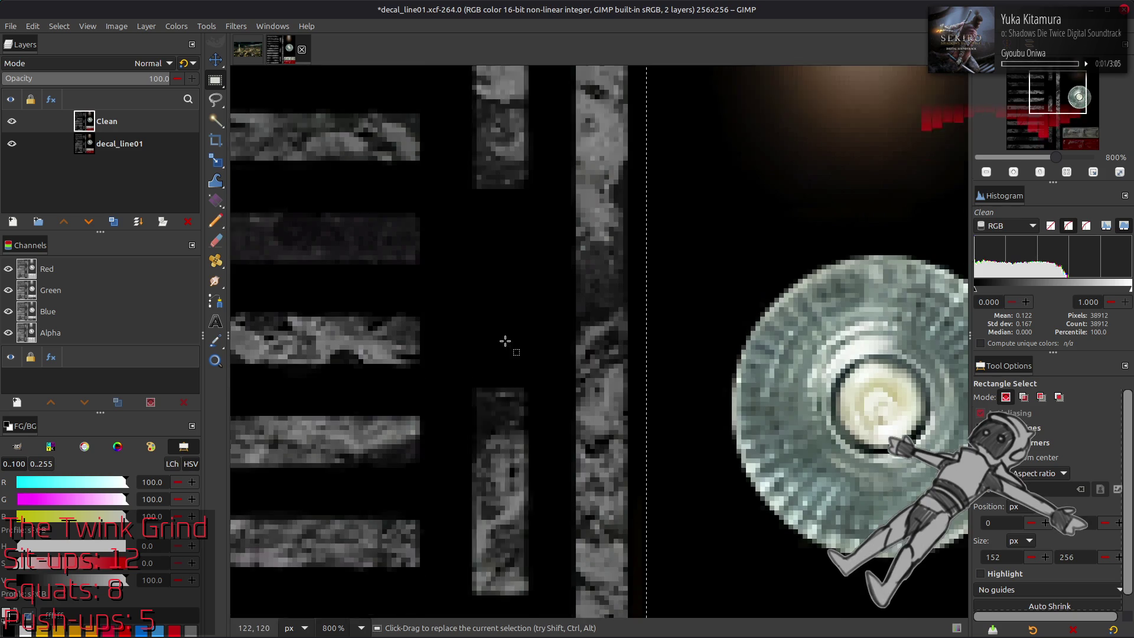
# Step: Zoom to 400%, duplicate the Clean layer and crop the copy to the selection
pyautogui.press('1')
pyautogui.press('2')
pyautogui.press('3')
pyautogui.press('2')
pyautogui.press('3')
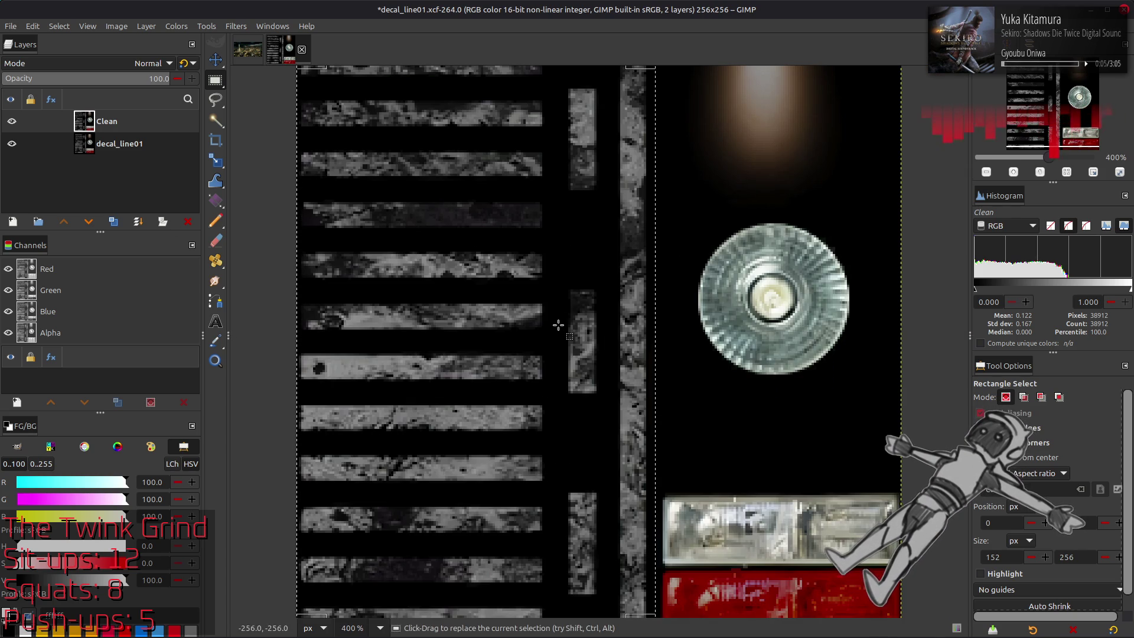
pyautogui.click(114, 222)
pyautogui.click(147, 26)
pyautogui.click(171, 227)
pyautogui.click(59, 26)
pyautogui.click(430, 235)
pyautogui.press('m')
# Step: In Extract Component, try Y'CbCr Y' and LAB L, toggling Invert on and off
pyautogui.click(176, 26)
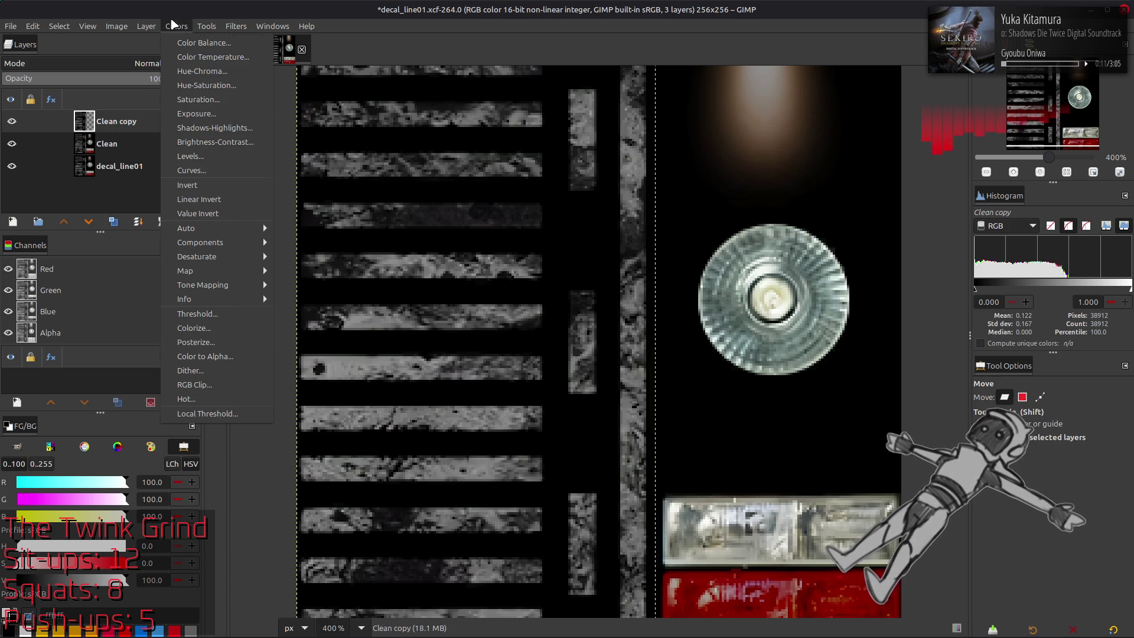
pyautogui.click(300, 263)
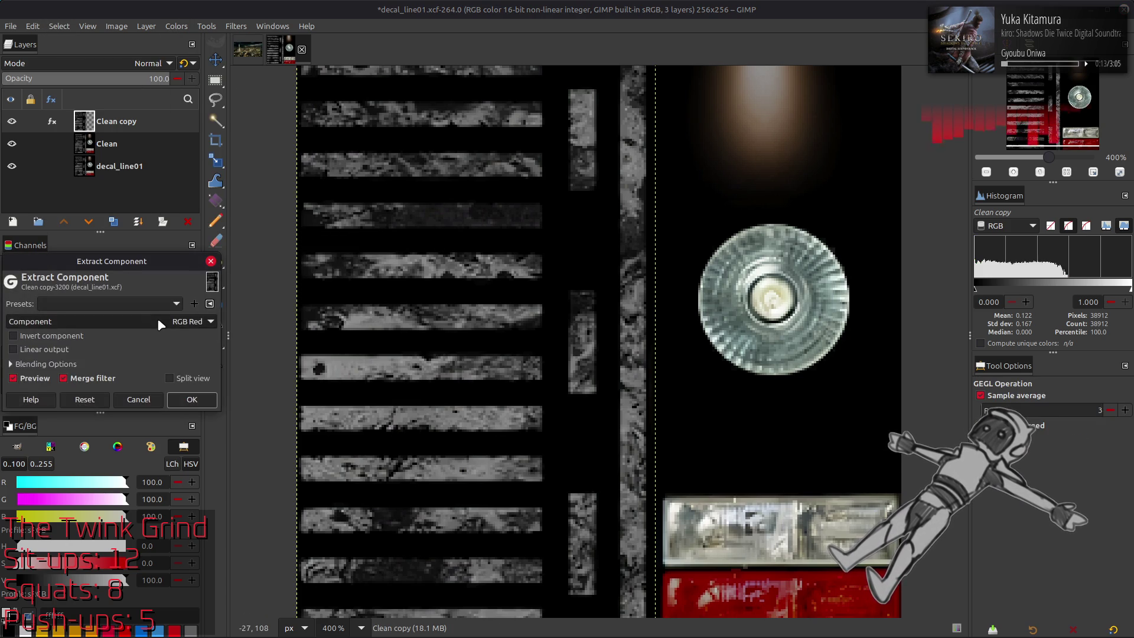
pyautogui.click(154, 322)
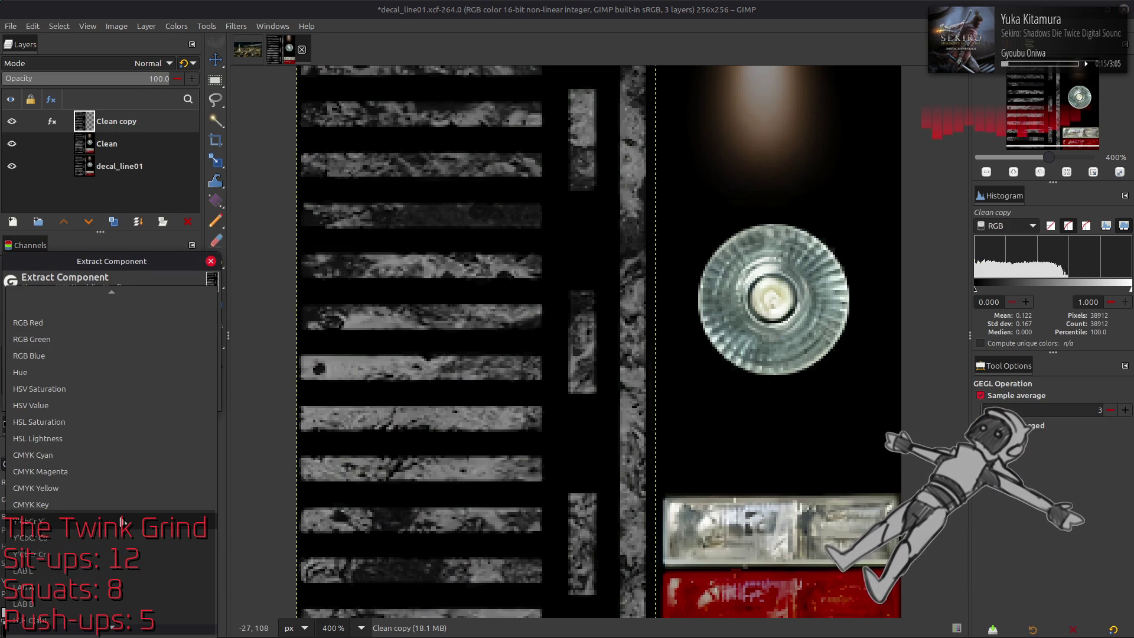
pyautogui.click(123, 520)
pyautogui.click(161, 324)
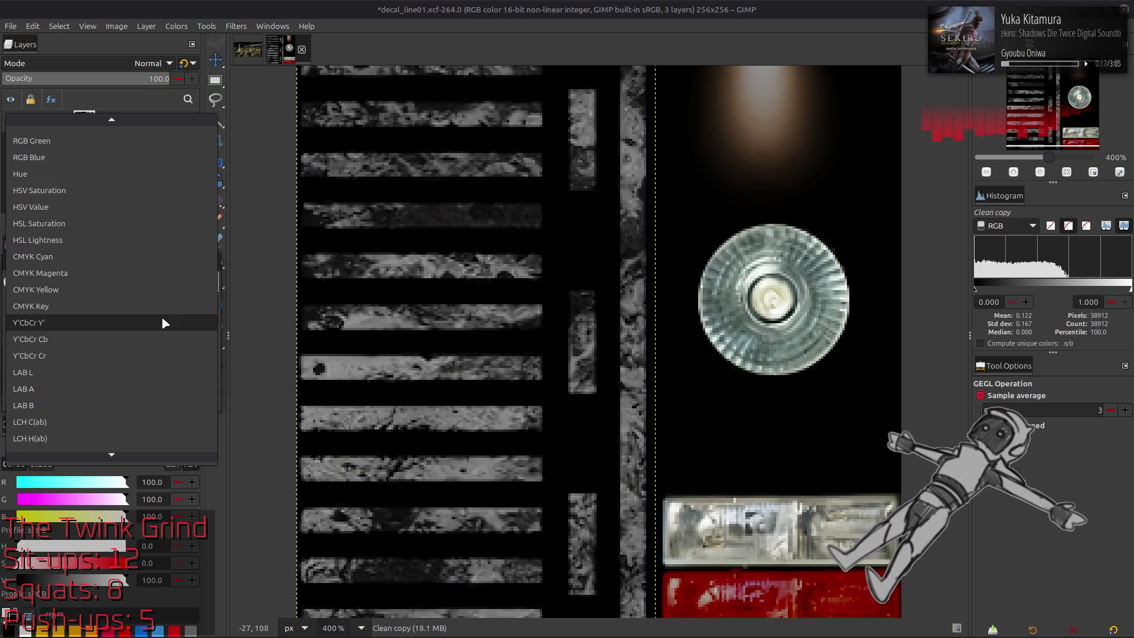
pyautogui.click(144, 372)
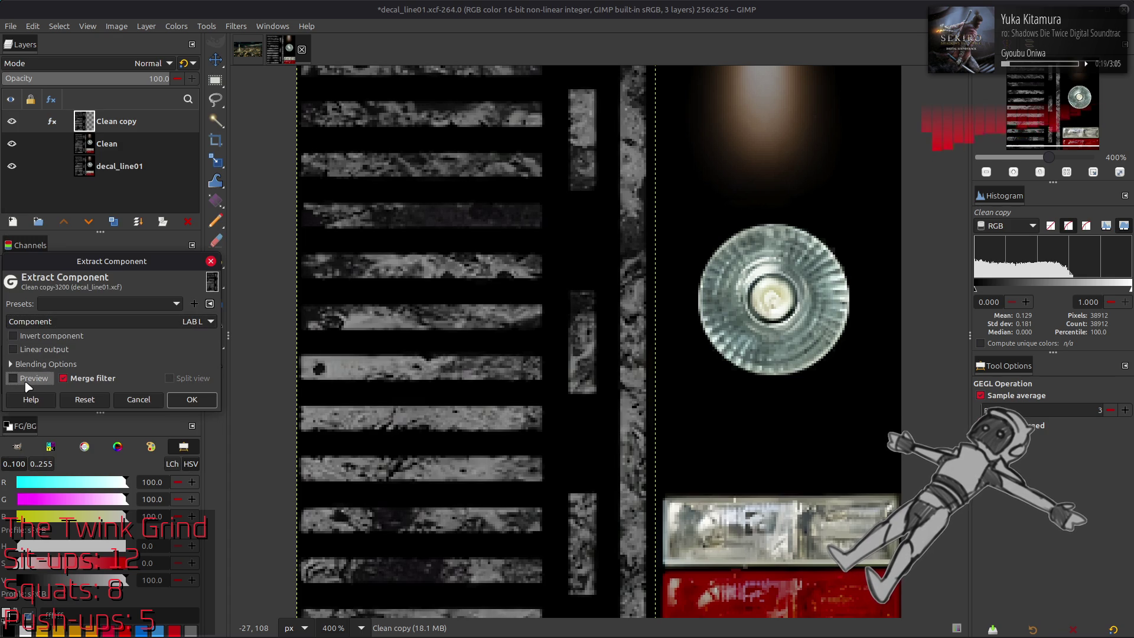
pyautogui.click(148, 336)
pyautogui.click(148, 336)
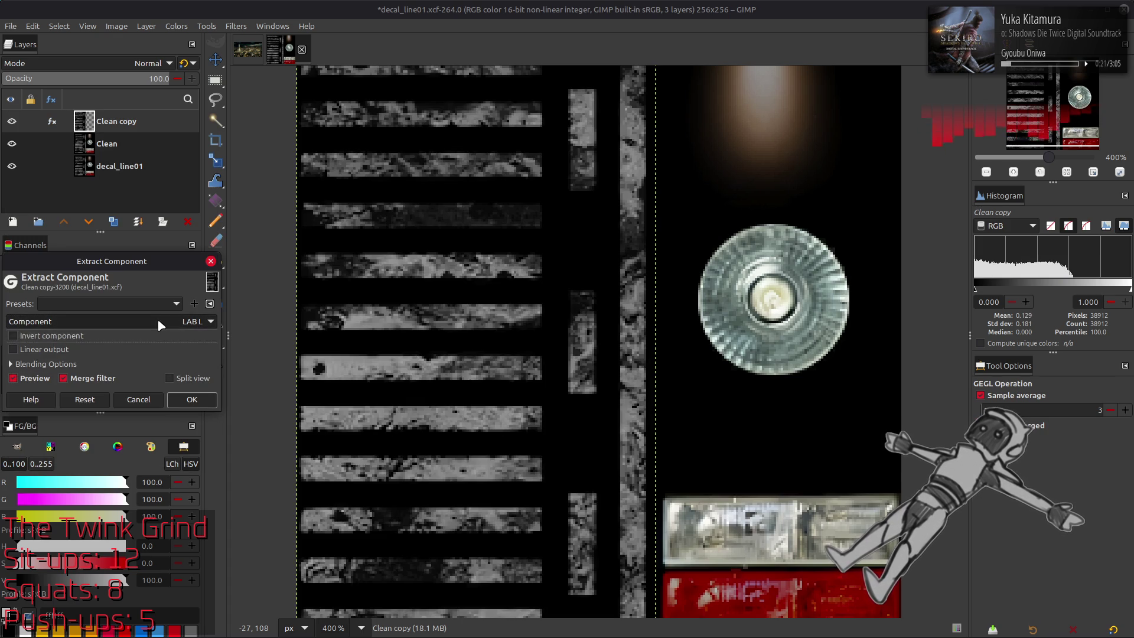
# Step: Compare HSV Value and Y'CbCr Y', then settle on LAB L and apply the extraction
pyautogui.click(158, 319)
pyautogui.click(125, 153)
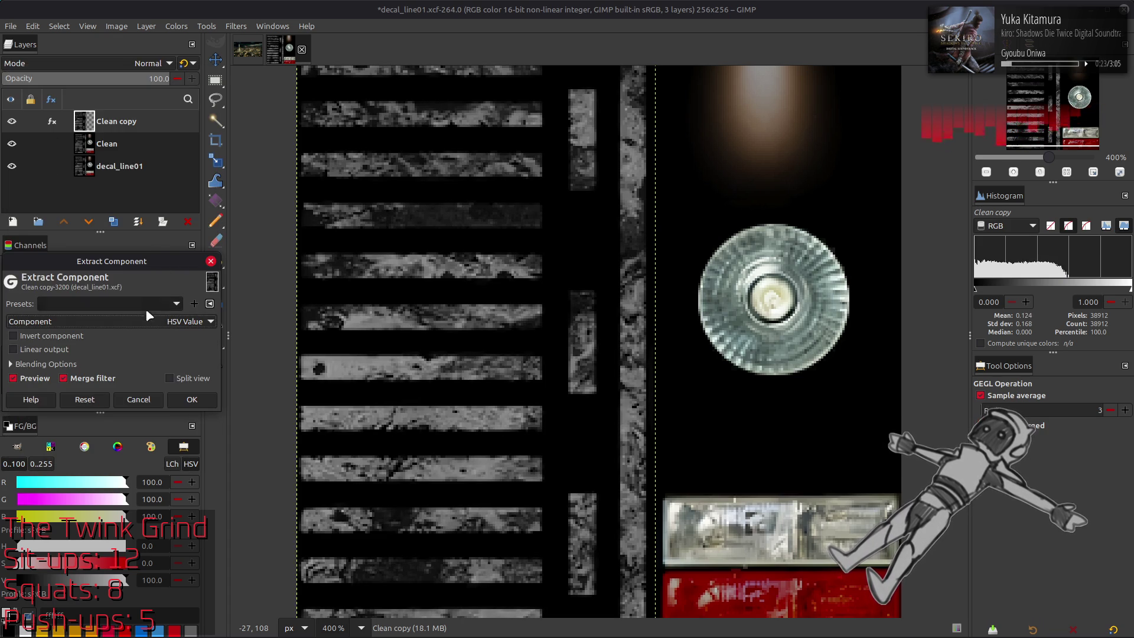
pyautogui.click(137, 323)
pyautogui.click(119, 436)
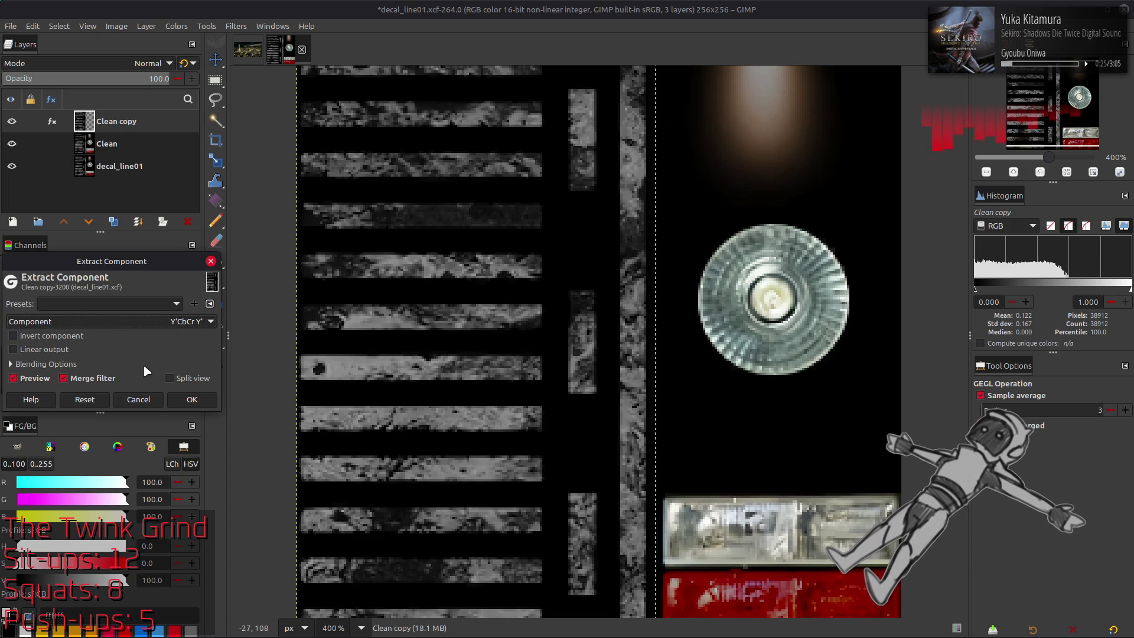
pyautogui.click(150, 322)
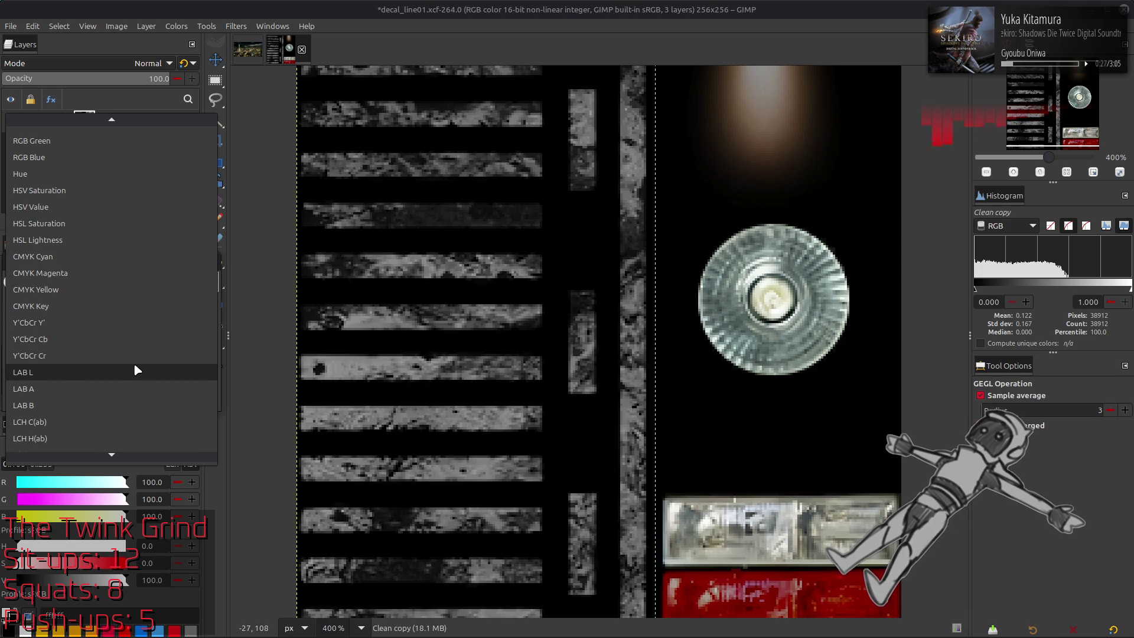
pyautogui.click(135, 366)
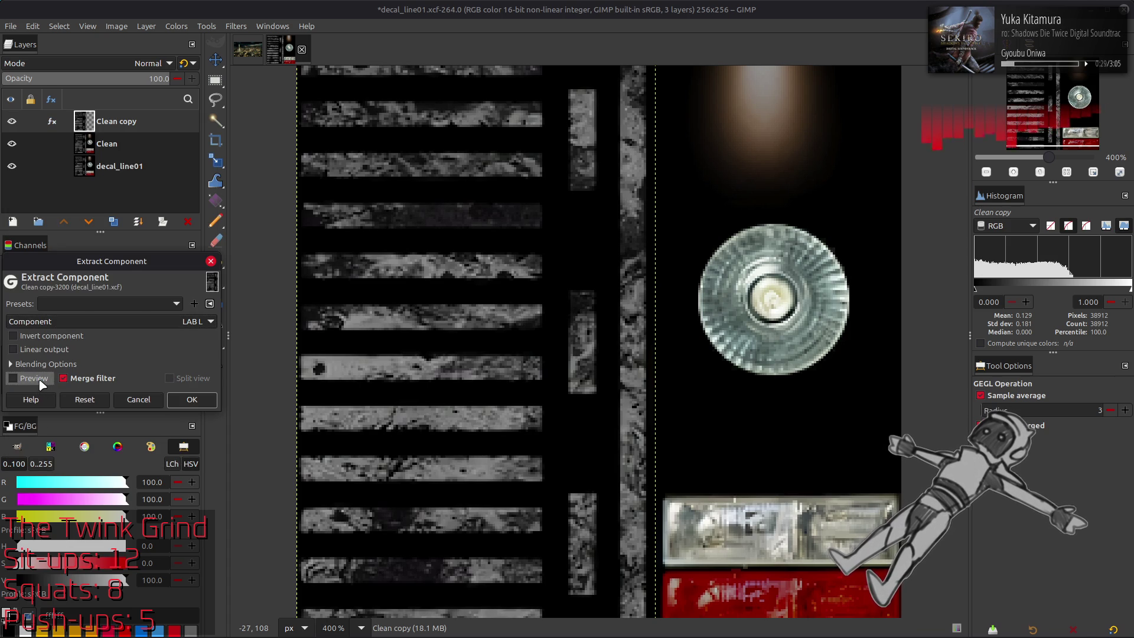
pyautogui.click(13, 378)
pyautogui.click(13, 378)
pyautogui.click(13, 378)
pyautogui.click(13, 378)
pyautogui.click(13, 378)
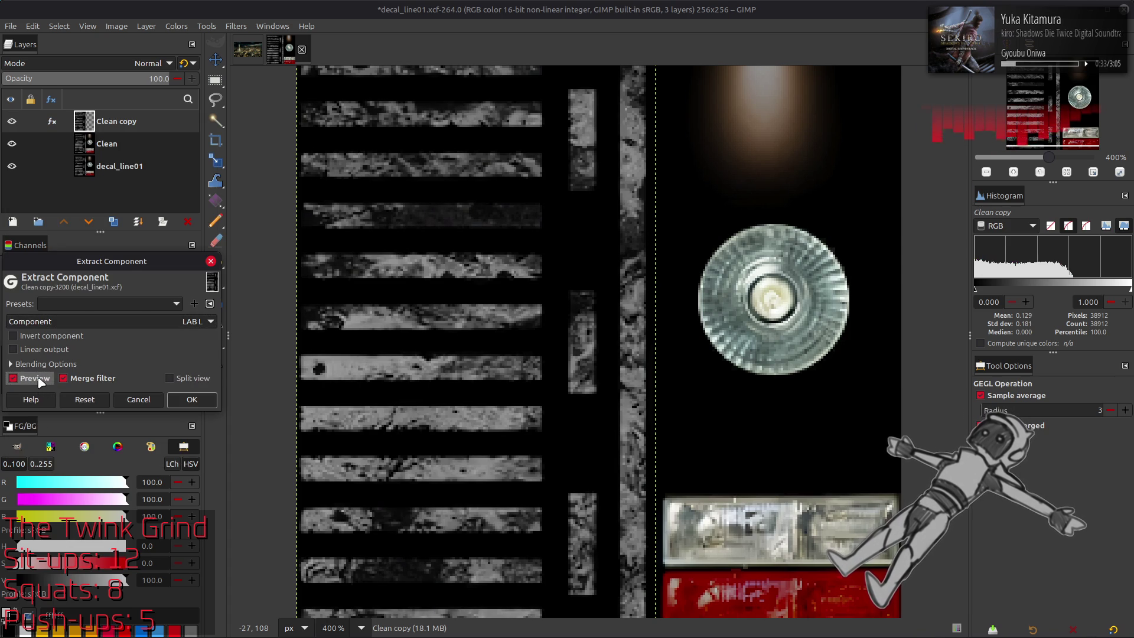
pyautogui.click(192, 399)
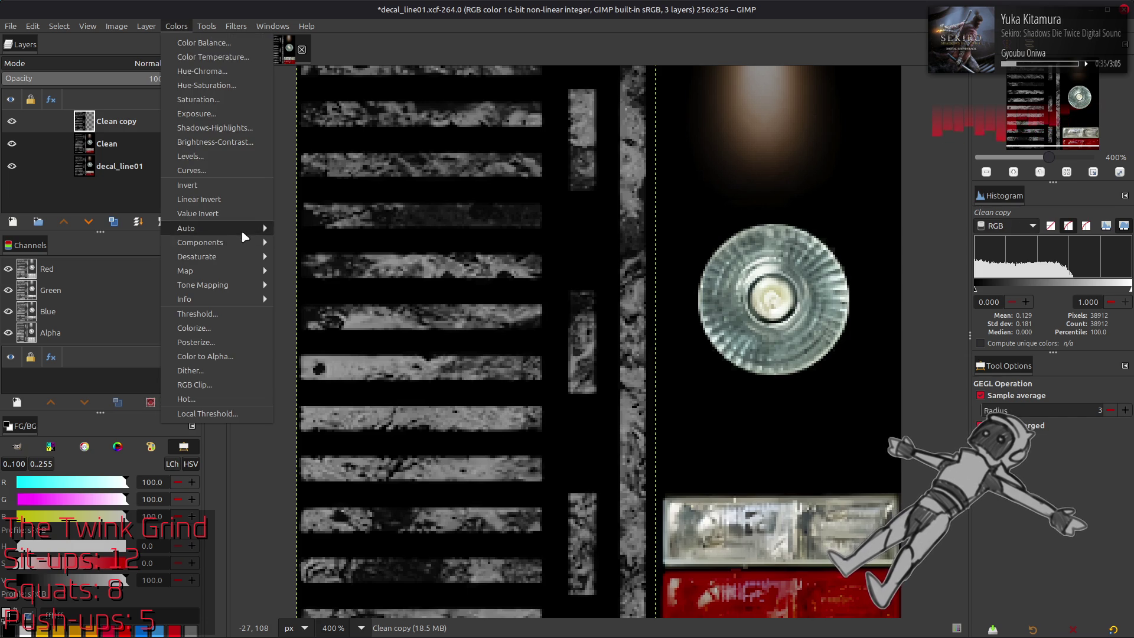
# Step: Apply Stretch Contrast to Clean copy and toggle its visibility to compare
pyautogui.moveTo(241, 230)
pyautogui.click(307, 257)
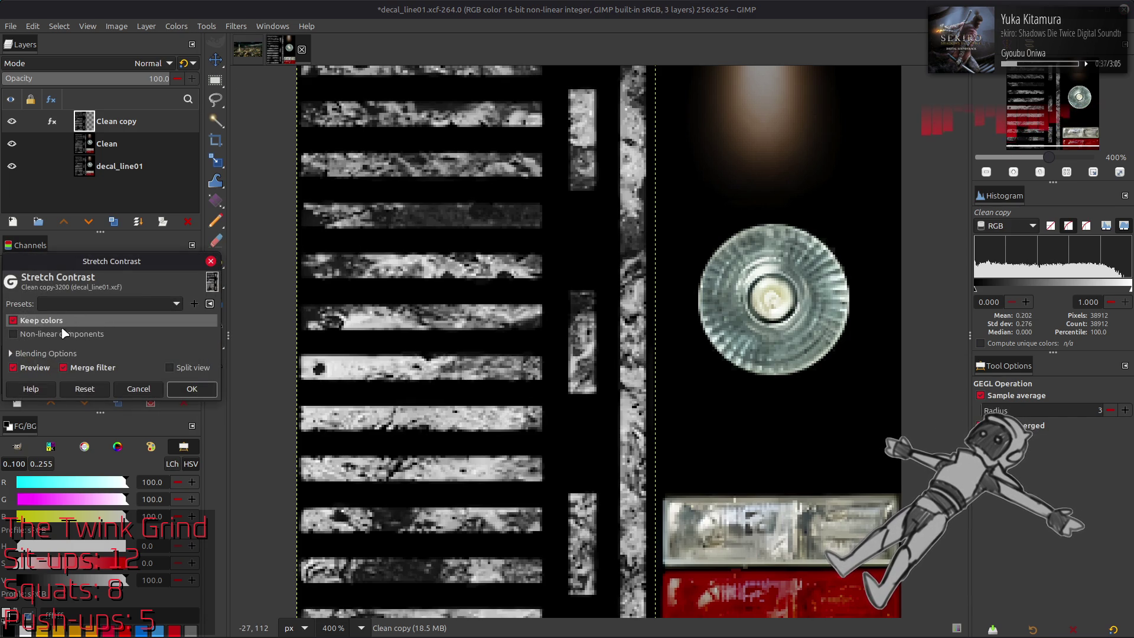
pyautogui.click(190, 388)
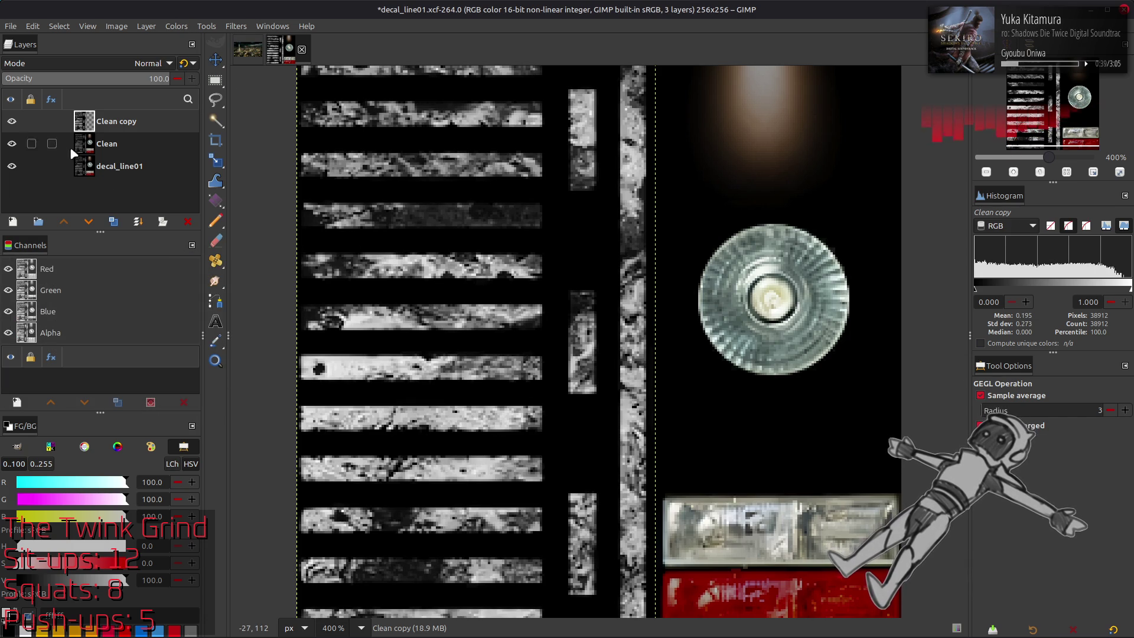
pyautogui.click(11, 121)
pyautogui.click(11, 121)
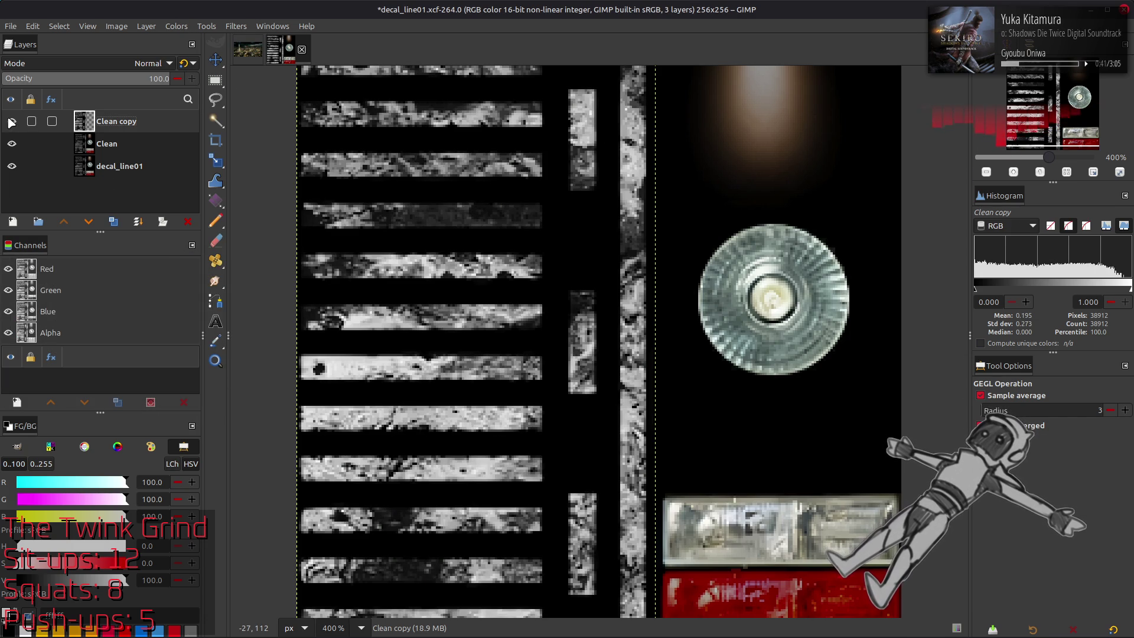
pyautogui.click(11, 121)
pyautogui.click(11, 121)
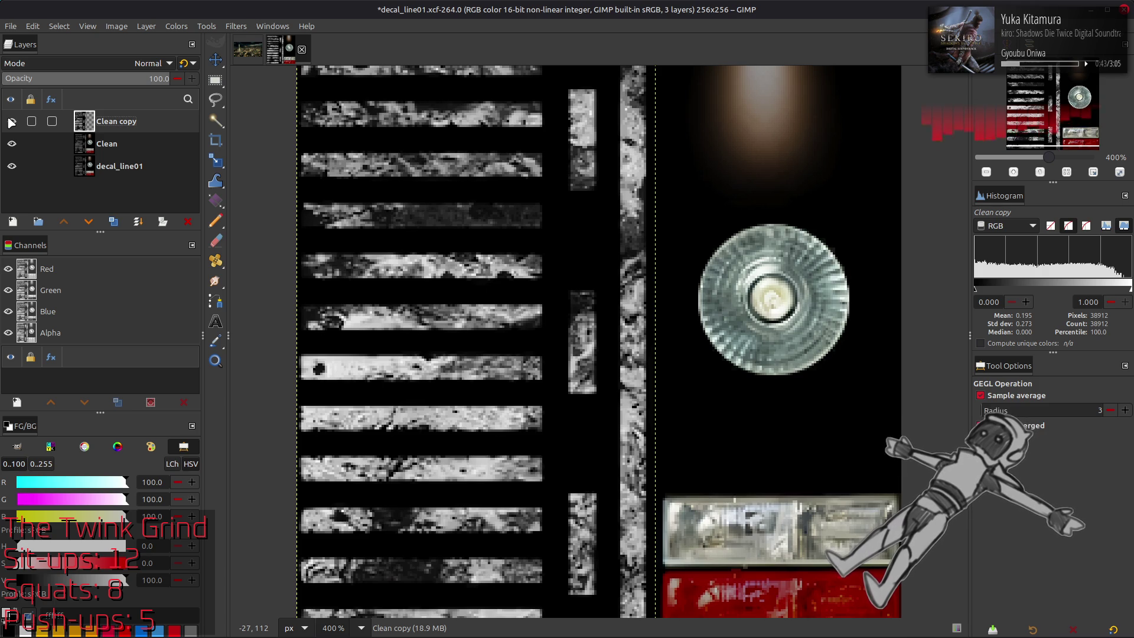
pyautogui.click(11, 121)
pyautogui.click(12, 121)
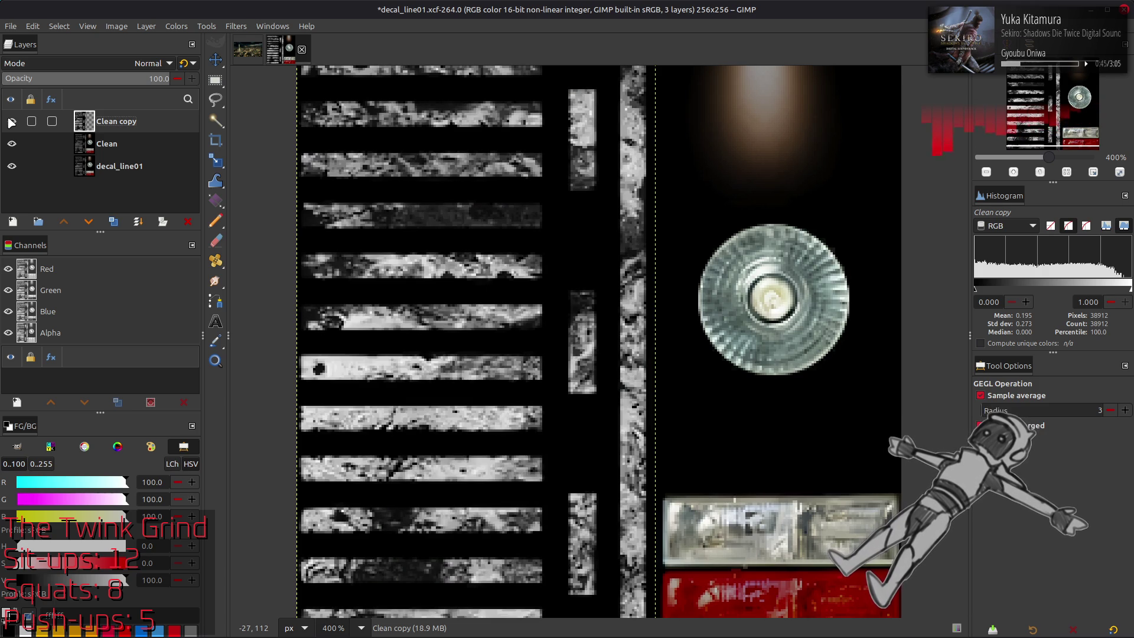
pyautogui.click(11, 121)
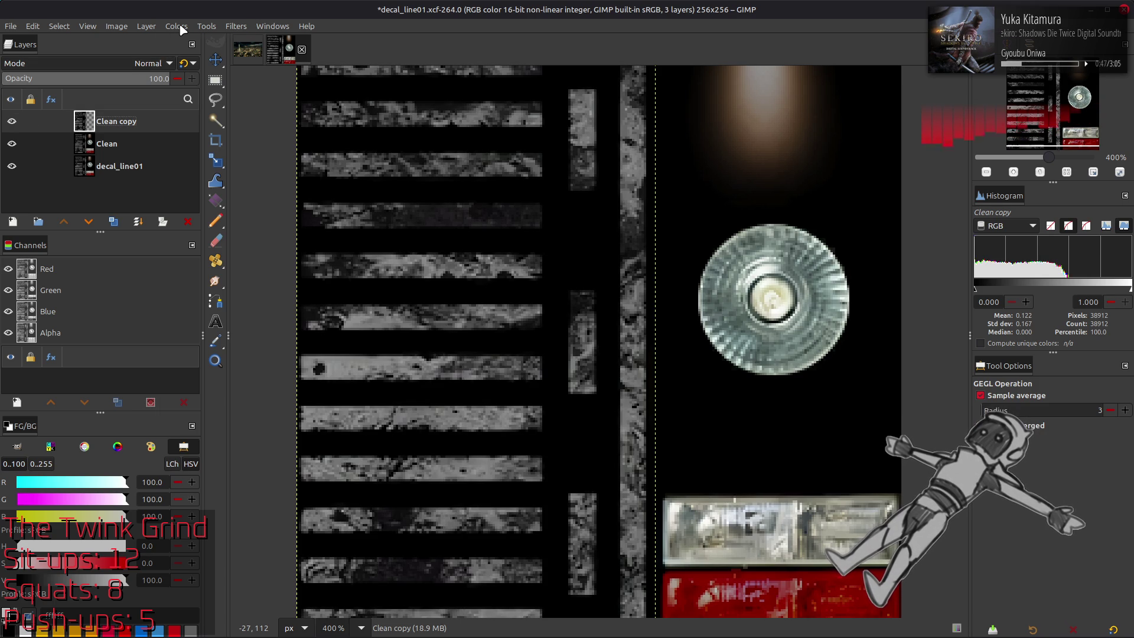
# Step: Extract the Y'CbCr Y' luminance component on Clean copy
pyautogui.click(180, 26)
pyautogui.moveTo(236, 243)
pyautogui.click(301, 257)
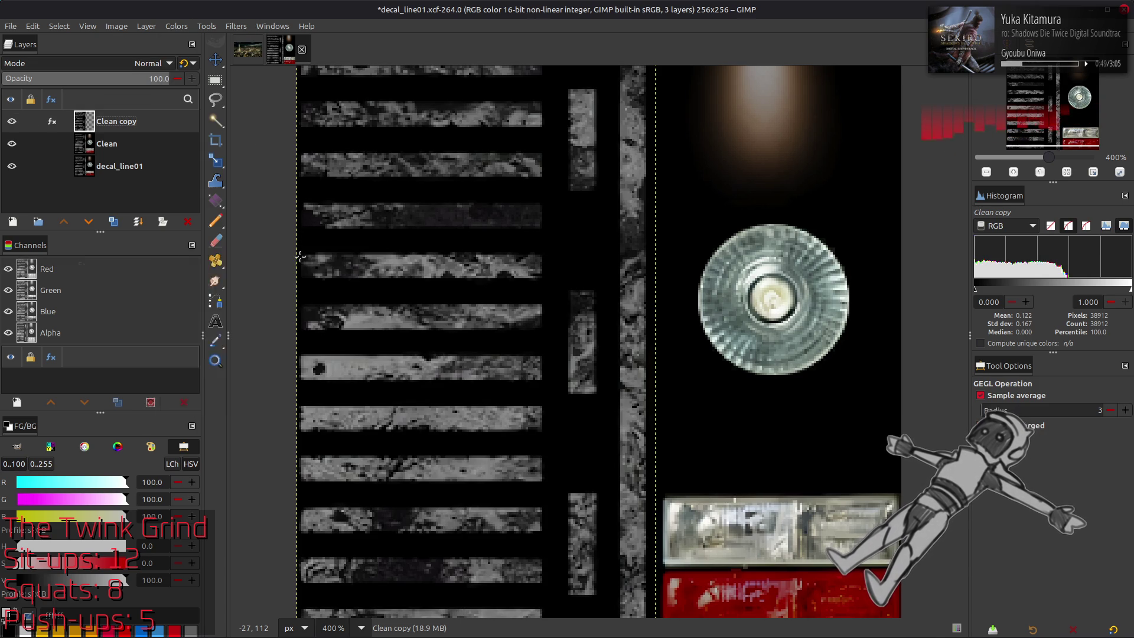
pyautogui.click(161, 320)
pyautogui.click(118, 522)
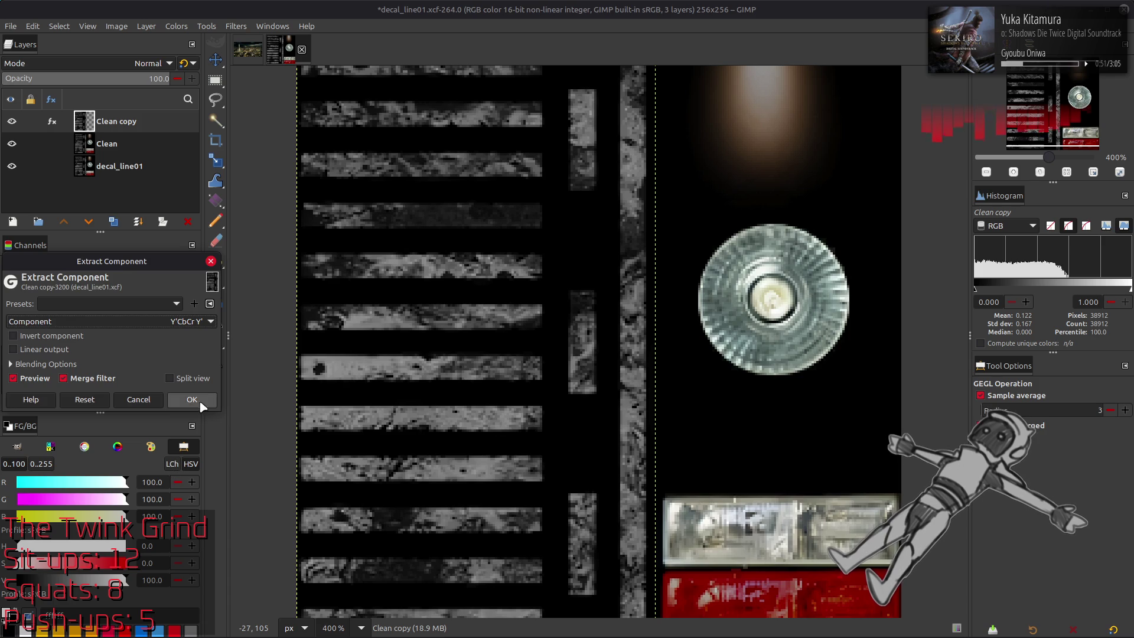
pyautogui.click(192, 400)
# Step: Stretch contrast again and duplicate Clean copy, undoing the extra duplicate
pyautogui.click(176, 26)
pyautogui.moveTo(231, 228)
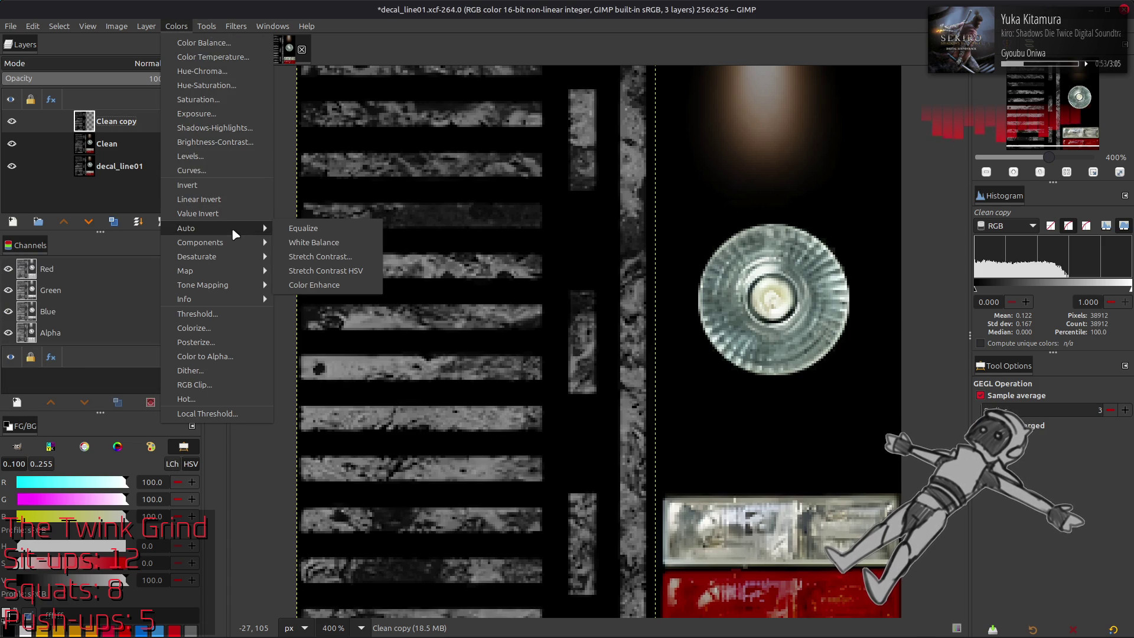
pyautogui.click(286, 257)
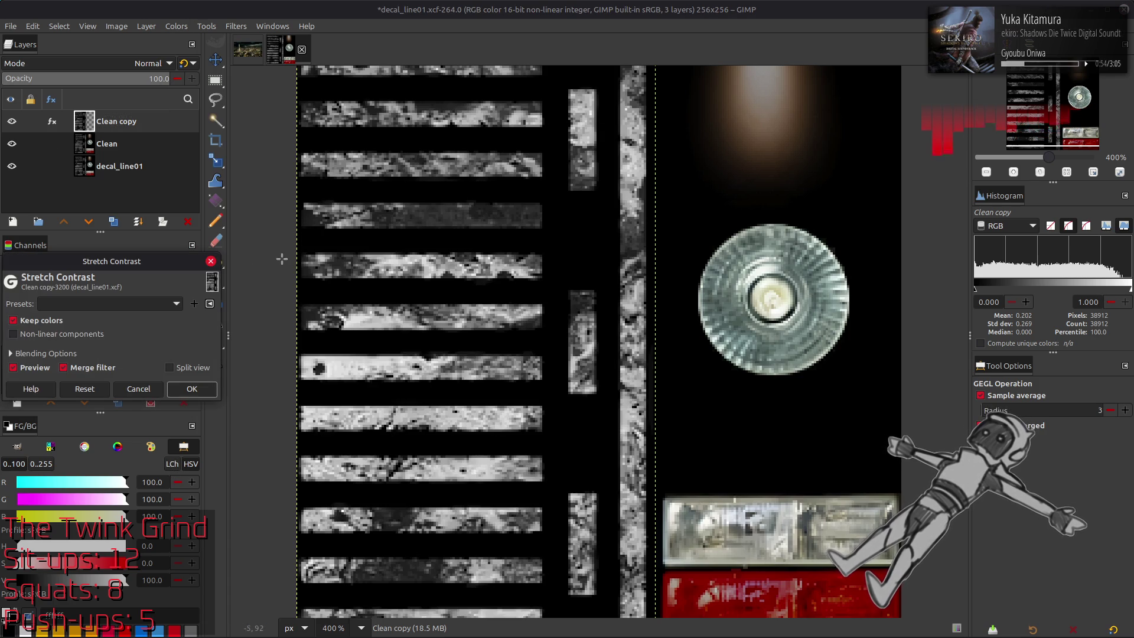
pyautogui.click(191, 388)
pyautogui.doubleClick(114, 221)
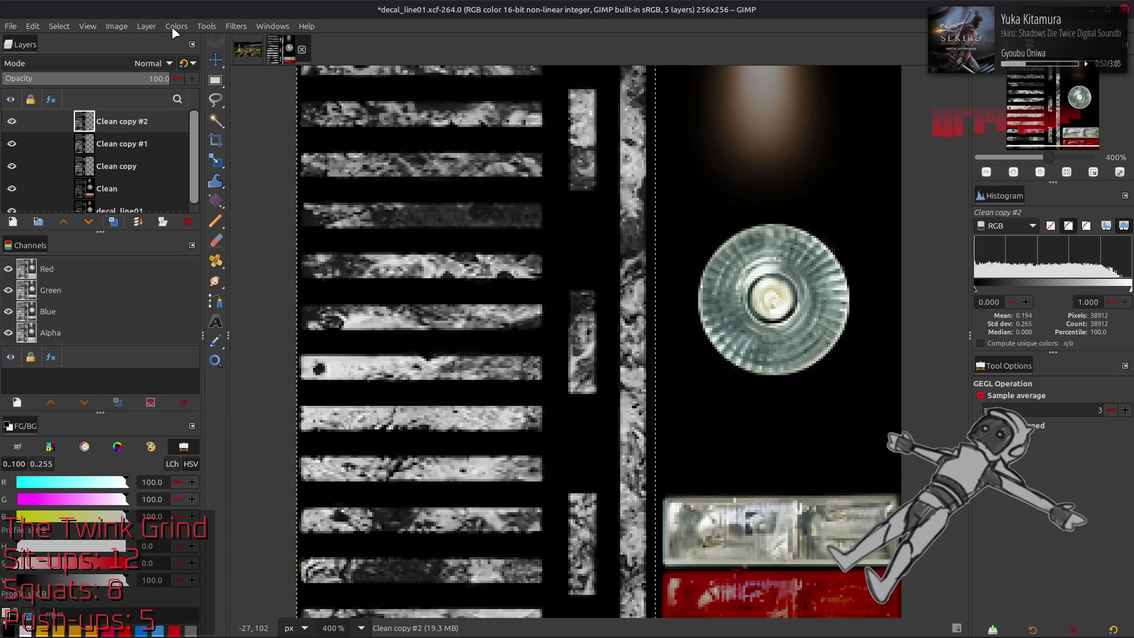
pyautogui.hotkey('ctrl', 'z')
pyautogui.click(176, 28)
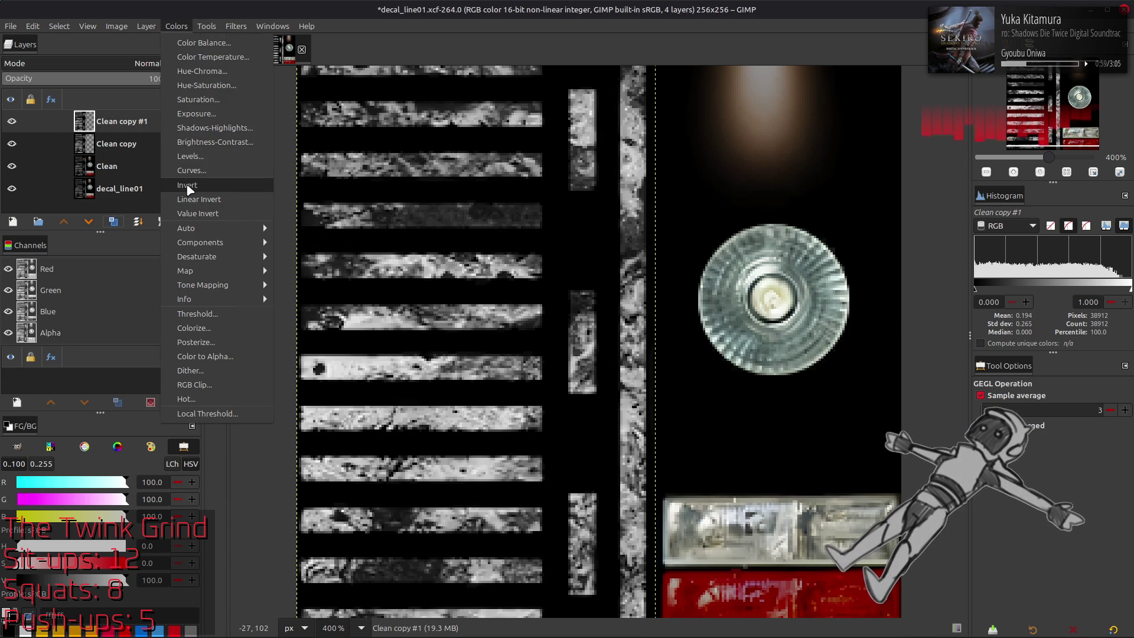
# Step: Invert Clean copy #1 and apply a Levels adjustment to it
pyautogui.click(187, 185)
pyautogui.click(176, 26)
pyautogui.click(190, 156)
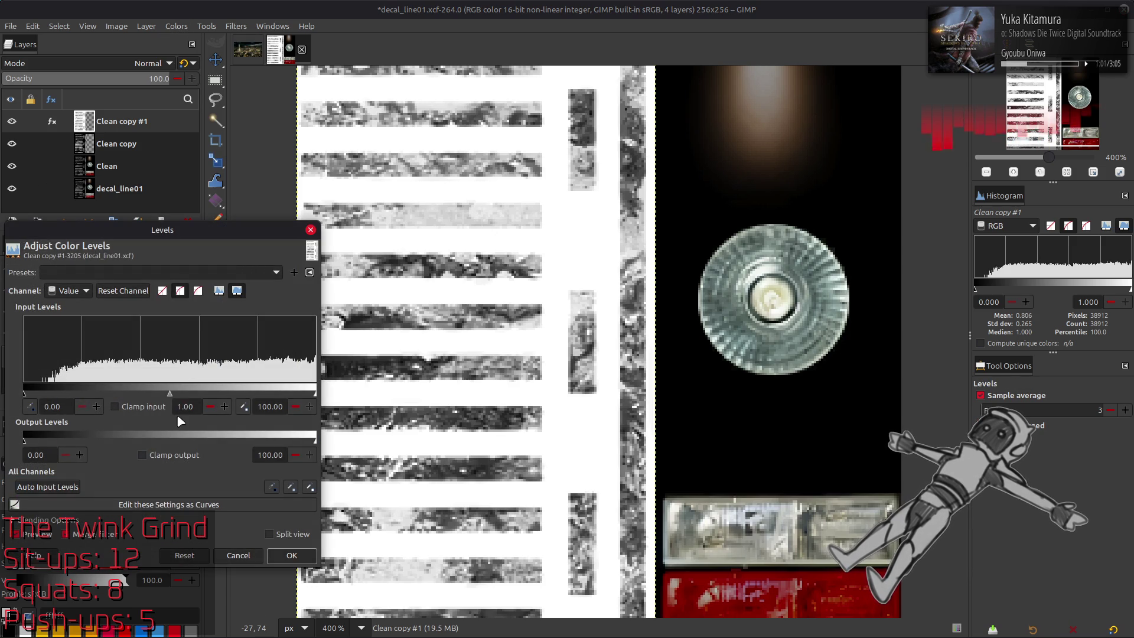
pyautogui.click(291, 555)
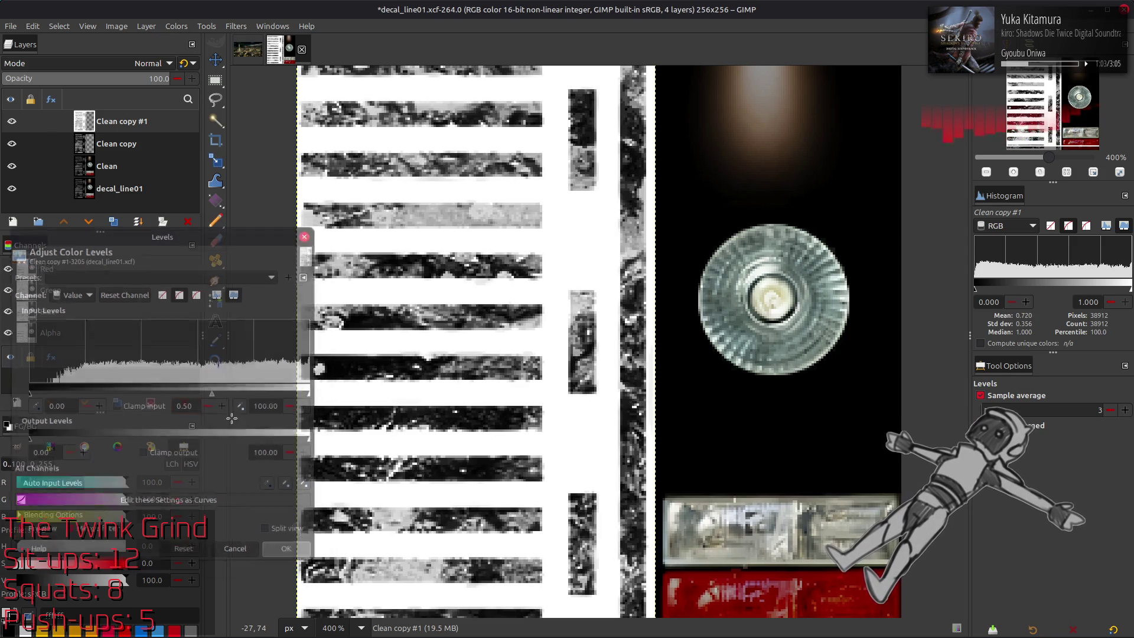
# Step: Invert Clean copy #1 back to a dark background and reapply Levels with a darker setting
pyautogui.click(176, 26)
pyautogui.click(189, 185)
pyautogui.click(176, 26)
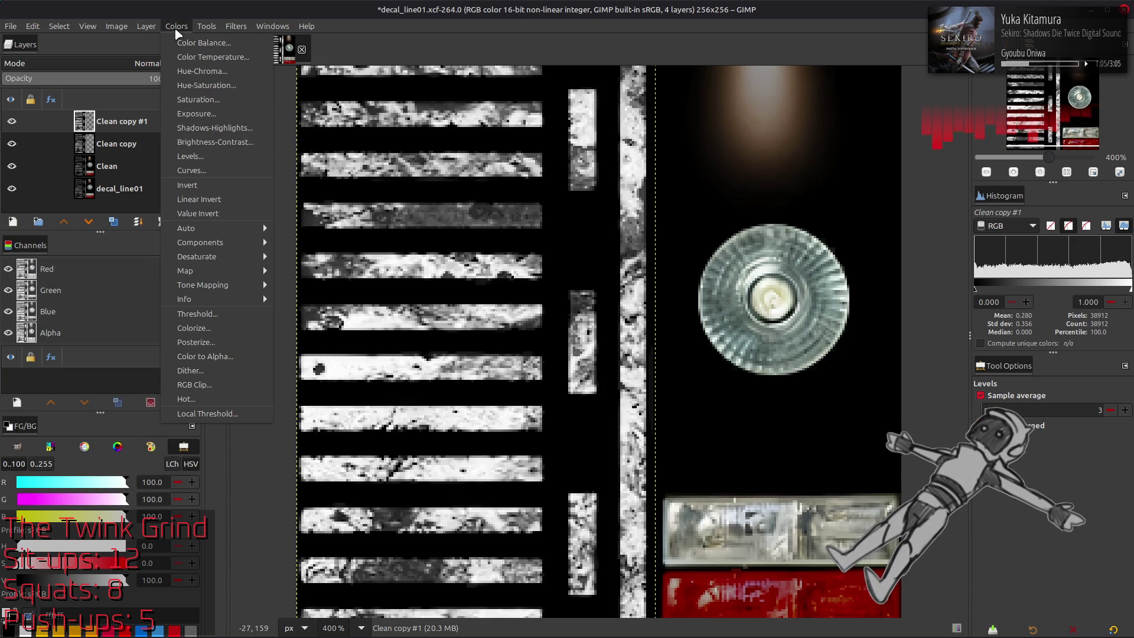
pyautogui.click(195, 156)
pyautogui.click(142, 273)
pyautogui.click(142, 289)
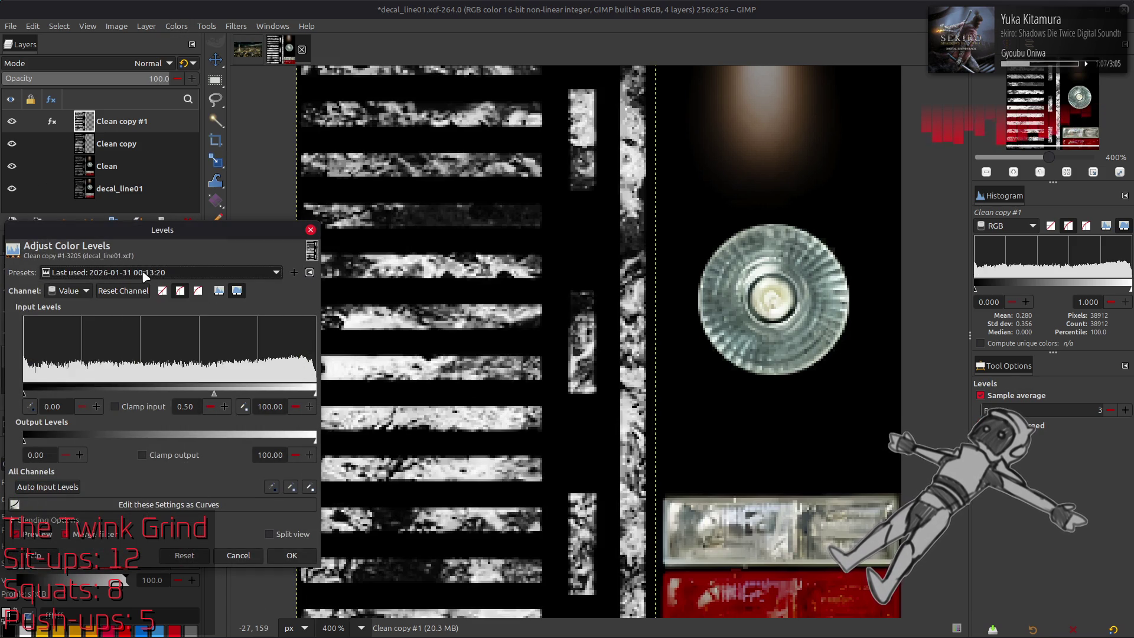
pyautogui.click(292, 555)
# Step: Toggle visibility of Clean copy and Clean copy #1 to compare the results
pyautogui.click(19, 121)
pyautogui.click(19, 121)
pyautogui.click(12, 135)
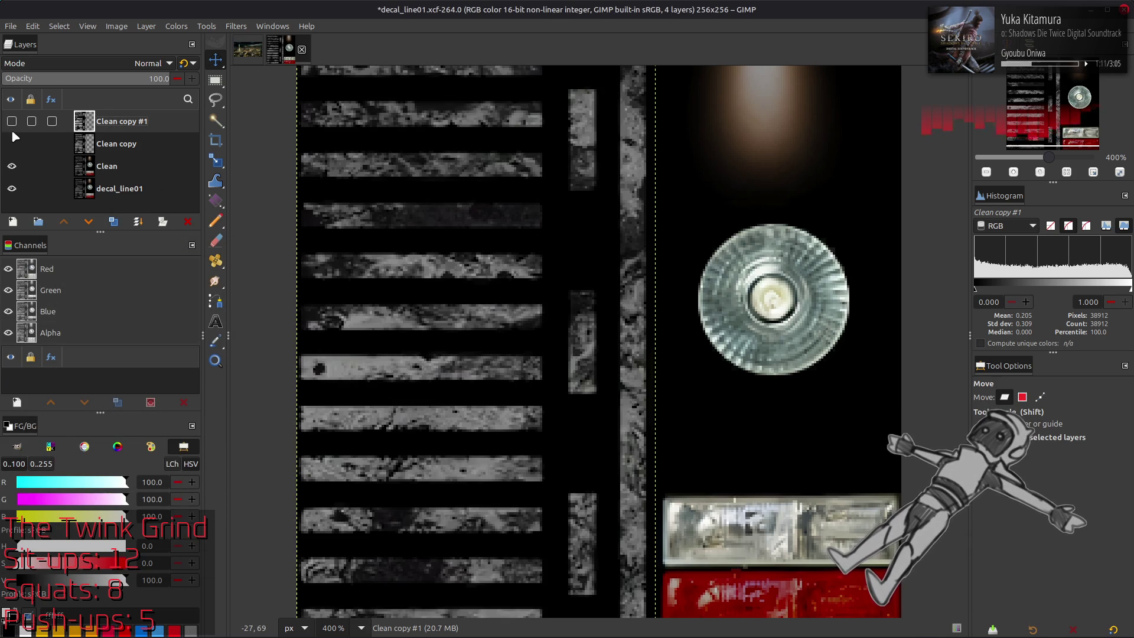
pyautogui.click(12, 131)
pyautogui.click(11, 132)
pyautogui.click(12, 131)
pyautogui.click(11, 146)
pyautogui.click(12, 147)
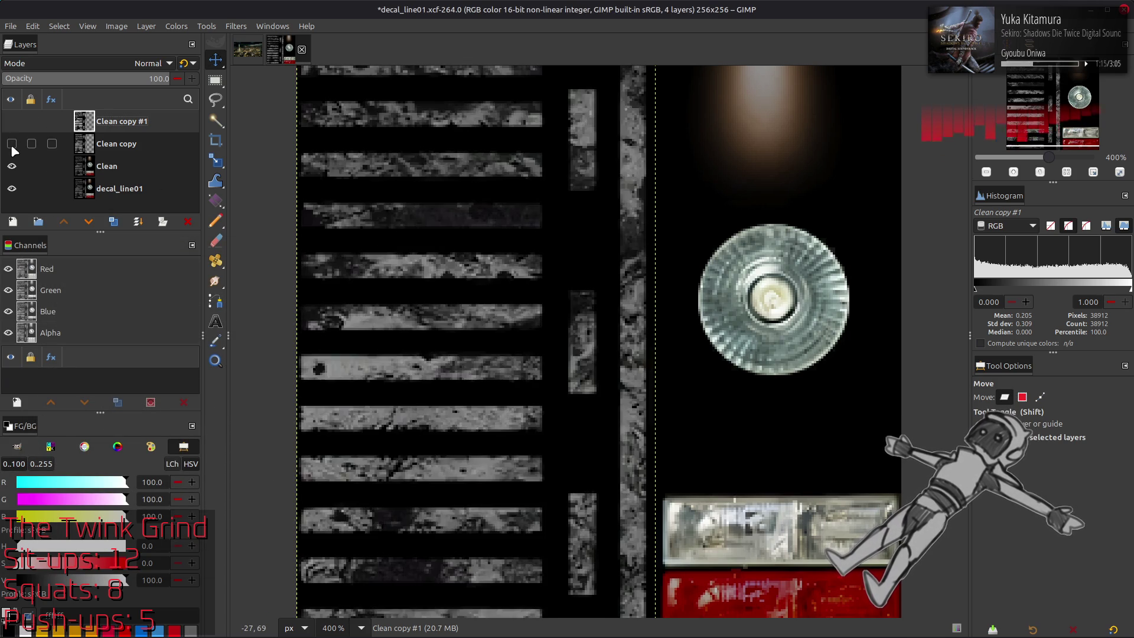
pyautogui.click(12, 147)
pyautogui.click(12, 146)
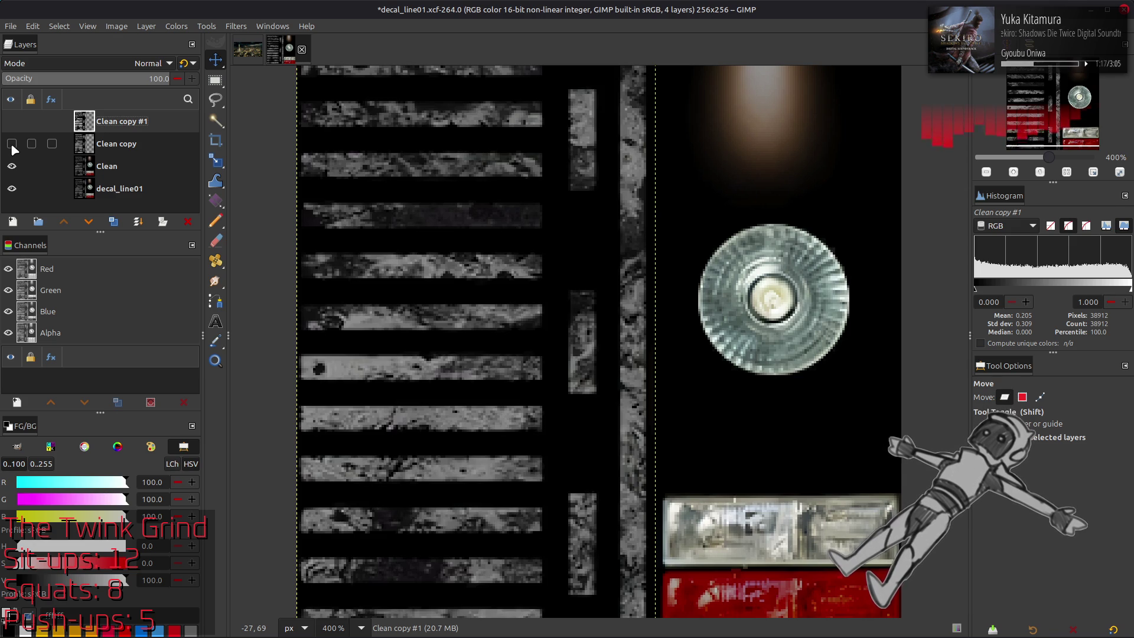
pyautogui.click(12, 146)
pyautogui.click(11, 147)
pyautogui.click(12, 146)
pyautogui.click(12, 146)
pyautogui.click(12, 146)
pyautogui.click(12, 140)
pyautogui.click(12, 139)
pyautogui.click(12, 139)
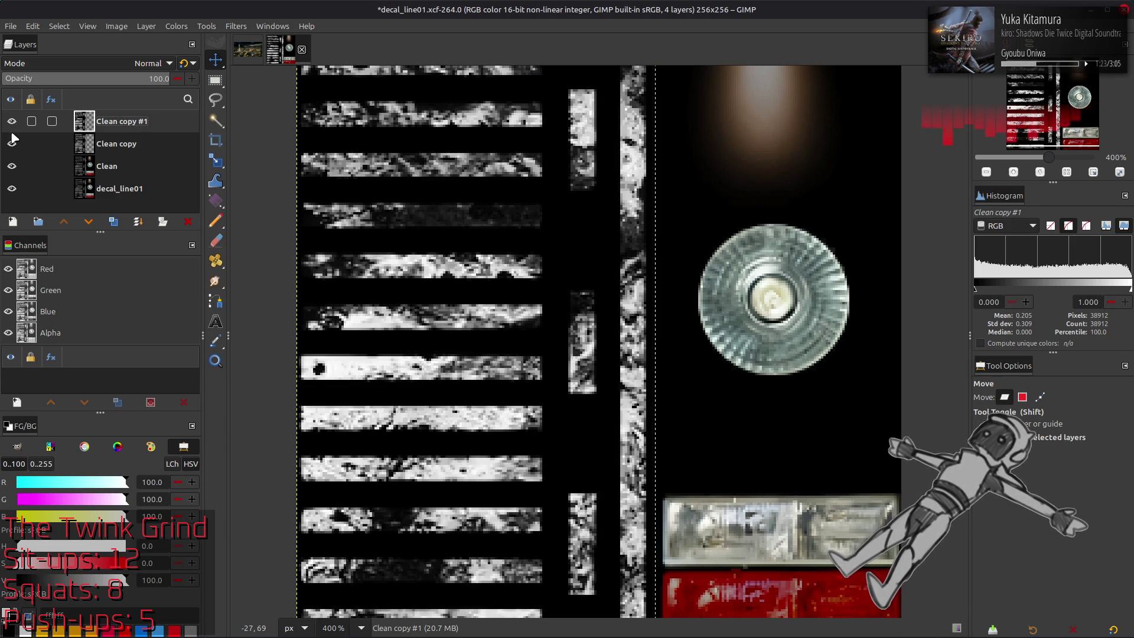
# Step: Hide decal_line01 and Clean copy #1, then start renaming Clean copy to Lines
pyautogui.click(12, 189)
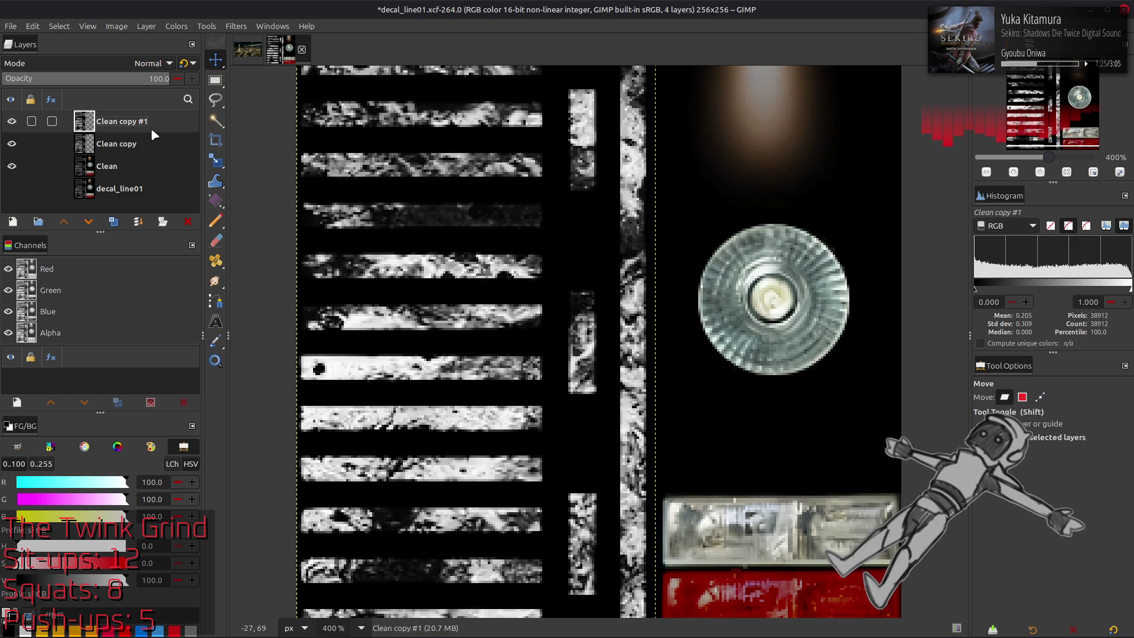
pyautogui.click(136, 147)
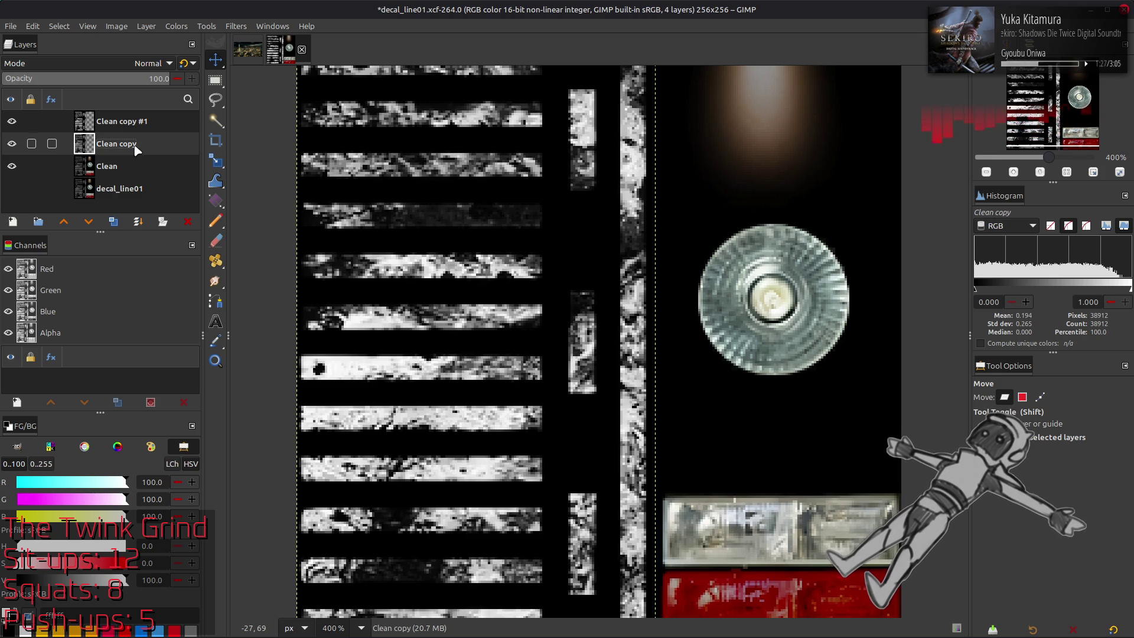
pyautogui.click(11, 121)
pyautogui.click(12, 144)
pyautogui.click(12, 143)
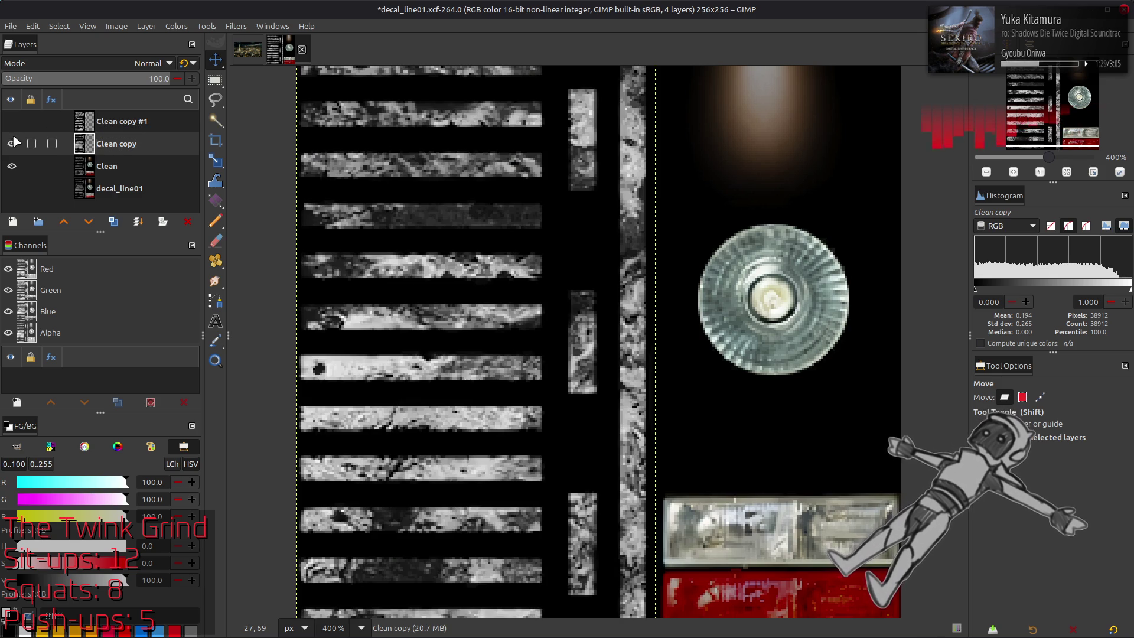
pyautogui.doubleClick(148, 142)
# Step: Name the layer copies Lines Brighter and Lines Brighter Alt, showing Clean copy #1
pyautogui.write('Lines Brighte')
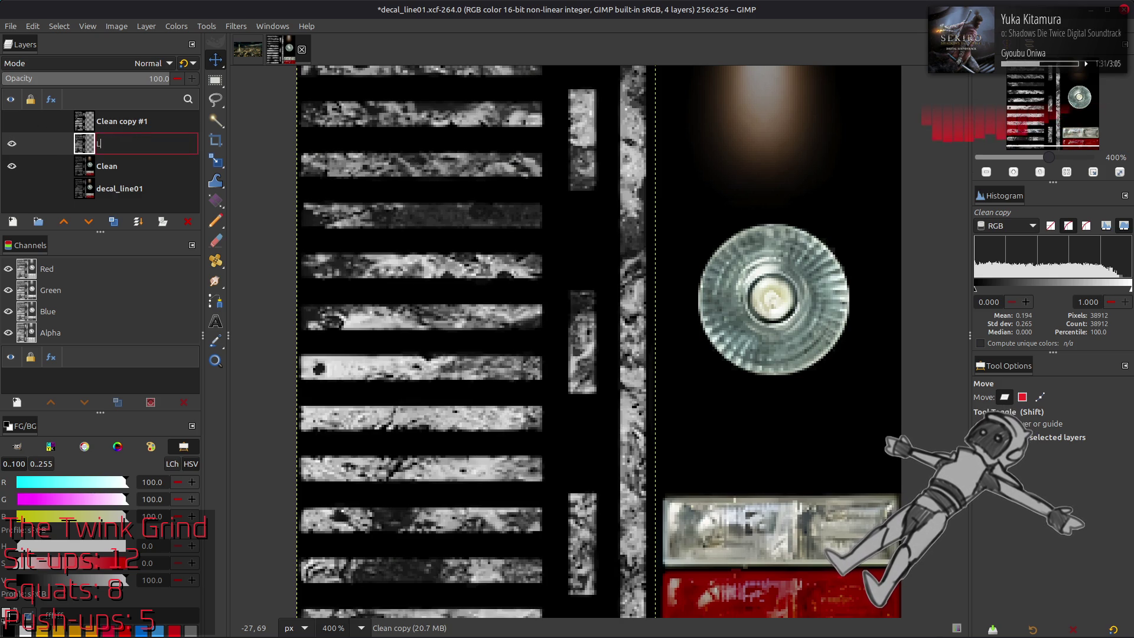
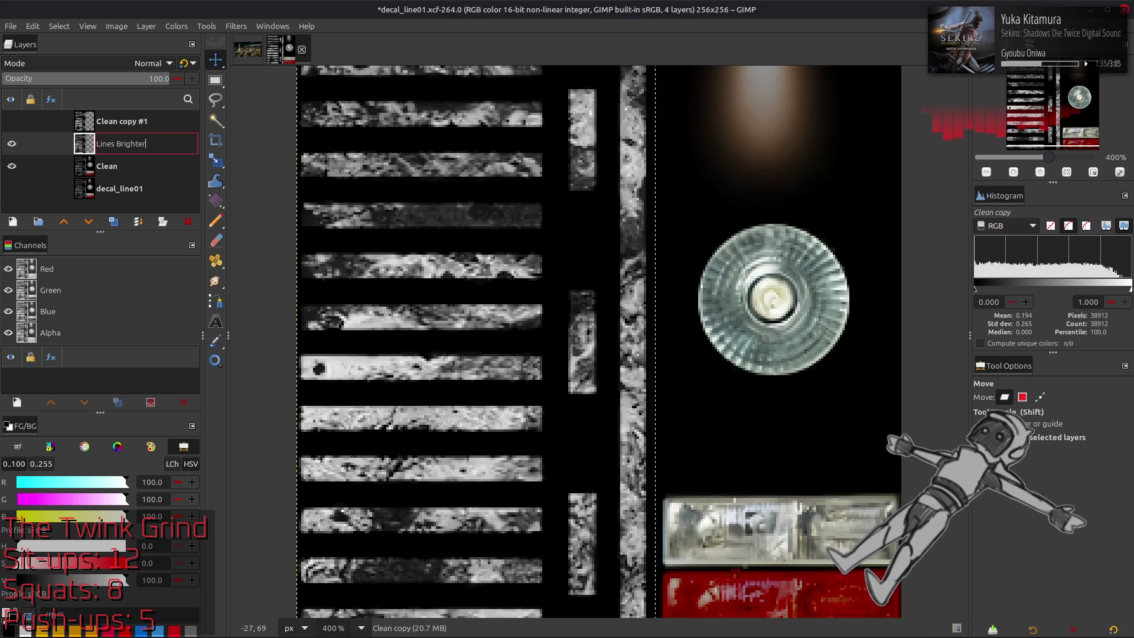
# Step: Hide decal_line01 and Clean copy #1, then start renaming Clean copy to Lines
# Step: Name the layer copies Lines Brighter and Lines Brighter Alt, showing Clean copy #1
pyautogui.write('r')
pyautogui.press('Return')
pyautogui.click(12, 121)
pyautogui.doubleClick(118, 121)
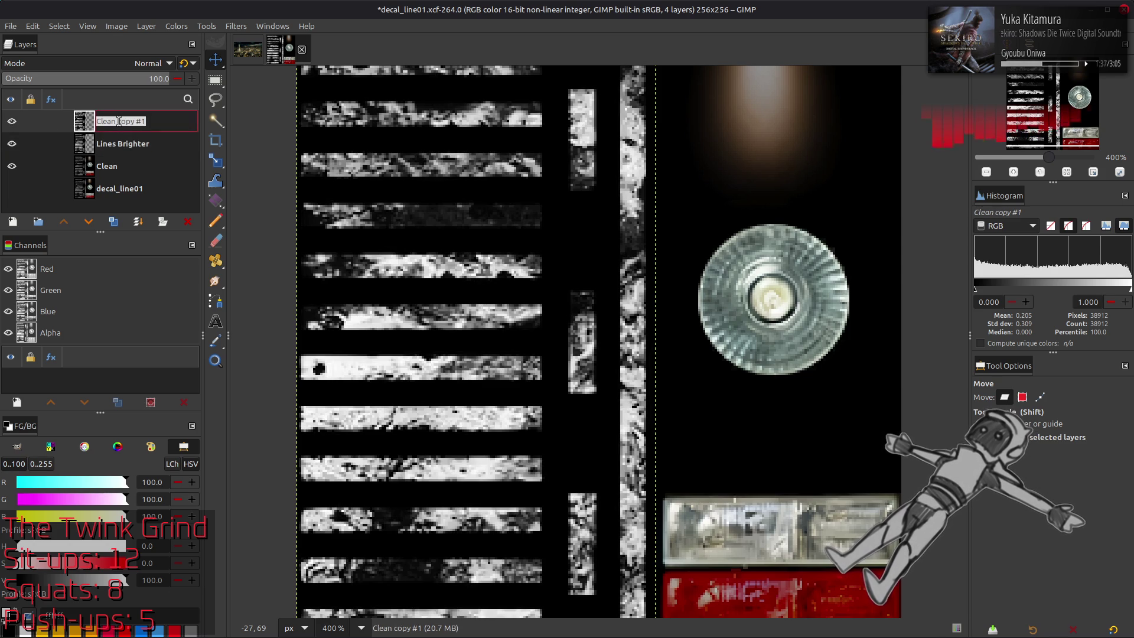
pyautogui.write('Lines Brighter Alt')
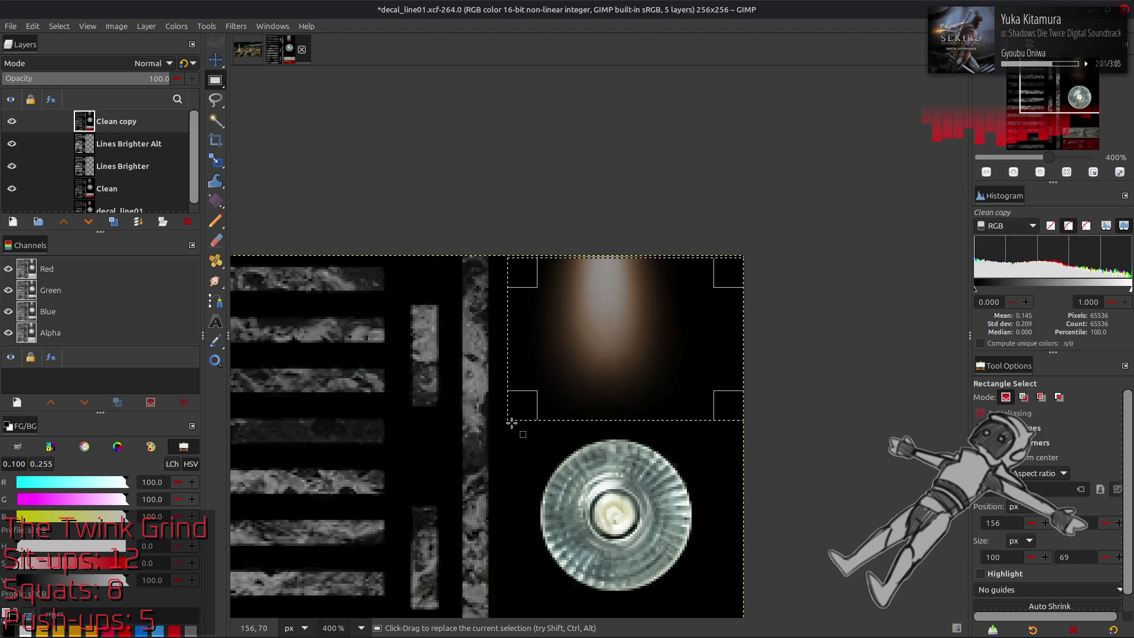
# Step: Adjust the rectangle selection around the glow to 84×74 pixels
pyautogui.keyDown('ctrl'); pyautogui.scroll(2, 674, 269); pyautogui.keyUp('ctrl')
pyautogui.moveTo(704, 264); pyautogui.dragTo(696, 261)
pyautogui.moveTo(664, 558); pyautogui.dragTo(665, 578)
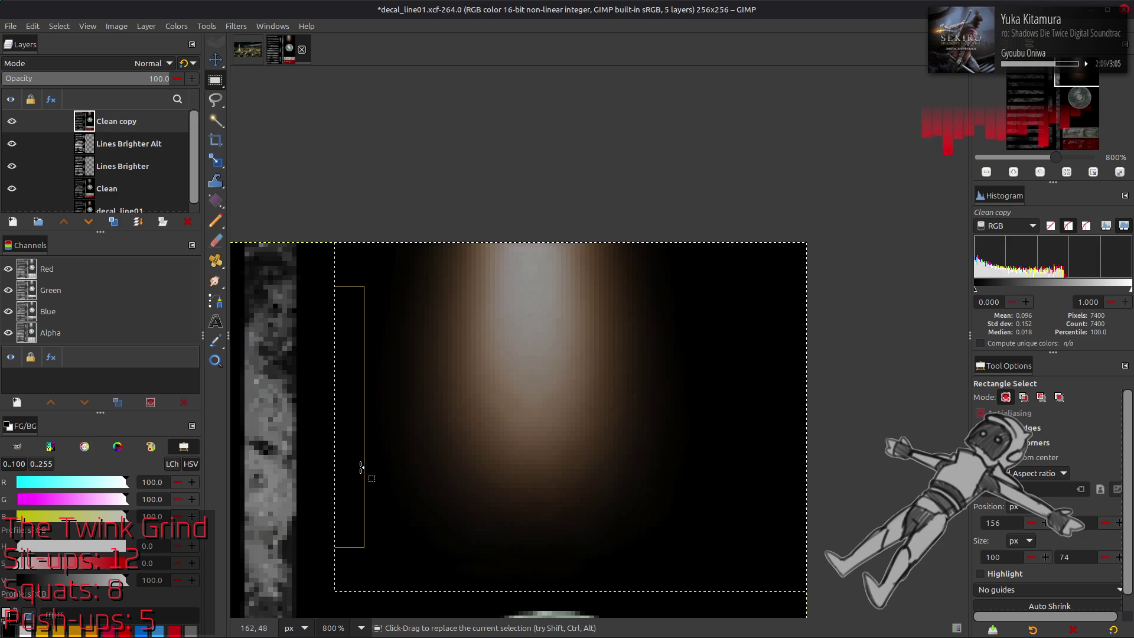
pyautogui.moveTo(358, 468); pyautogui.dragTo(347, 470)
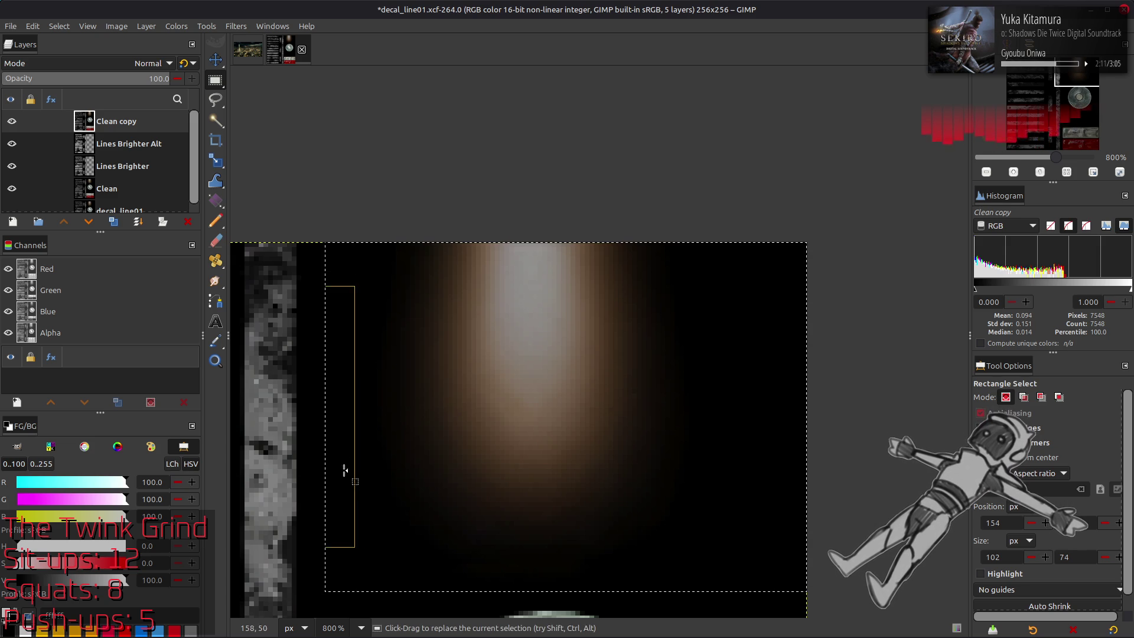
pyautogui.moveTo(781, 412); pyautogui.dragTo(694, 412)
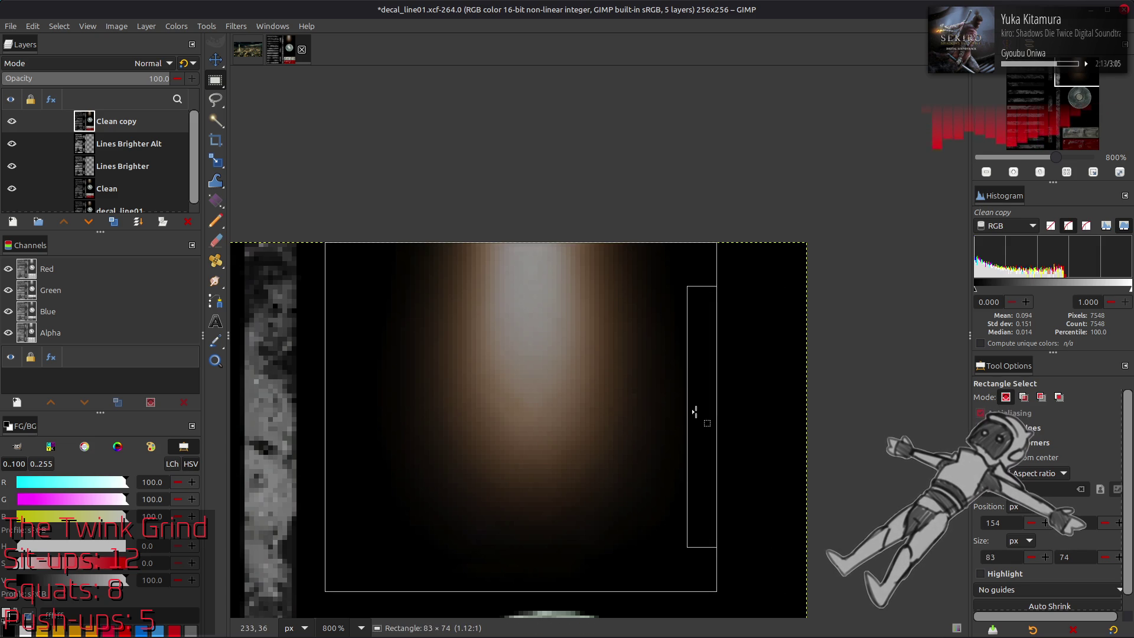
pyautogui.moveTo(698, 413); pyautogui.dragTo(702, 413)
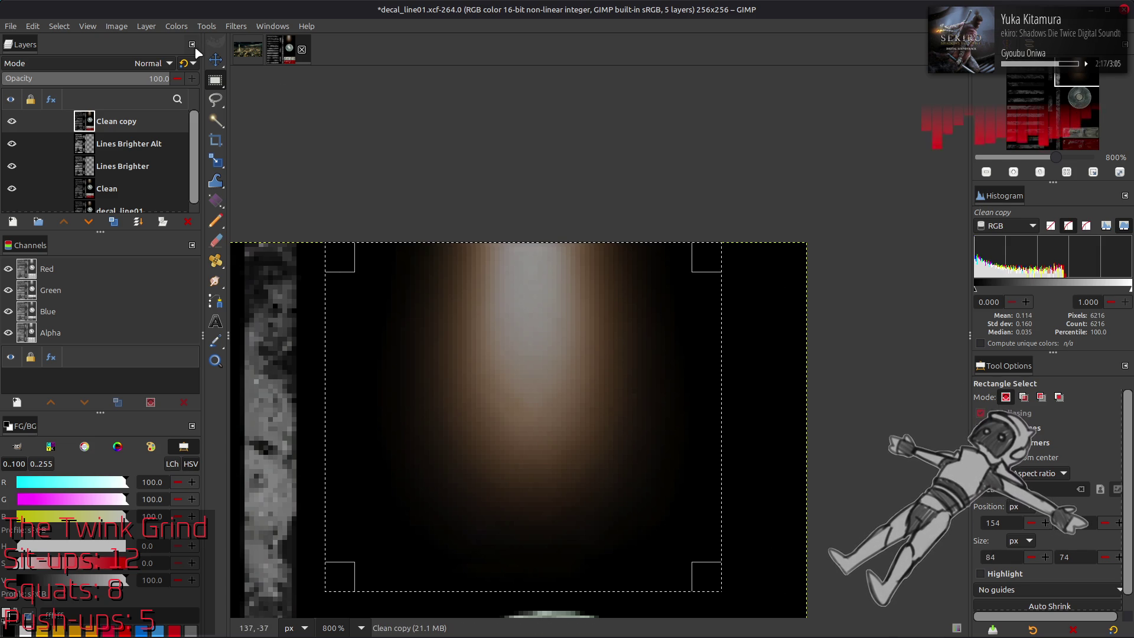
# Step: Resize the Clean copy layer to the selection and zoom in on the texture
pyautogui.hotkey('alt', 'l')
pyautogui.click(197, 232)
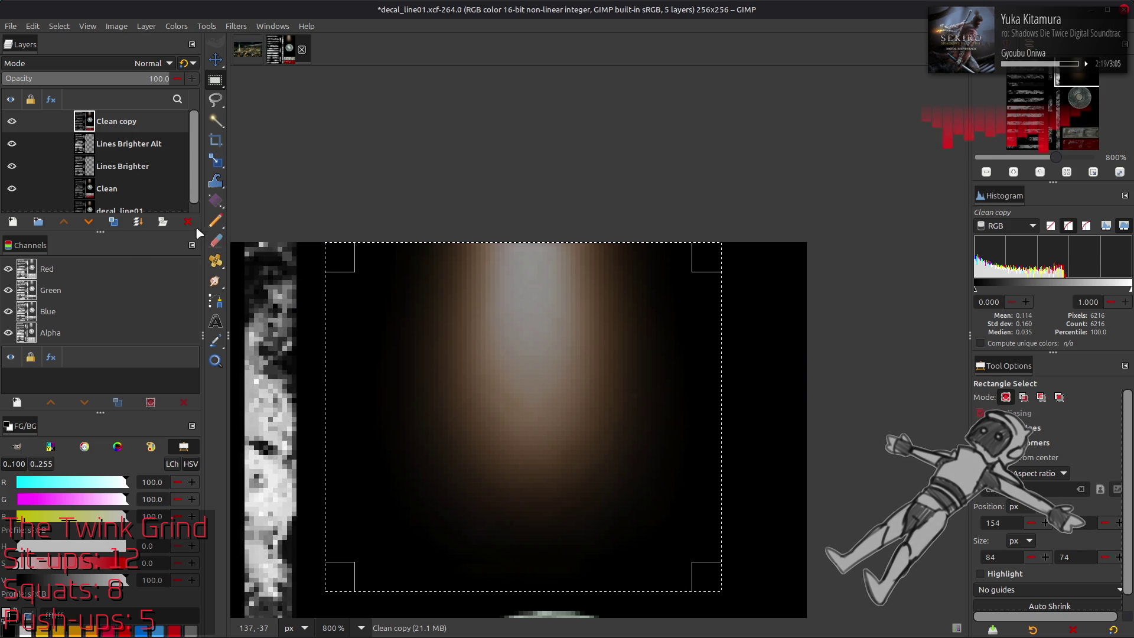
pyautogui.click(59, 26)
pyautogui.press('Escape')
pyautogui.press('2')
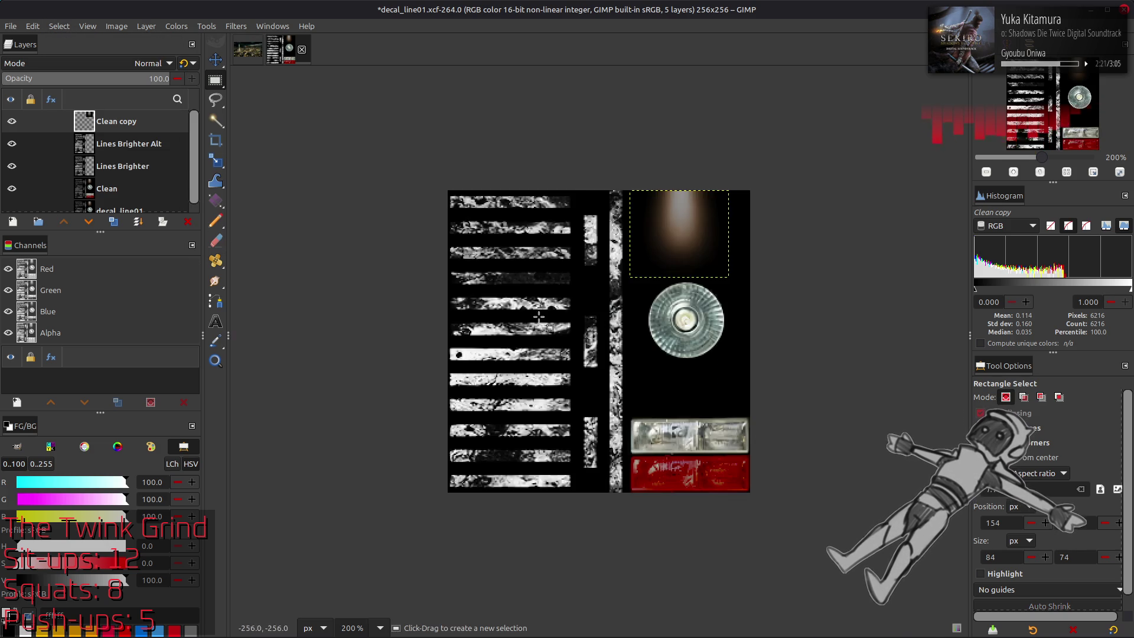
pyautogui.press('3')
pyautogui.scroll(1, 260, 169)
pyautogui.press('m')
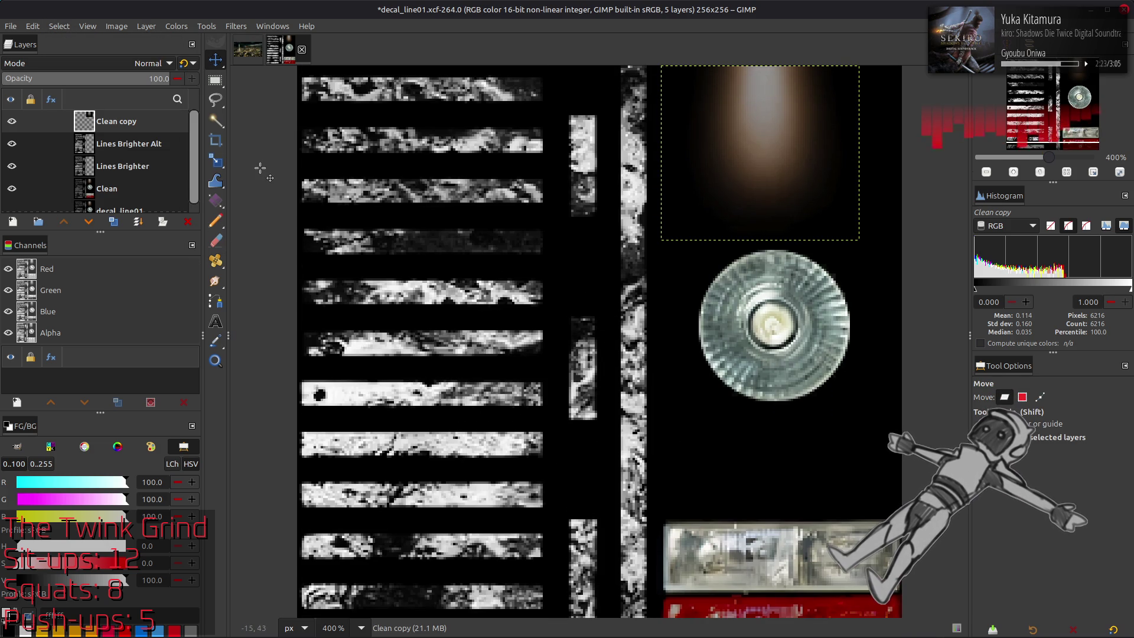
pyautogui.click(170, 28)
# Step: Apply Auto Stretch Contrast to the glow and duplicate the Clean copy layer
pyautogui.moveTo(224, 228)
pyautogui.click(307, 256)
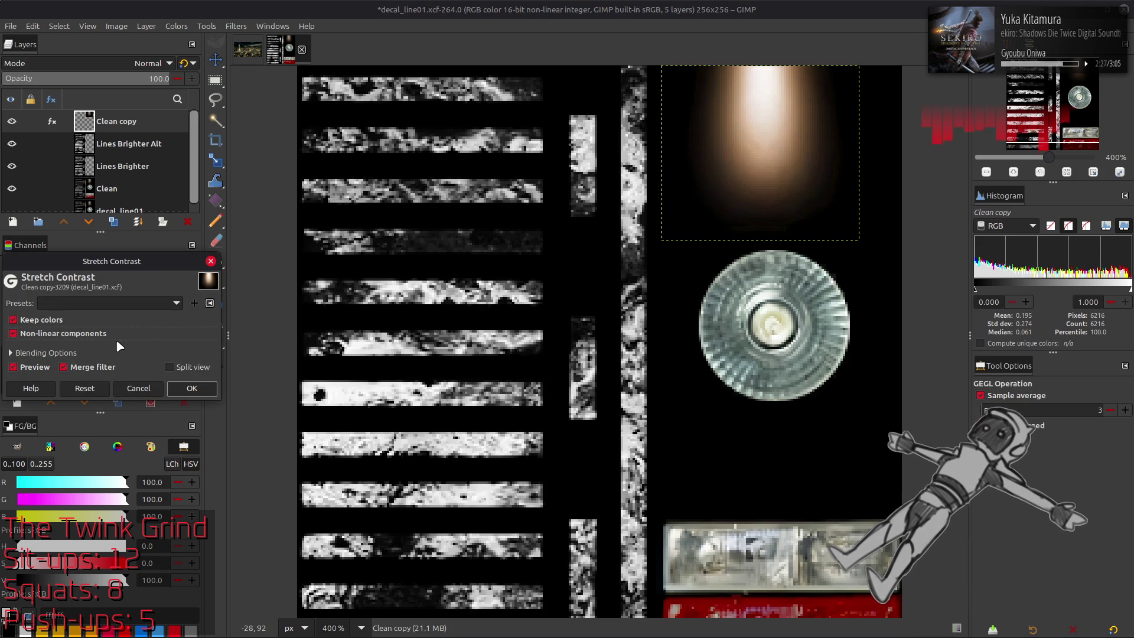
pyautogui.click(192, 388)
pyautogui.press('m')
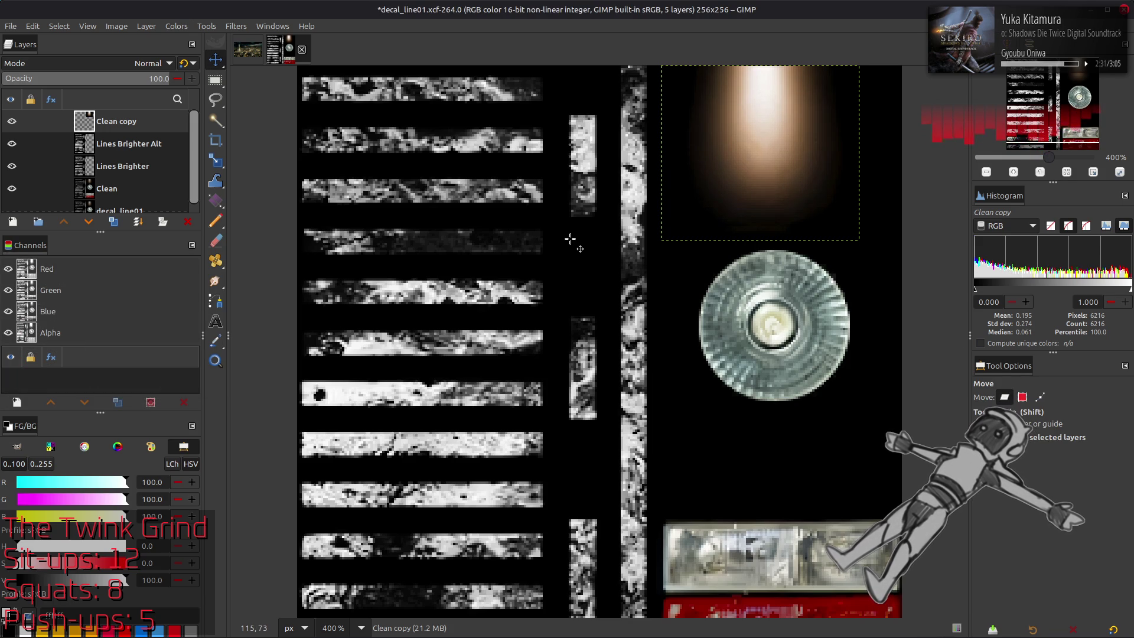
pyautogui.click(117, 226)
# Step: Blur the glow rectangle with G'MIC Gaussian blur, amplitude 20, Periodic boundary
pyautogui.hotkey('alt', 'r')
pyautogui.click(298, 316)
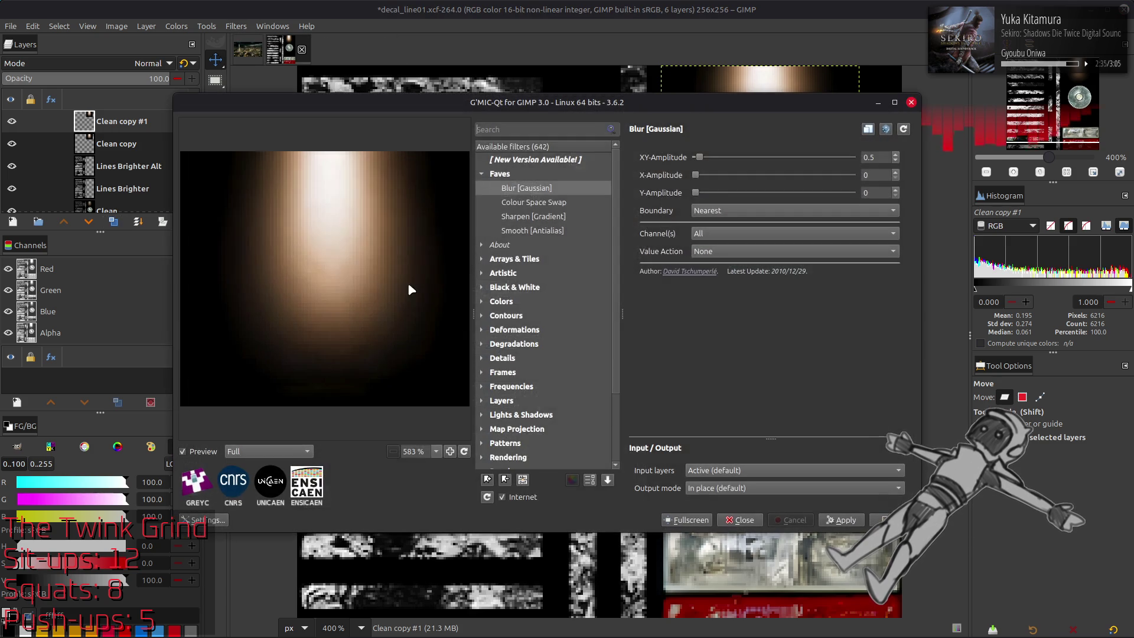
pyautogui.moveTo(698, 159); pyautogui.dragTo(854, 158)
pyautogui.click(768, 211)
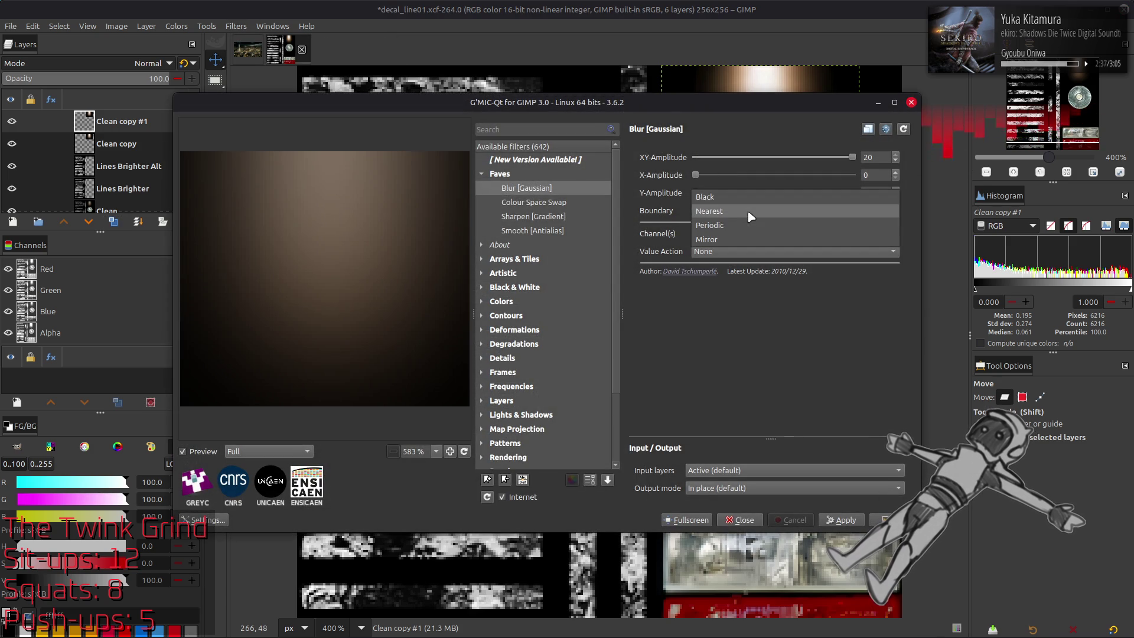
pyautogui.click(749, 226)
pyautogui.click(884, 520)
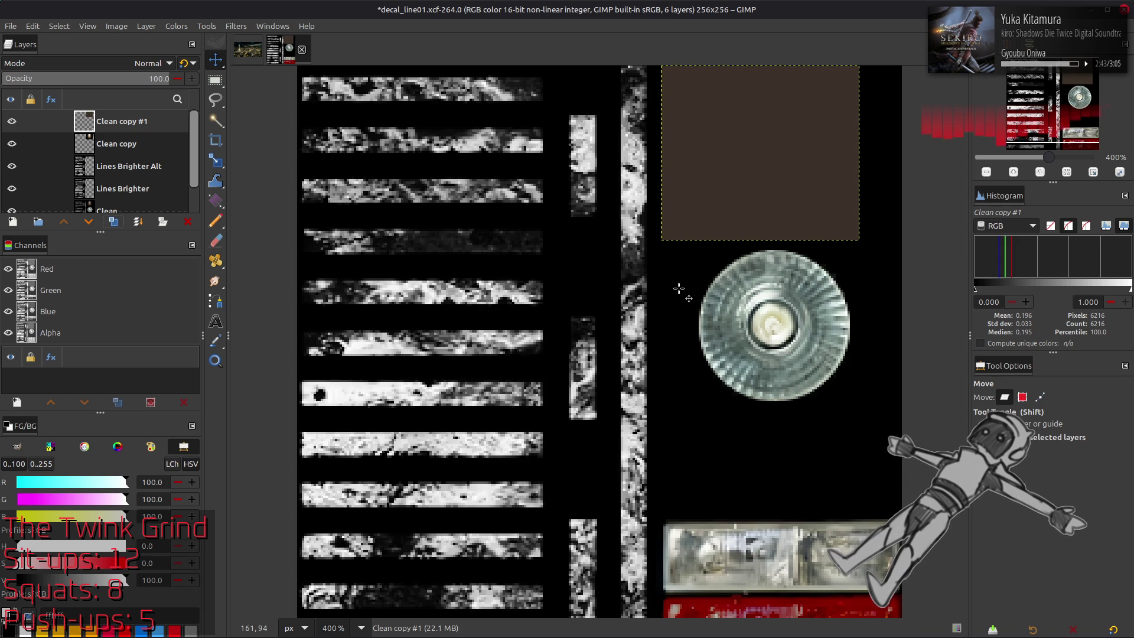
# Step: Pick a light tan foreground colour and bucket-fill the selected rectangle with it
pyautogui.press('o')
pyautogui.click(799, 182)
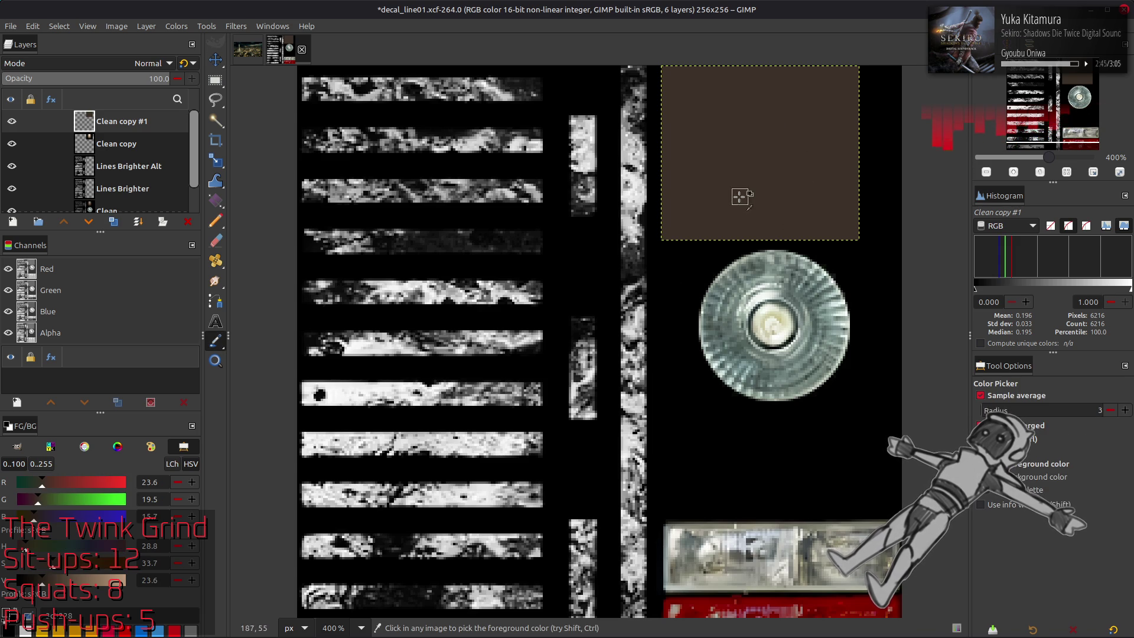
pyautogui.click(484, 376)
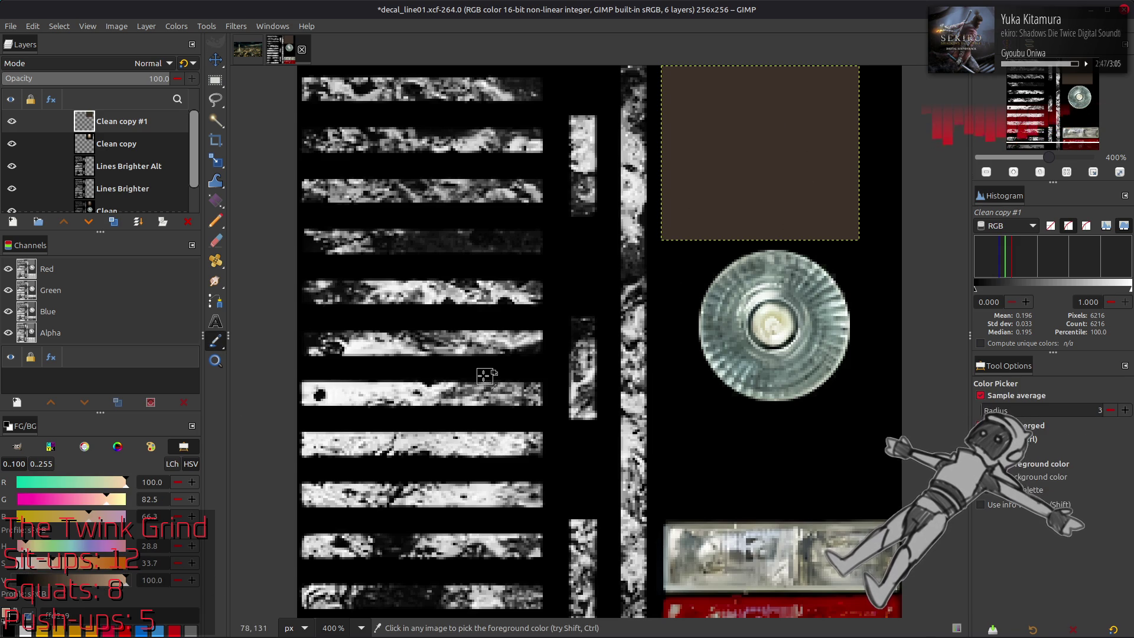
pyautogui.hotkey('shift', 'b')
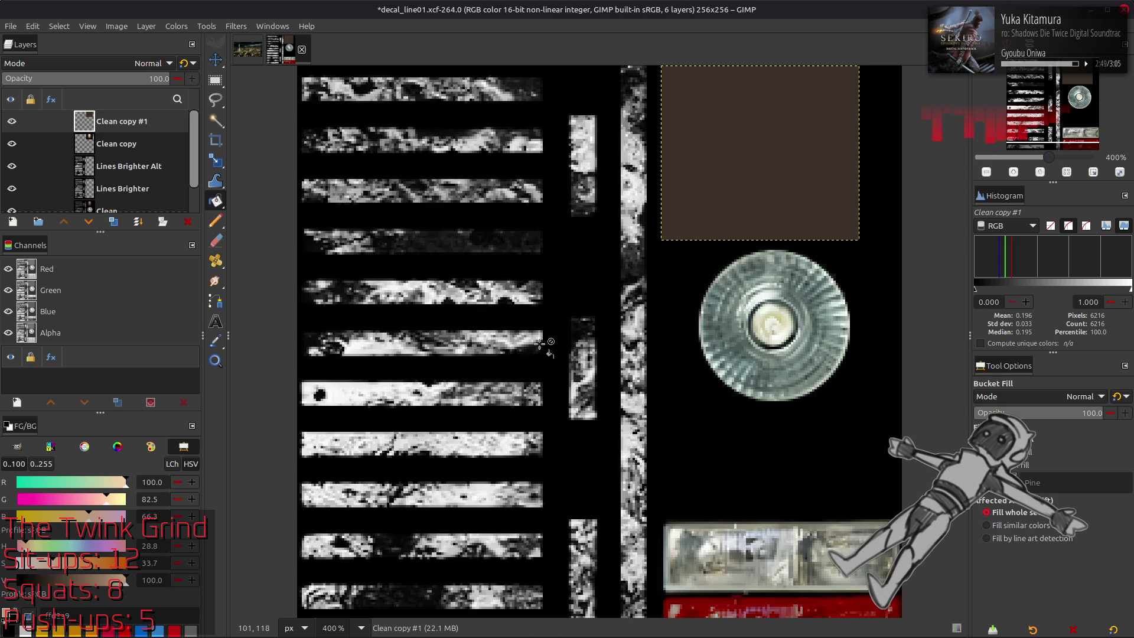
pyautogui.click(758, 193)
# Step: Hide Clean copy #1, make Clean copy active, and switch to Blender
pyautogui.press('m')
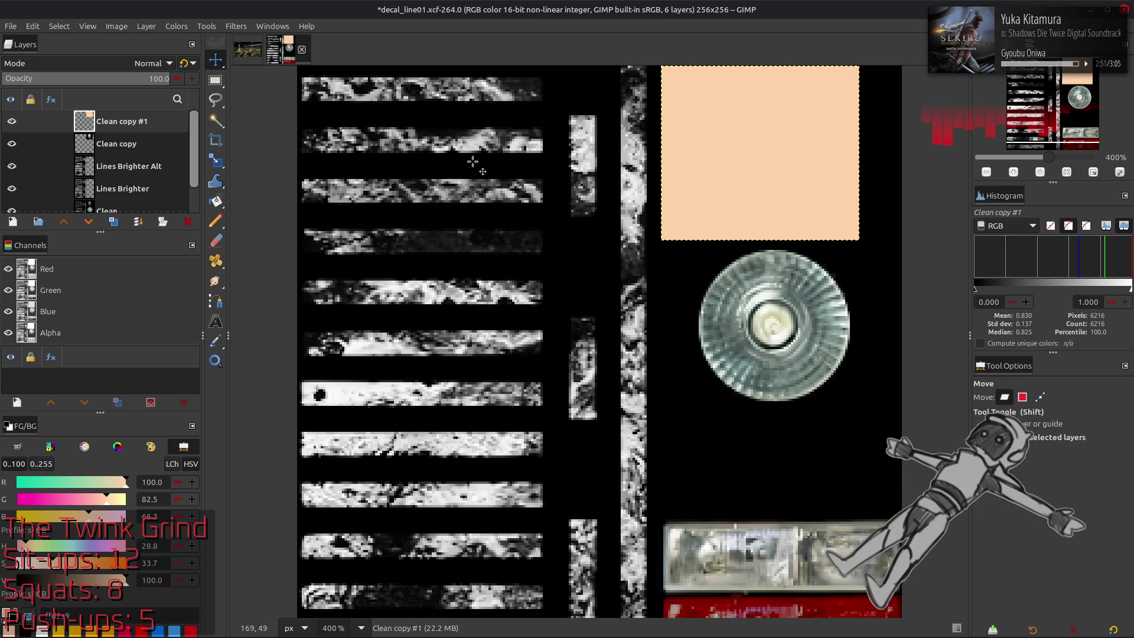
pyautogui.click(12, 121)
pyautogui.click(107, 144)
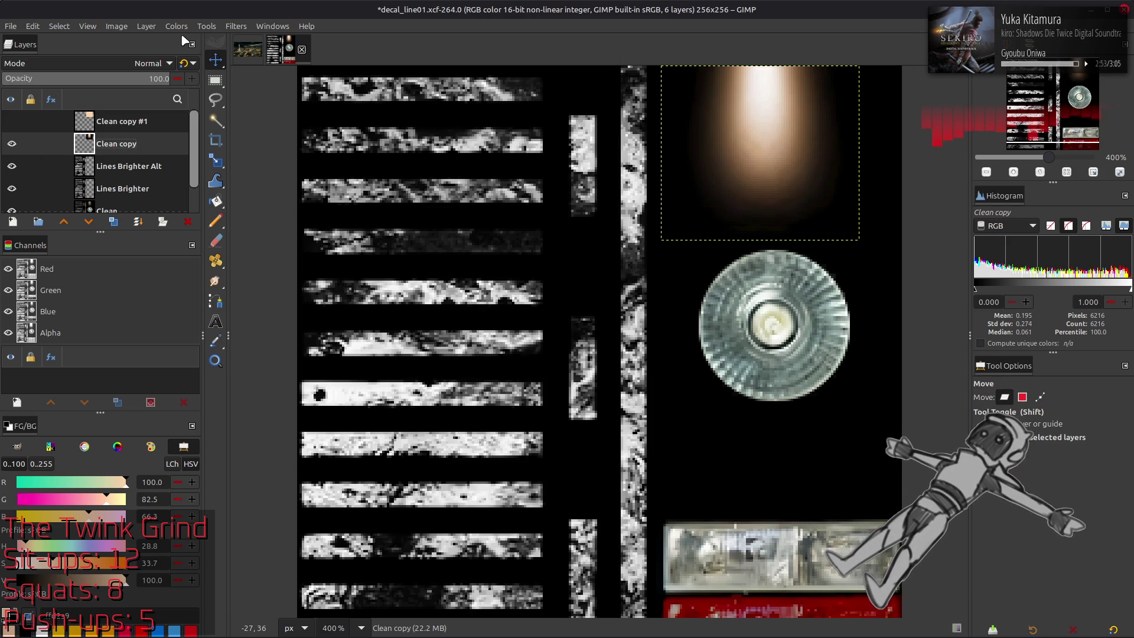
pyautogui.hotkey('alt', 'Tab')
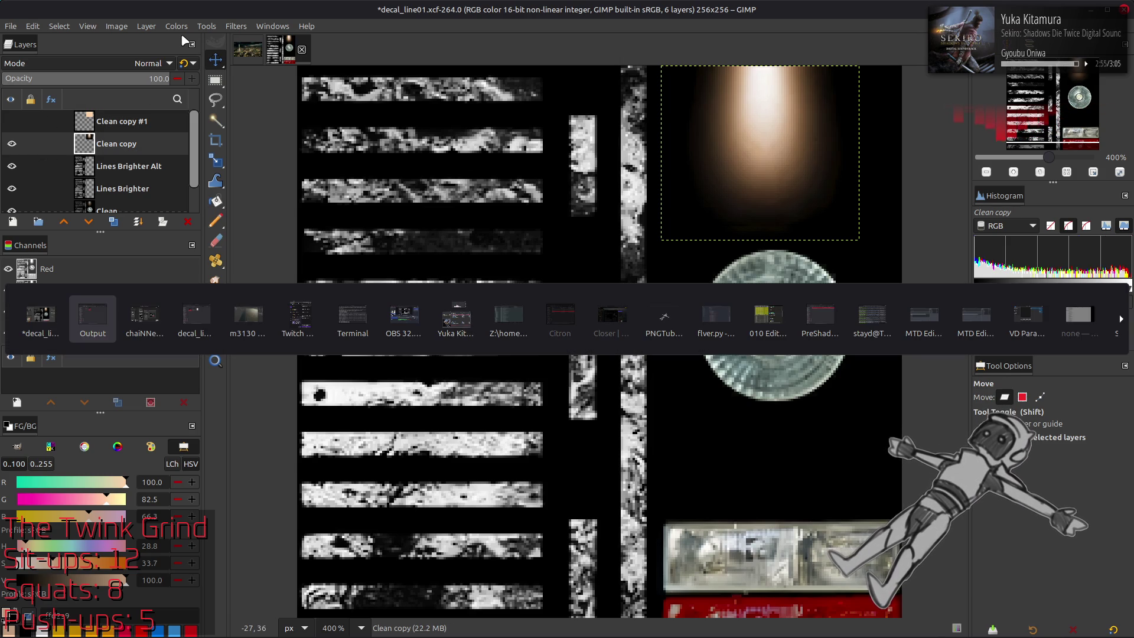
pyautogui.press('Tab')
pyautogui.press('Tab')
pyautogui.press('Tab')
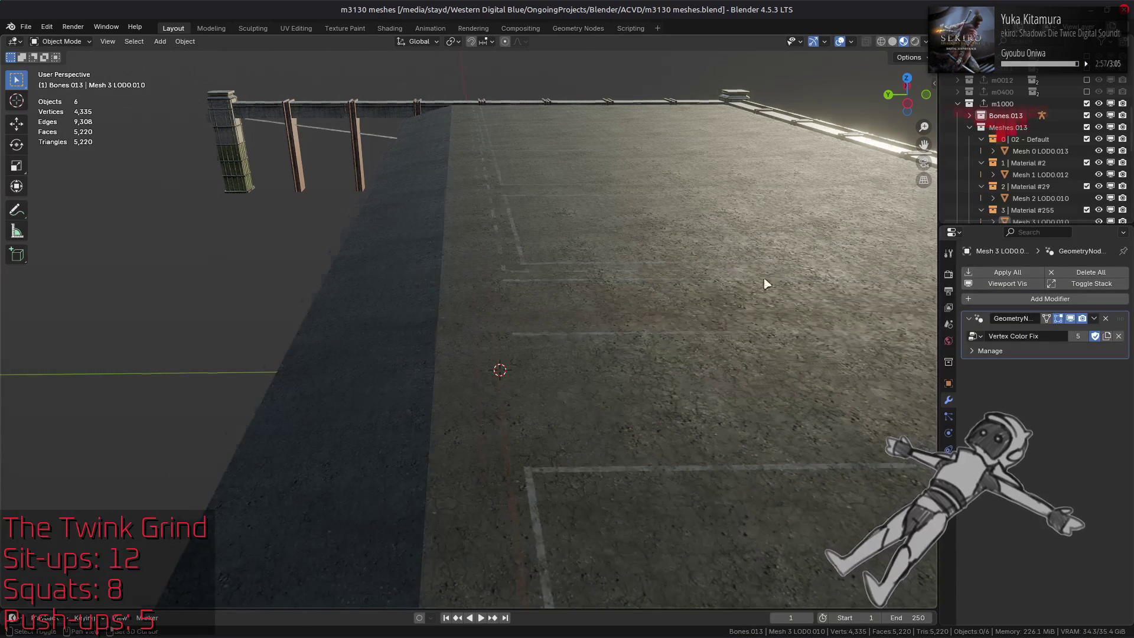
# Step: Select a face of the road markings mesh and frame it in UV Editing
pyautogui.moveTo(765, 284)
pyautogui.mouseDown(button='middle')
pyautogui.moveTo(397, 267)
pyautogui.moveTo(635, 494)
pyautogui.mouseUp(button='middle')
pyautogui.click(730, 503)
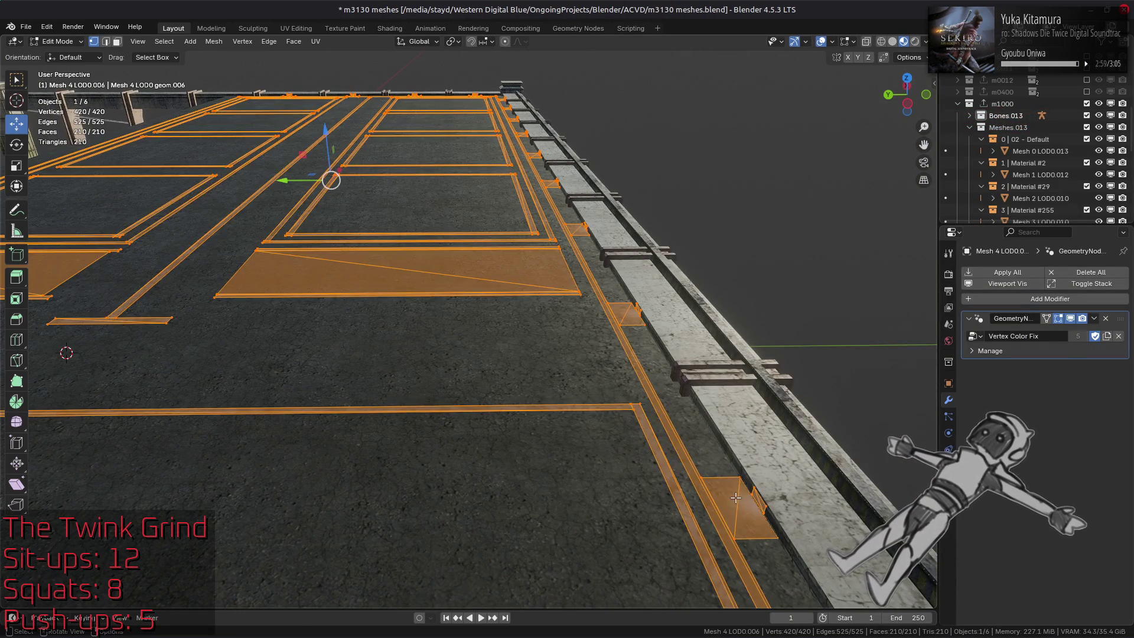
pyautogui.press('Tab')
pyautogui.click(735, 498)
pyautogui.click(296, 28)
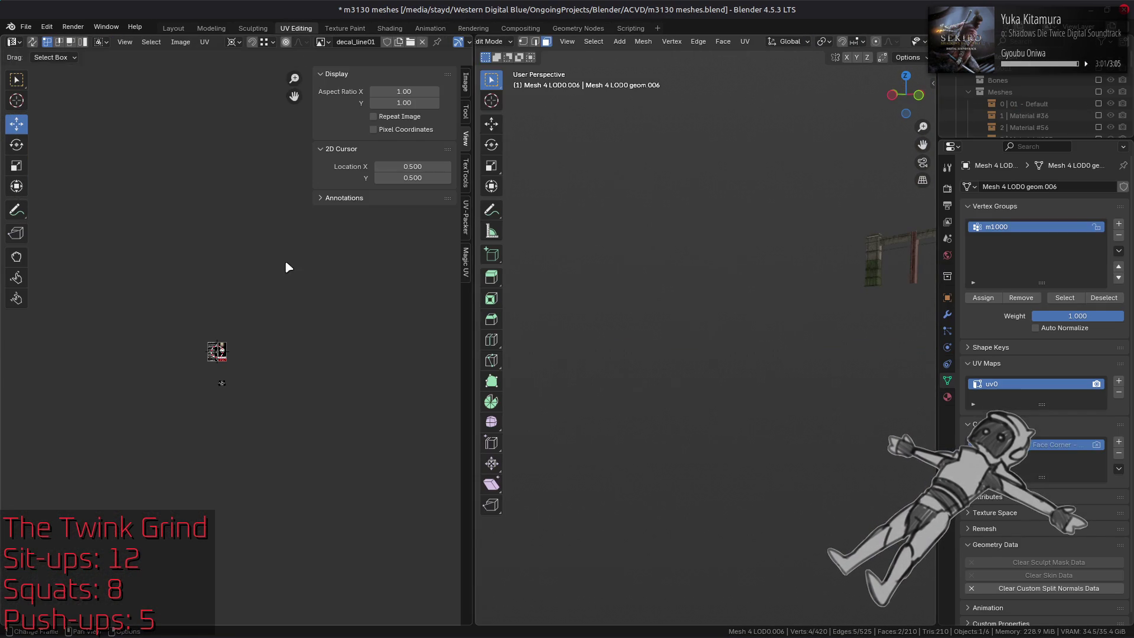
pyautogui.press('KP_Decimal')
# Step: Show the TexTools panel, deselect the UV quad, and inspect the UV layout
pyautogui.scroll(-10, 248, 182)
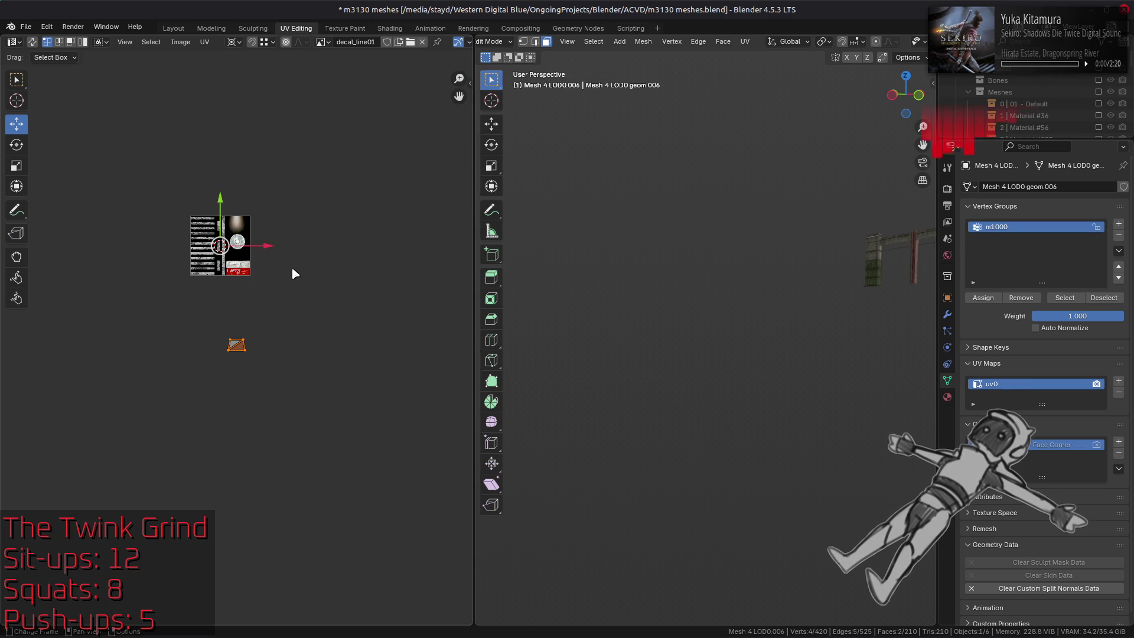
pyautogui.click(466, 177)
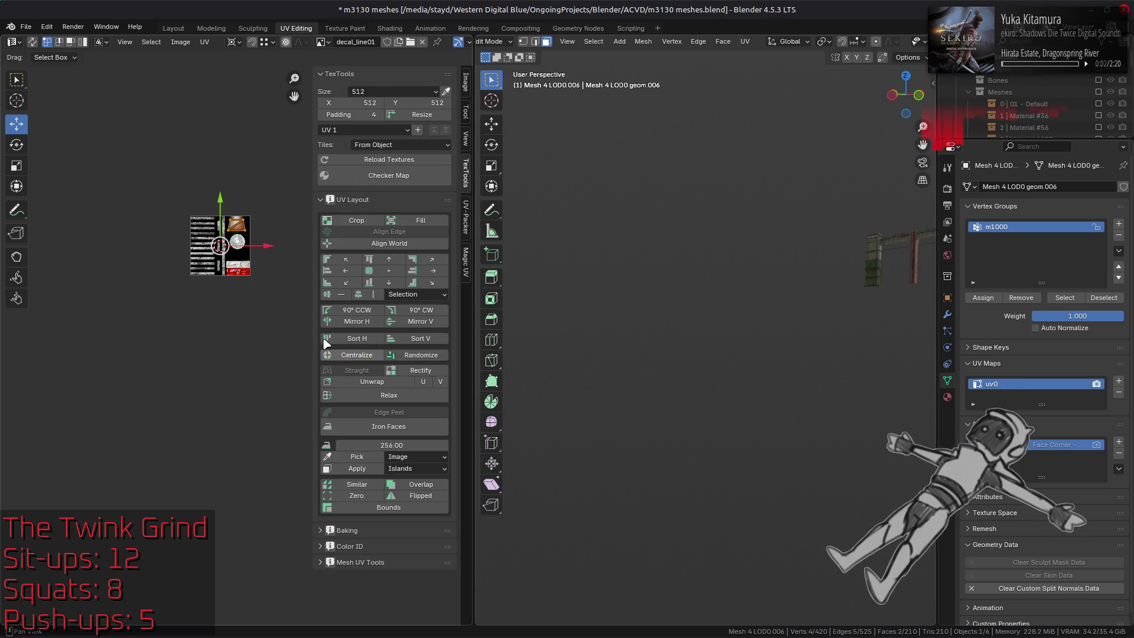
pyautogui.scroll(7, 242, 254)
pyautogui.scroll(4, 236, 366)
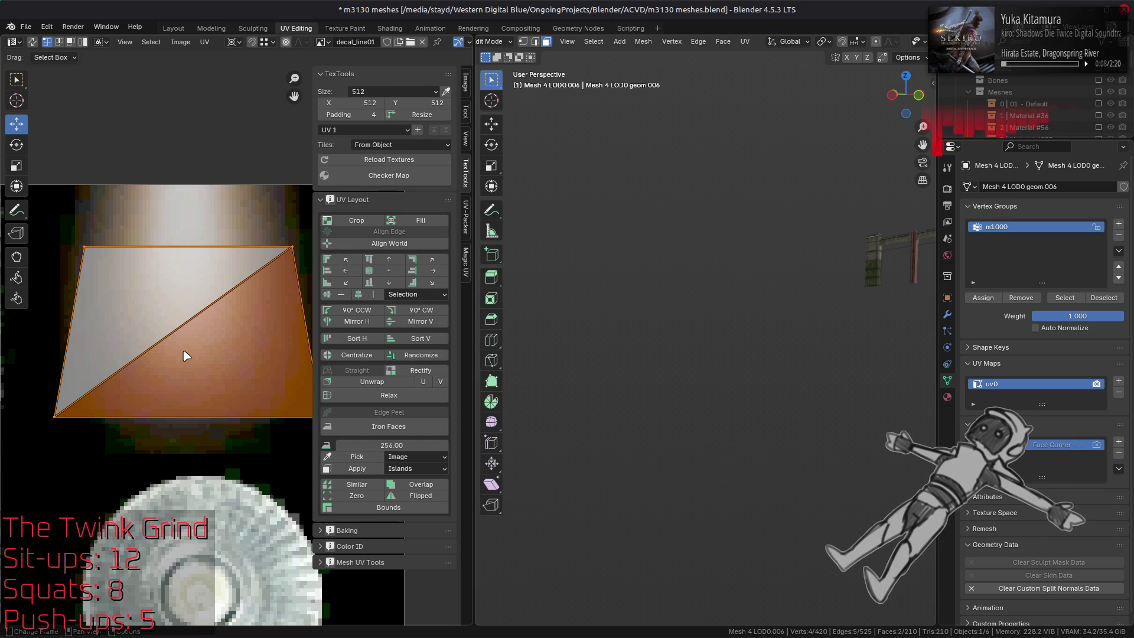
pyautogui.click(187, 354)
pyautogui.scroll(-3, 187, 354)
pyautogui.scroll(4, 189, 353)
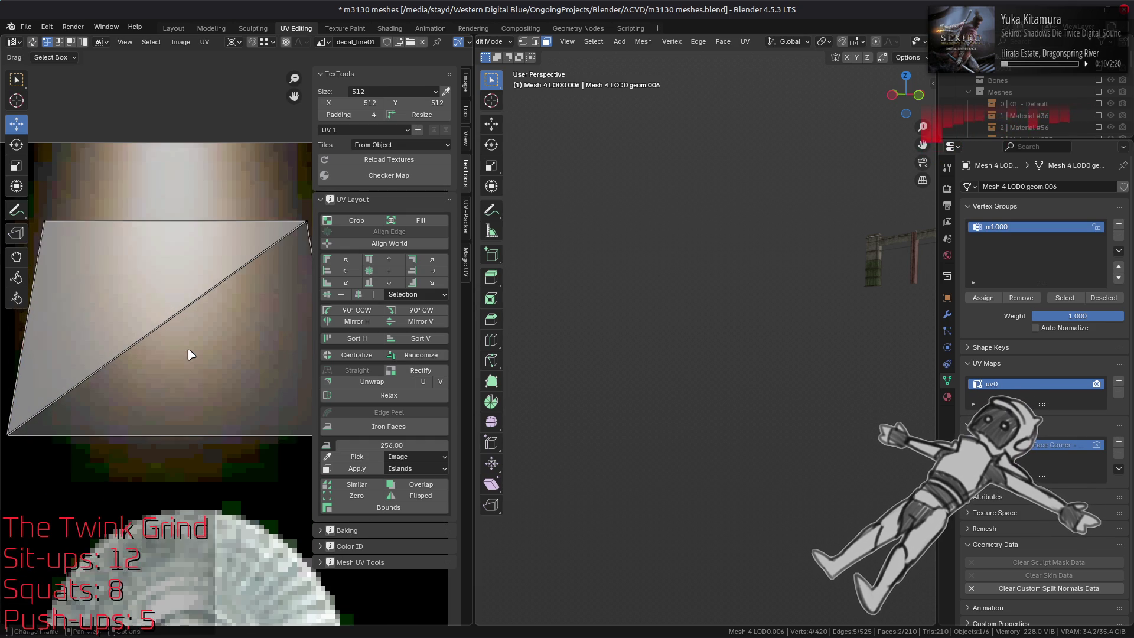
pyautogui.moveTo(228, 419); pyautogui.dragTo(76, 436, button='middle')
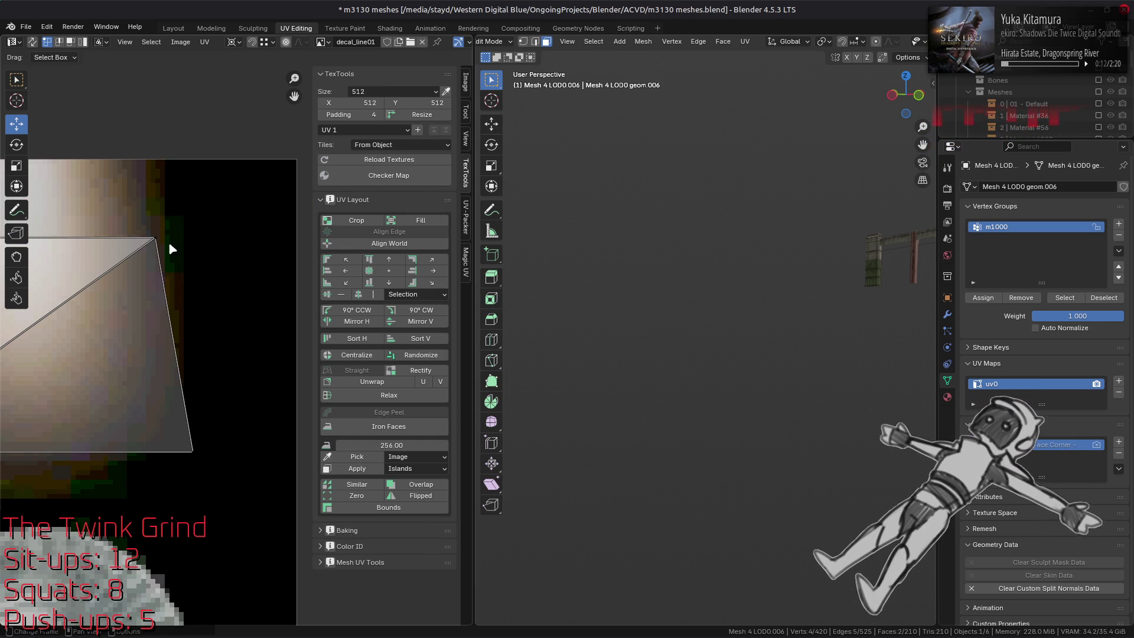
pyautogui.moveTo(179, 289); pyautogui.dragTo(204, 309, button='middle')
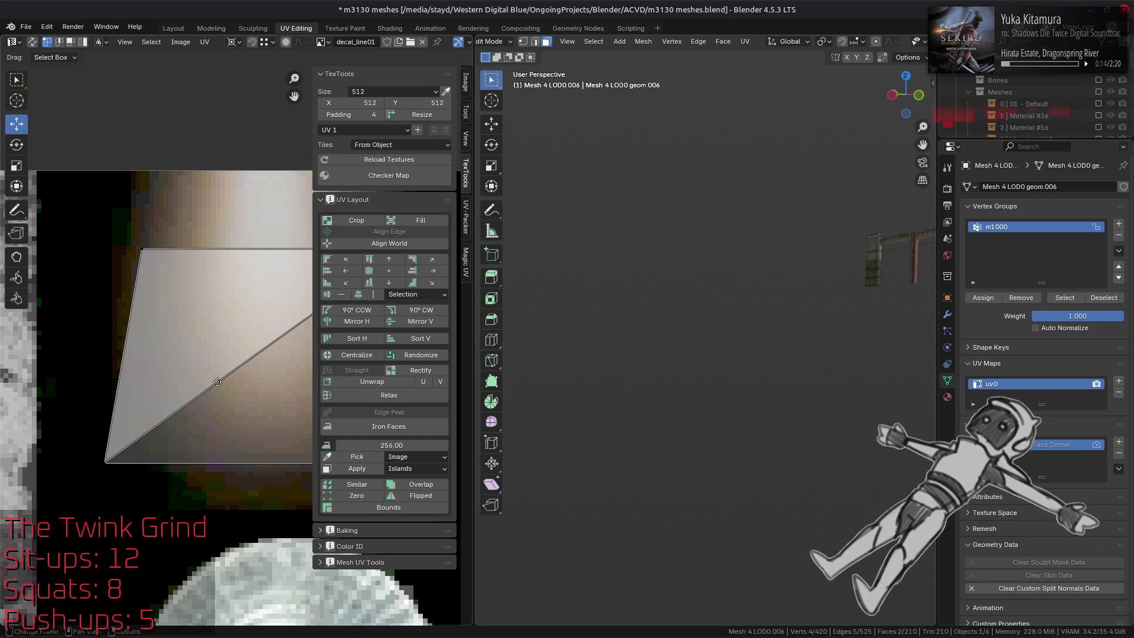
# Step: Back in Layout, save m3130 meshes.blend and switch to GIMP
pyautogui.click(164, 27)
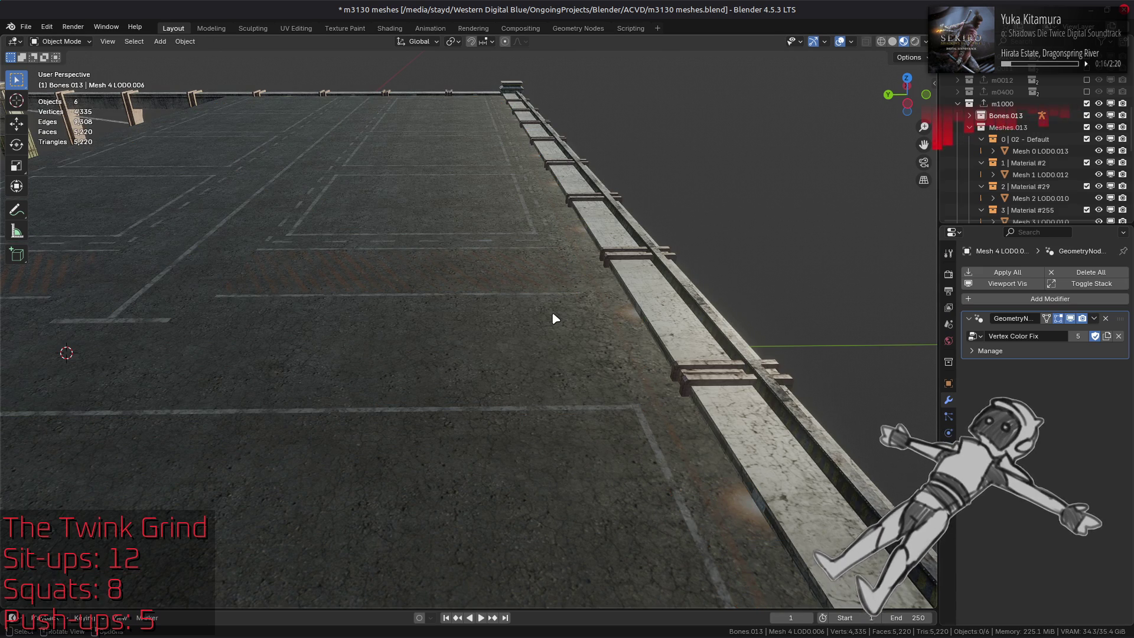
pyautogui.hotkey('ctrl', 's')
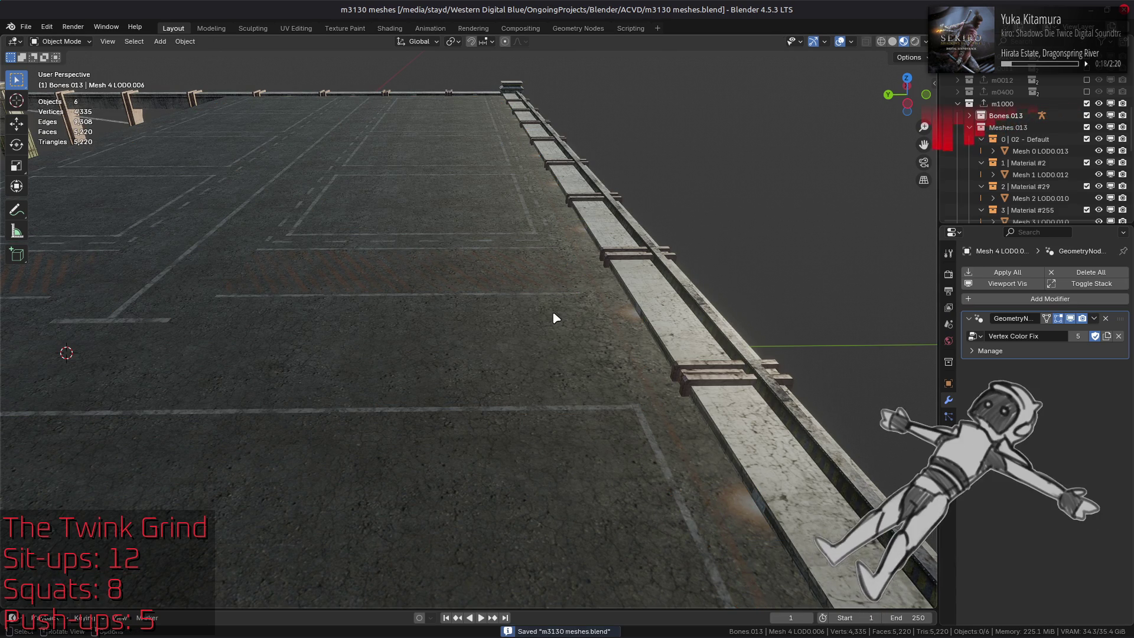
pyautogui.moveTo(553, 317)
pyautogui.mouseDown(button='middle')
pyautogui.moveTo(549, 361)
pyautogui.moveTo(577, 319)
pyautogui.mouseUp(button='middle')
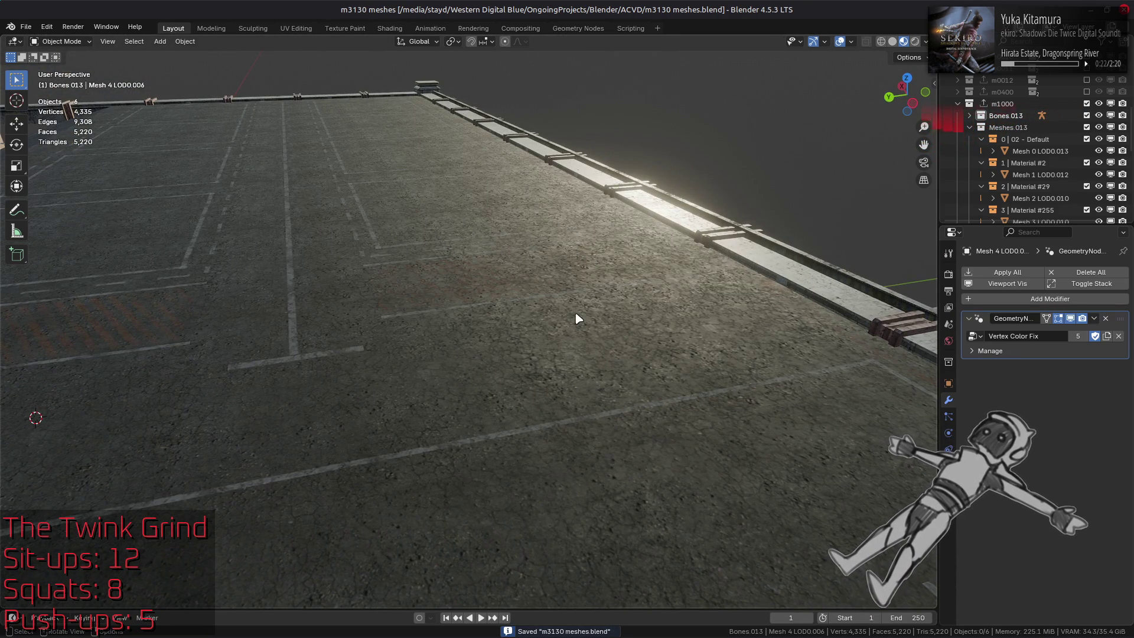
pyautogui.hotkey('alt', 'Tab')
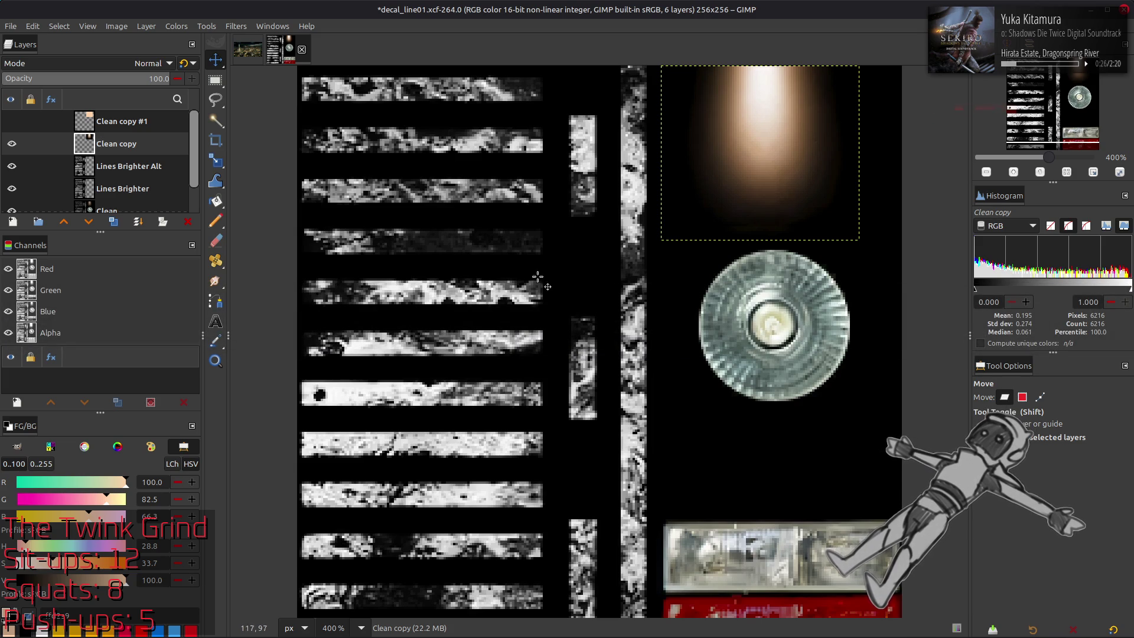
# Step: In Extract Component, try HSV Value, Y'CbCr Y' and LAB L as the component
pyautogui.click(176, 26)
pyautogui.moveTo(230, 242)
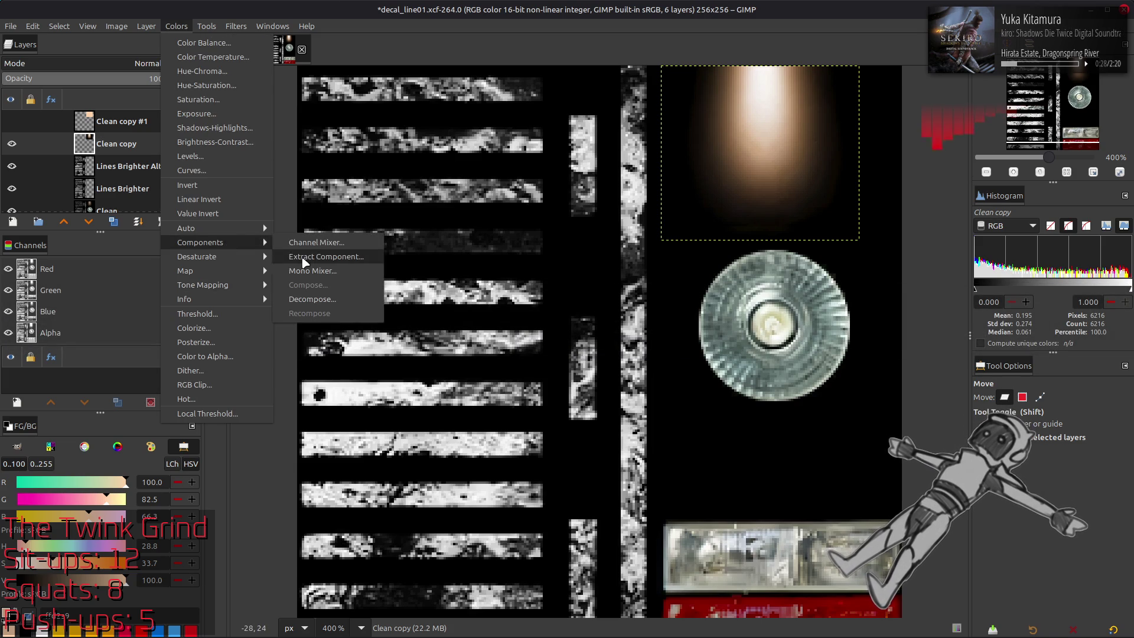
pyautogui.click(304, 256)
pyautogui.click(162, 319)
pyautogui.click(122, 414)
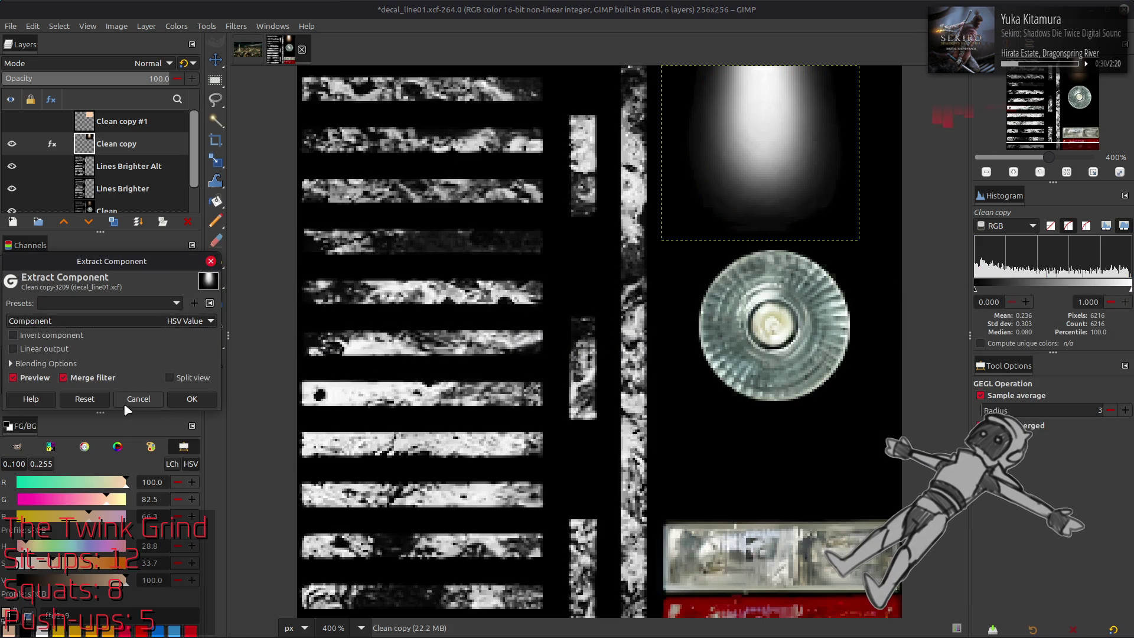
pyautogui.click(134, 320)
pyautogui.click(101, 438)
pyautogui.click(120, 320)
pyautogui.click(102, 382)
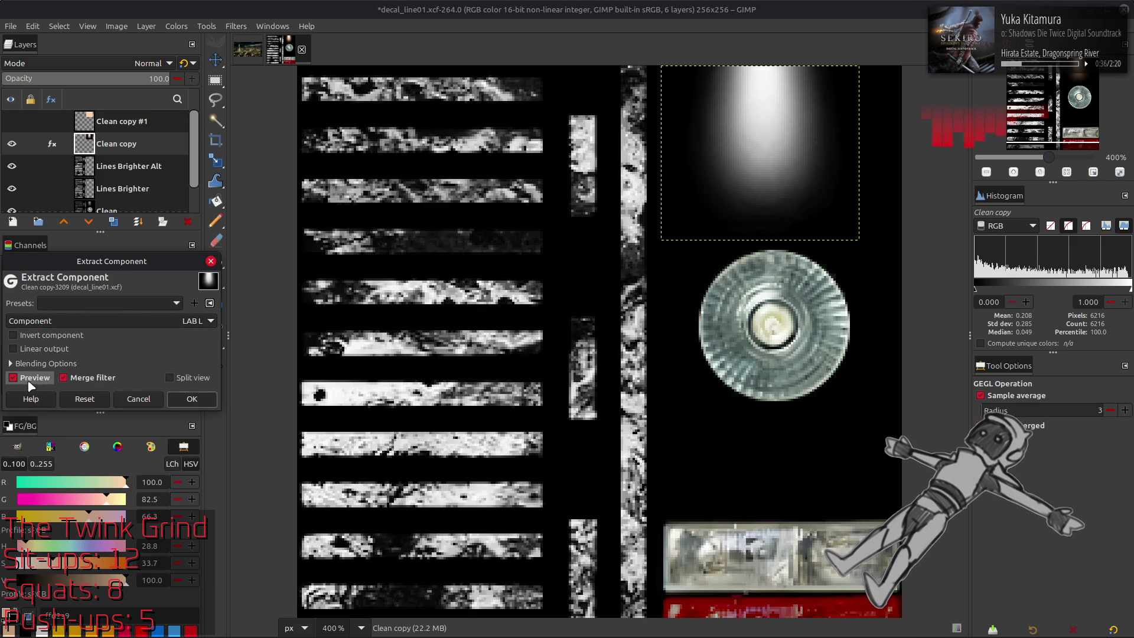
pyautogui.click(132, 317)
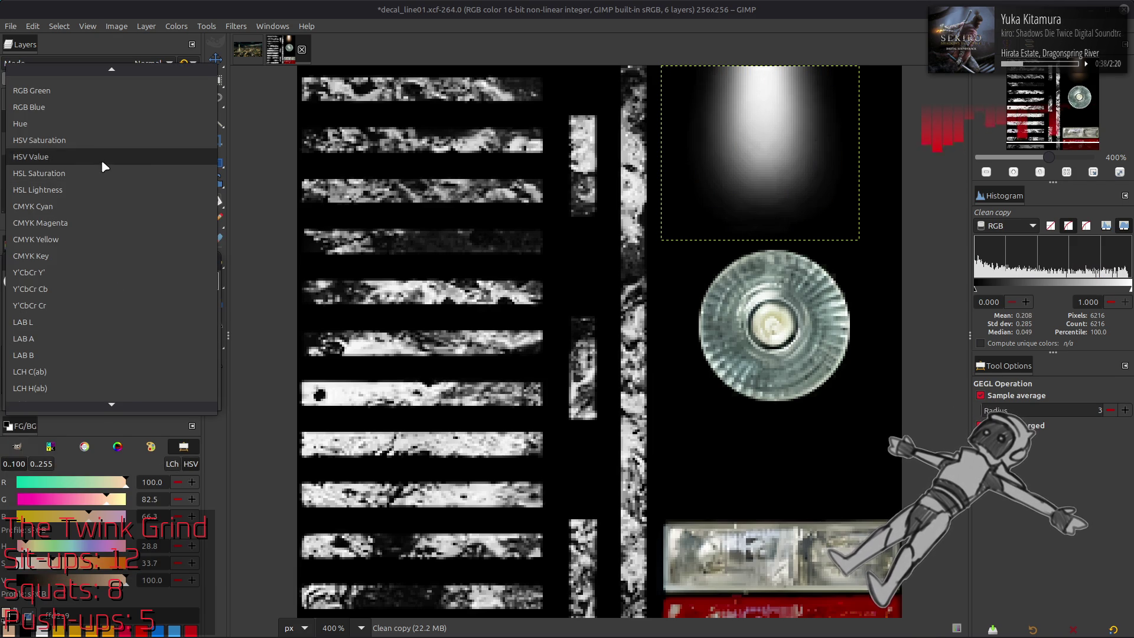
pyautogui.click(101, 160)
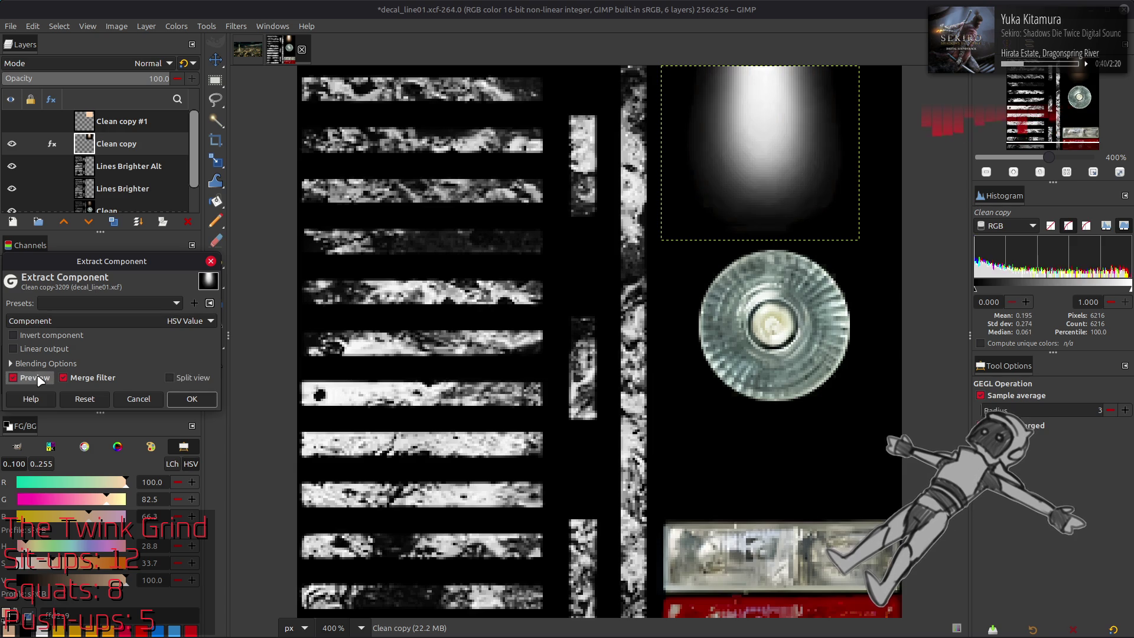
pyautogui.click(118, 320)
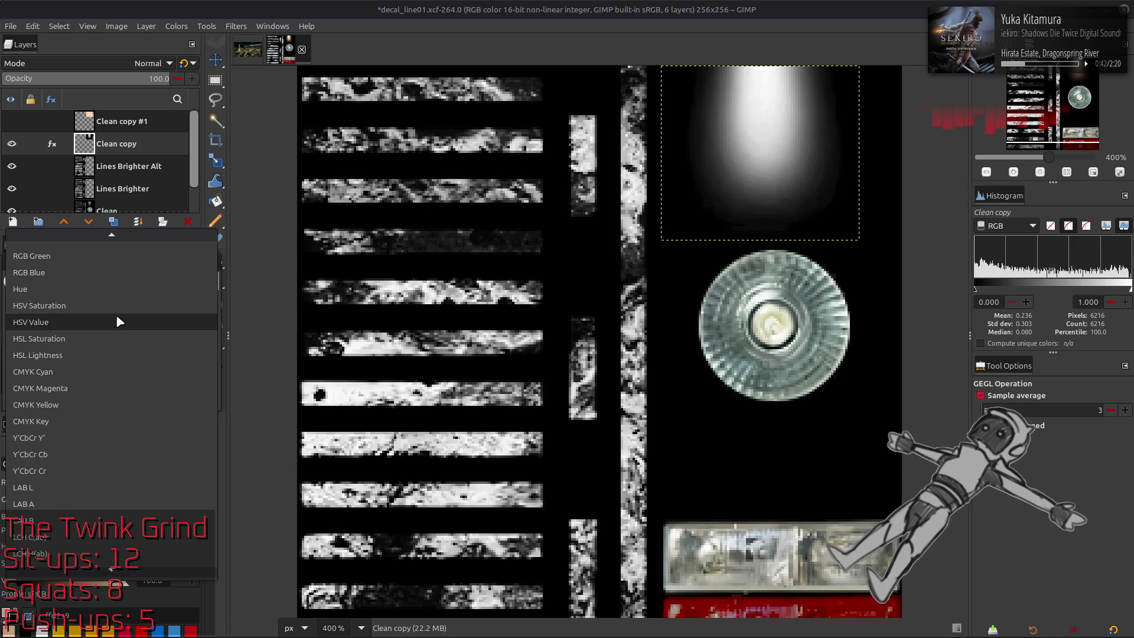
pyautogui.click(96, 437)
# Step: Compare Y'CbCr Y' and HSV Value previews against the original gradient
pyautogui.click(36, 380)
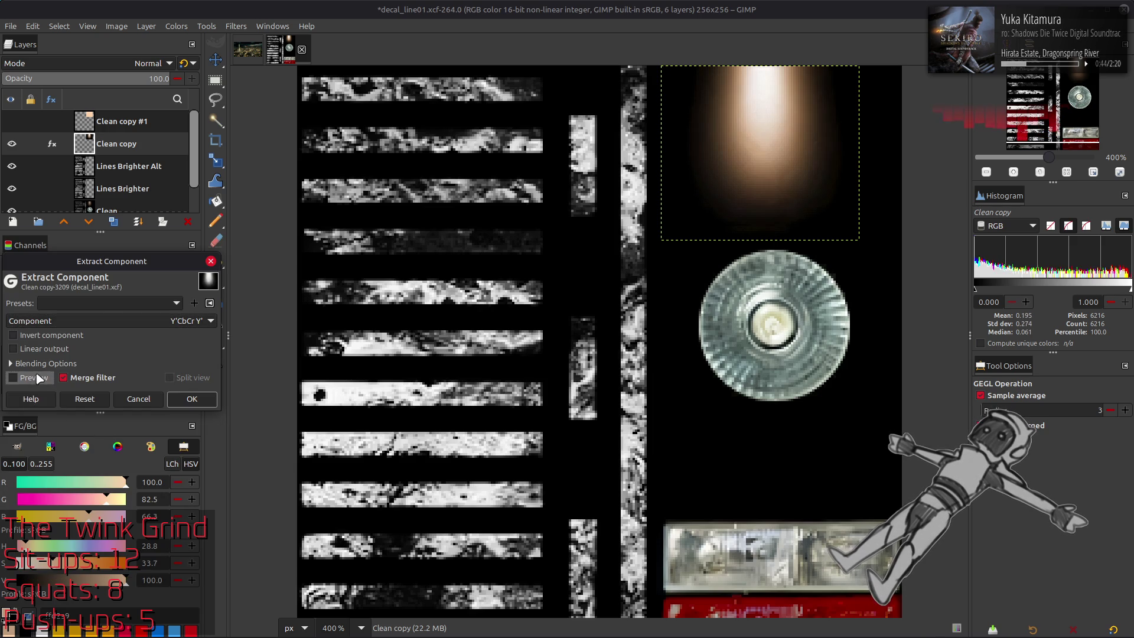
pyautogui.click(37, 380)
pyautogui.click(107, 320)
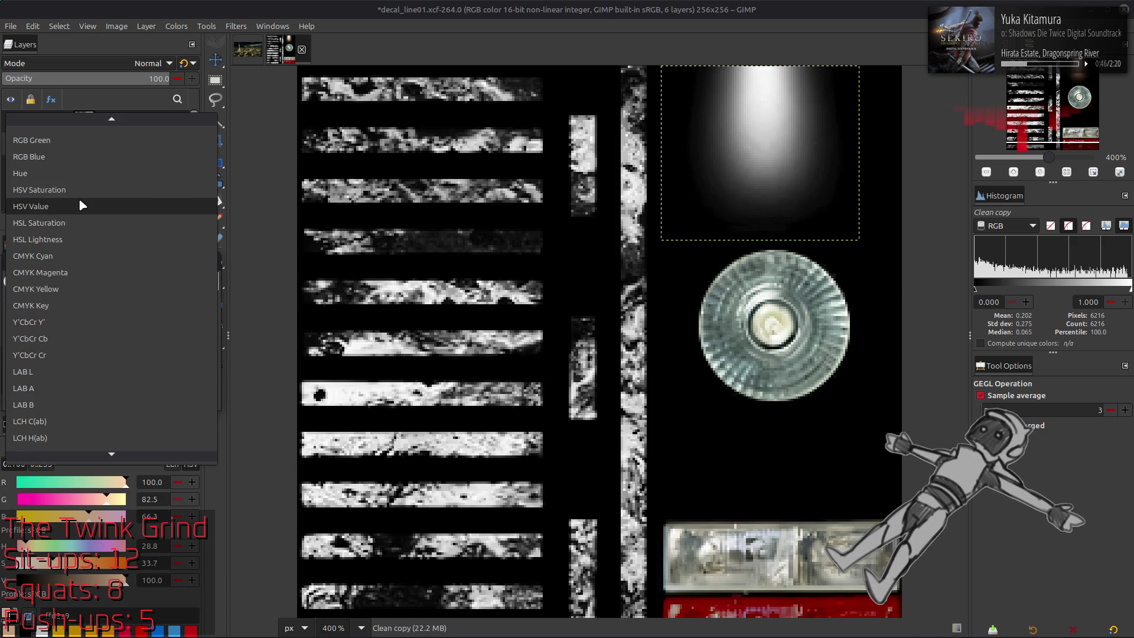
pyautogui.click(79, 199)
pyautogui.click(37, 381)
pyautogui.click(37, 381)
pyautogui.click(36, 381)
pyautogui.click(37, 381)
pyautogui.click(37, 381)
pyautogui.click(37, 381)
pyautogui.click(37, 381)
pyautogui.click(37, 381)
pyautogui.click(37, 381)
pyautogui.click(36, 381)
# Step: Settle on Y'CbCr Y' and apply the extraction to the gradient
pyautogui.click(135, 322)
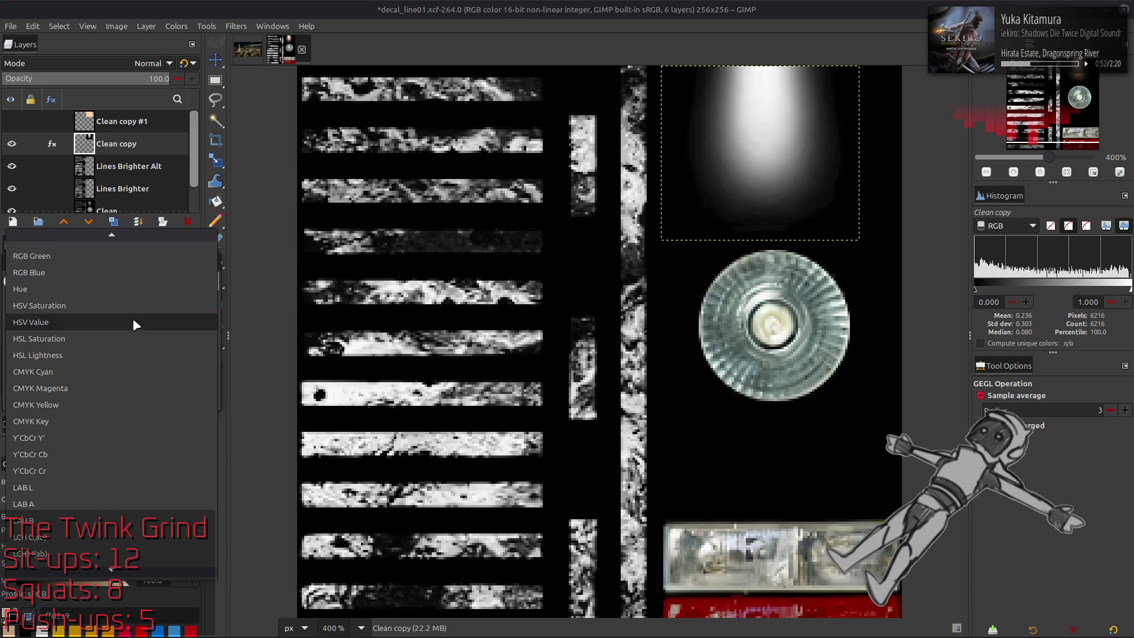
pyautogui.click(115, 434)
pyautogui.click(36, 381)
pyautogui.click(37, 380)
pyautogui.click(36, 380)
pyautogui.click(37, 381)
pyautogui.click(36, 381)
pyautogui.click(37, 381)
pyautogui.click(37, 381)
pyautogui.click(37, 381)
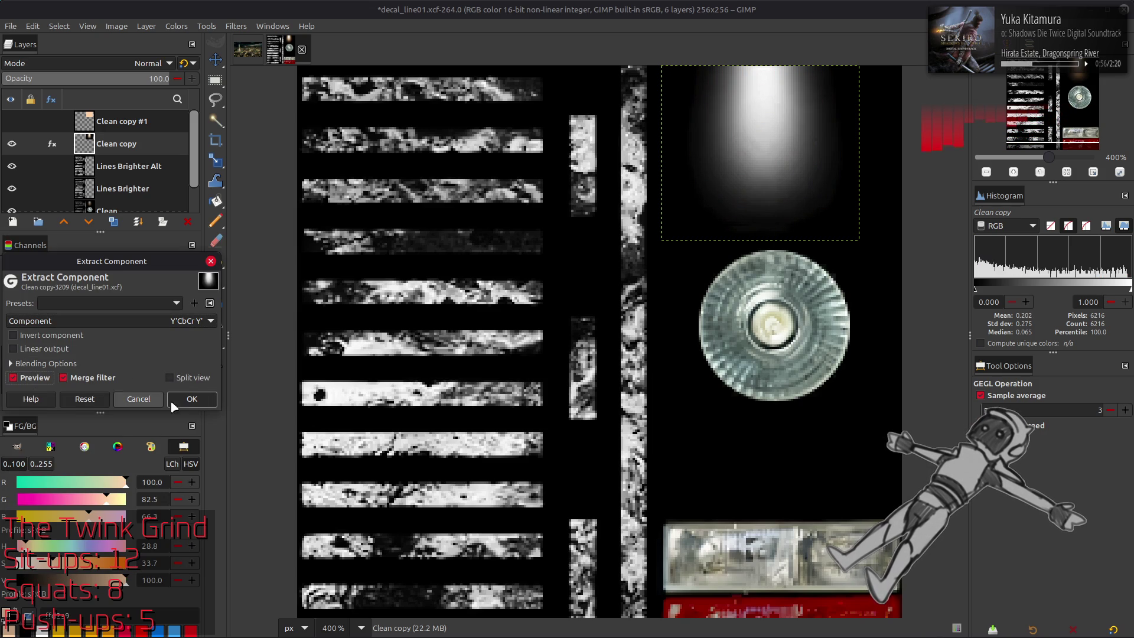
pyautogui.click(194, 400)
pyautogui.press('m')
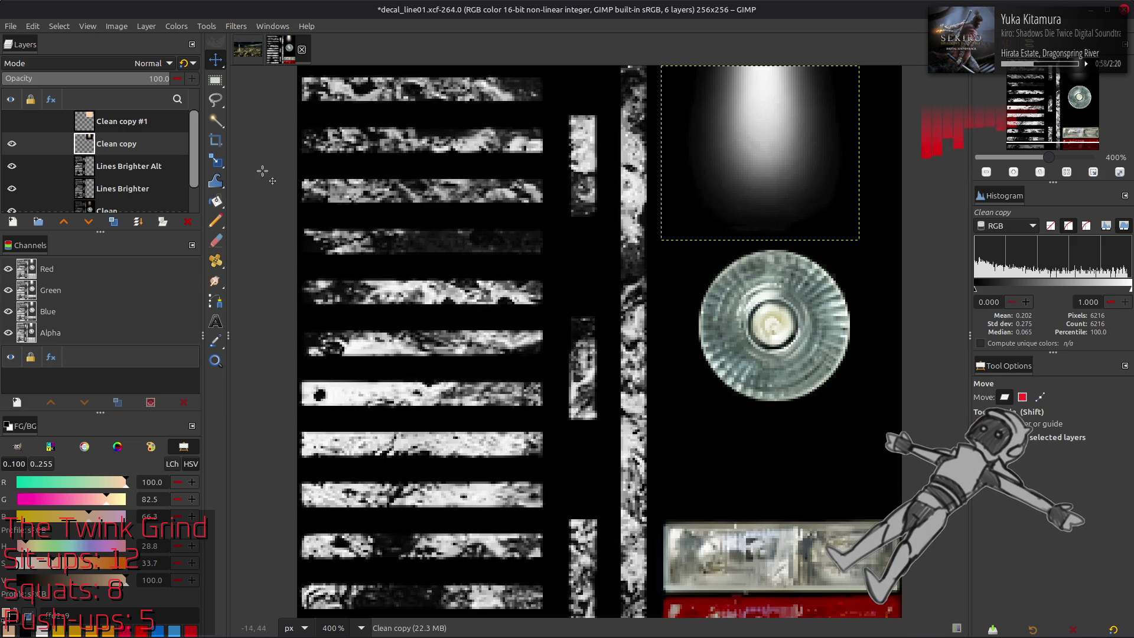
pyautogui.click(236, 26)
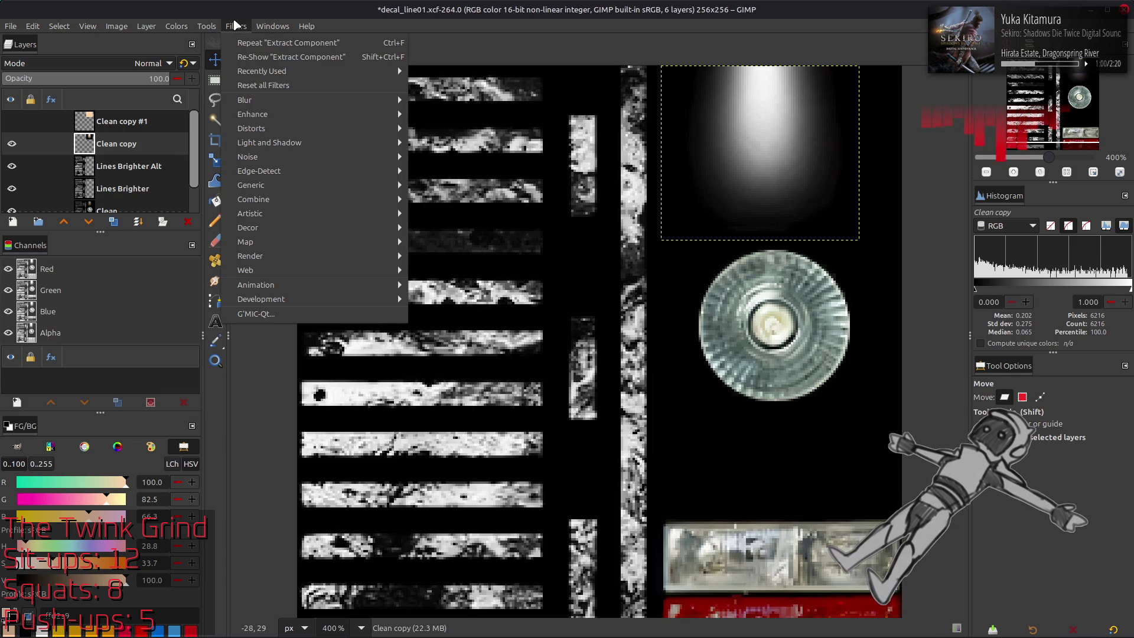
# Step: Blur the greyscale glow with G'MIC Gaussian blur, Nearest boundary, XY-Amplitude 4
pyautogui.press('Escape')
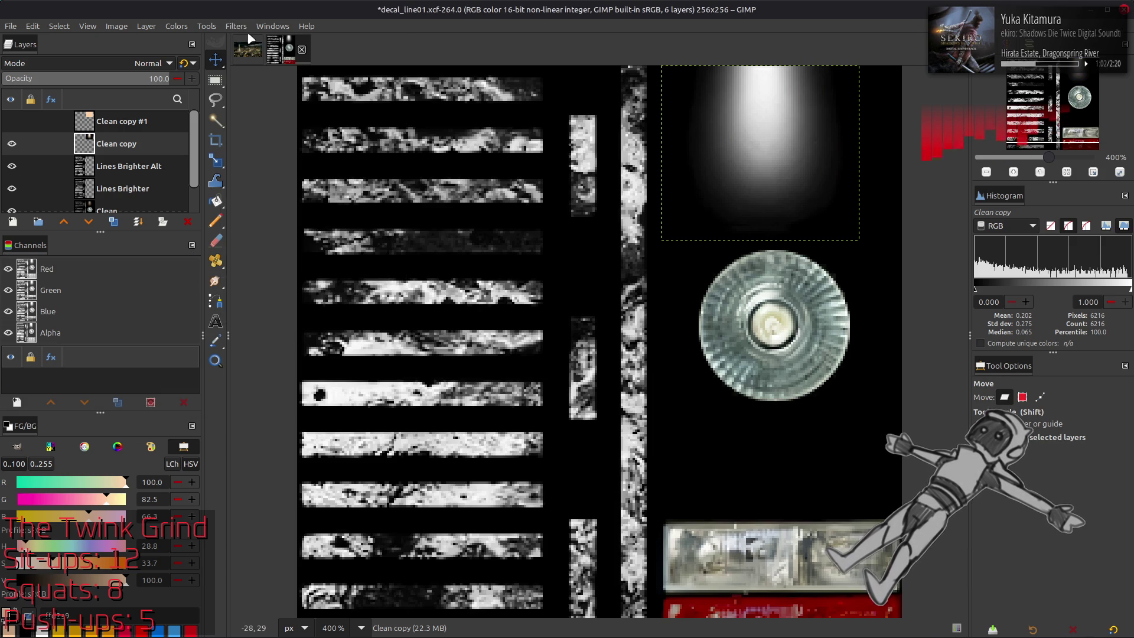
pyautogui.moveTo(376, 129); pyautogui.dragTo(347, 212, button='middle')
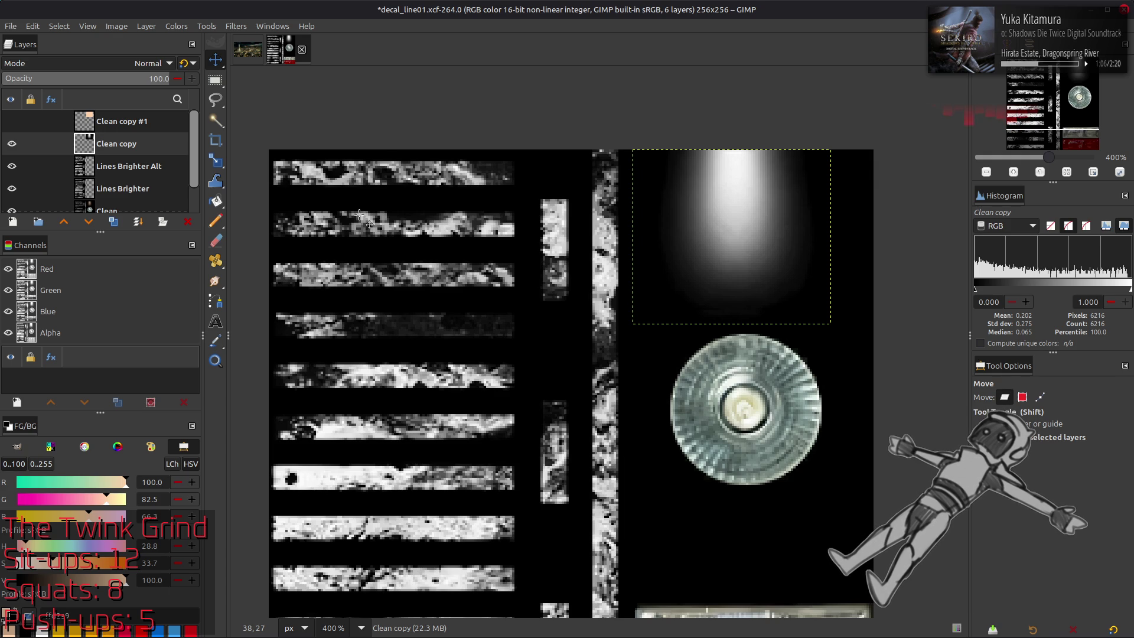
pyautogui.click(230, 26)
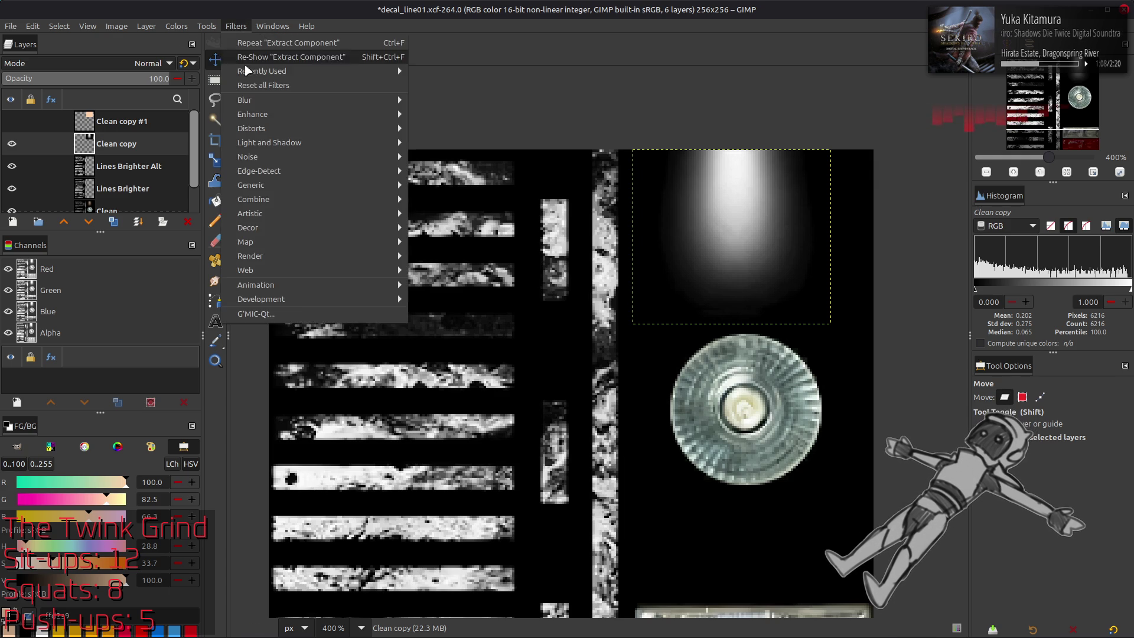
pyautogui.click(303, 311)
pyautogui.scroll(-1, 735, 211)
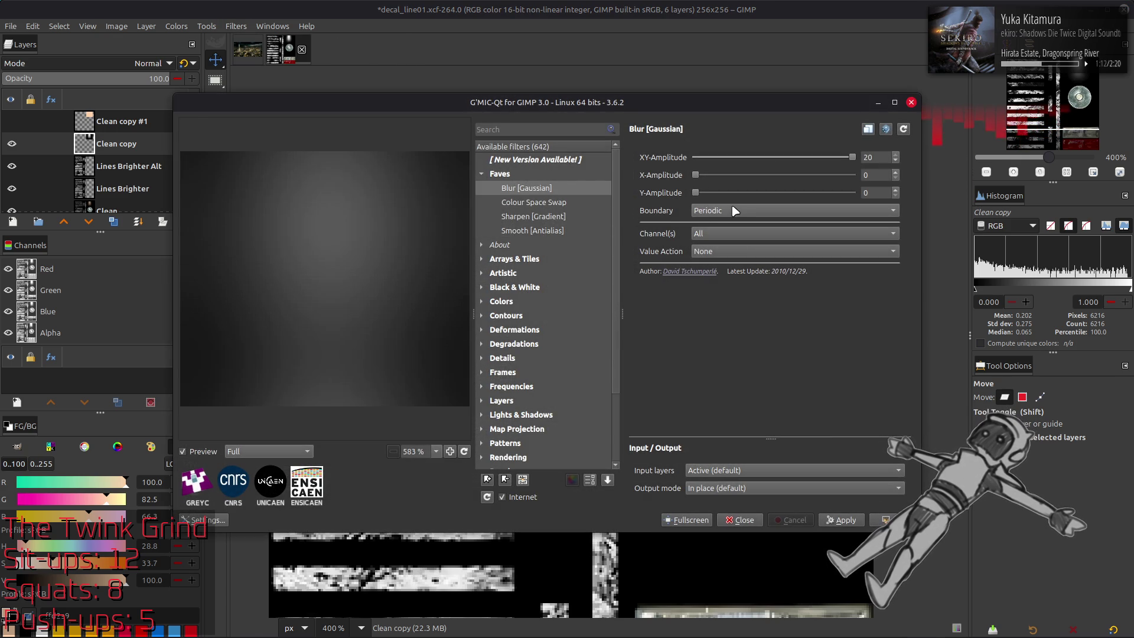
pyautogui.click(736, 211)
pyautogui.click(736, 239)
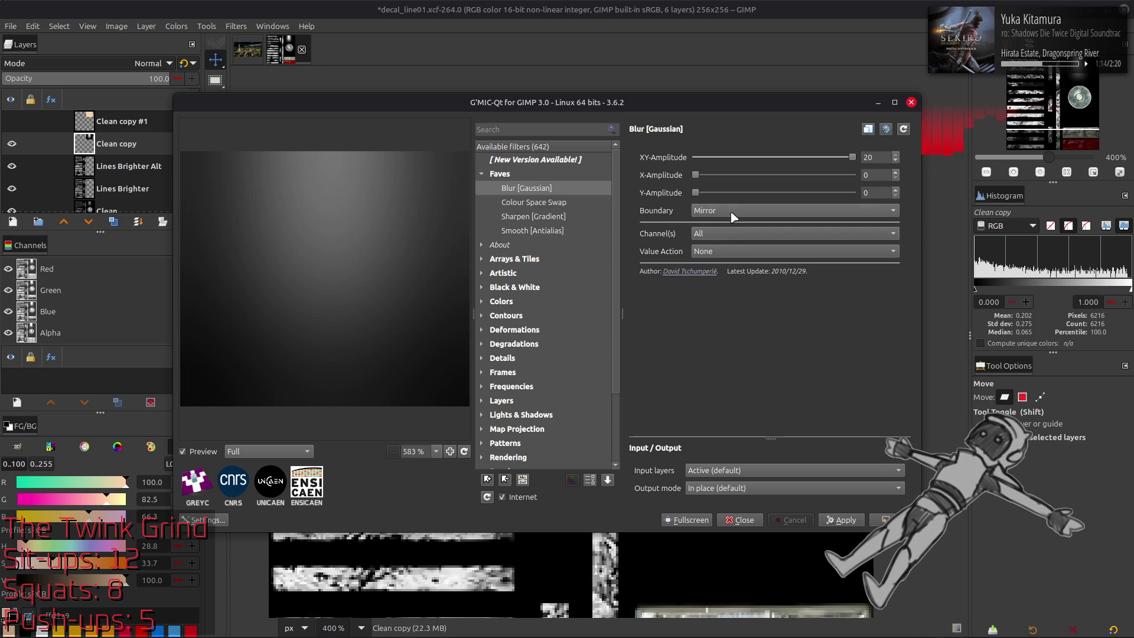
pyautogui.click(733, 217)
pyautogui.click(735, 183)
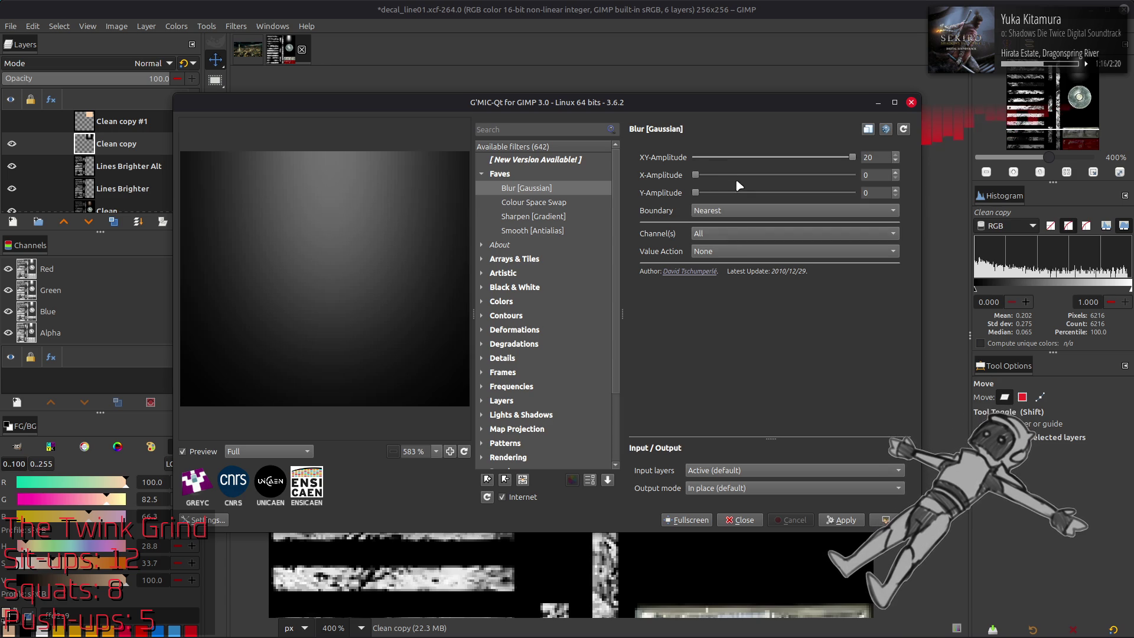
pyautogui.write('4')
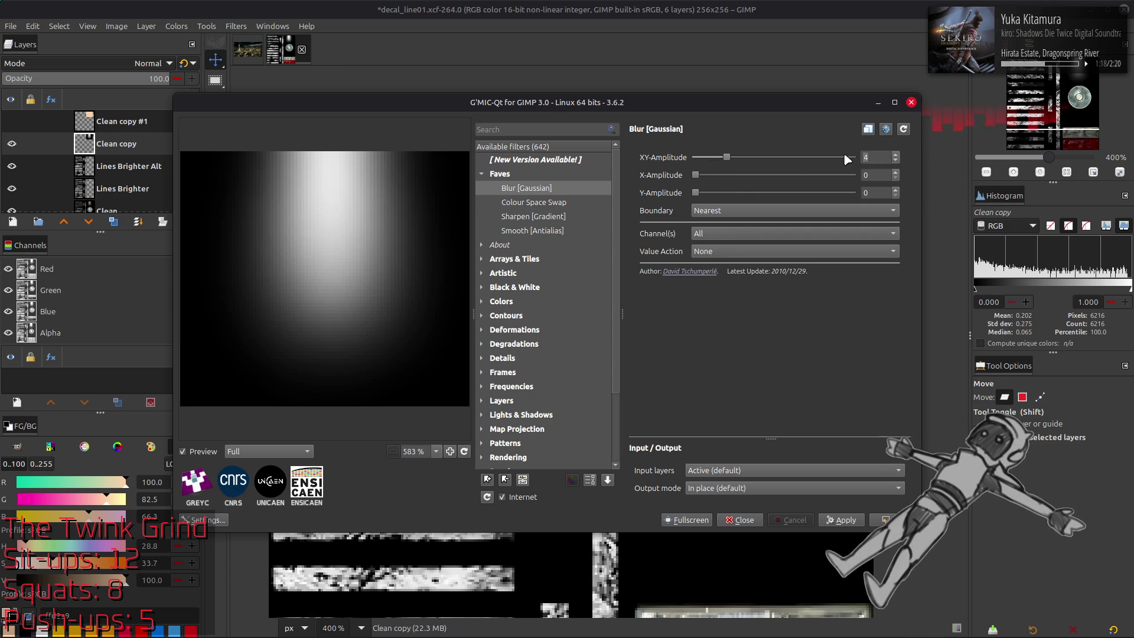
pyautogui.press('Return')
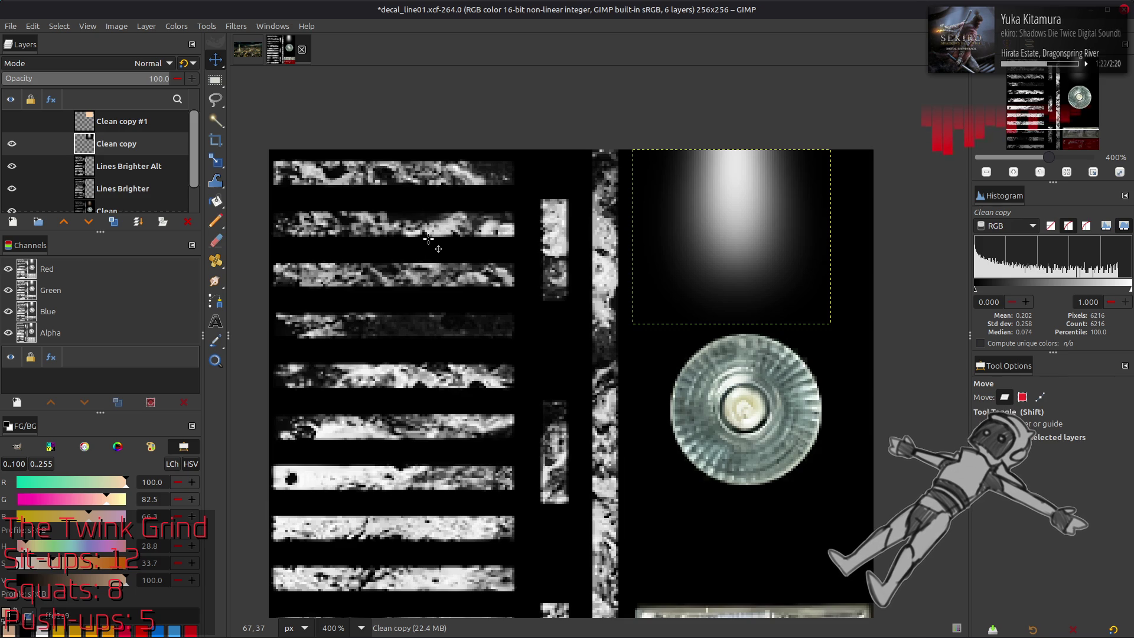
# Step: Rerun the G'MIC Gaussian blur with XY-Amplitude 6
pyautogui.click(235, 26)
pyautogui.click(256, 314)
pyautogui.doubleClick(868, 157)
pyautogui.write('6')
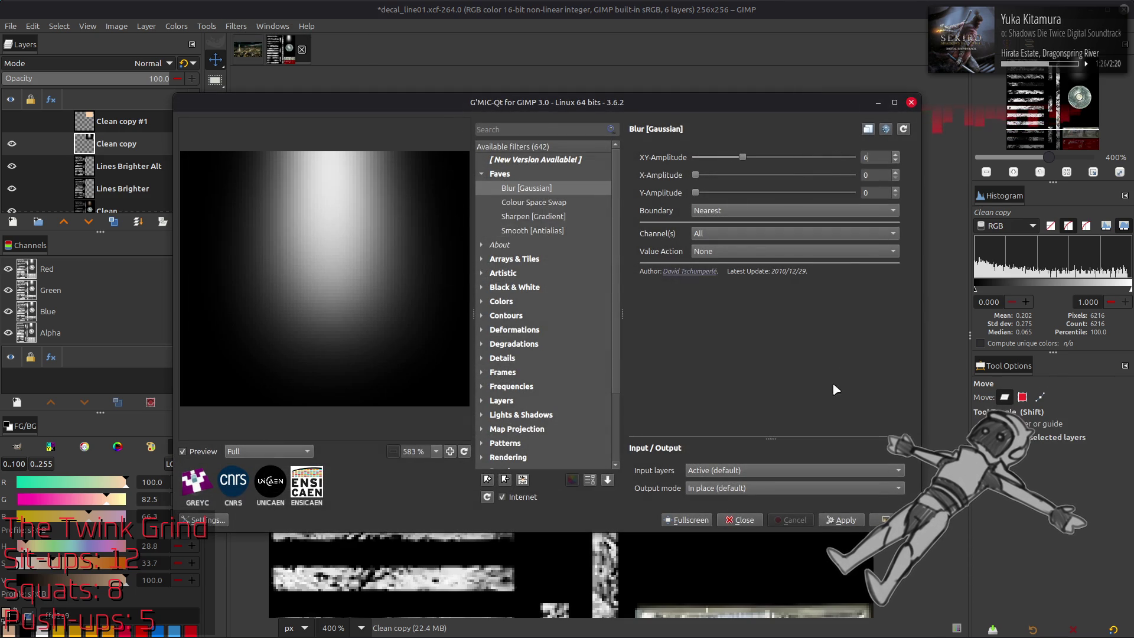
pyautogui.click(886, 520)
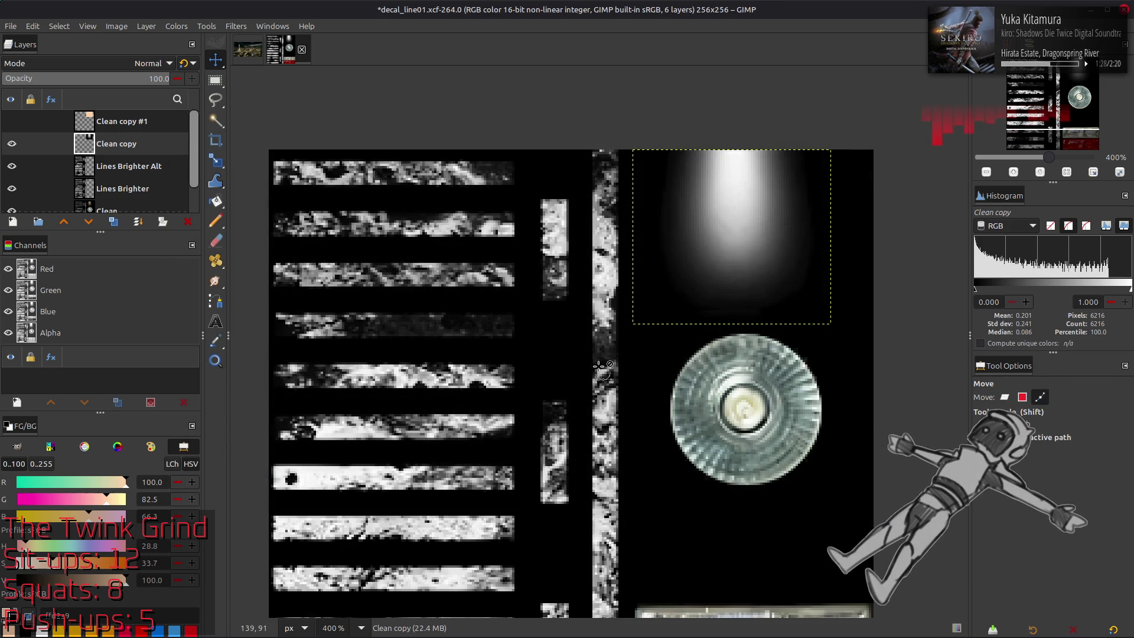
# Step: Stretch the gradient's contrast again, compare with the layer hidden, and apply a Levels pass
pyautogui.click(177, 26)
pyautogui.moveTo(246, 227)
pyautogui.click(317, 256)
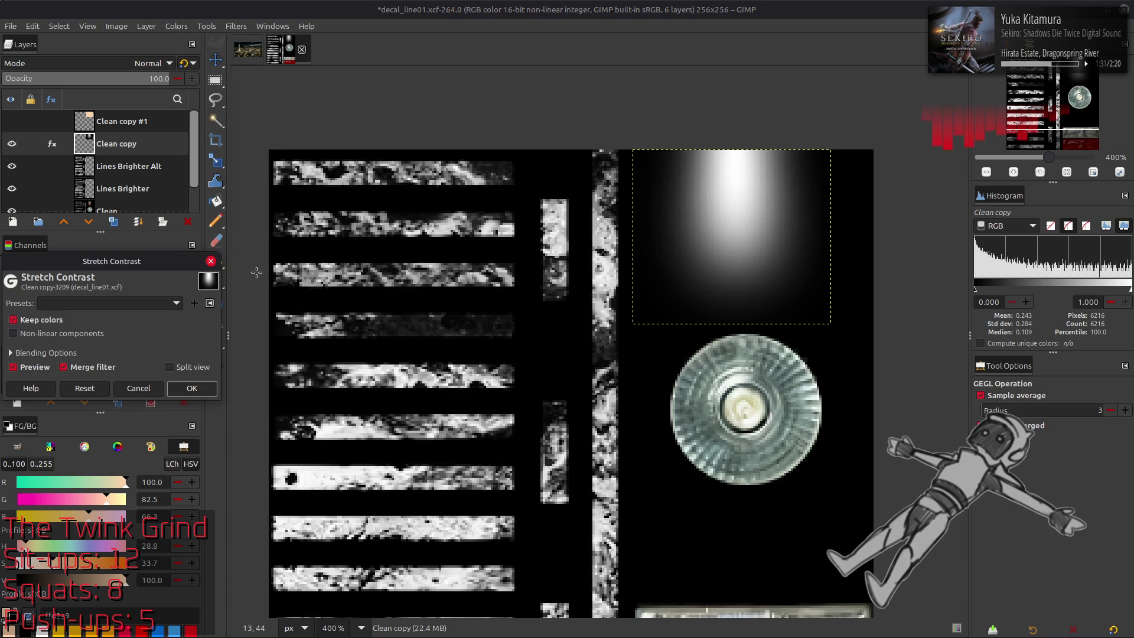
pyautogui.click(193, 390)
pyautogui.click(12, 144)
pyautogui.click(12, 144)
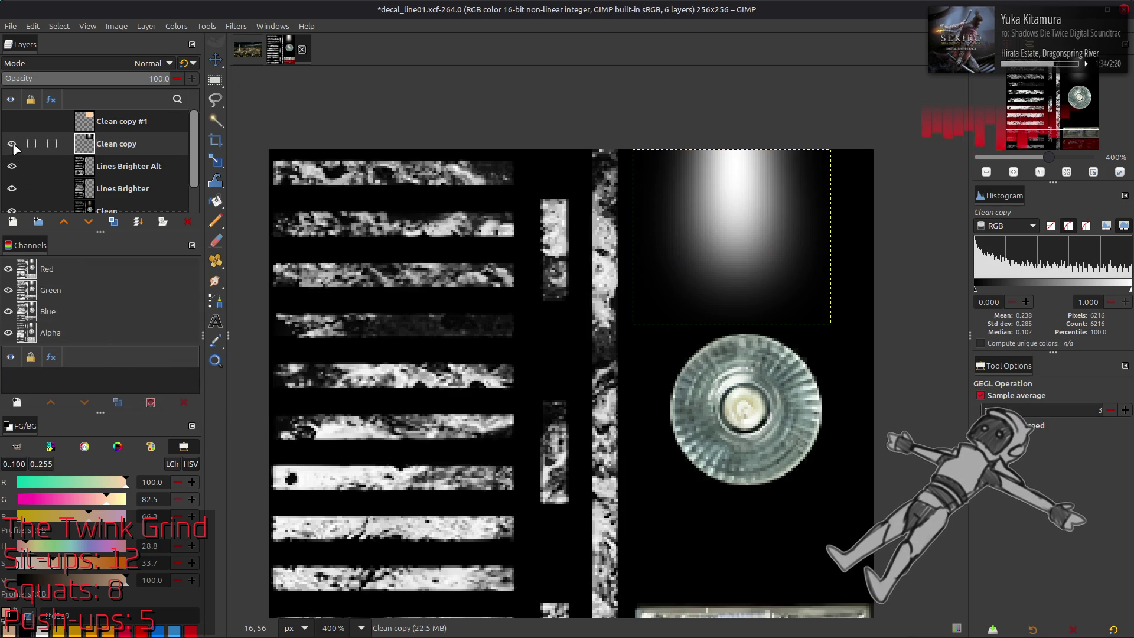
pyautogui.click(176, 26)
pyautogui.click(189, 157)
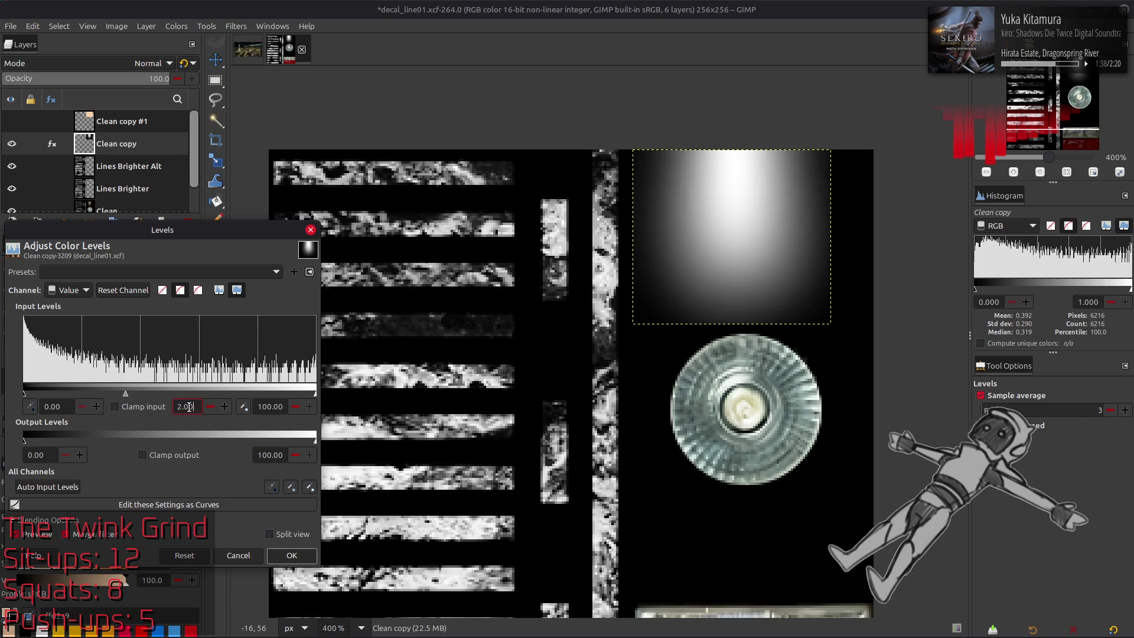
pyautogui.click(291, 555)
# Step: Apply Levels with input black point 15 and gamma 0.5
pyautogui.click(176, 26)
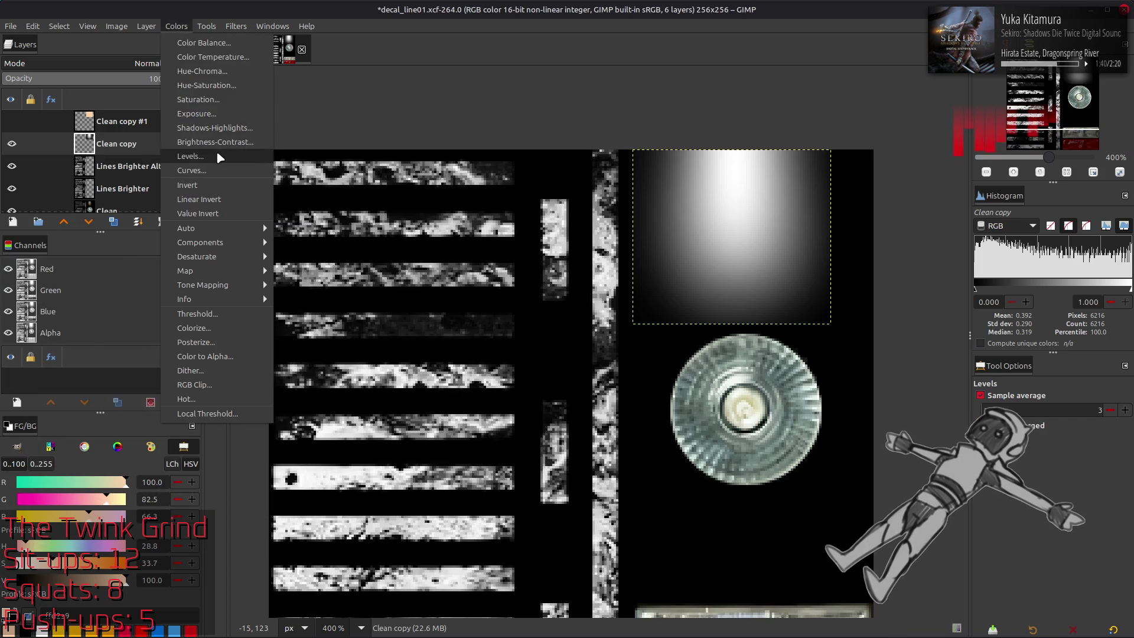
pyautogui.click(216, 156)
pyautogui.moveTo(169, 394); pyautogui.dragTo(98, 393)
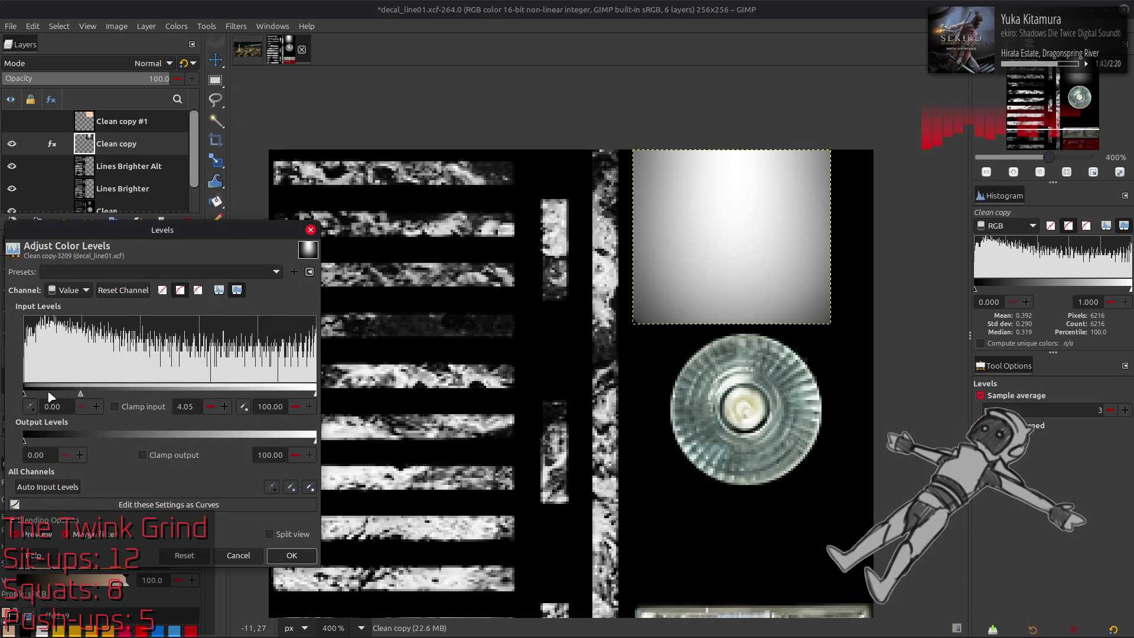
pyautogui.moveTo(24, 394); pyautogui.dragTo(63, 395)
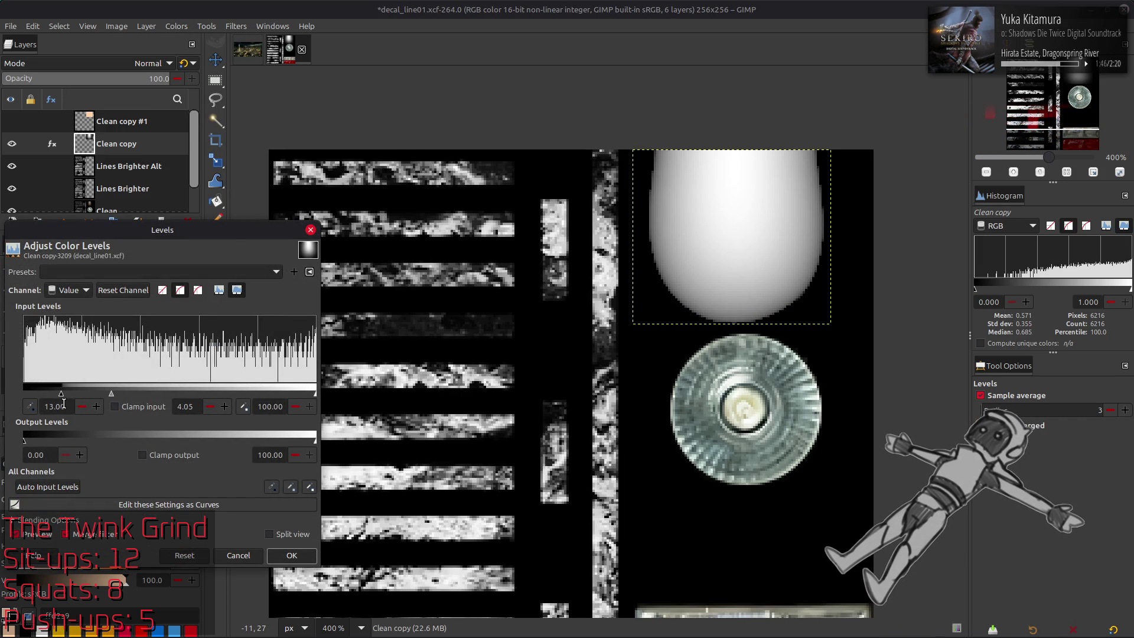
pyautogui.write('15')
pyautogui.press('Return')
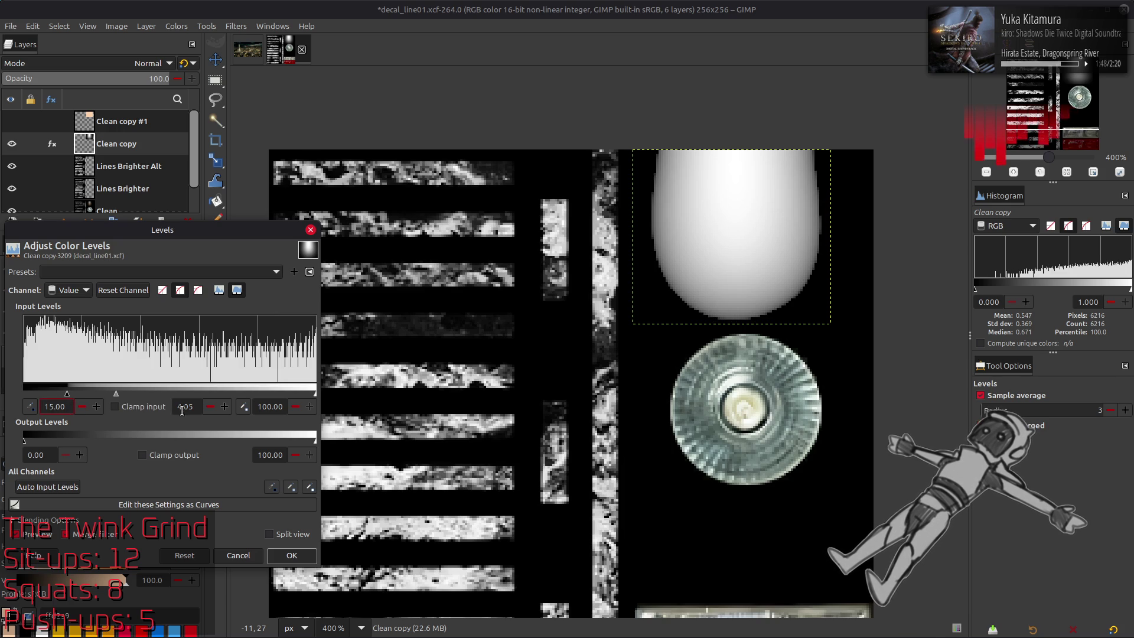
pyautogui.write('1')
pyautogui.press('Return')
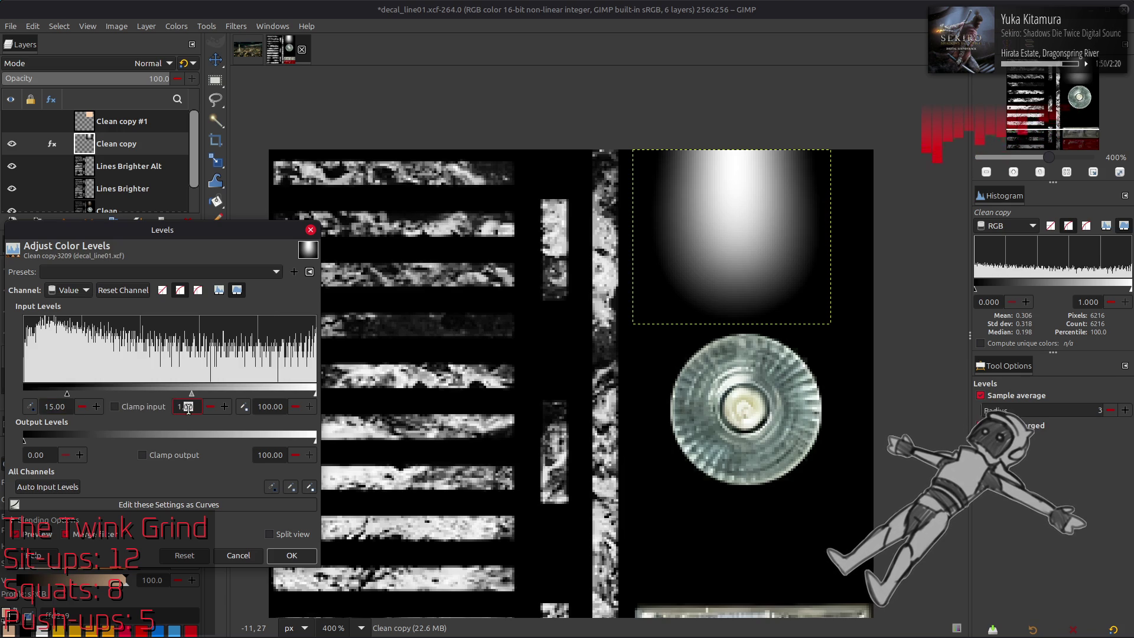
pyautogui.write('0.5')
pyautogui.press('Return')
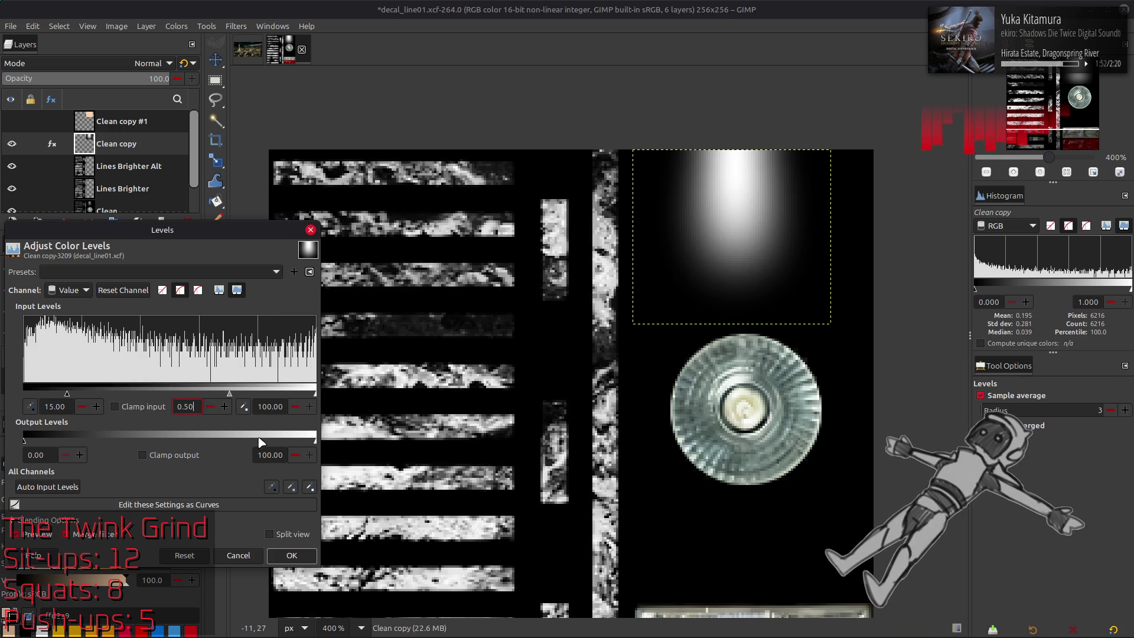
pyautogui.click(292, 555)
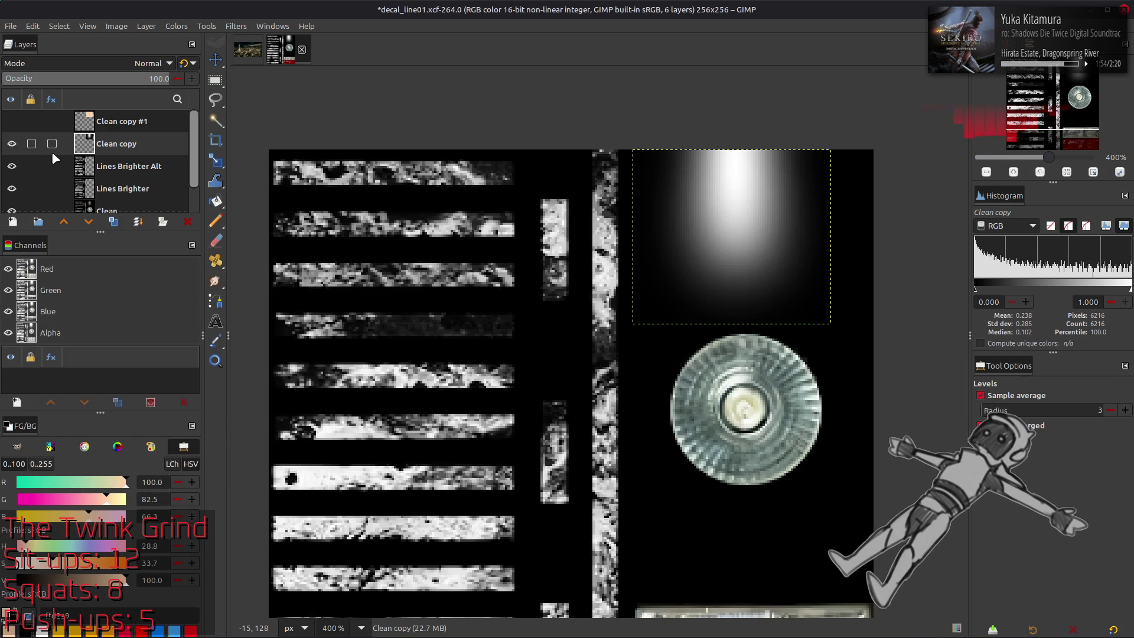
# Step: Toggle Clean copy's visibility repeatedly to compare the glow, then undo the last change
pyautogui.click(12, 144)
pyautogui.click(11, 144)
pyautogui.click(12, 144)
pyautogui.click(12, 144)
pyautogui.click(12, 144)
pyautogui.click(12, 144)
pyautogui.click(11, 144)
pyautogui.click(12, 145)
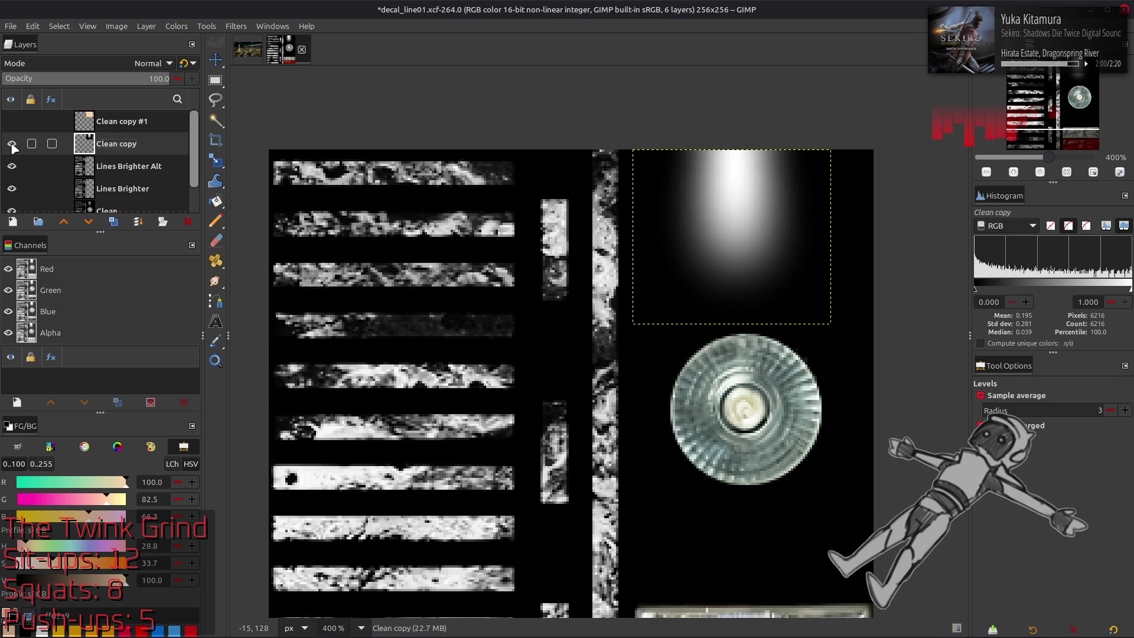
pyautogui.click(12, 144)
pyautogui.click(12, 144)
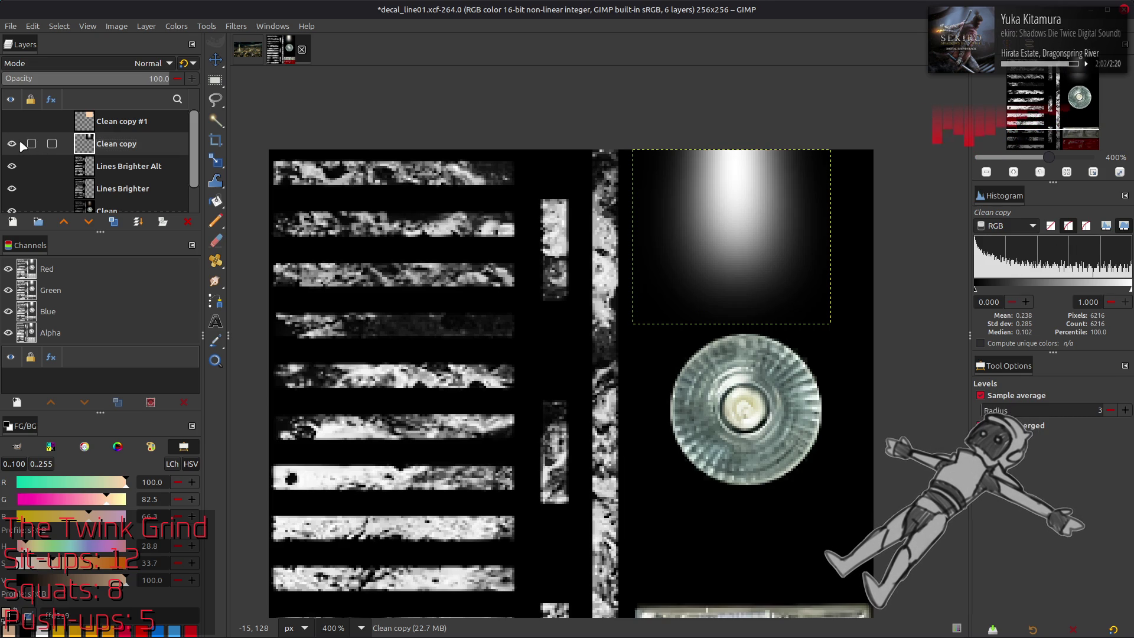
pyautogui.hotkey('ctrl', 'z')
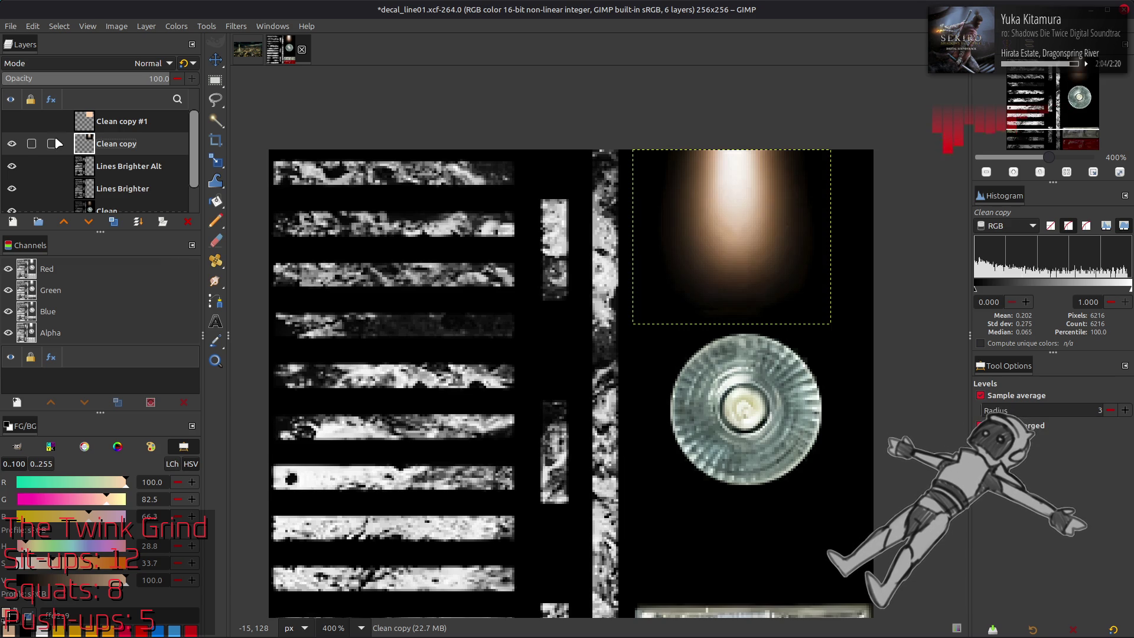
# Step: Apply G'MIC Smooth [Antialias] with smoothness 0 to Clean copy and compare the result
pyautogui.click(235, 26)
pyautogui.click(256, 313)
pyautogui.click(534, 231)
pyautogui.moveTo(728, 192); pyautogui.dragTo(712, 193)
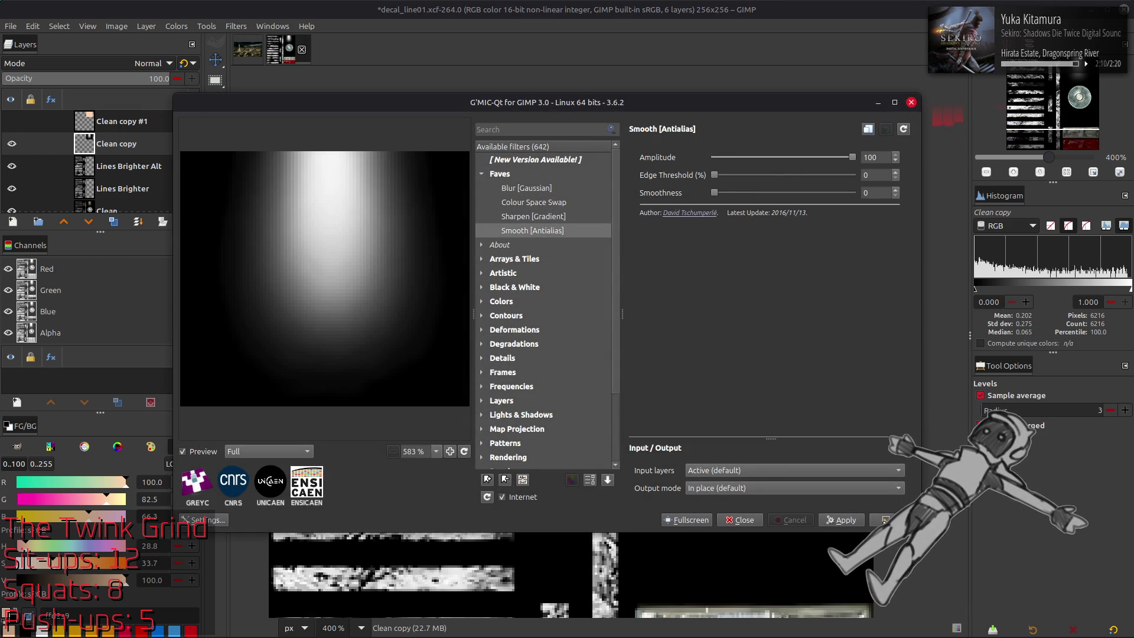
pyautogui.click(886, 520)
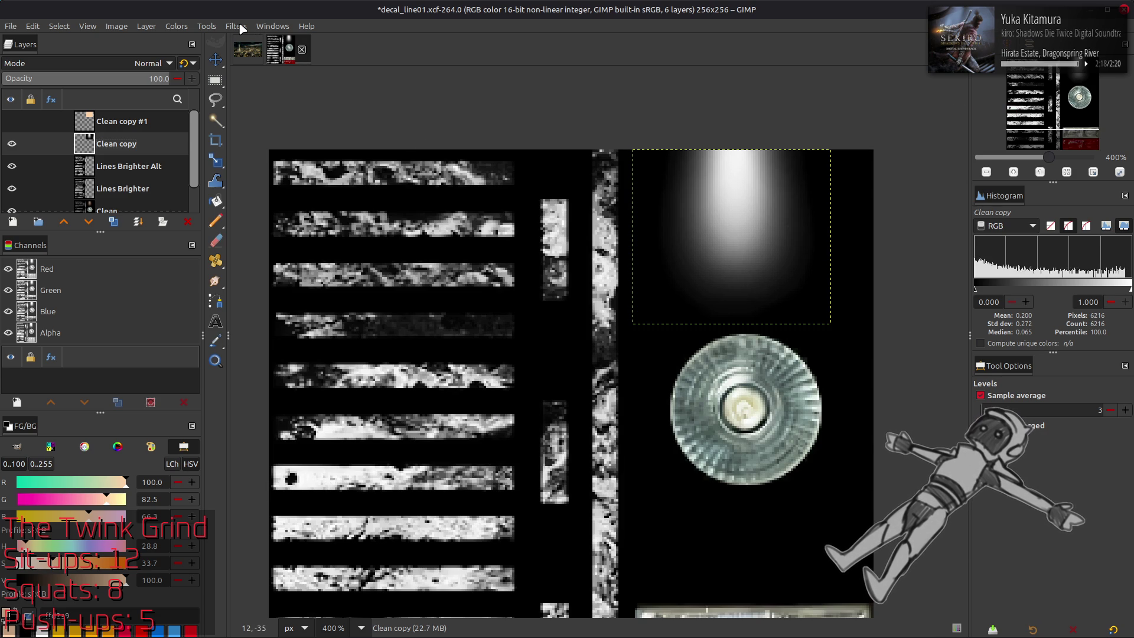
pyautogui.click(11, 144)
pyautogui.click(11, 143)
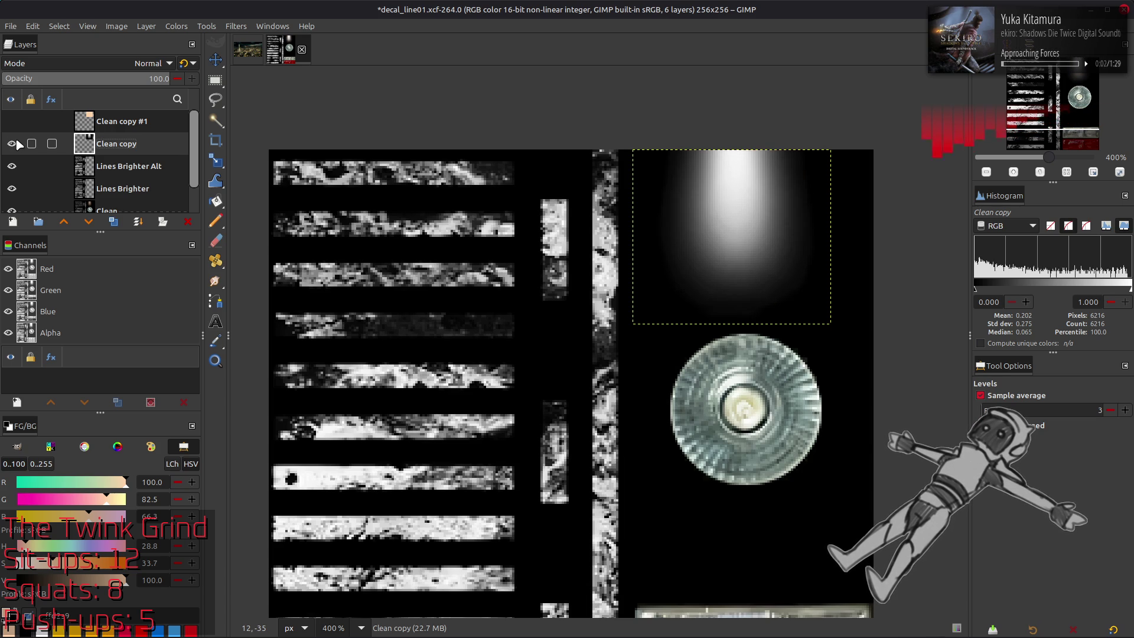
# Step: Apply G'MIC Blur [Gaussian] with XY-Amplitude 1 to the glow
pyautogui.click(236, 26)
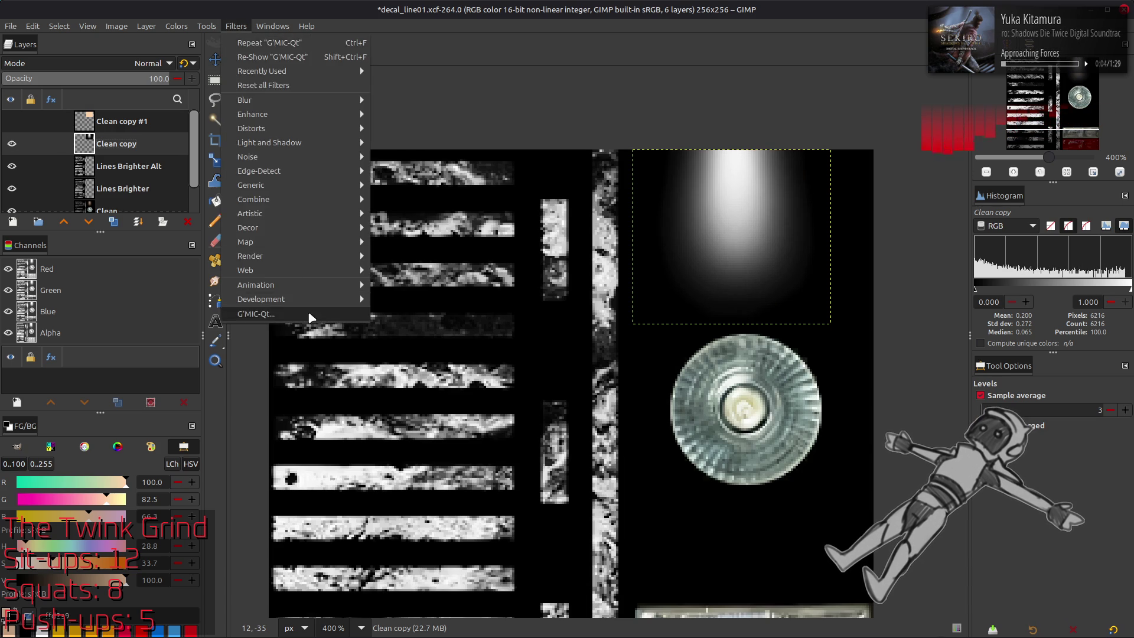
pyautogui.click(295, 313)
pyautogui.click(526, 188)
pyautogui.doubleClick(877, 157)
pyautogui.write('1.5')
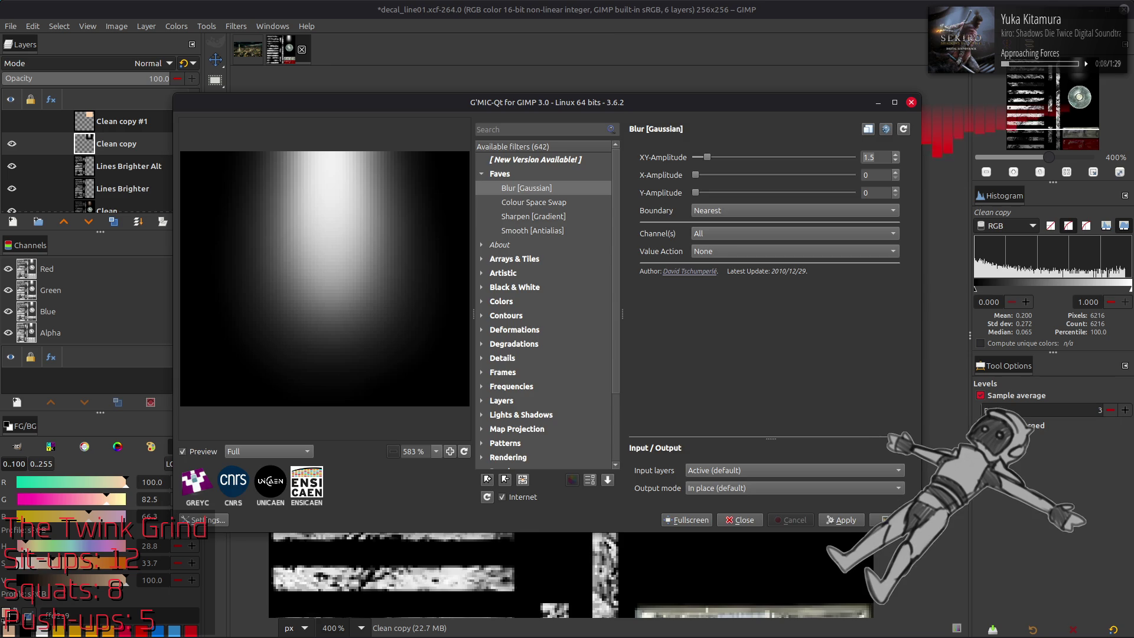
pyautogui.press('Return')
# Step: Apply Colors > Auto > Stretch Contrast to the glow
pyautogui.click(176, 26)
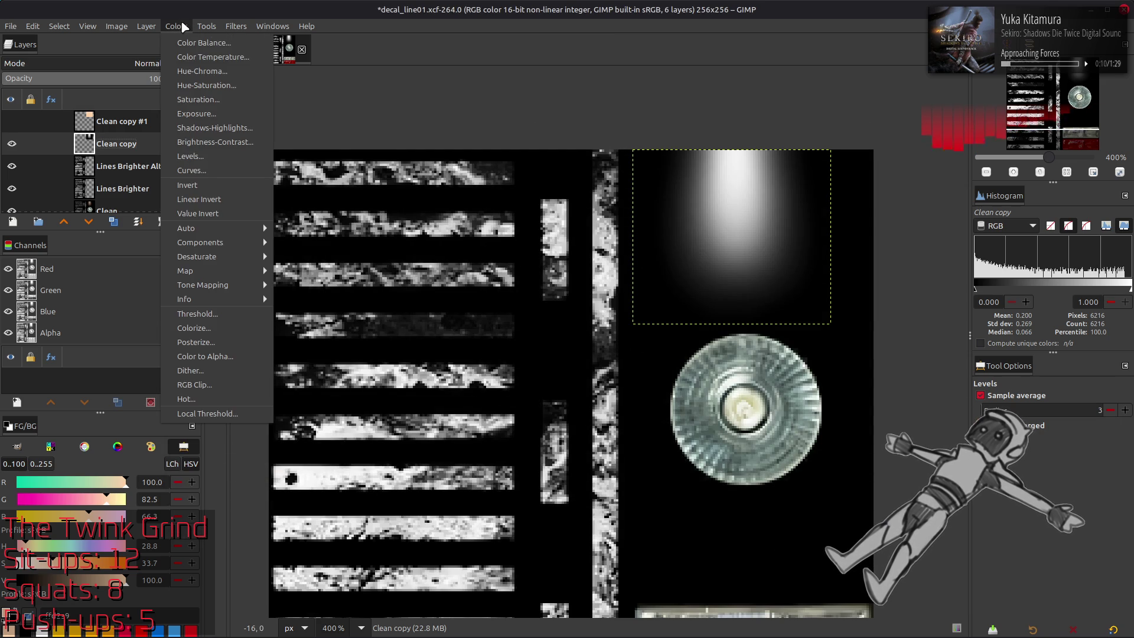
pyautogui.moveTo(219, 228)
pyautogui.click(313, 256)
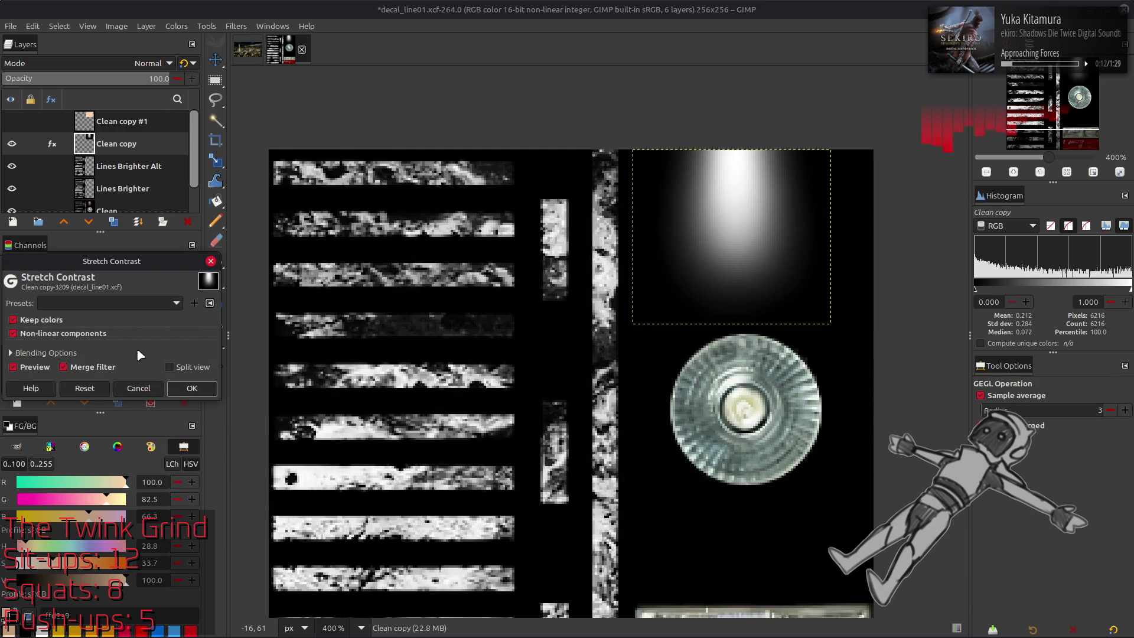
pyautogui.click(202, 395)
# Step: Brighten the glow with Levels at gamma 2
pyautogui.click(176, 26)
pyautogui.click(208, 153)
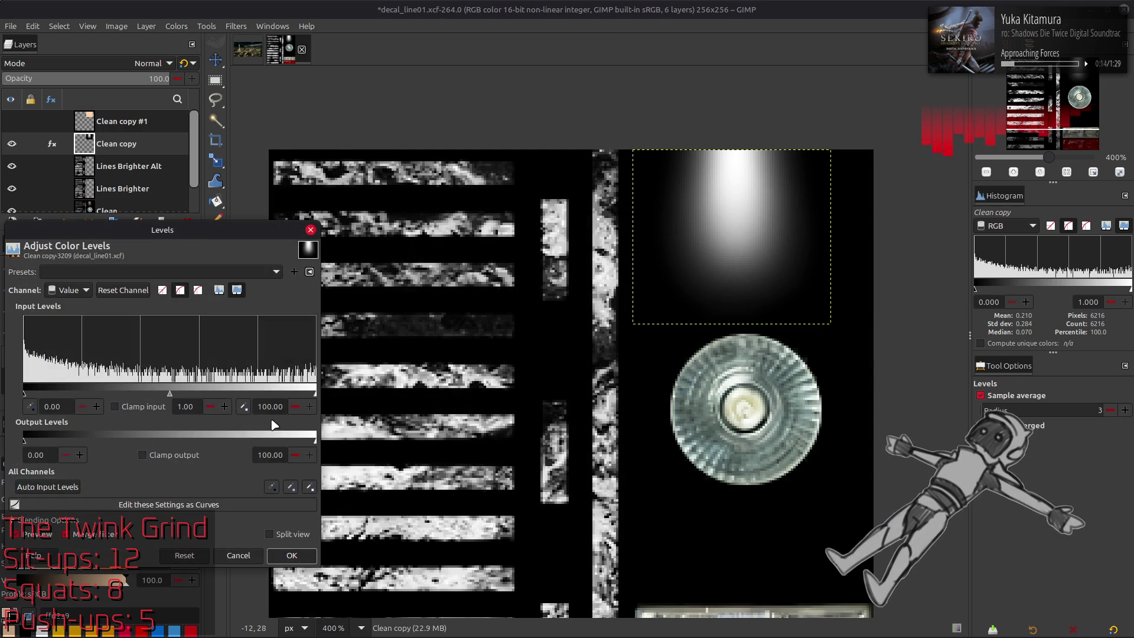
pyautogui.tripleClick(185, 406)
pyautogui.write('2')
pyautogui.click(291, 555)
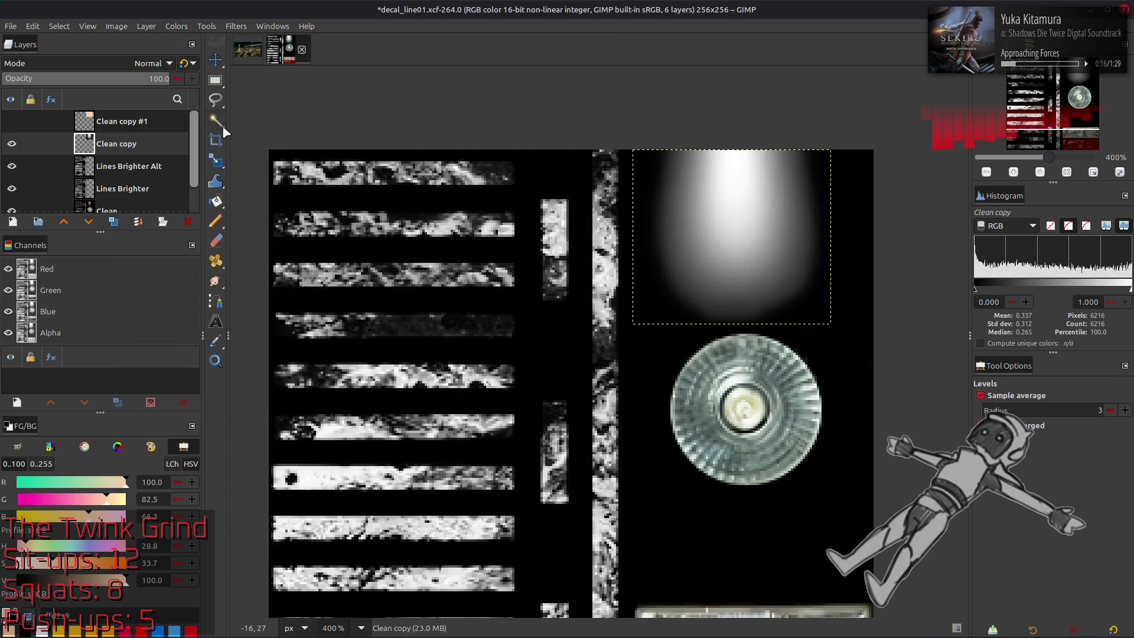
# Step: Re-level the glow with input black point 5 and gamma 0.5
pyautogui.click(176, 26)
pyautogui.click(208, 153)
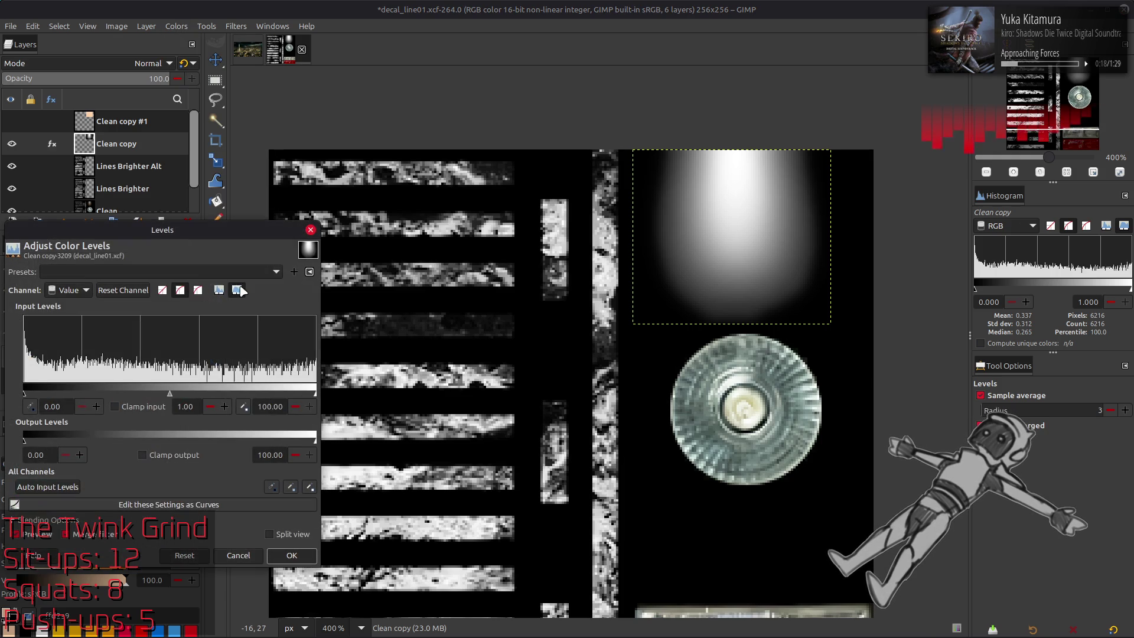
pyautogui.moveTo(171, 395)
pyautogui.mouseDown()
pyautogui.moveTo(35, 396)
pyautogui.moveTo(44, 399)
pyautogui.mouseUp()
pyautogui.tripleClick(61, 410)
pyautogui.write('5')
pyautogui.press('Return')
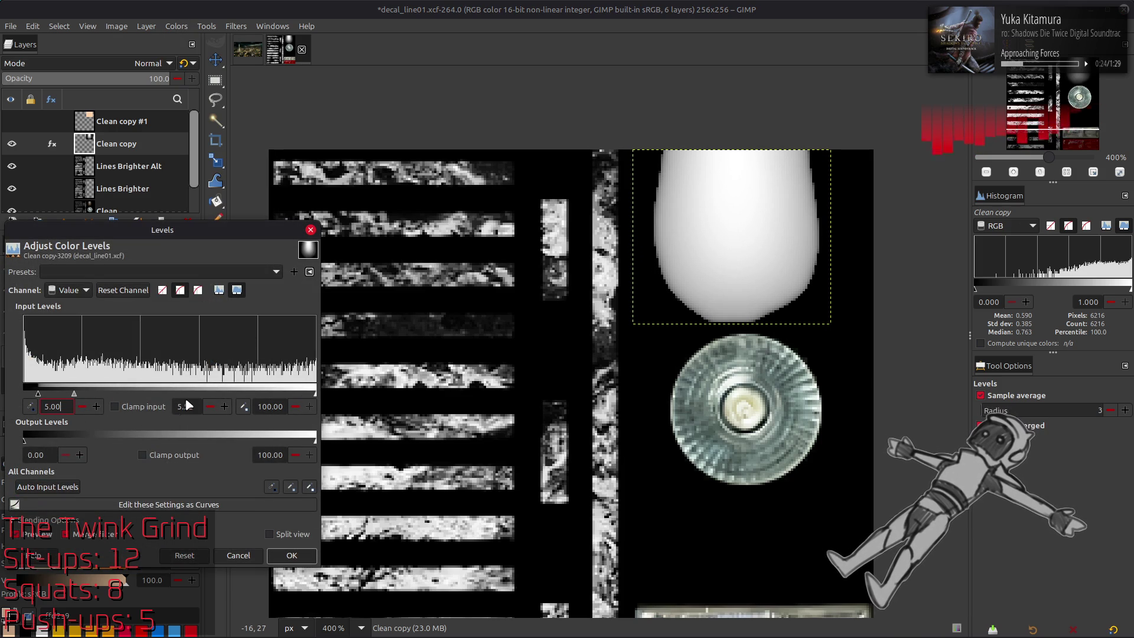
pyautogui.press('Return')
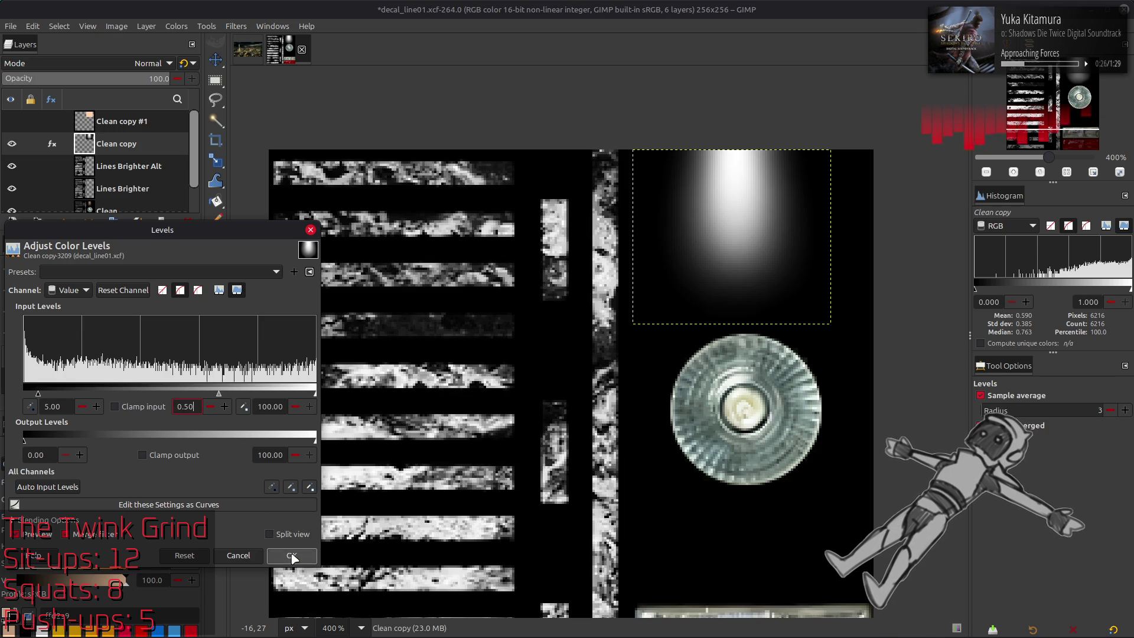
pyautogui.click(291, 555)
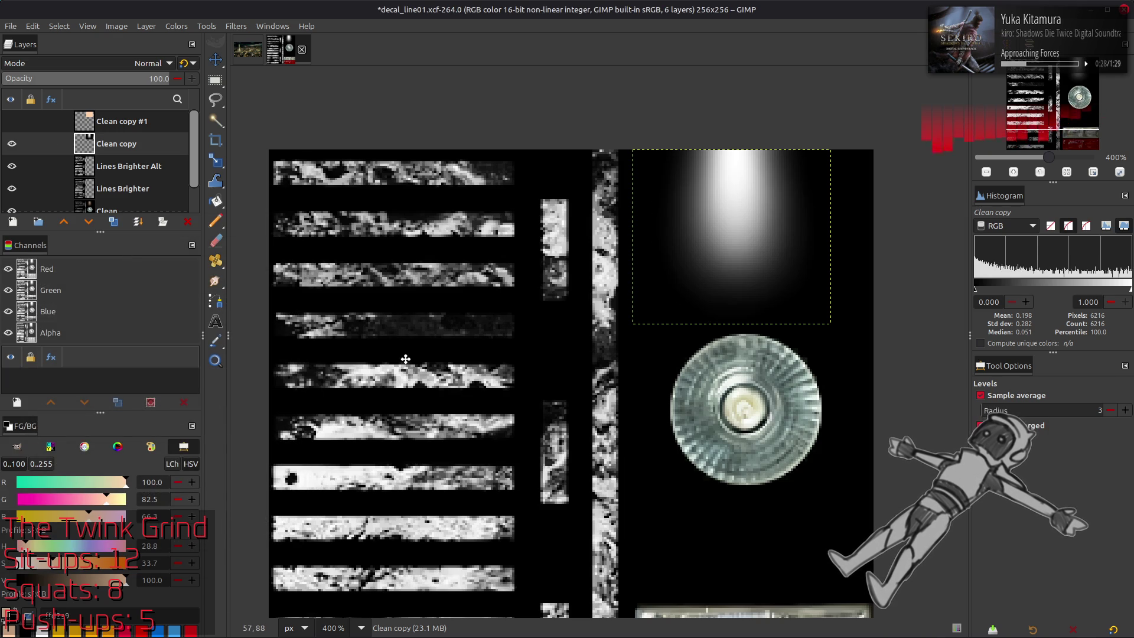
# Step: Switch to the Move tool and toggle Clean copy's visibility to compare the glow
pyautogui.press('m')
pyautogui.click(11, 143)
pyautogui.click(12, 143)
pyautogui.click(12, 143)
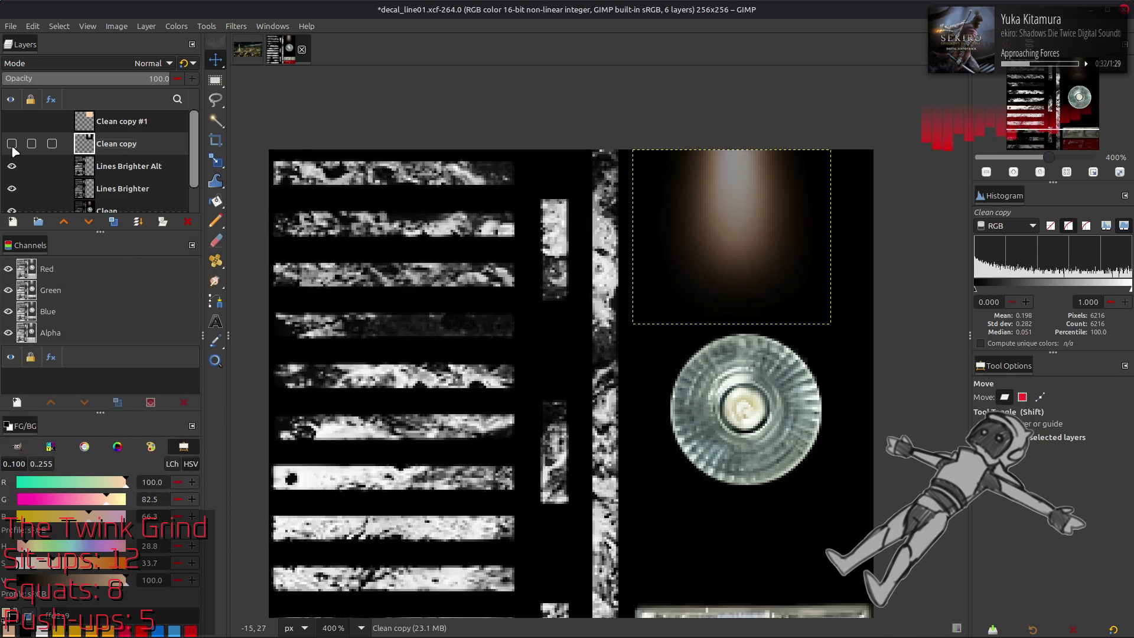
pyautogui.click(12, 143)
pyautogui.click(12, 144)
pyautogui.click(12, 144)
pyautogui.click(12, 121)
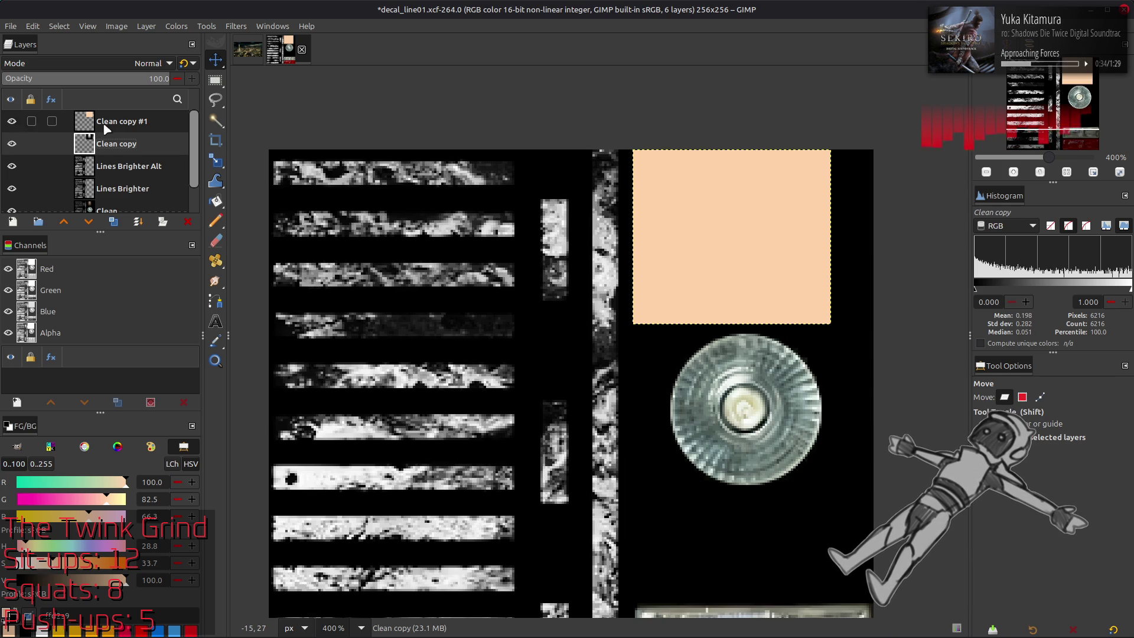
# Step: Show the peach Clean copy #1 layer in Multiply mode and make it active
pyautogui.click(60, 123)
pyautogui.click(151, 63)
pyautogui.click(76, 285)
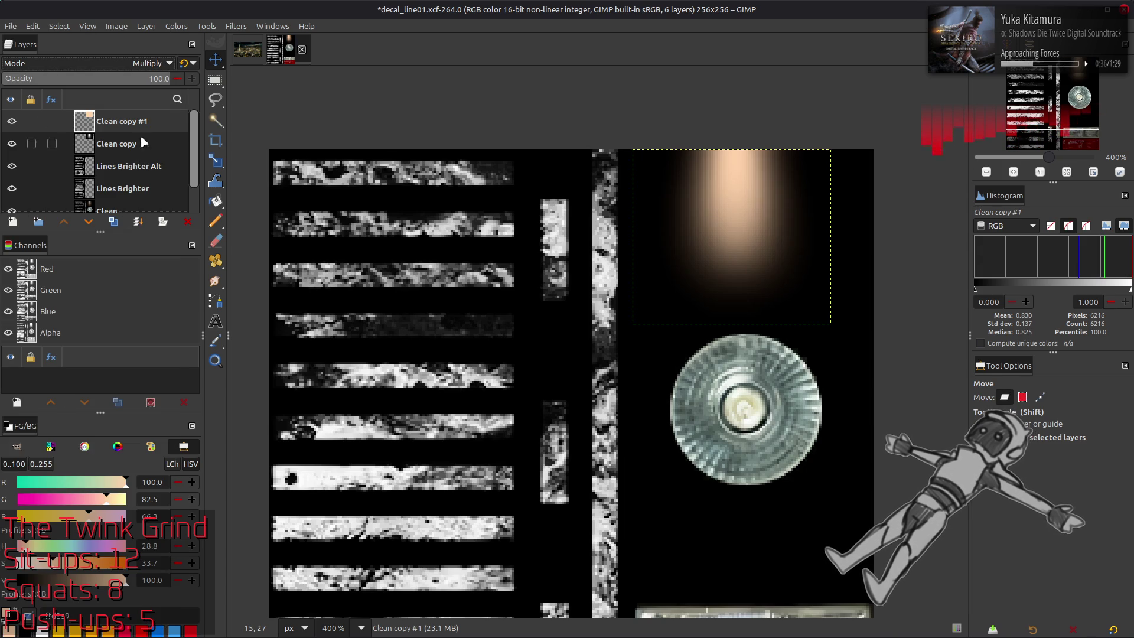
pyautogui.click(185, 63)
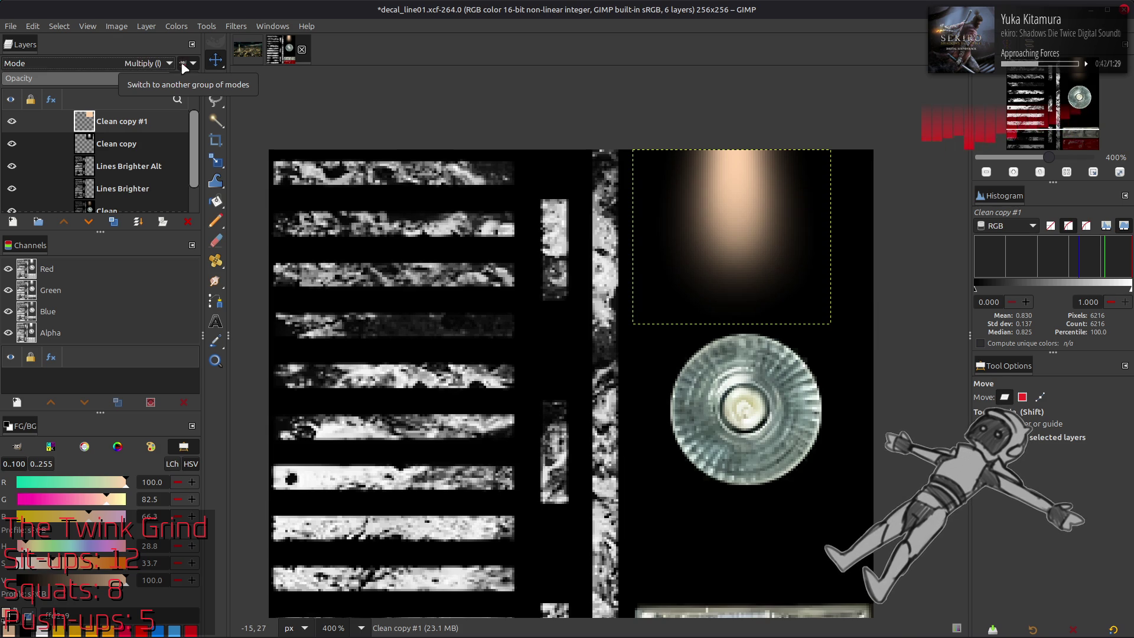
pyautogui.click(118, 147)
pyautogui.click(118, 123)
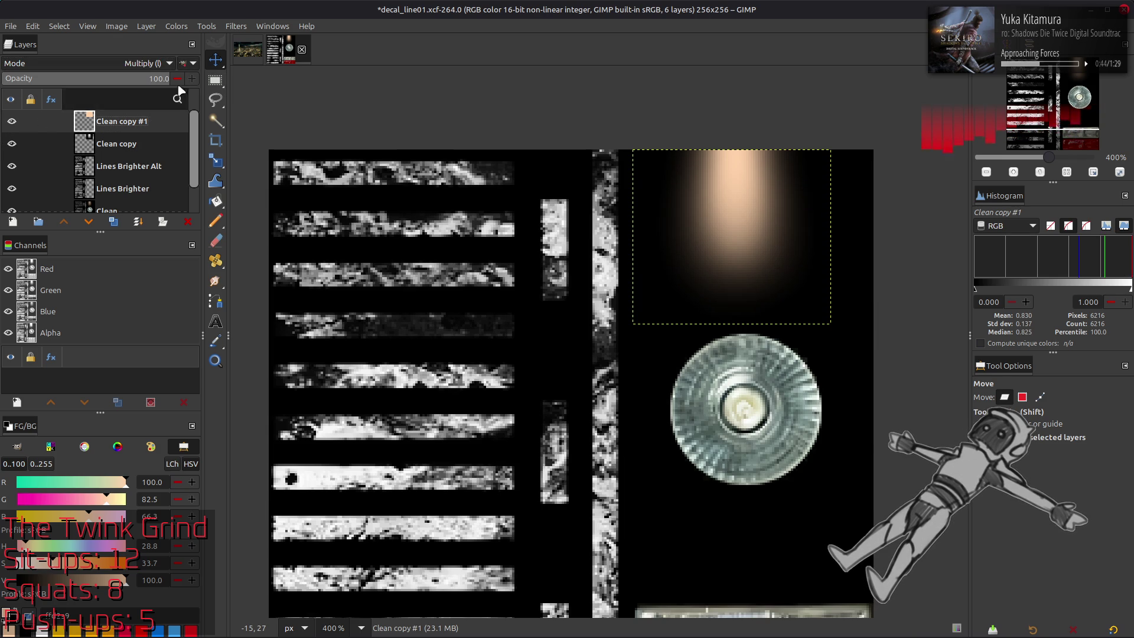
# Step: Raise Clean copy #1's low output level to 5 with Levels
pyautogui.click(185, 29)
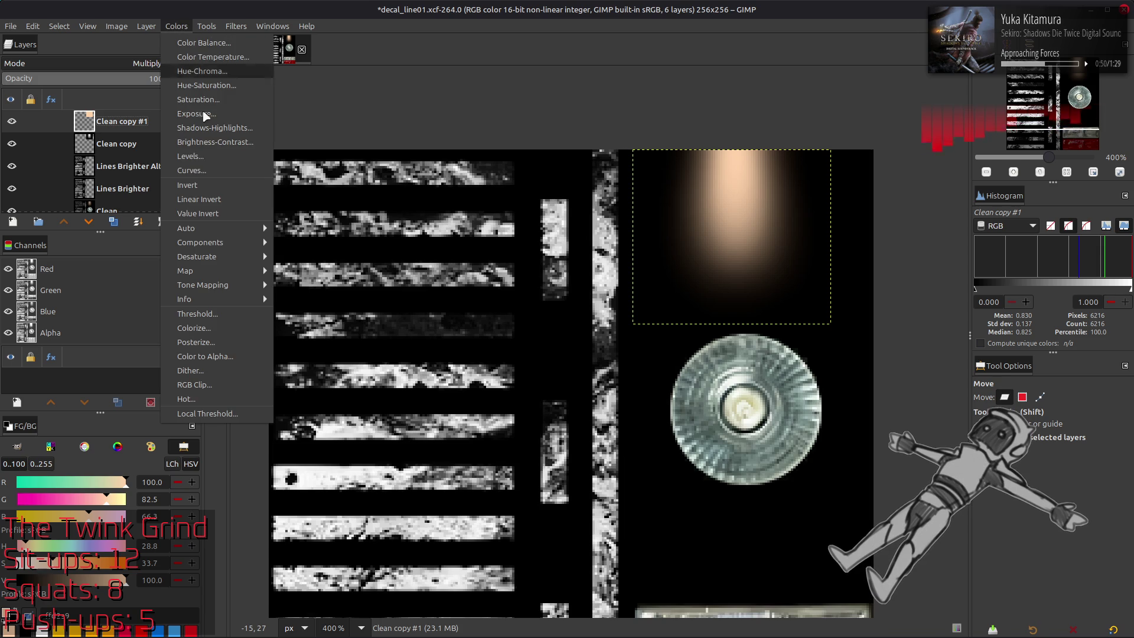
pyautogui.click(215, 152)
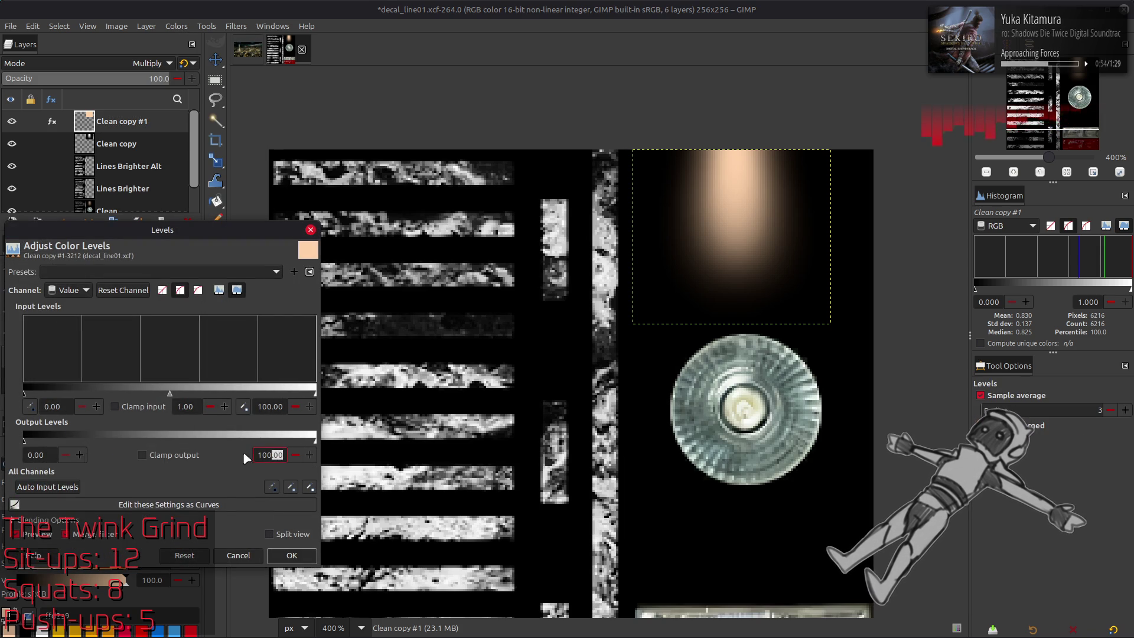
pyautogui.tripleClick(39, 456)
pyautogui.write('50')
pyautogui.click(281, 553)
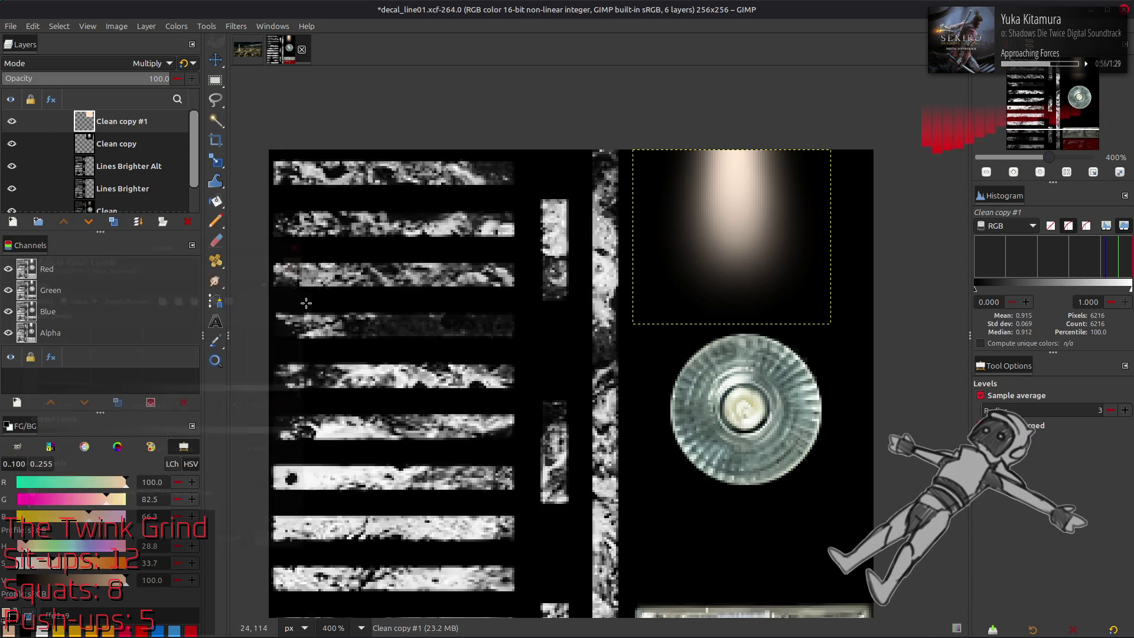
# Step: Delete the Clean copy #1 layer and compare the glow with Clean copy toggled
pyautogui.rightClick(140, 133)
pyautogui.click(125, 127)
pyautogui.press('Delete')
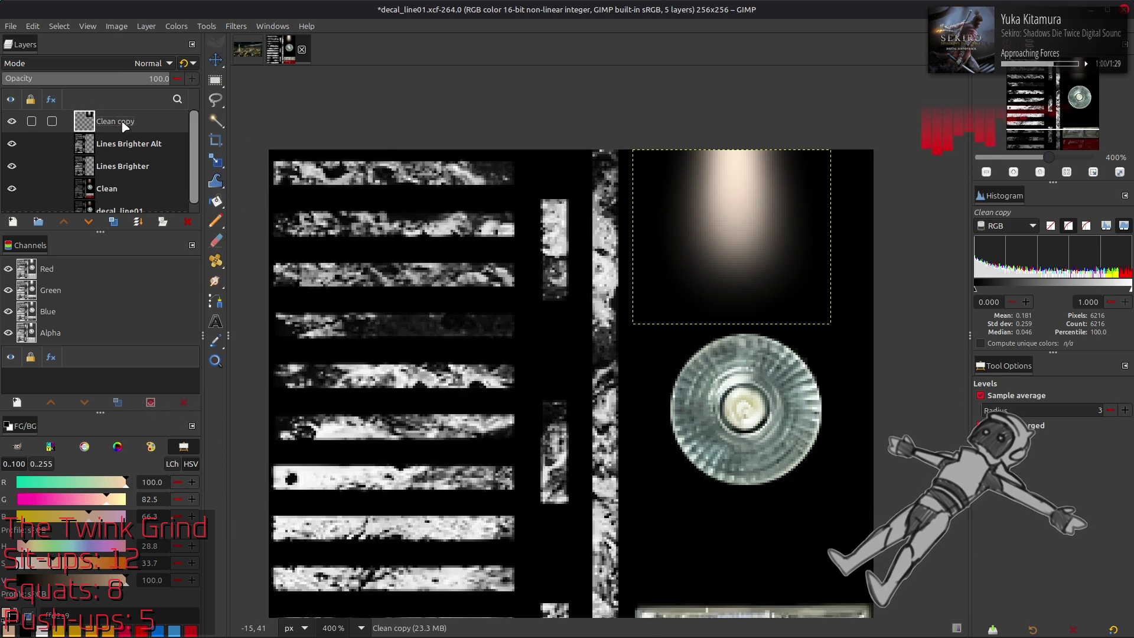
pyautogui.click(12, 122)
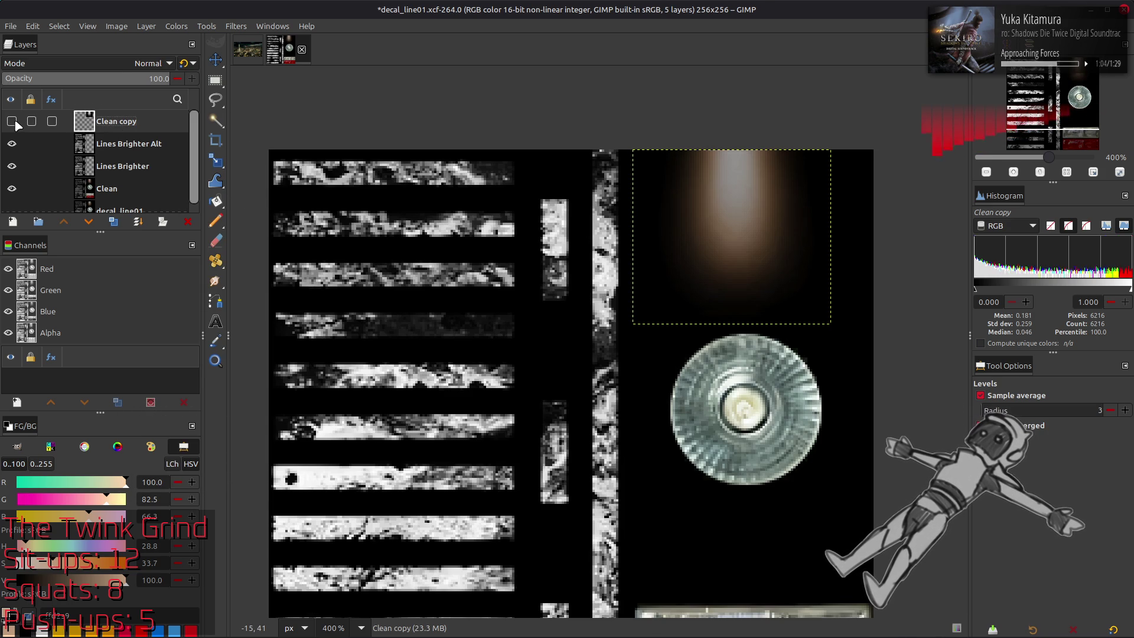
pyautogui.click(14, 121)
# Step: Restore the copy, set it to Multiply (legacy), and activate Clean copy with the Move tool
pyautogui.hotkey('ctrl', 'z')
pyautogui.hotkey('ctrl', 'z')
pyautogui.click(186, 68)
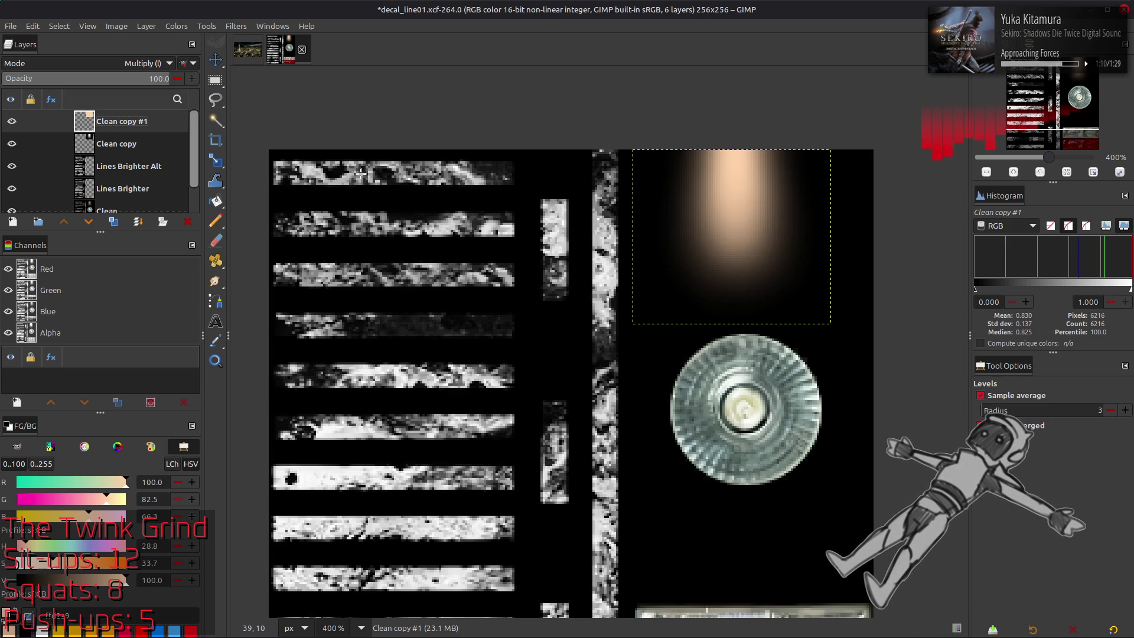
pyautogui.press('m')
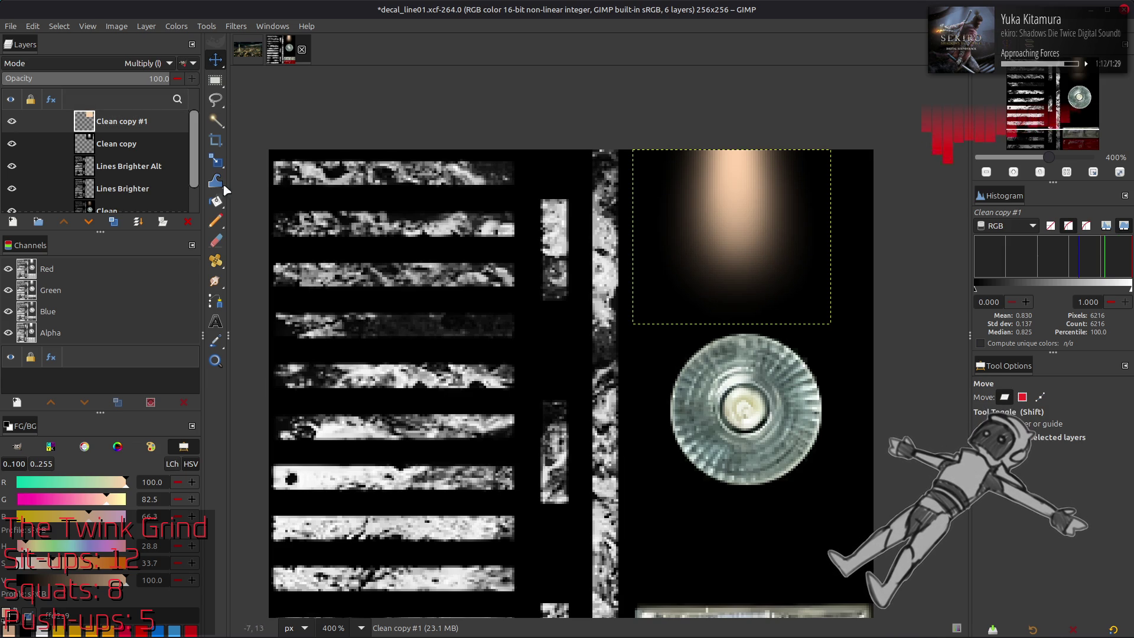
pyautogui.click(144, 147)
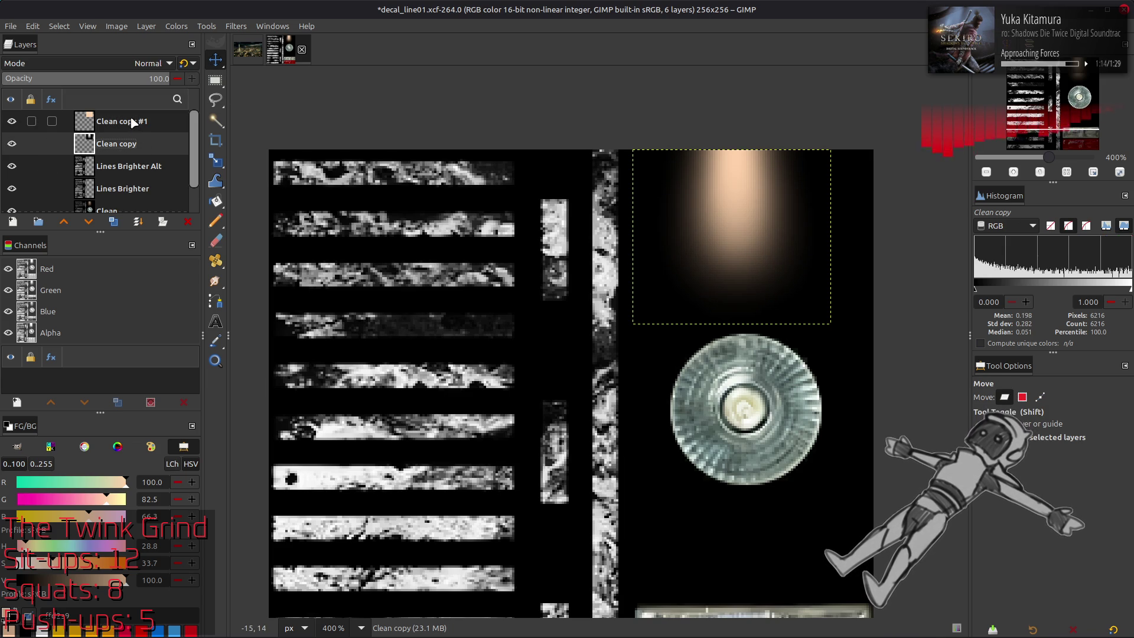
# Step: Toggle Clean copy #1's visibility to compare the peach tint on the glow
pyautogui.click(10, 122)
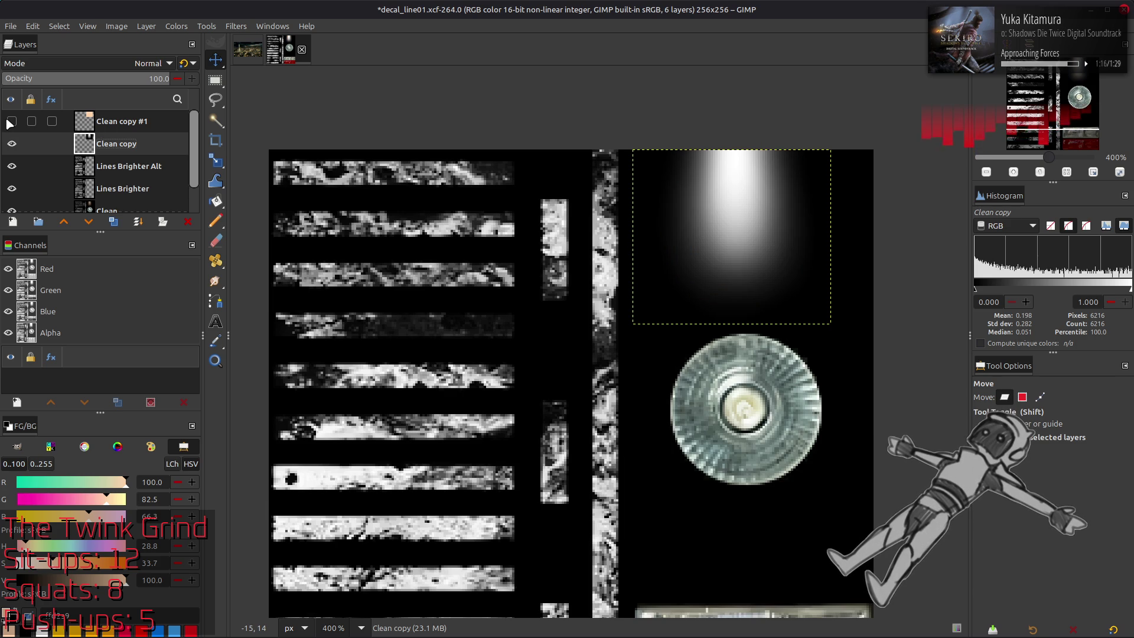
pyautogui.click(11, 122)
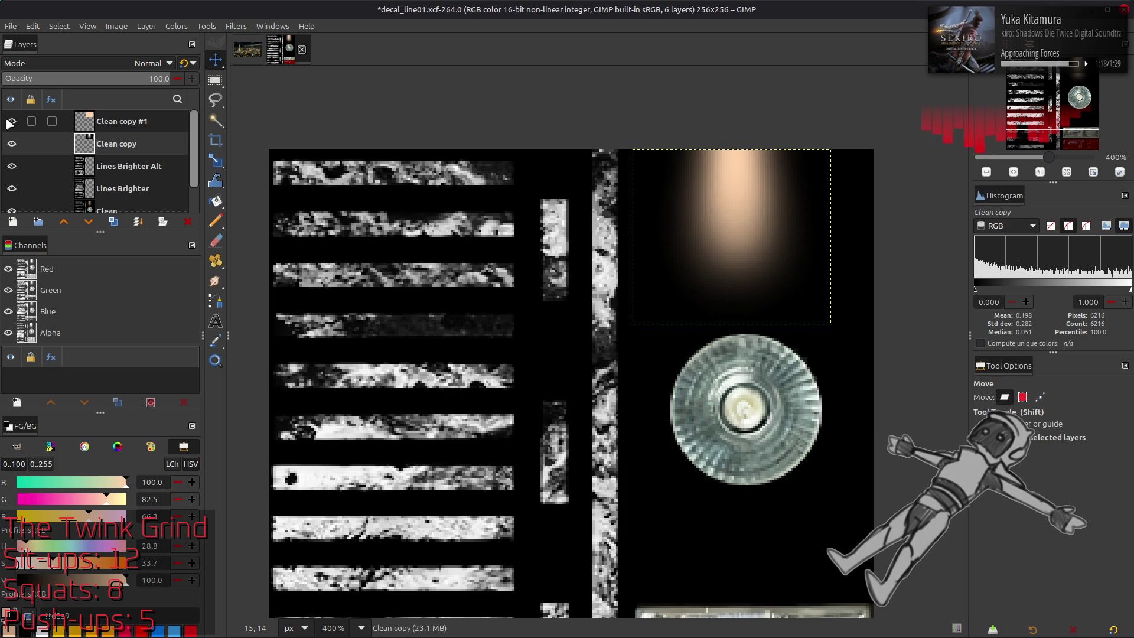
pyautogui.click(11, 122)
pyautogui.click(10, 121)
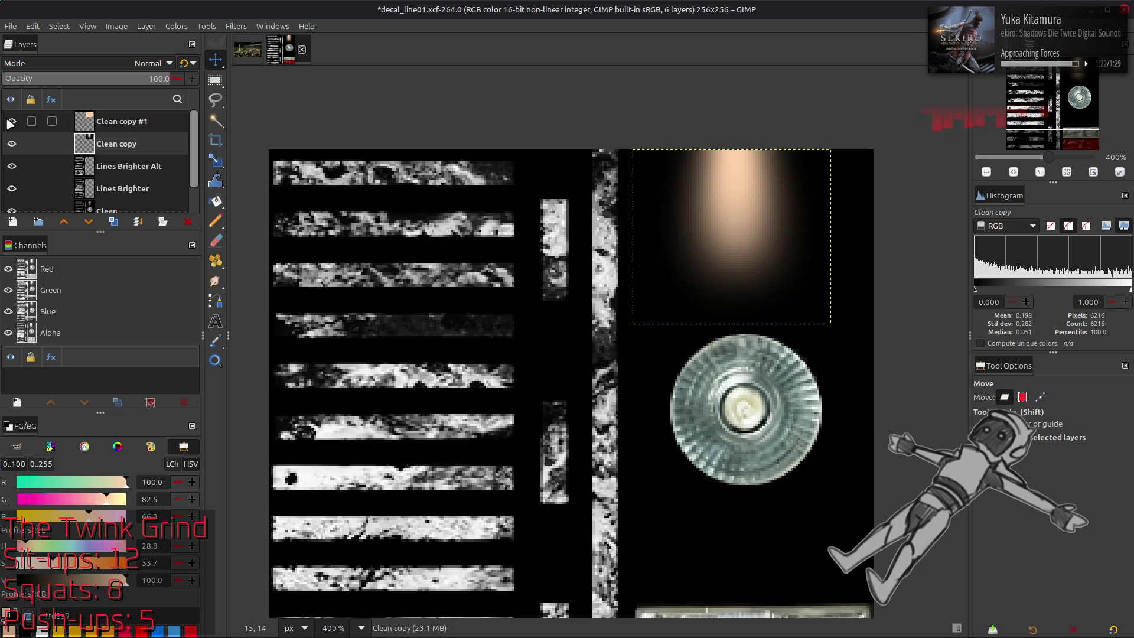
pyautogui.click(33, 26)
# Step: Save the image with Ctrl+S
pyautogui.moveTo(116, 26)
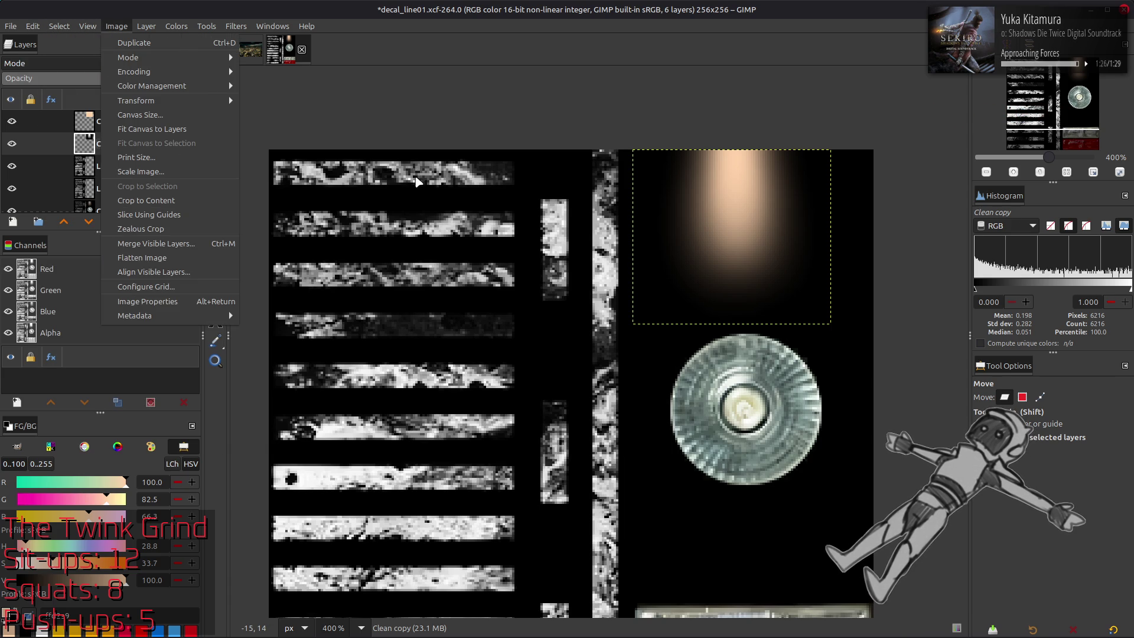
pyautogui.press('Escape')
pyautogui.hotkey('ctrl', 's')
# Step: Turn colour management for the view off and back on
pyautogui.click(110, 26)
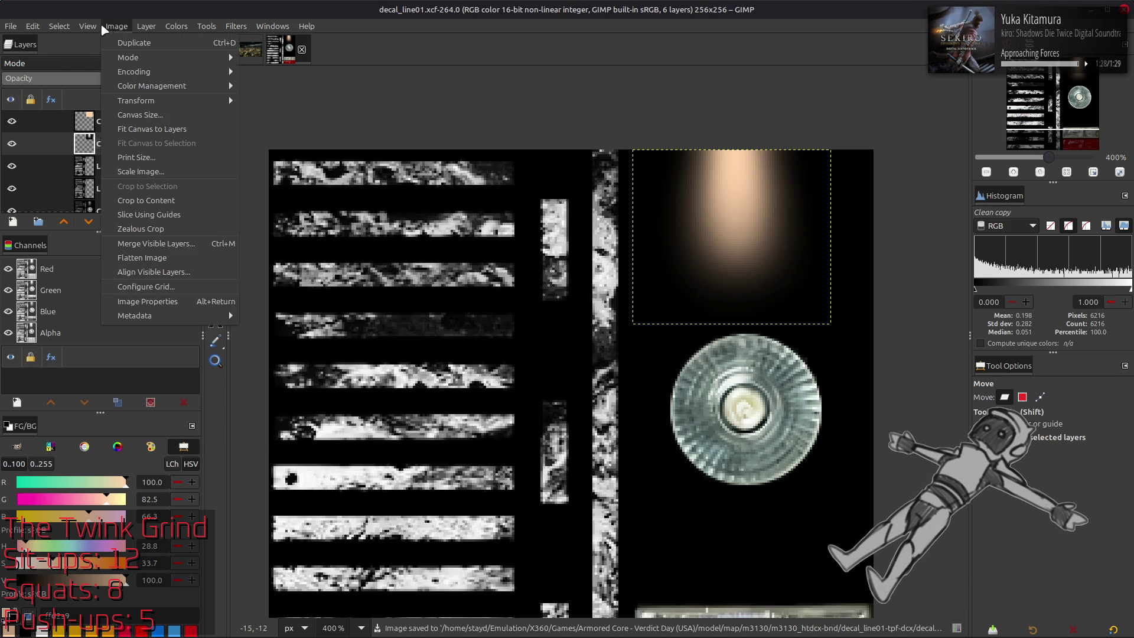
pyautogui.moveTo(87, 28)
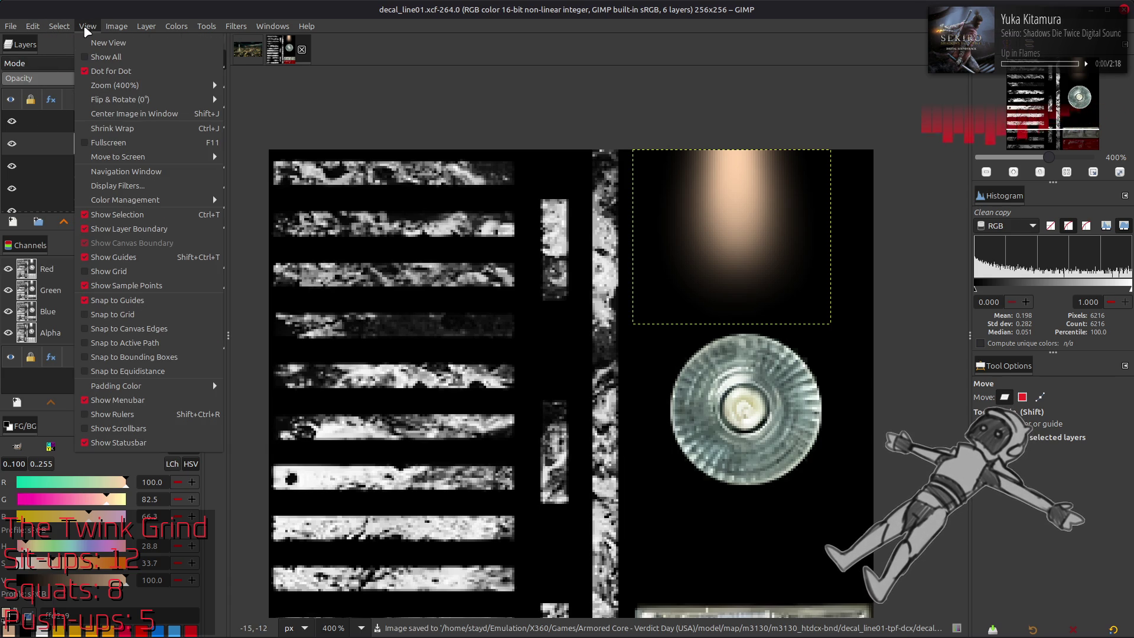
pyautogui.moveTo(180, 200)
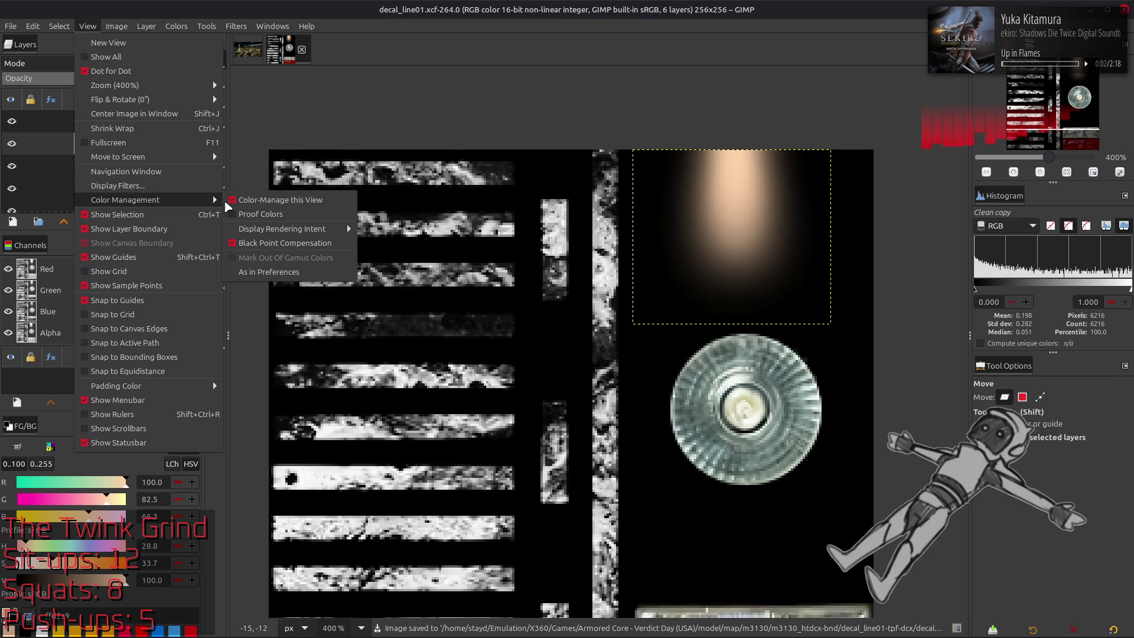
pyautogui.click(270, 201)
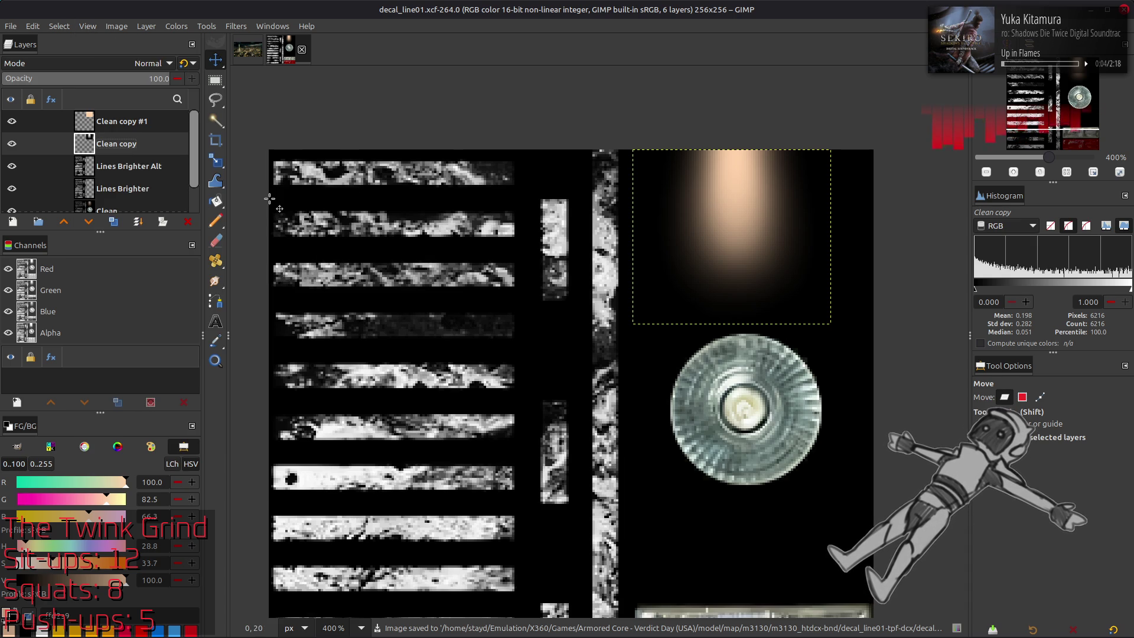
pyautogui.click(88, 26)
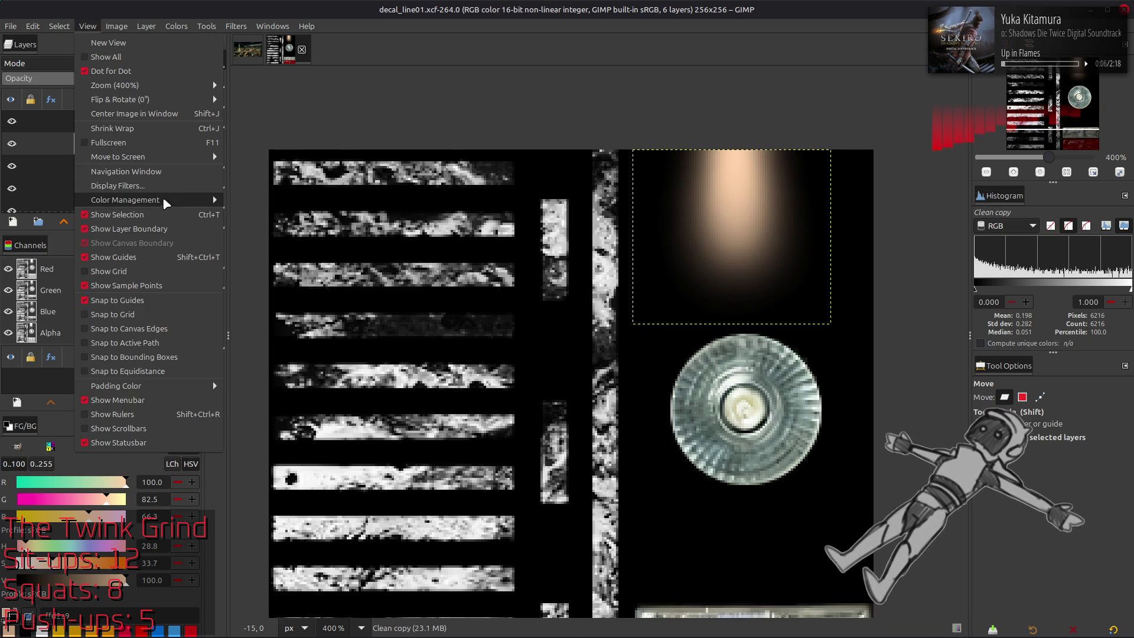
pyautogui.moveTo(162, 197)
pyautogui.click(258, 202)
# Step: Turn black point compensation off and back on
pyautogui.click(88, 25)
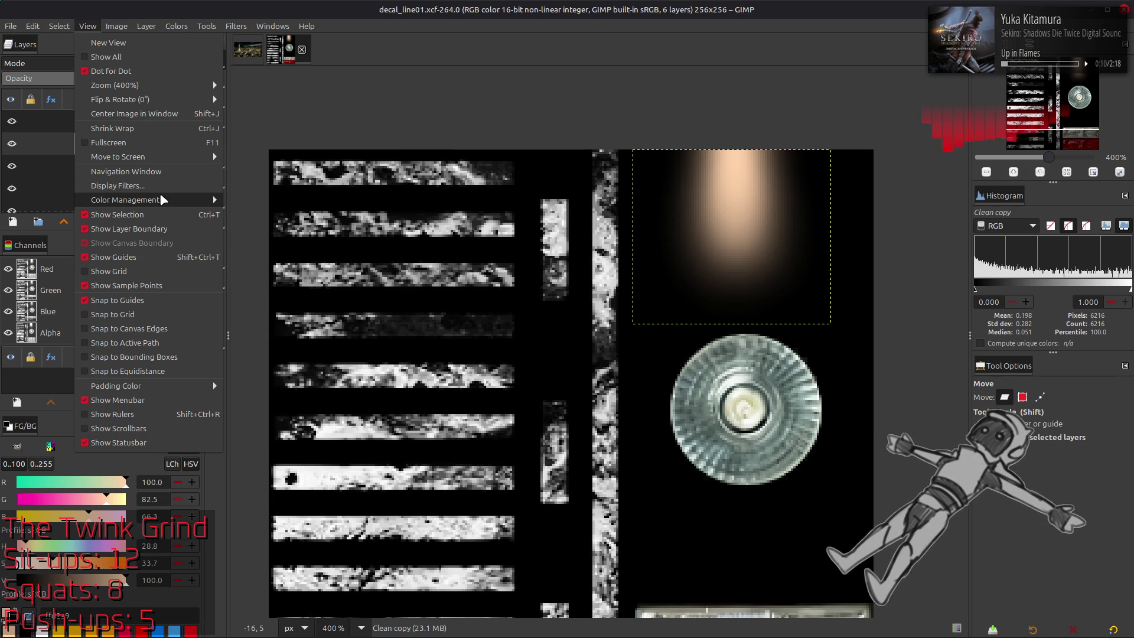
pyautogui.moveTo(162, 199)
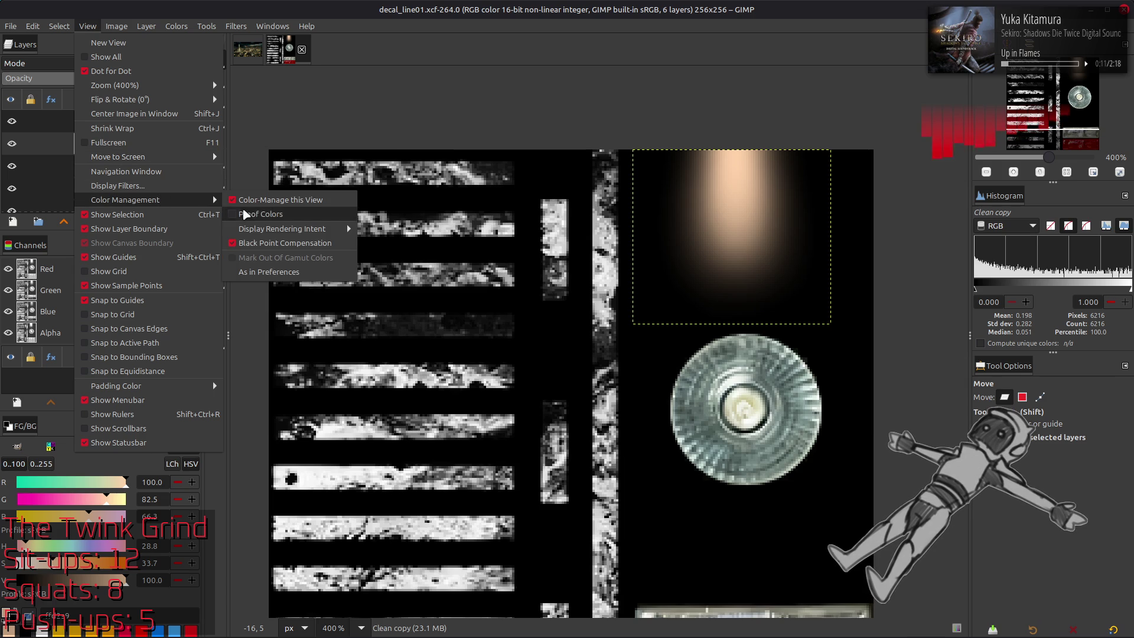
pyautogui.click(268, 247)
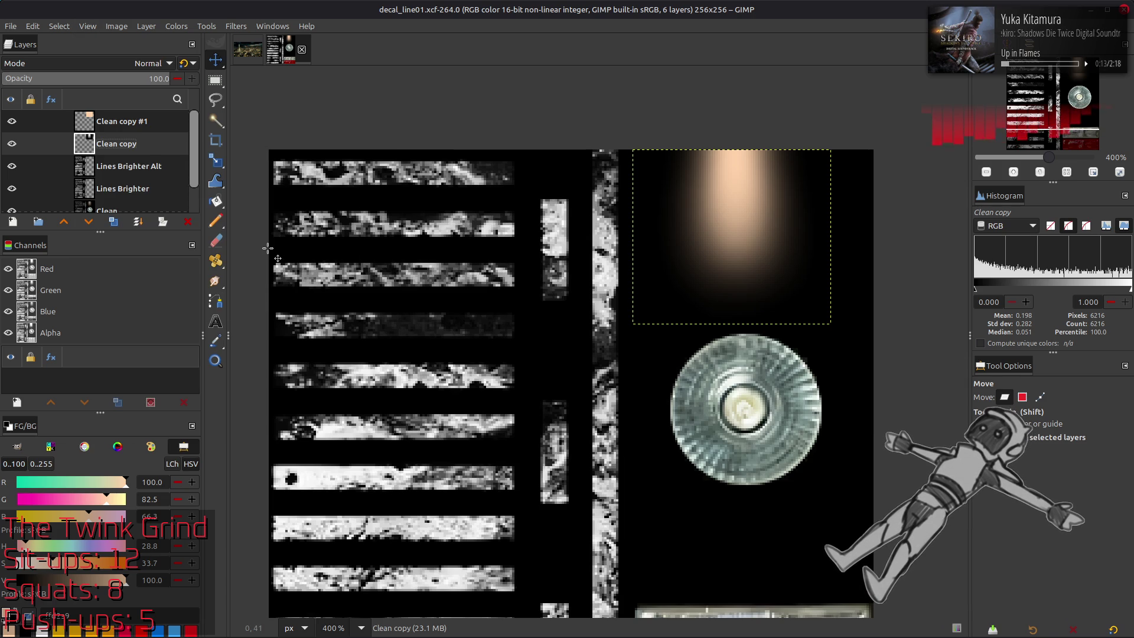
pyautogui.click(88, 26)
pyautogui.moveTo(142, 200)
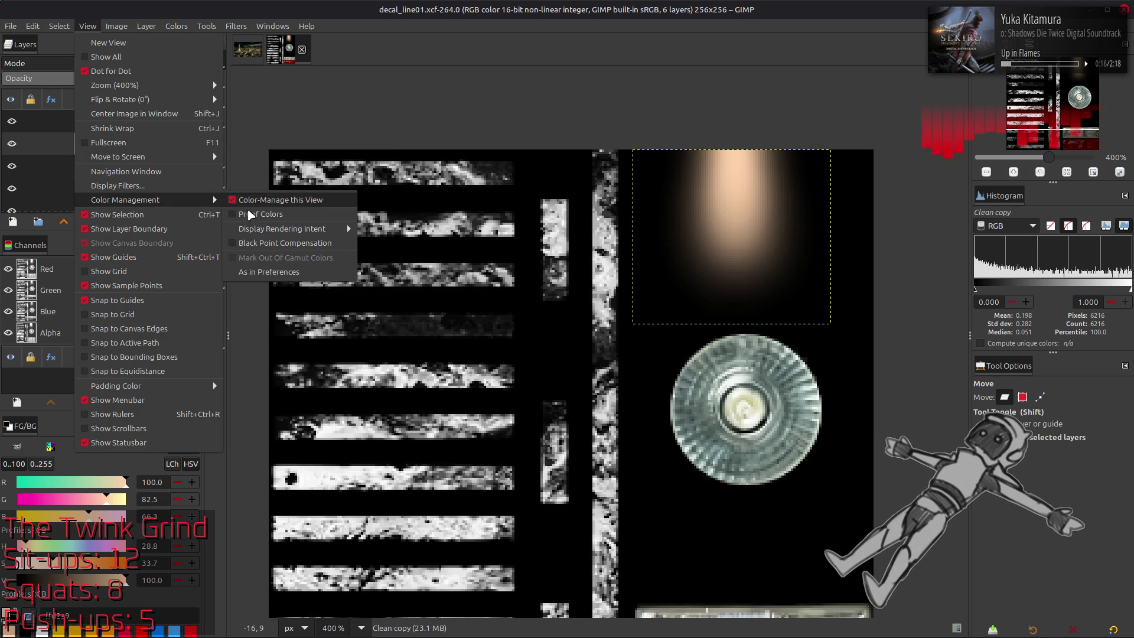
pyautogui.click(272, 243)
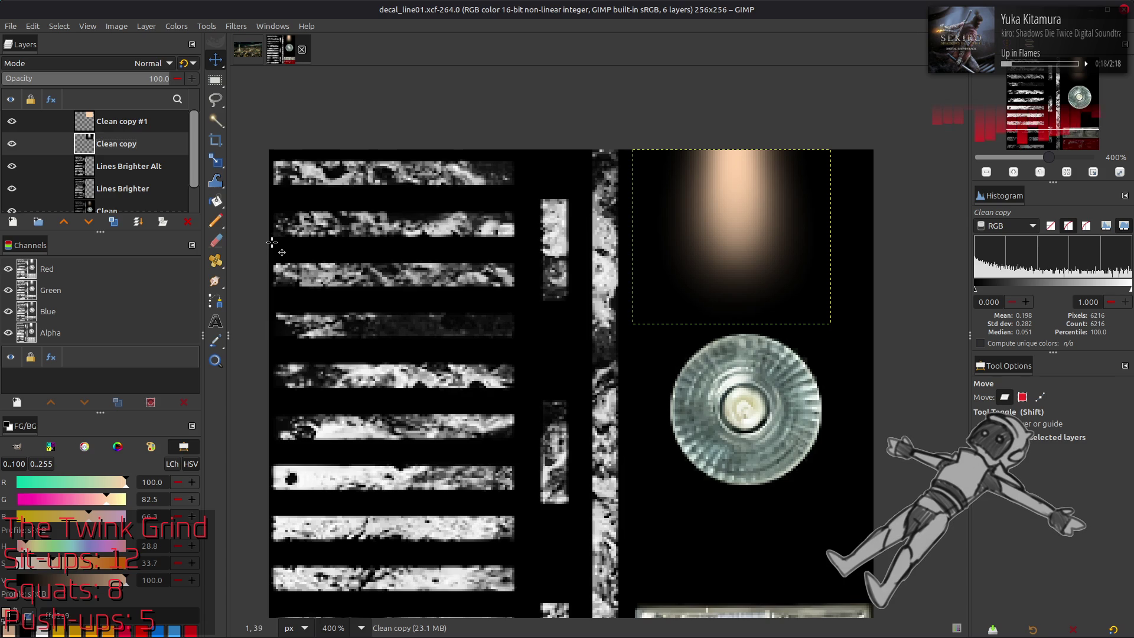
# Step: Set the display rendering intent to Perceptual, then to Saturation
pyautogui.click(88, 26)
pyautogui.moveTo(171, 200)
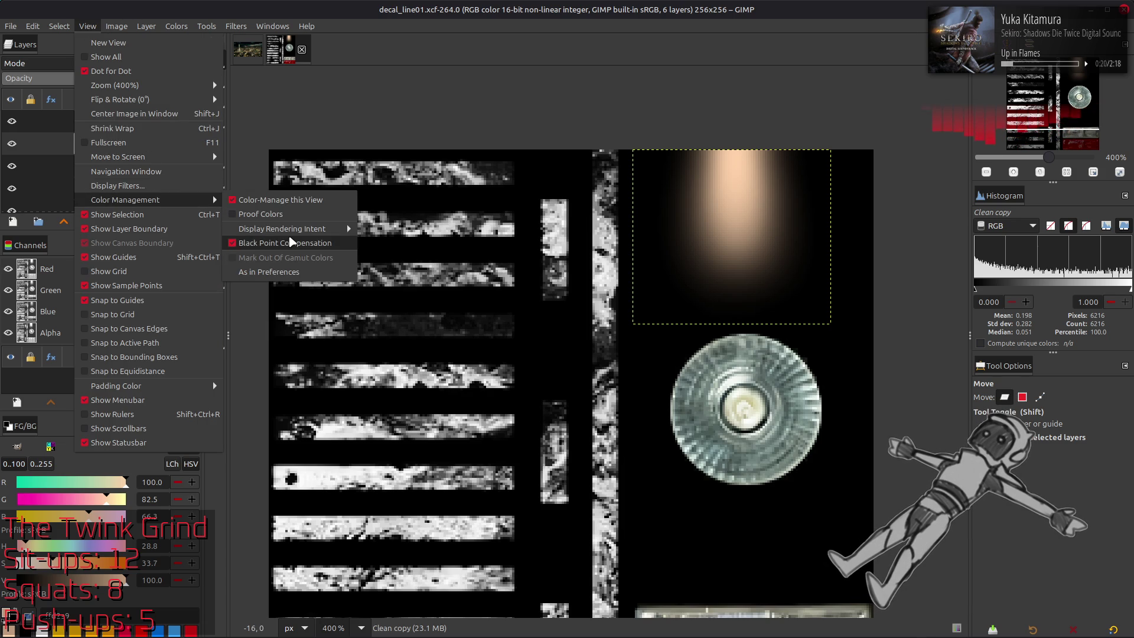
pyautogui.moveTo(293, 233)
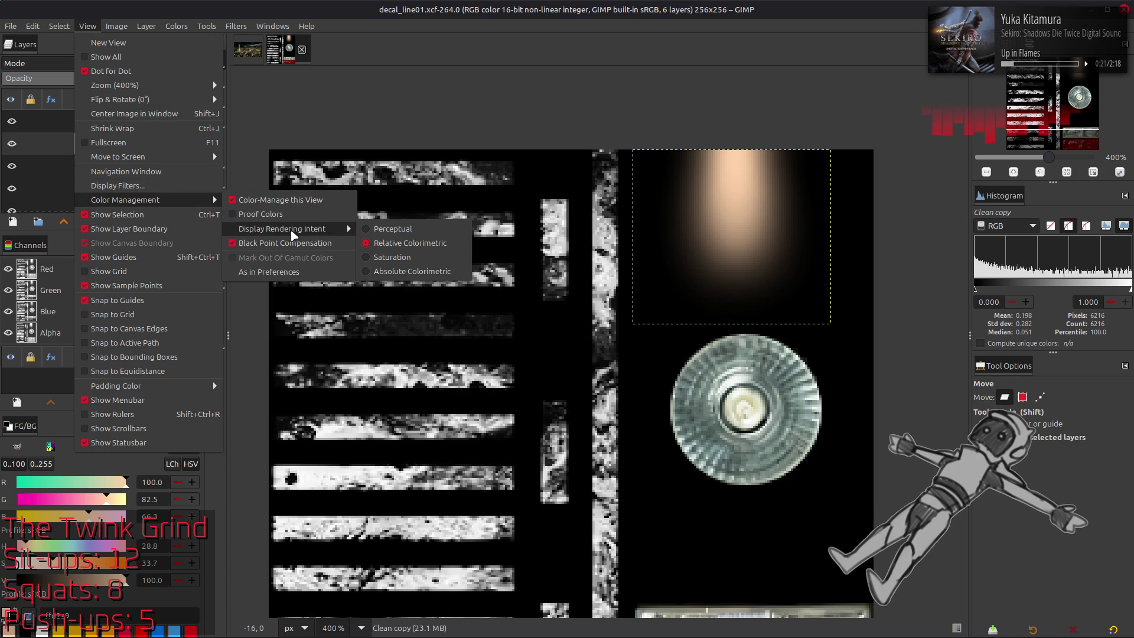
pyautogui.click(384, 232)
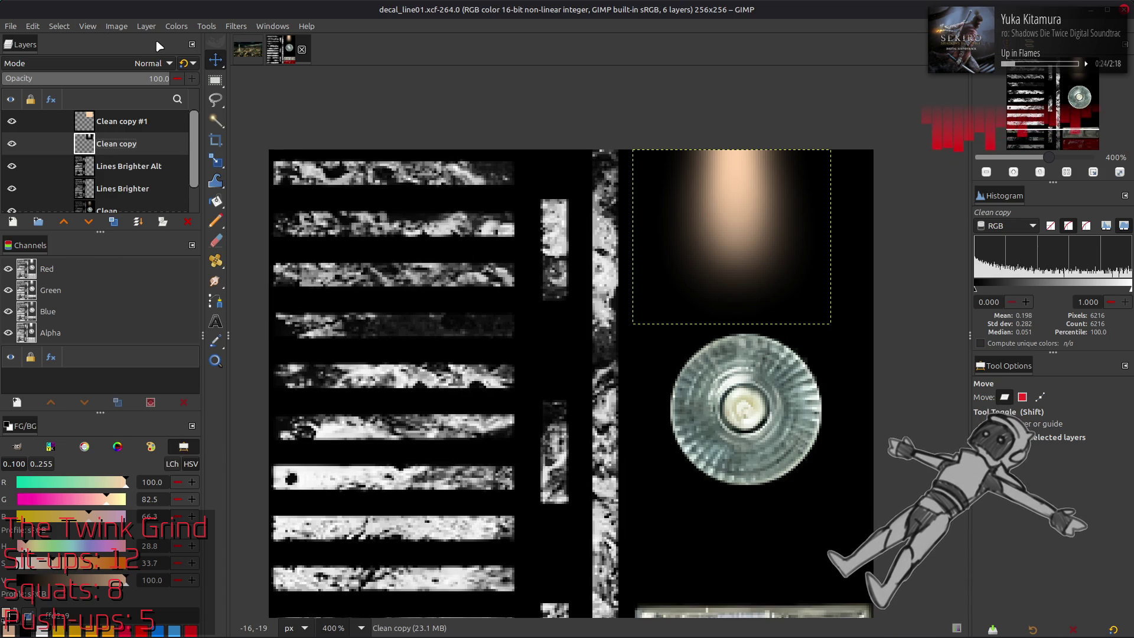
pyautogui.click(88, 27)
pyautogui.moveTo(154, 199)
pyautogui.moveTo(276, 235)
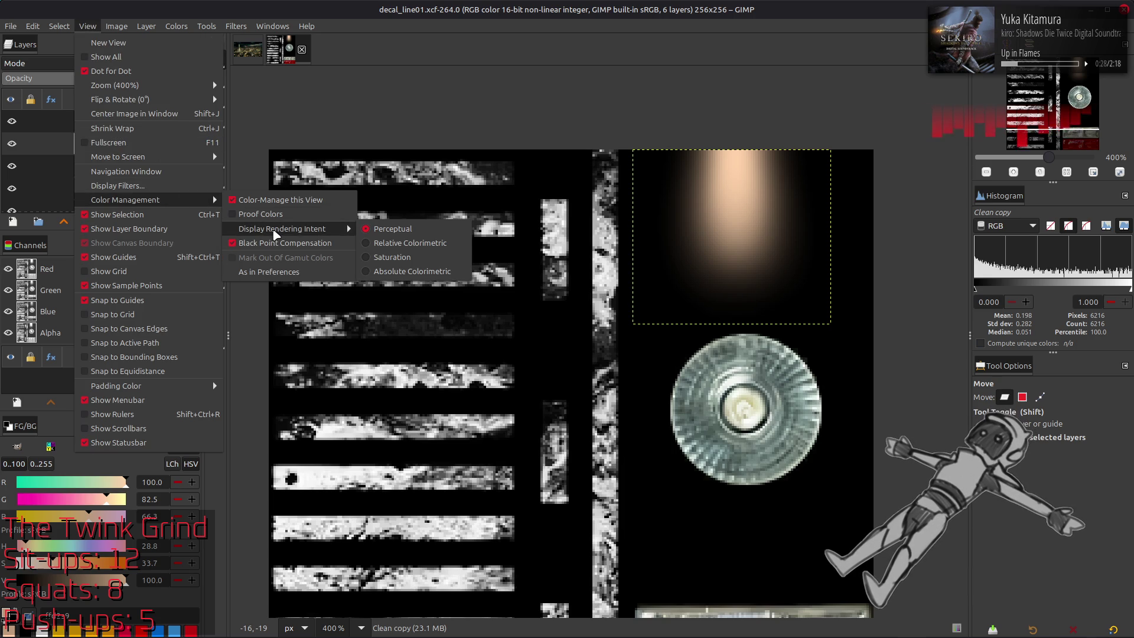
pyautogui.click(415, 258)
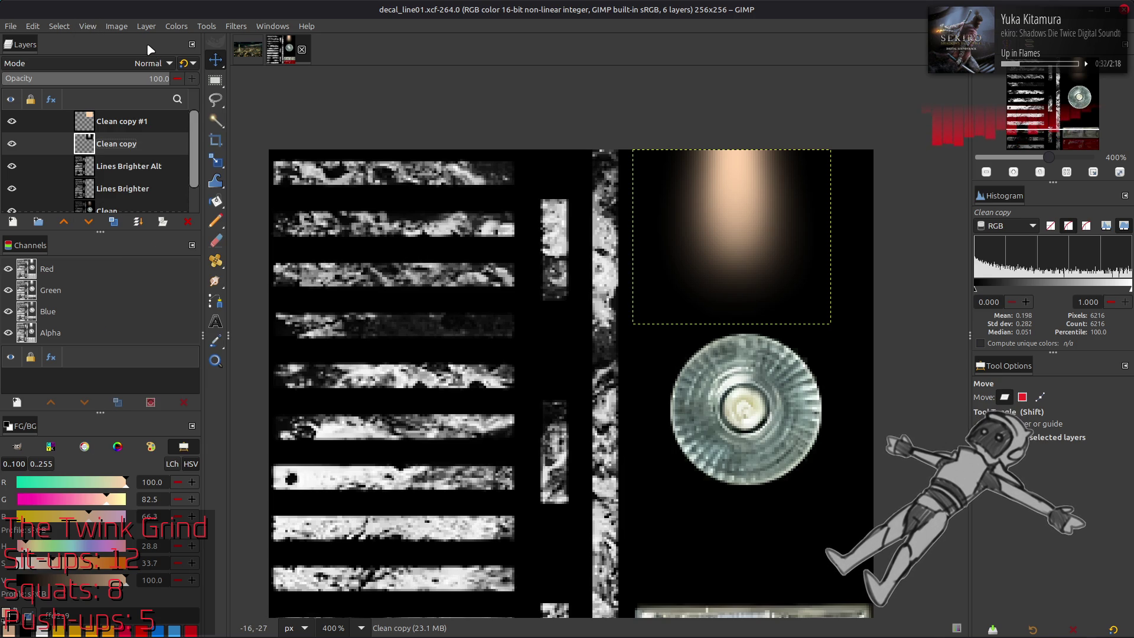
# Step: Try Absolute Colorimetric, return to Relative Colorimetric, then undo the last change
pyautogui.click(88, 26)
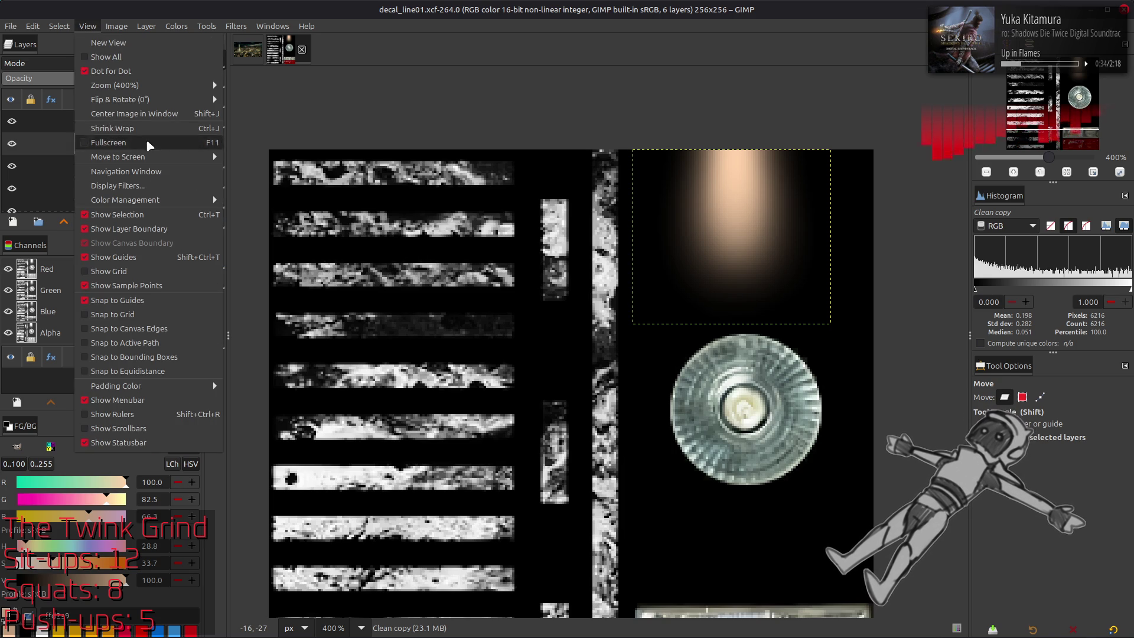
pyautogui.moveTo(169, 200)
pyautogui.moveTo(322, 229)
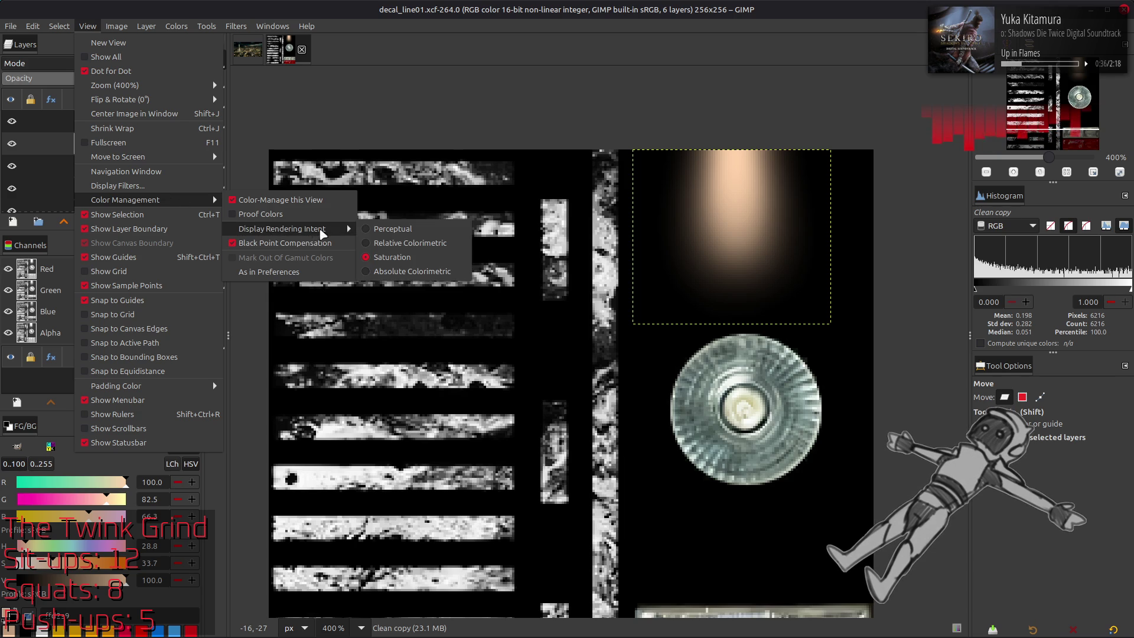
pyautogui.click(418, 272)
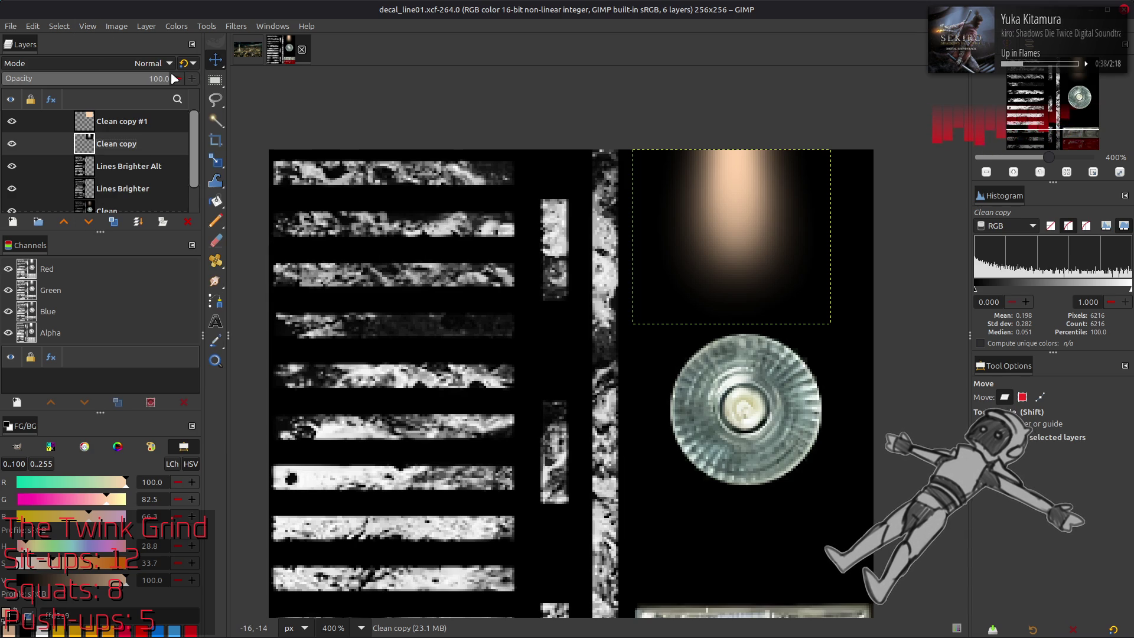
pyautogui.click(87, 26)
pyautogui.moveTo(177, 199)
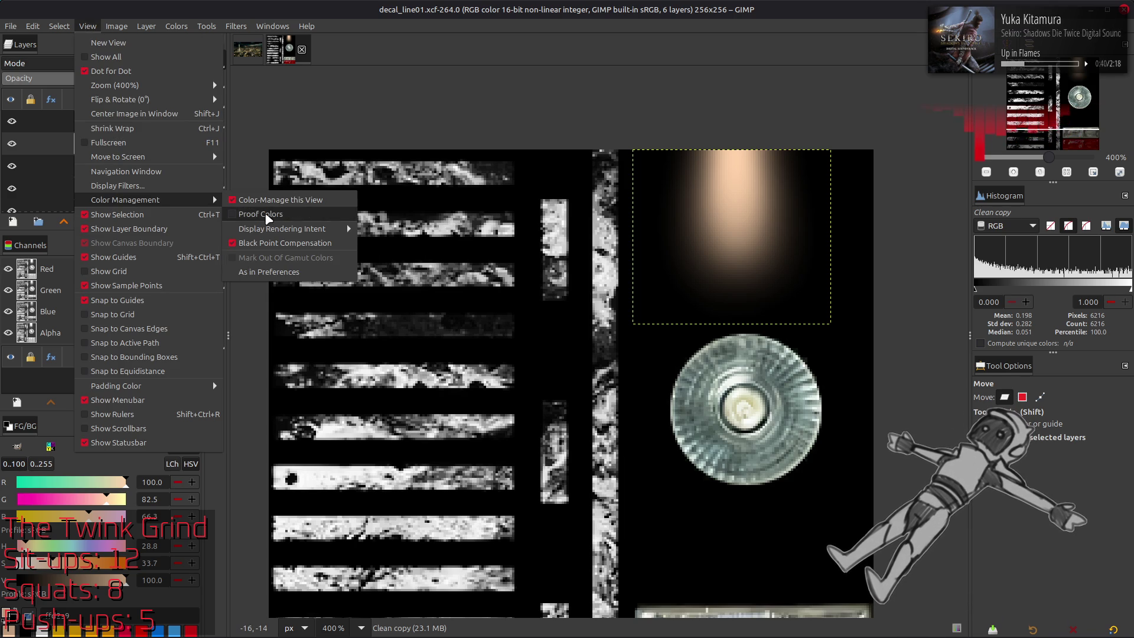
pyautogui.moveTo(274, 231)
pyautogui.click(406, 250)
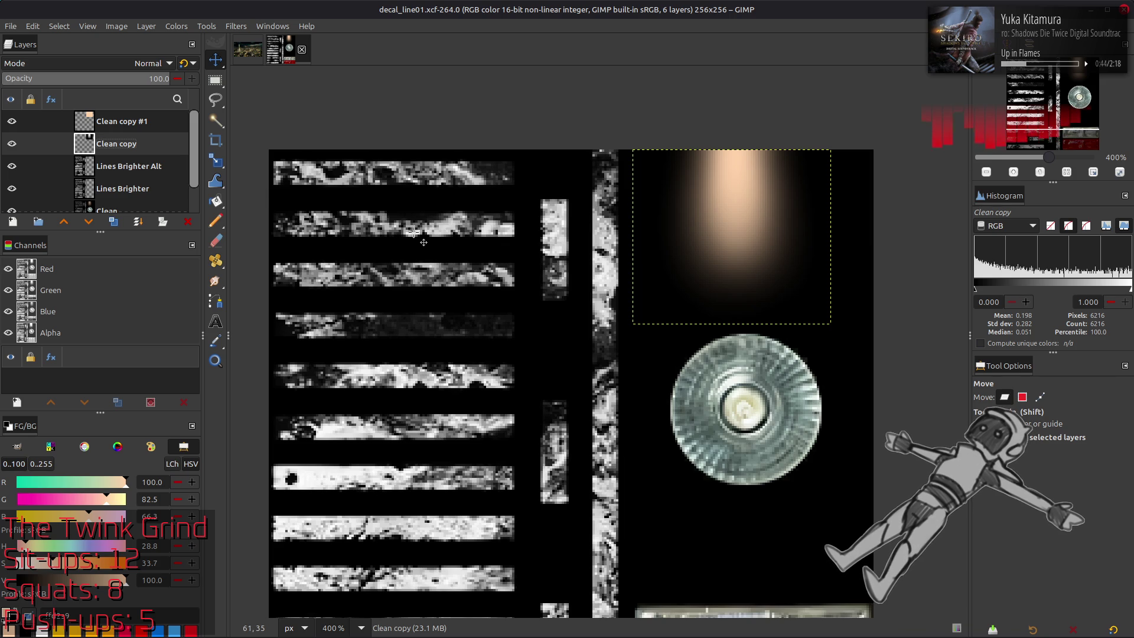
pyautogui.hotkey('ctrl', 'z')
# Step: Toggle Clean copy's visibility to compare the glow, then duplicate the layer
pyautogui.click(12, 122)
pyautogui.click(12, 122)
pyautogui.click(11, 122)
pyautogui.click(11, 122)
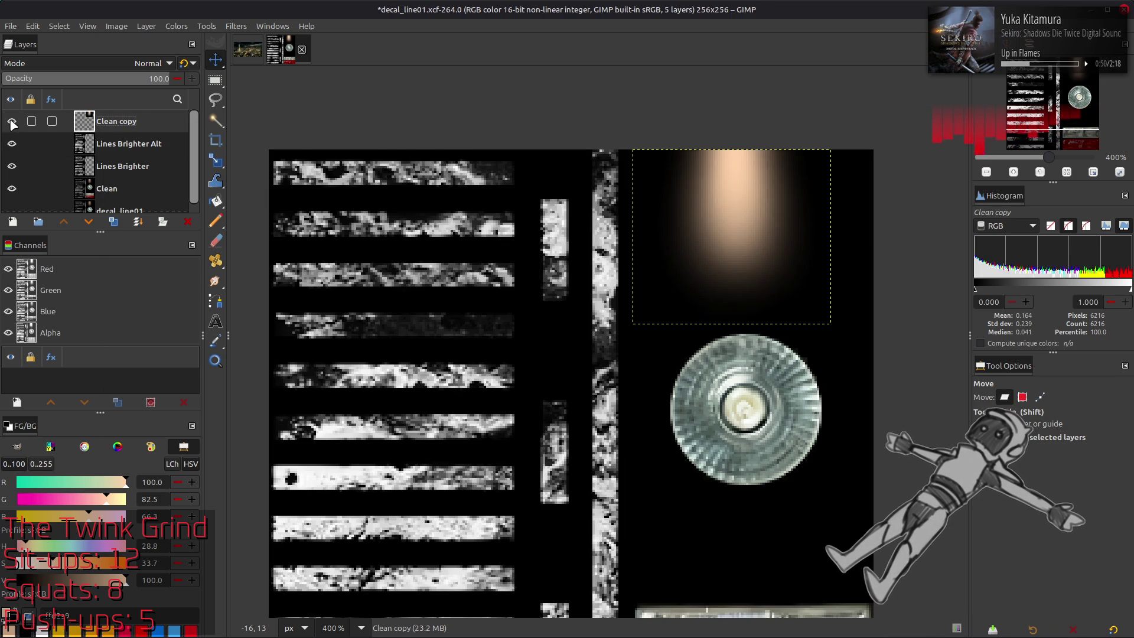
pyautogui.click(12, 122)
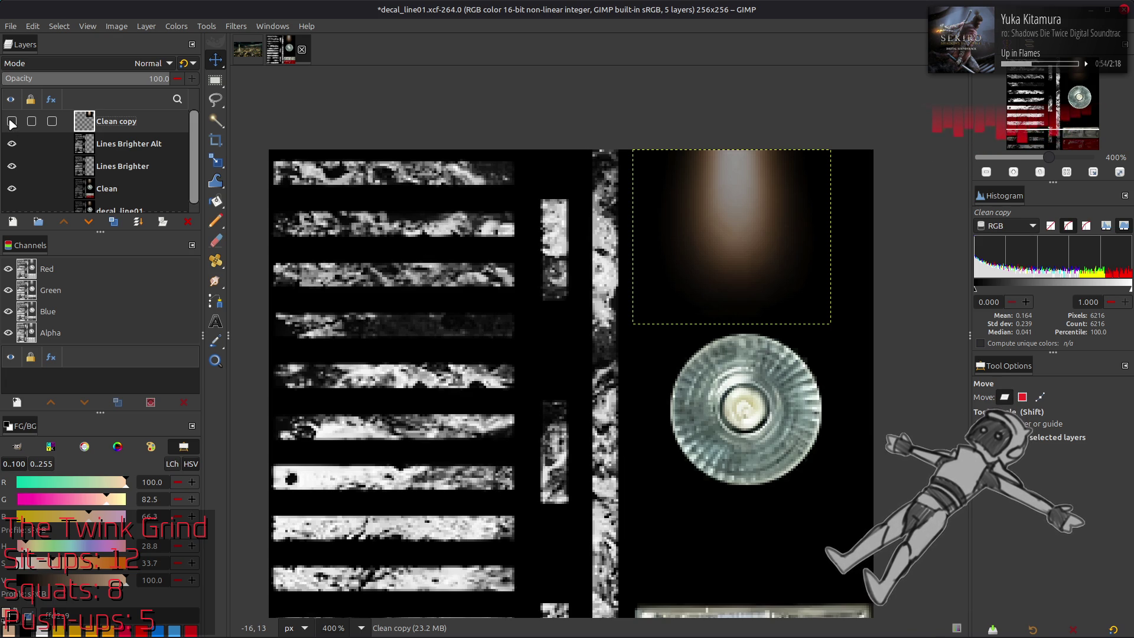
pyautogui.click(12, 122)
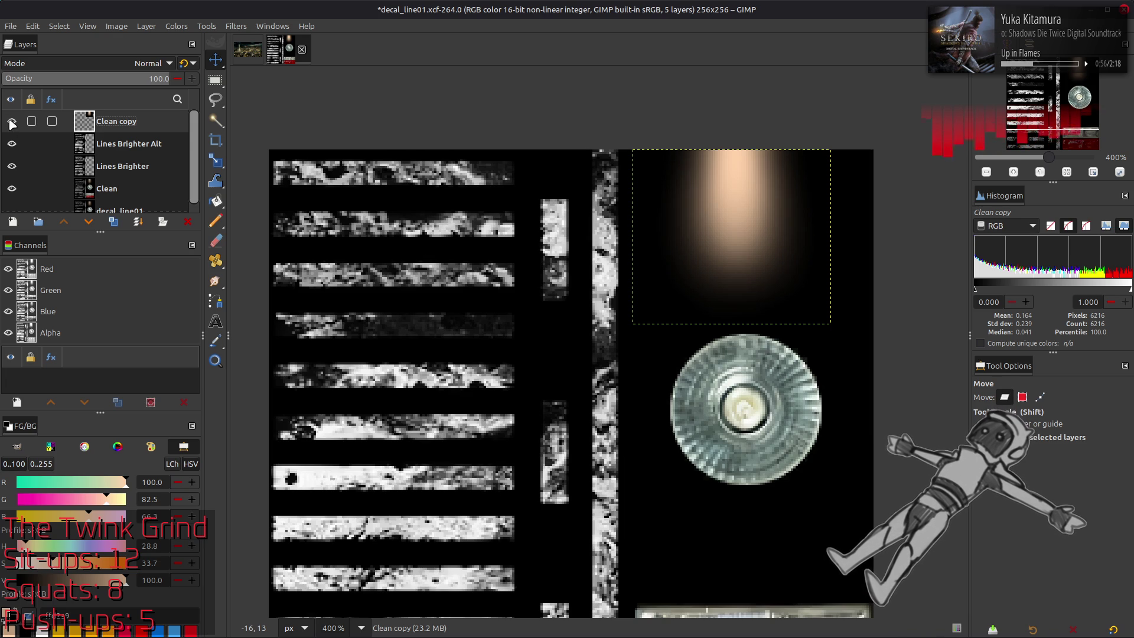
pyautogui.hotkey('shift', 'ctrl', 'd')
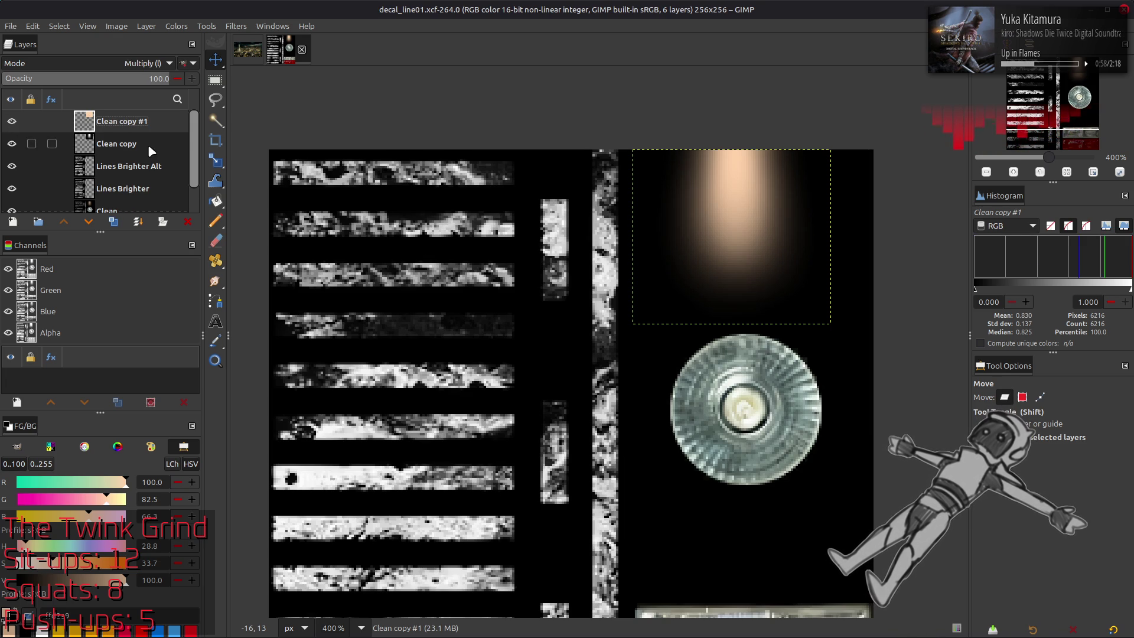
# Step: Rename Clean copy to 'Light Glow' and Clean copy #1 to 'Light Tint'
pyautogui.doubleClick(148, 146)
pyautogui.write('Light')
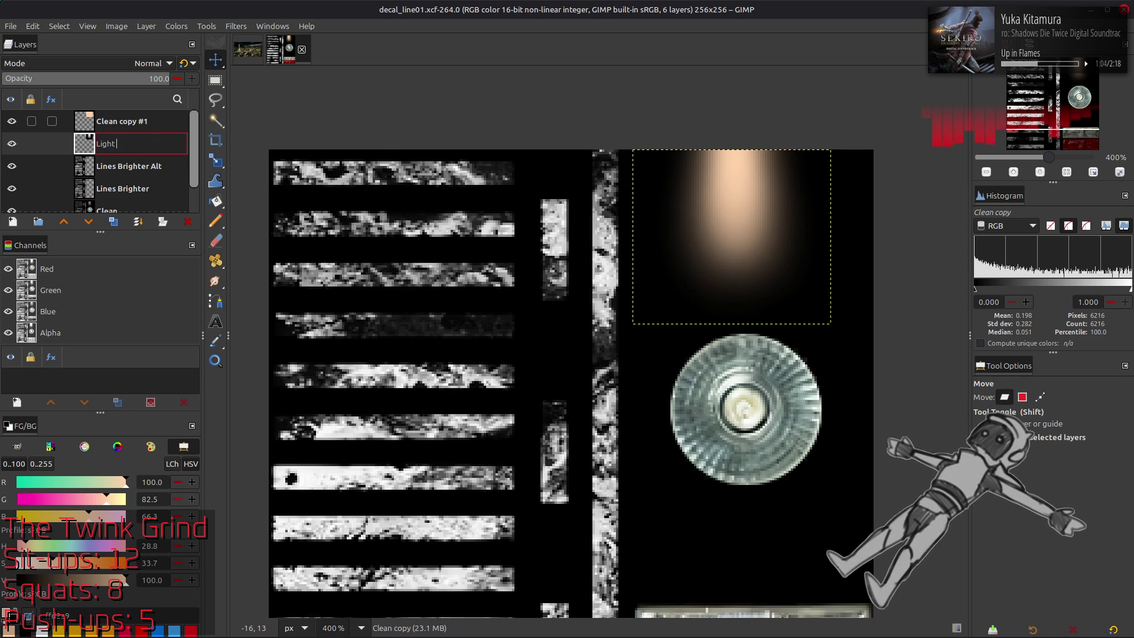
pyautogui.write('ow')
pyautogui.press('Return')
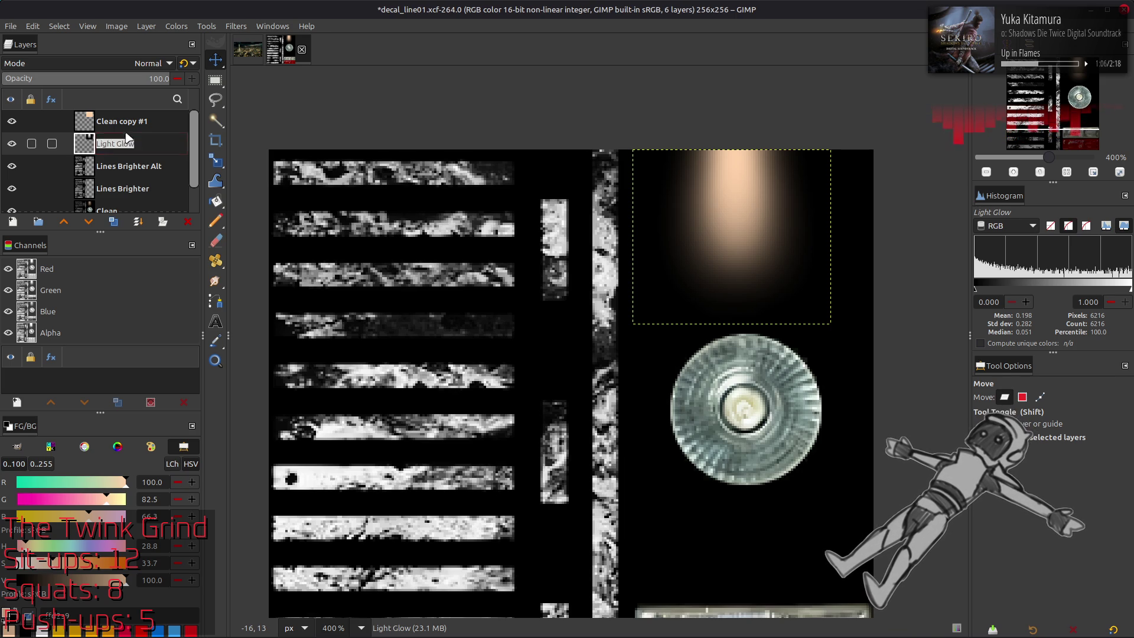
pyautogui.doubleClick(139, 124)
pyautogui.write('L')
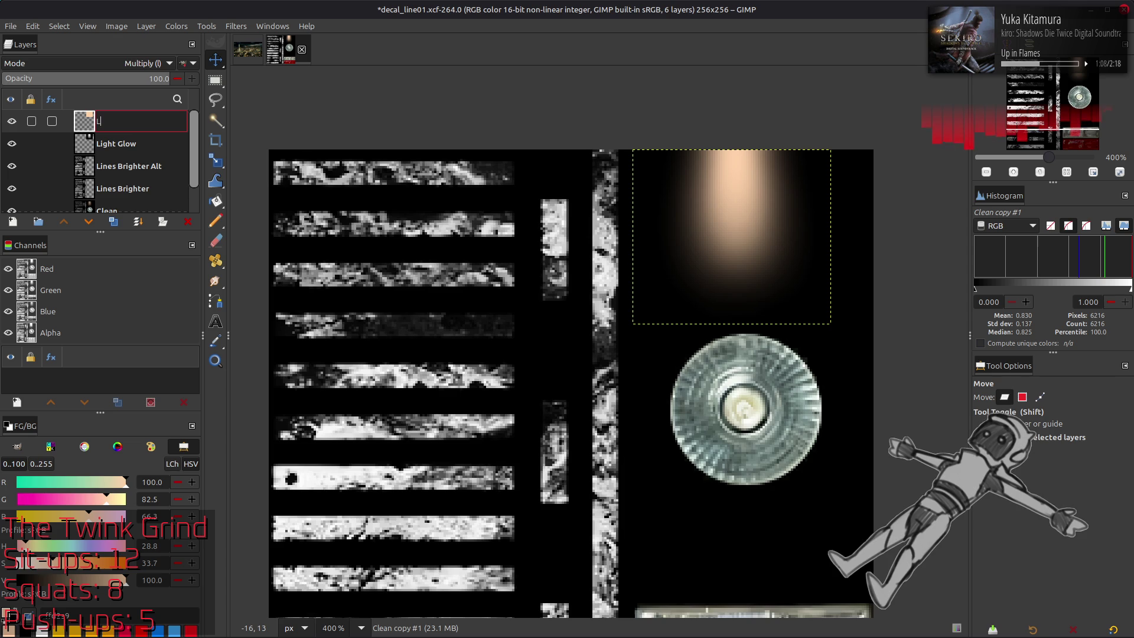
pyautogui.write('ight Tin')
pyautogui.press('Return')
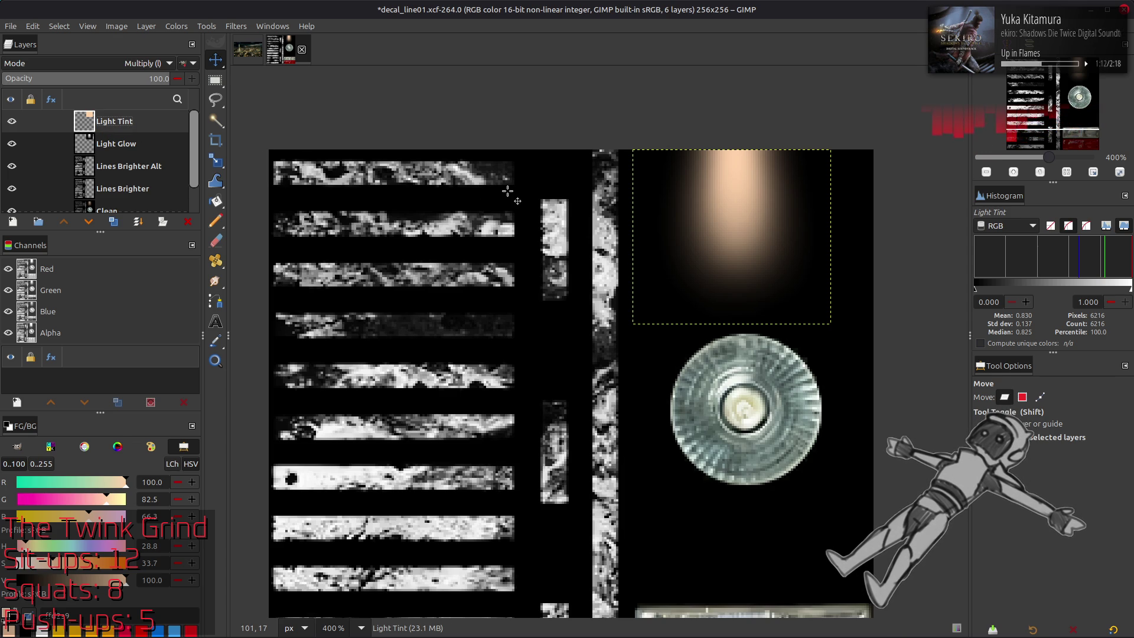
# Step: Try moving the Clean layer to the top, then undo it and zoom back in
pyautogui.scroll(-3, 583, 220)
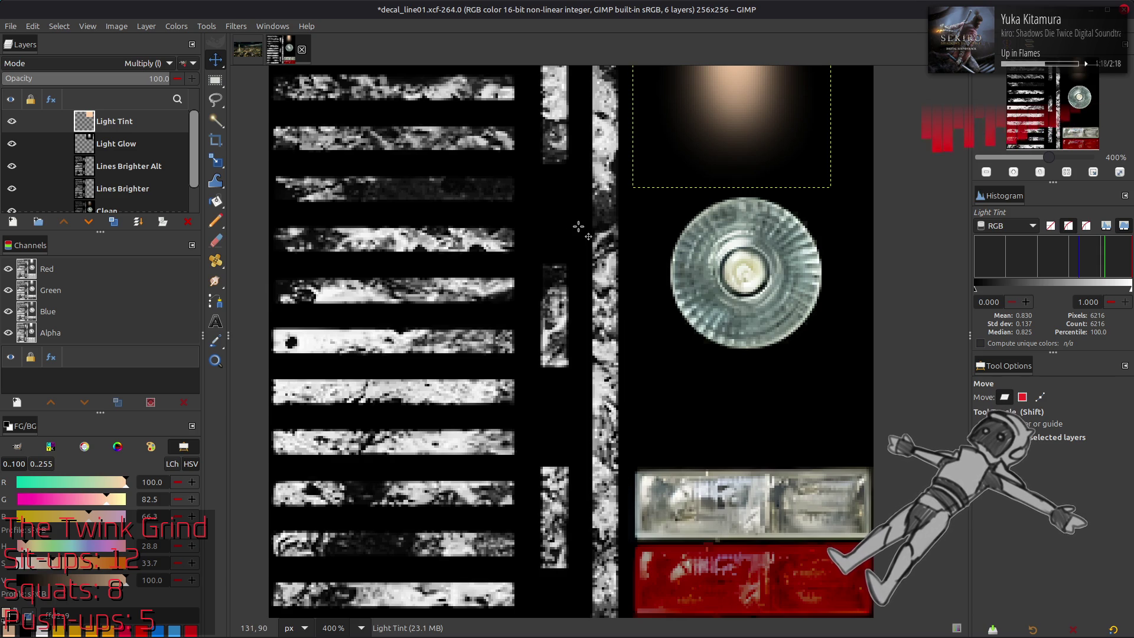
pyautogui.scroll(-1, 104, 171)
pyautogui.click(111, 175)
pyautogui.moveTo(112, 175); pyautogui.dragTo(113, 118)
pyautogui.press('1')
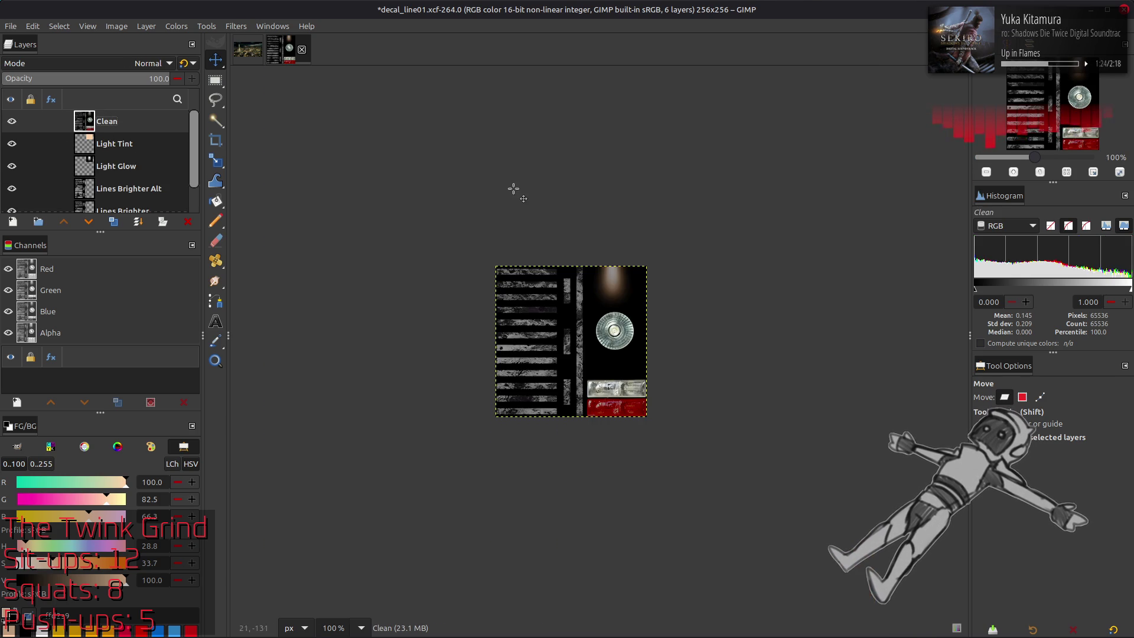
pyautogui.hotkey('ctrl', 'z')
pyautogui.press('2')
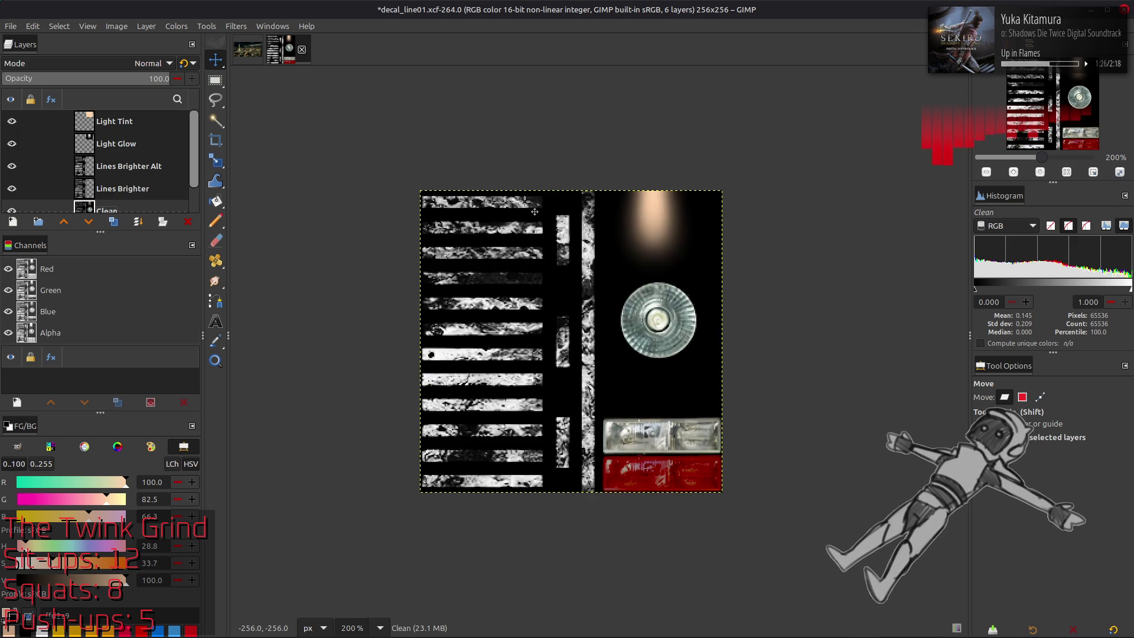
pyautogui.press('3')
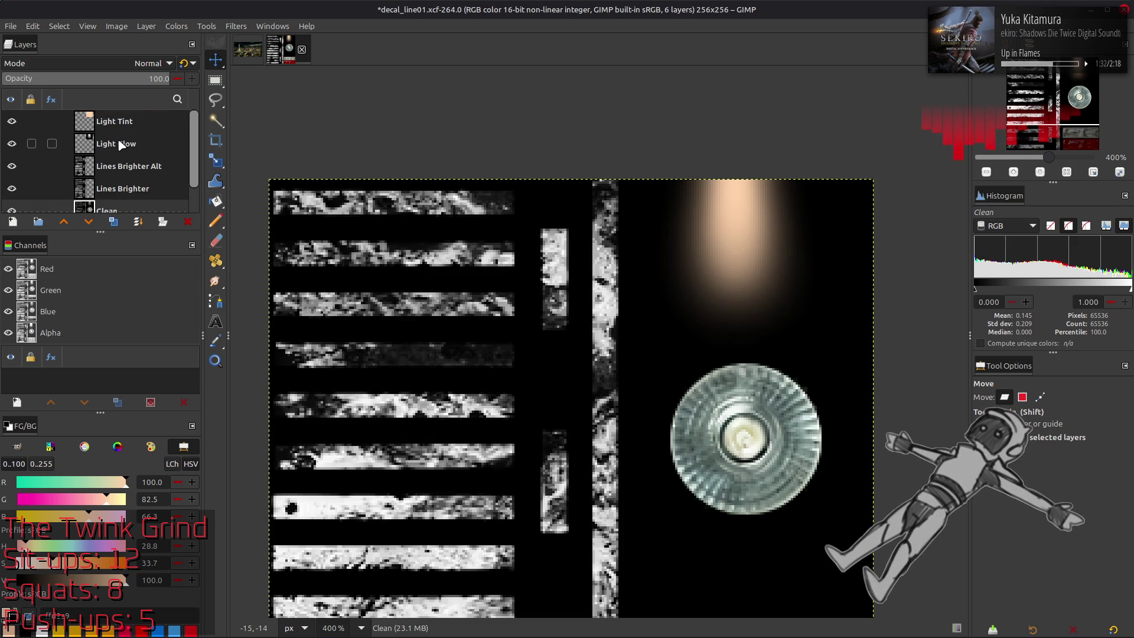
# Step: Save the layered image and create a merged layer with New from Visible
pyautogui.hotkey('ctrl', 's')
pyautogui.rightClick(126, 123)
pyautogui.click(171, 217)
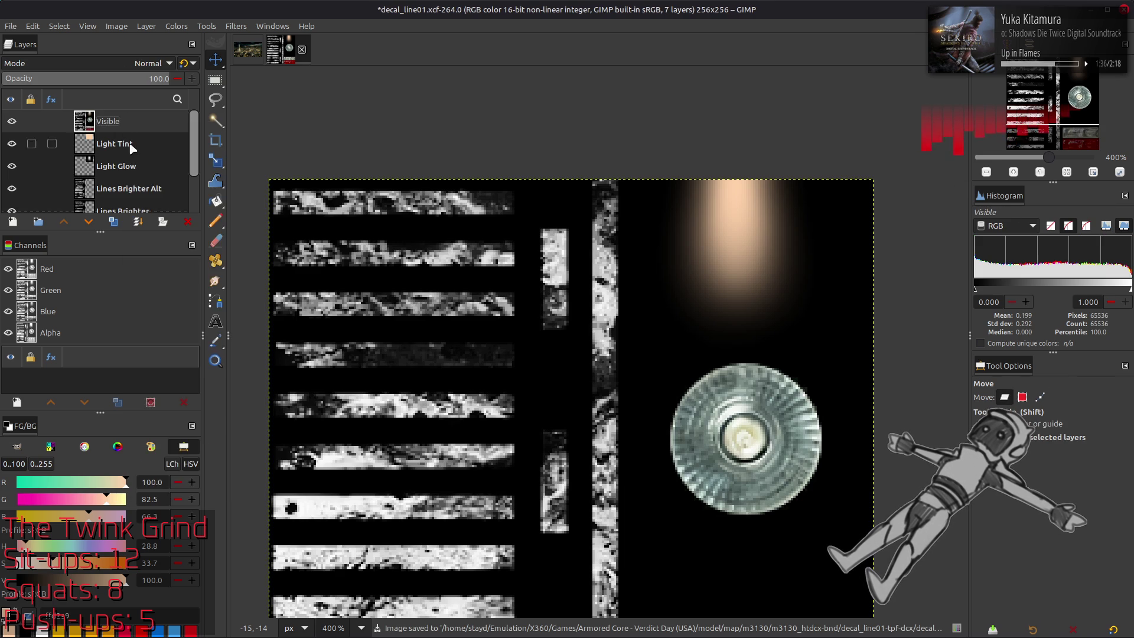
pyautogui.moveTo(486, 208)
pyautogui.mouseDown(button='middle')
pyautogui.moveTo(448, 233)
pyautogui.moveTo(519, 234)
pyautogui.mouseUp(button='middle')
pyautogui.scroll(-4, 548, 233)
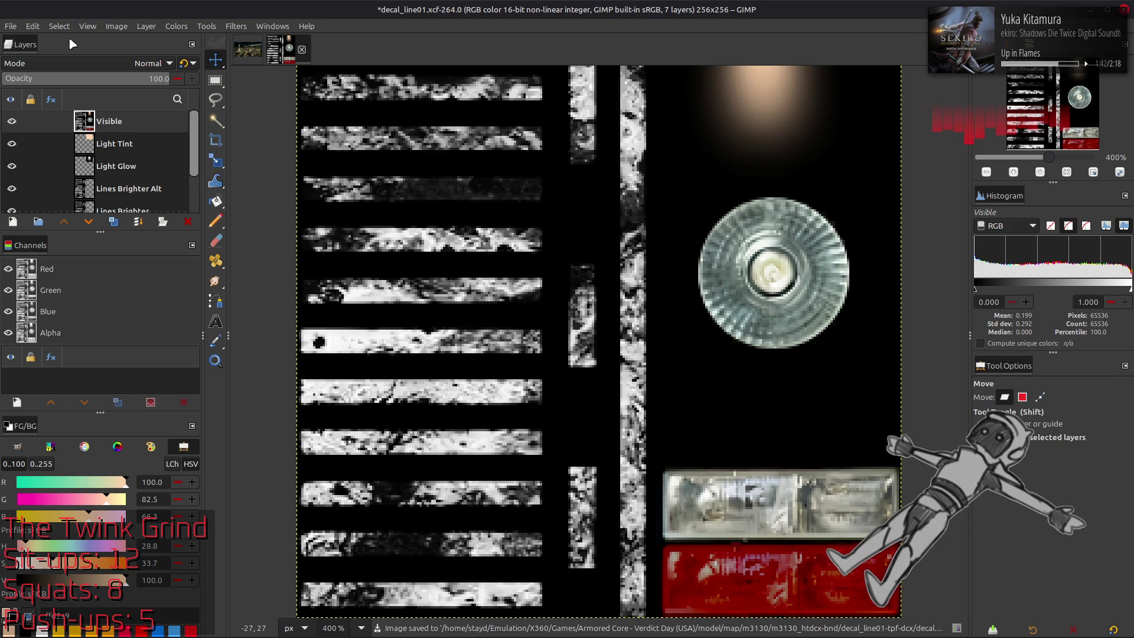
# Step: Open Export As and paste a backup copy of decal_line01.dds in the file manager
pyautogui.click(10, 27)
pyautogui.click(36, 228)
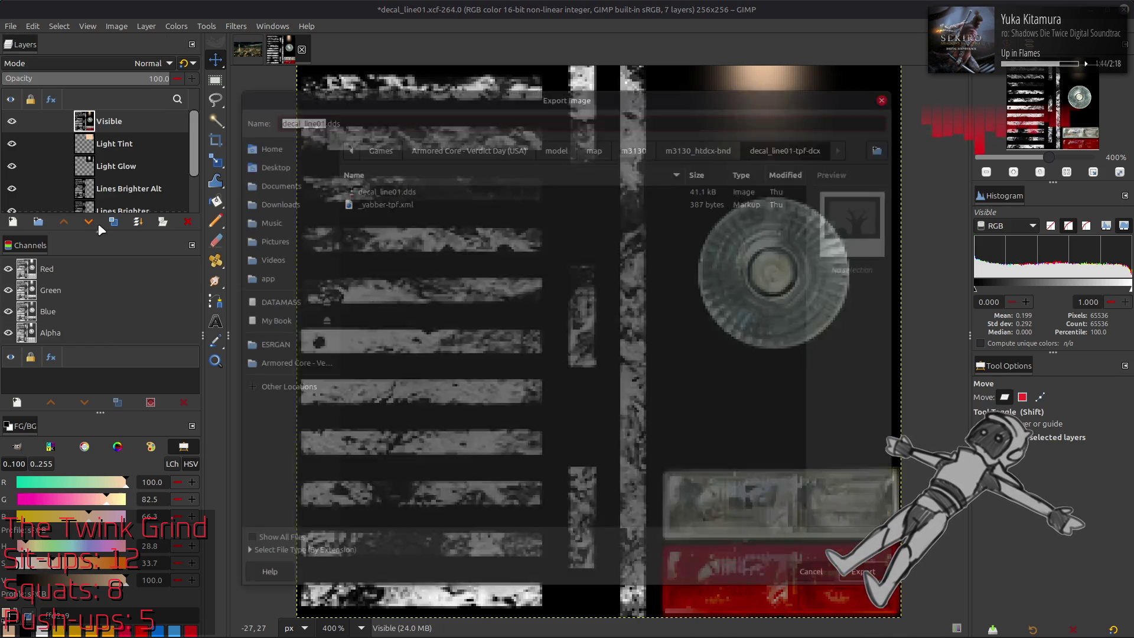
pyautogui.hotkey('alt', 'Tab')
pyautogui.hotkey('alt', 'Tab')
pyautogui.hotkey('alt', 'Tab')
pyautogui.hotkey('alt', 'Tab')
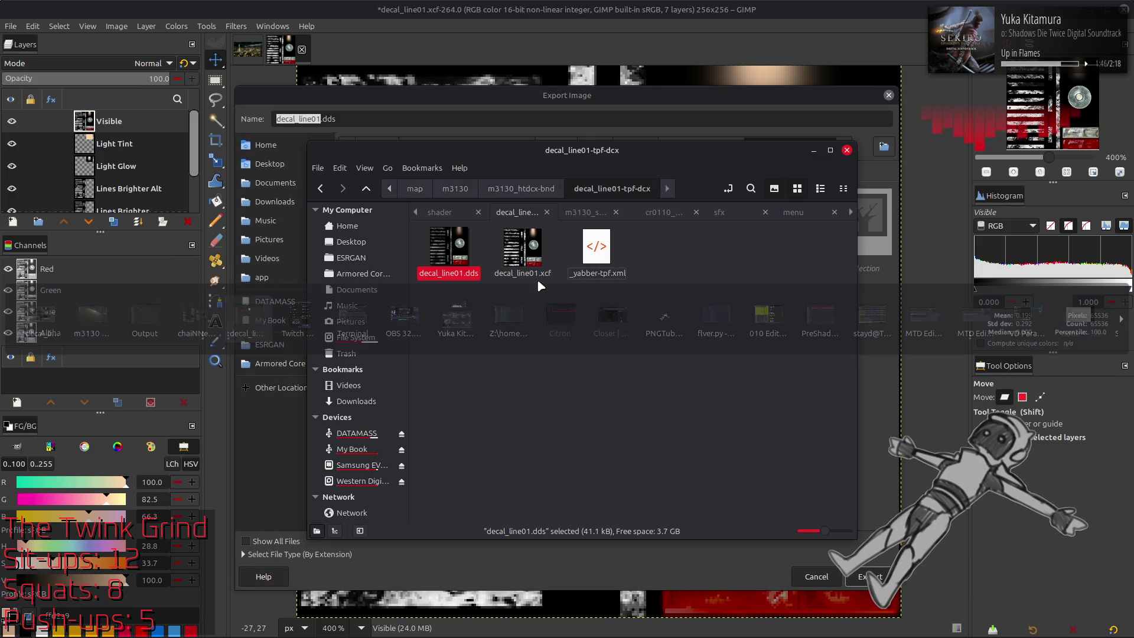
pyautogui.click(460, 252)
pyautogui.hotkey('ctrl', 'c')
pyautogui.hotkey('ctrl', 'v')
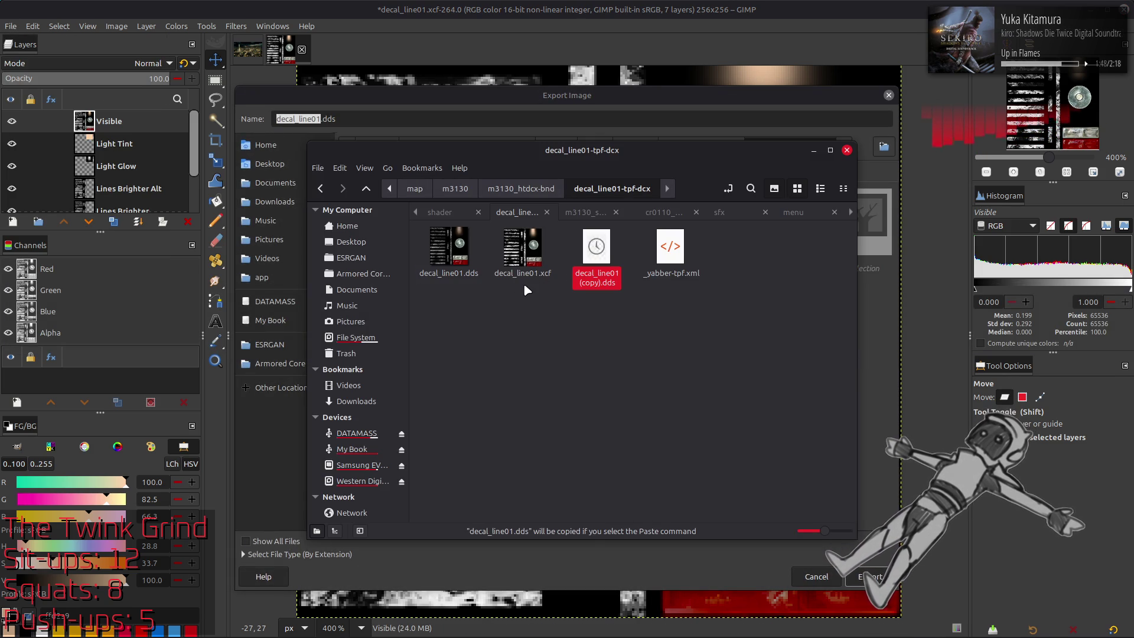
pyautogui.hotkey('alt', 'Tab')
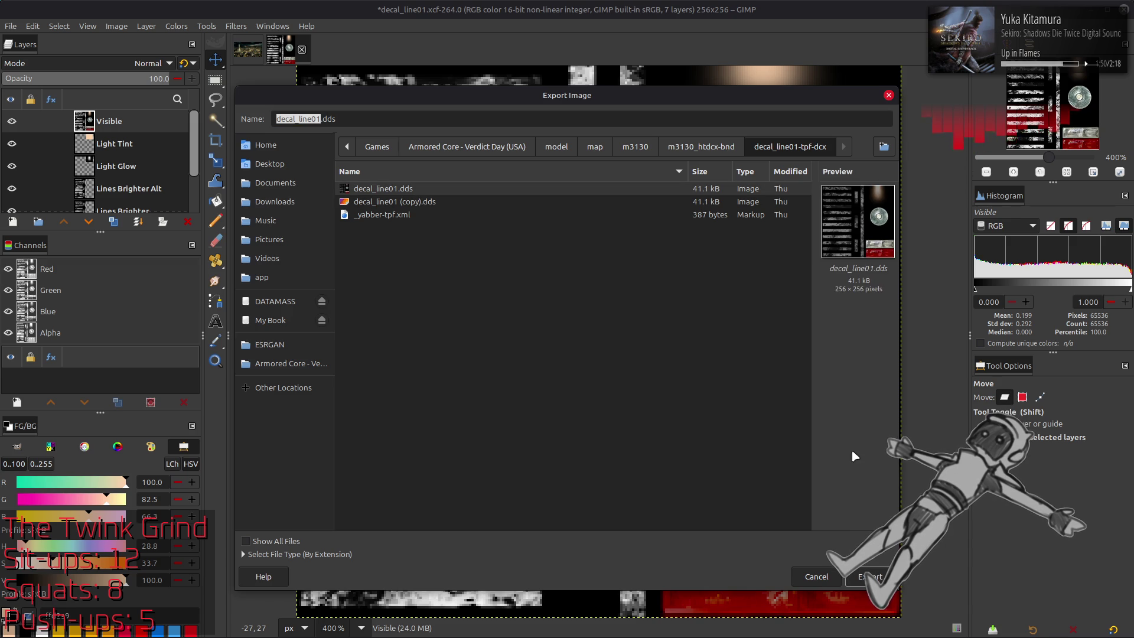
# Step: Export over decal_line01.dds as BC1/DXT1 with gamma-corrected mipmaps and Clamp wrapping
pyautogui.press('Return')
pyautogui.click(646, 399)
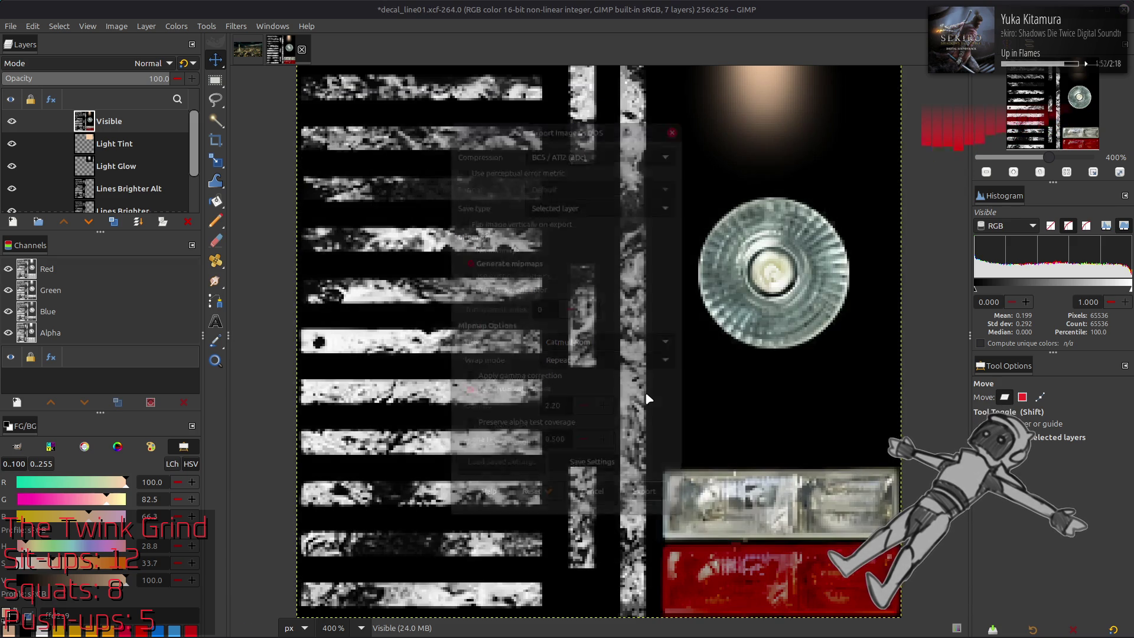
pyautogui.click(556, 378)
pyautogui.click(592, 361)
pyautogui.click(584, 373)
pyautogui.scroll(6, 597, 151)
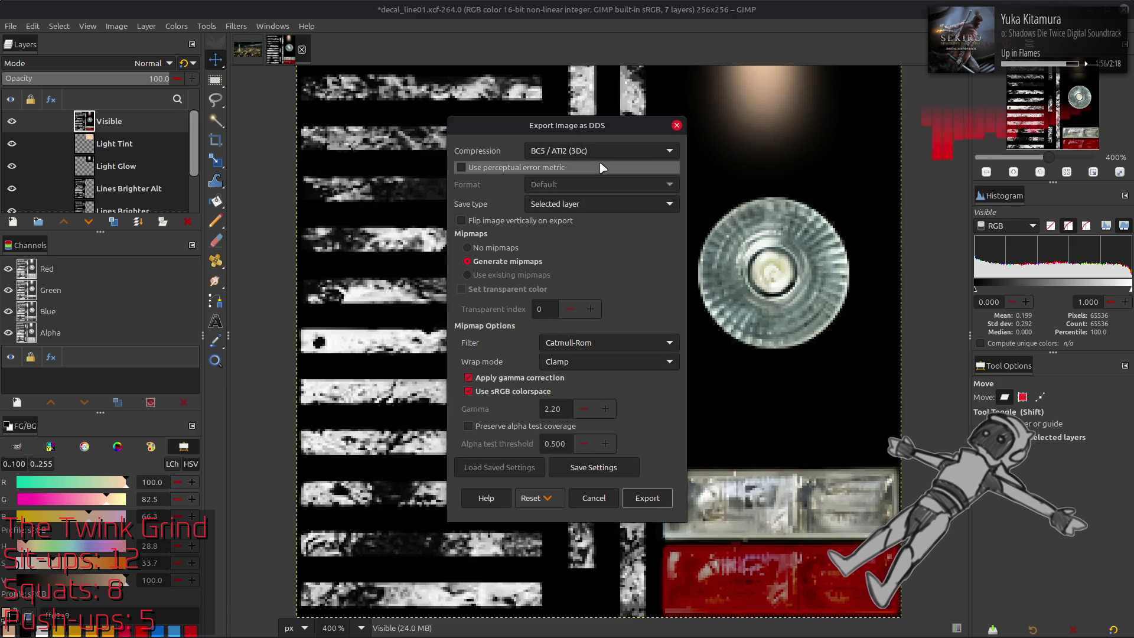
pyautogui.scroll(-1, 597, 151)
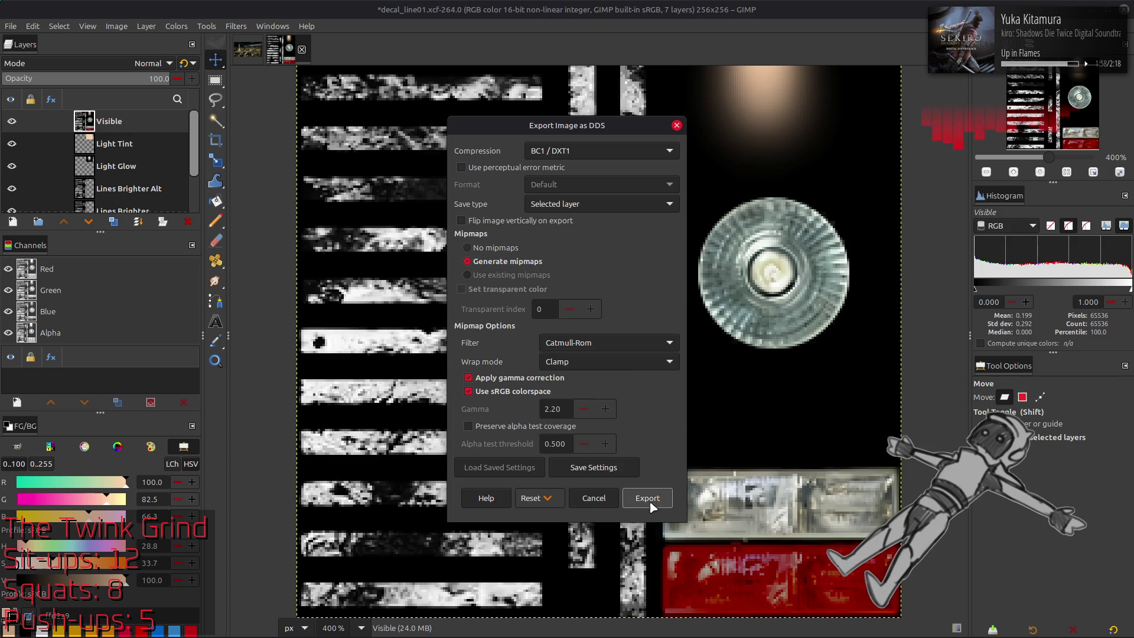
pyautogui.click(647, 497)
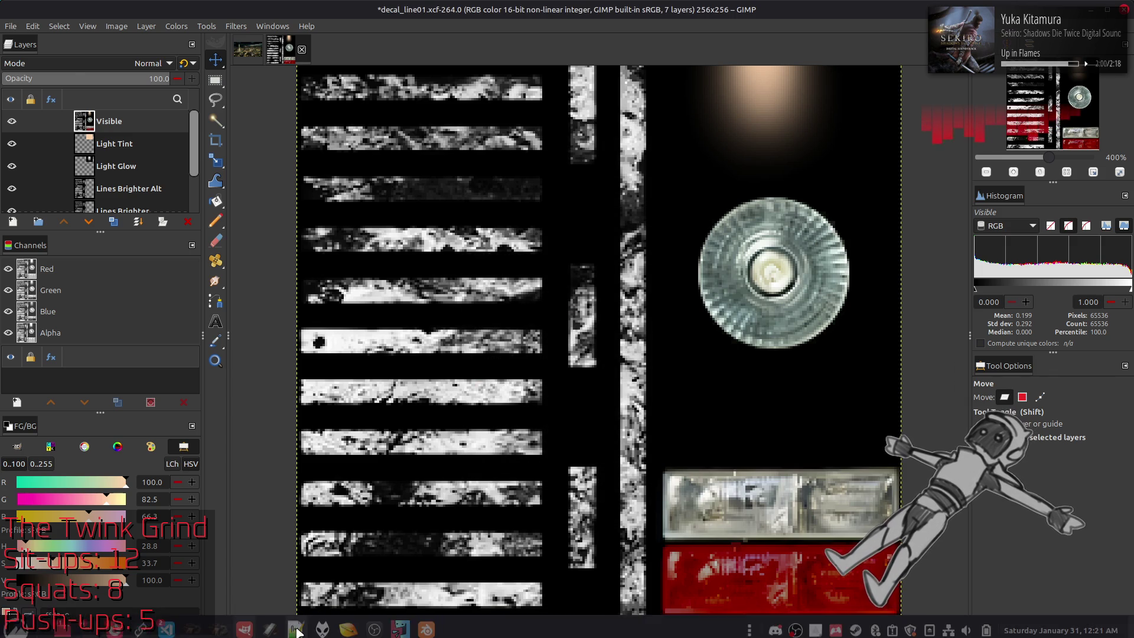
# Step: Close the _yabber-tpf.xml tab in Notepad++
pyautogui.hotkey('alt', 'Tab')
pyautogui.hotkey('alt', 'Tab')
pyautogui.hotkey('alt', 'Tab')
pyautogui.moveTo(670, 247); pyautogui.dragTo(929, 316)
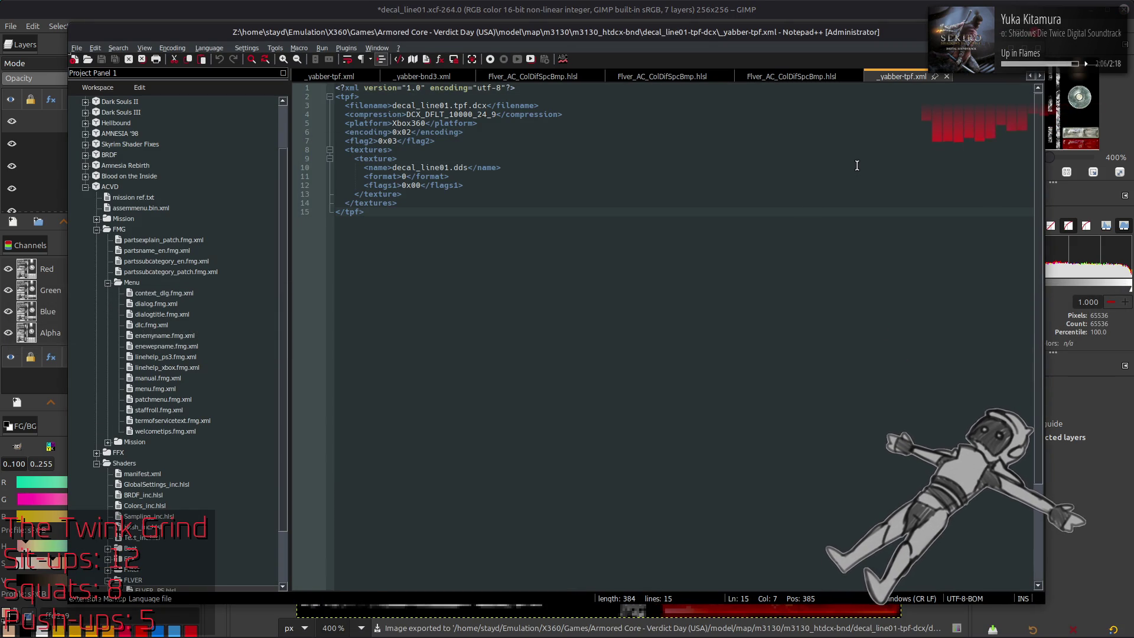
pyautogui.click(947, 76)
# Step: Delete GIMP's temporary Visible layer, save the xcf, and bring Blender forward
pyautogui.hotkey('alt', 'Tab')
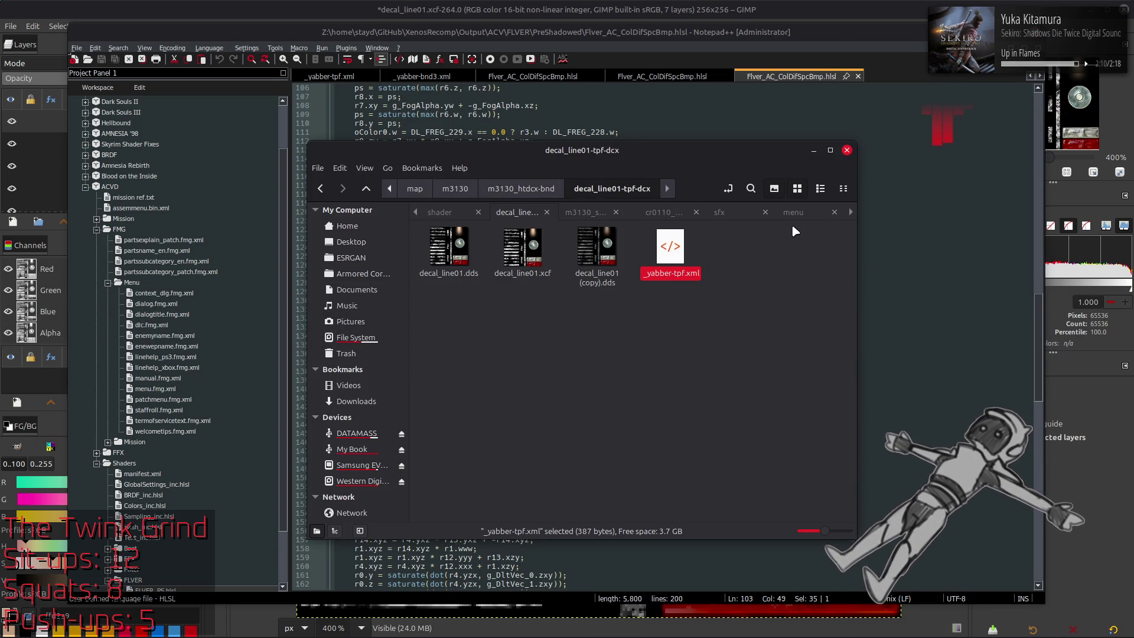
pyautogui.hotkey('alt', 'Tab')
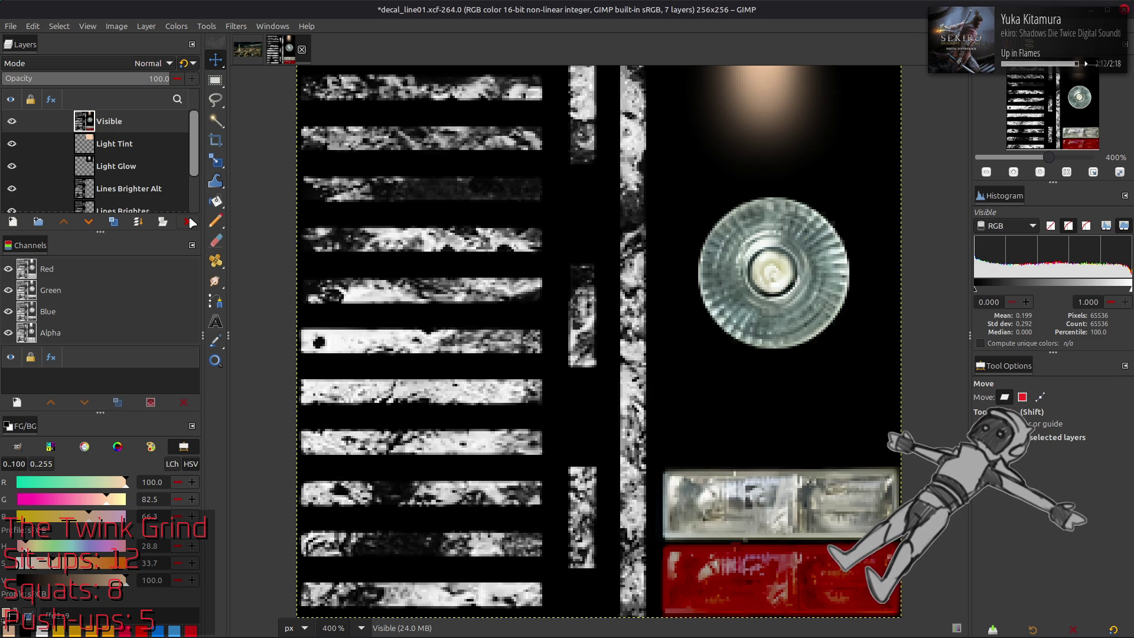
pyautogui.click(188, 222)
pyautogui.hotkey('ctrl', 's')
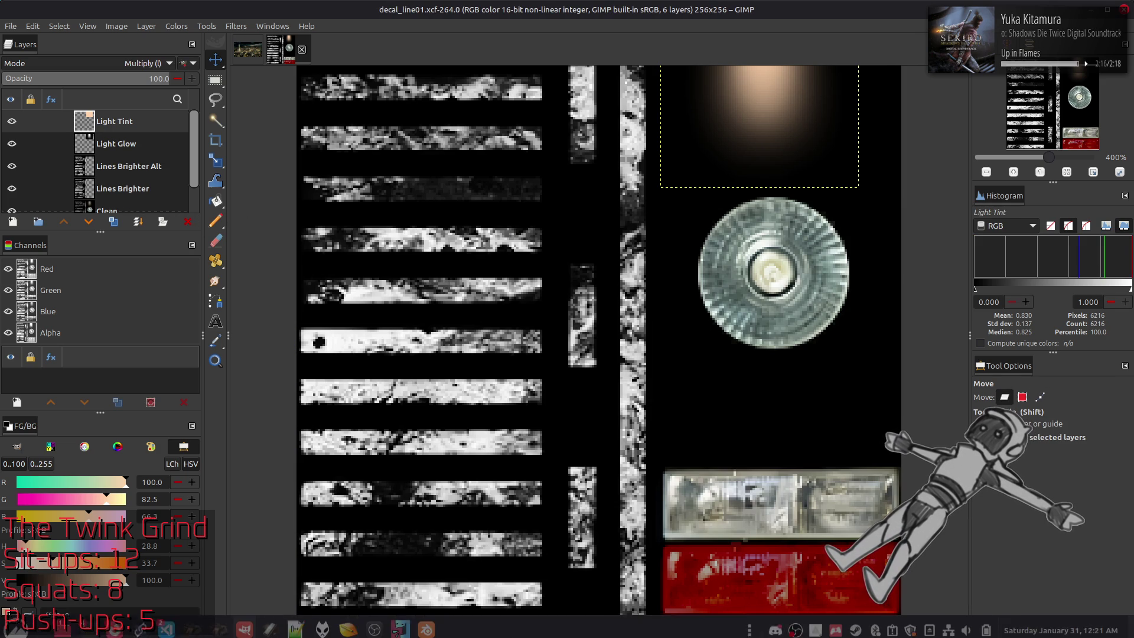
pyautogui.click(425, 623)
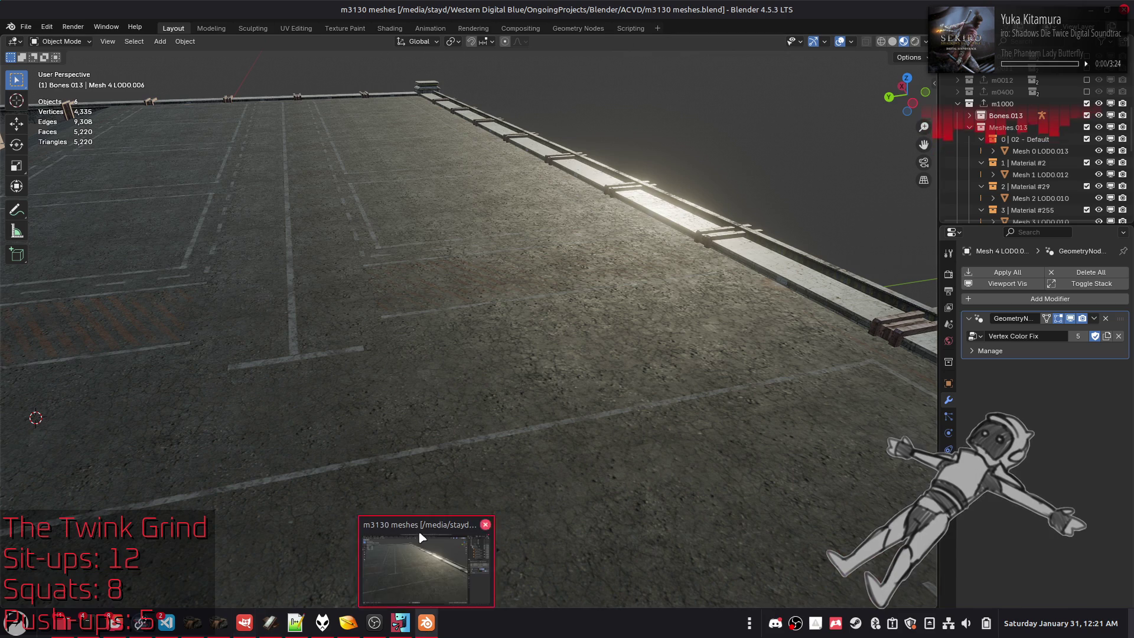
# Step: Select the floor and click its g_DiffuseTexture node in Shading to reload the updated decal
pyautogui.click(300, 357)
pyautogui.click(388, 29)
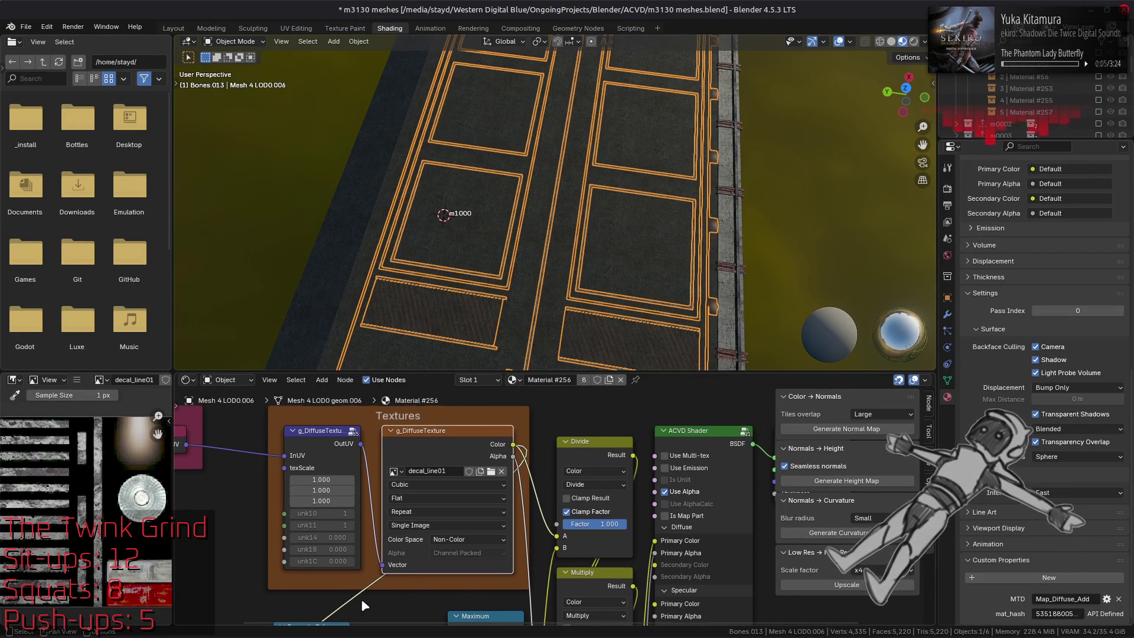
pyautogui.moveTo(423, 435); pyautogui.dragTo(429, 400, button='middle')
pyautogui.click(448, 407)
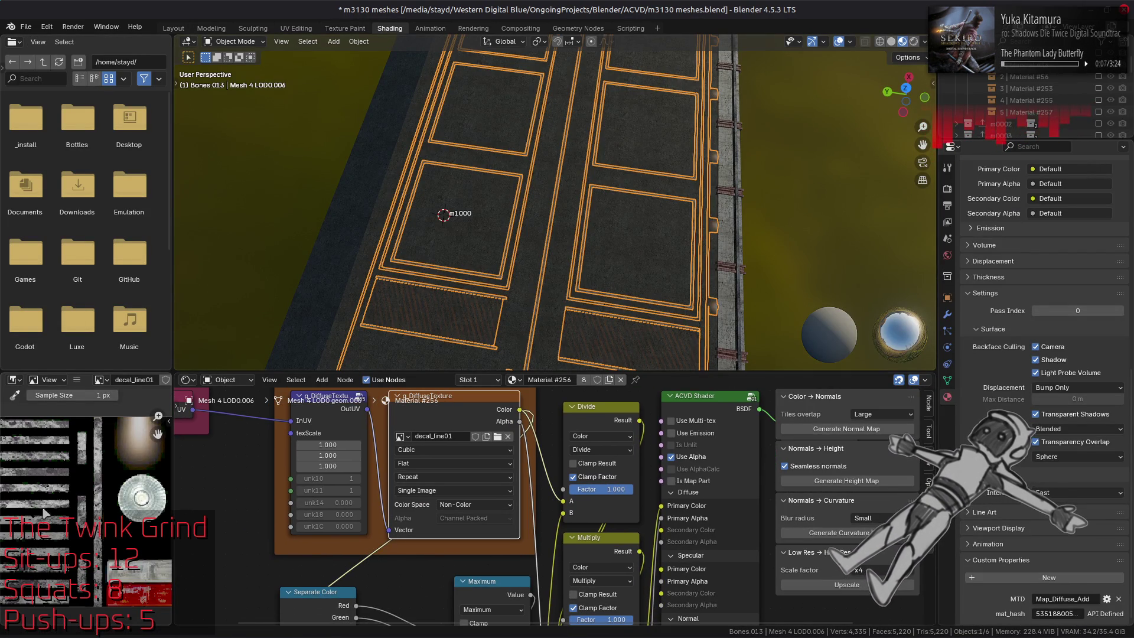
pyautogui.click(173, 29)
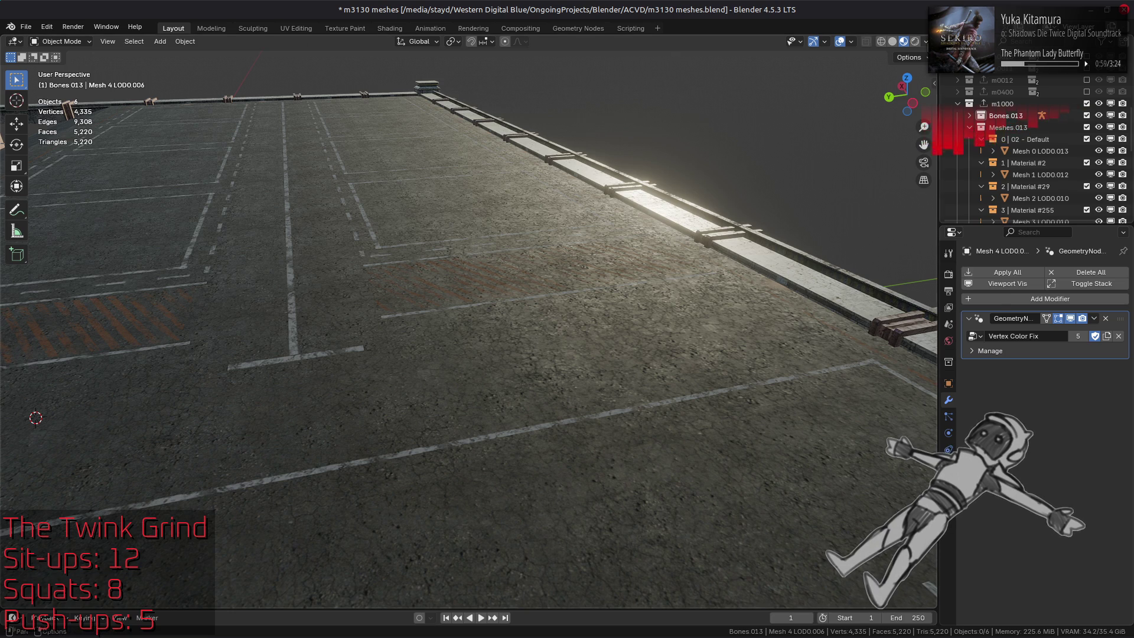
# Step: Light the viewport with the first HDRI and save the file
pyautogui.click(925, 42)
pyautogui.click(920, 141)
pyautogui.click(709, 183)
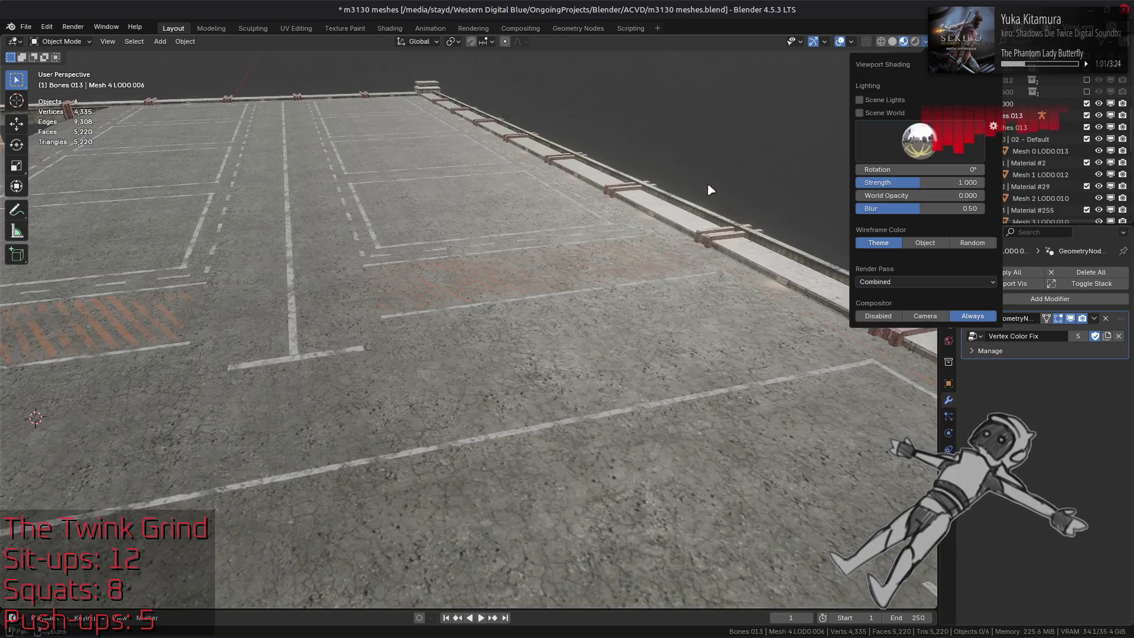
pyautogui.moveTo(599, 278)
pyautogui.mouseDown(button='middle')
pyautogui.moveTo(490, 286)
pyautogui.moveTo(556, 408)
pyautogui.mouseUp(button='middle')
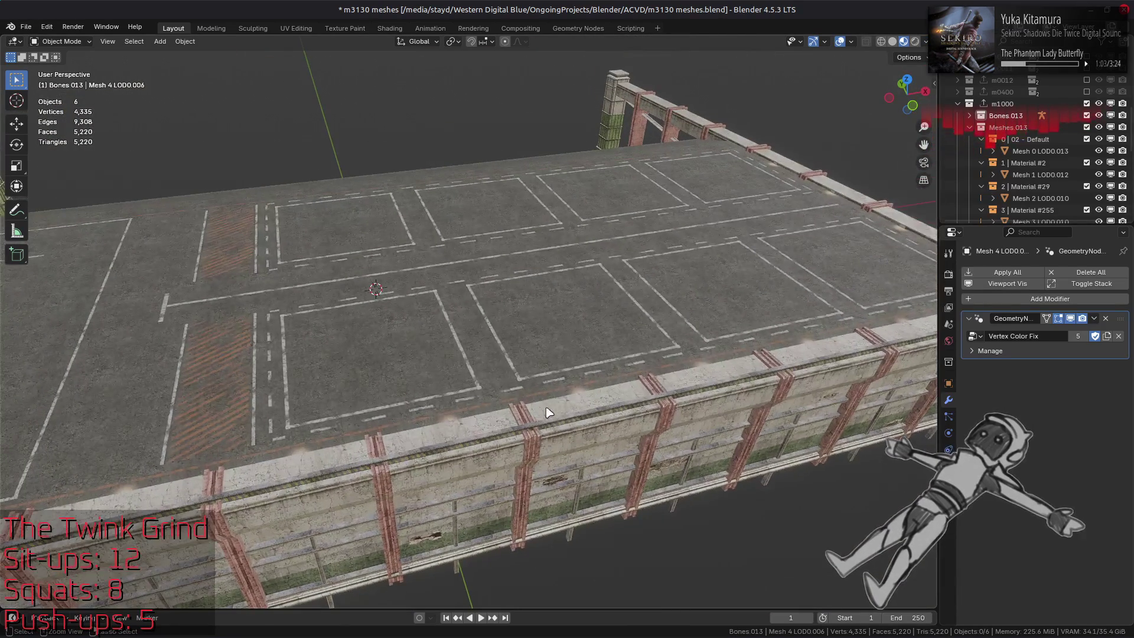
pyautogui.hotkey('ctrl', 's')
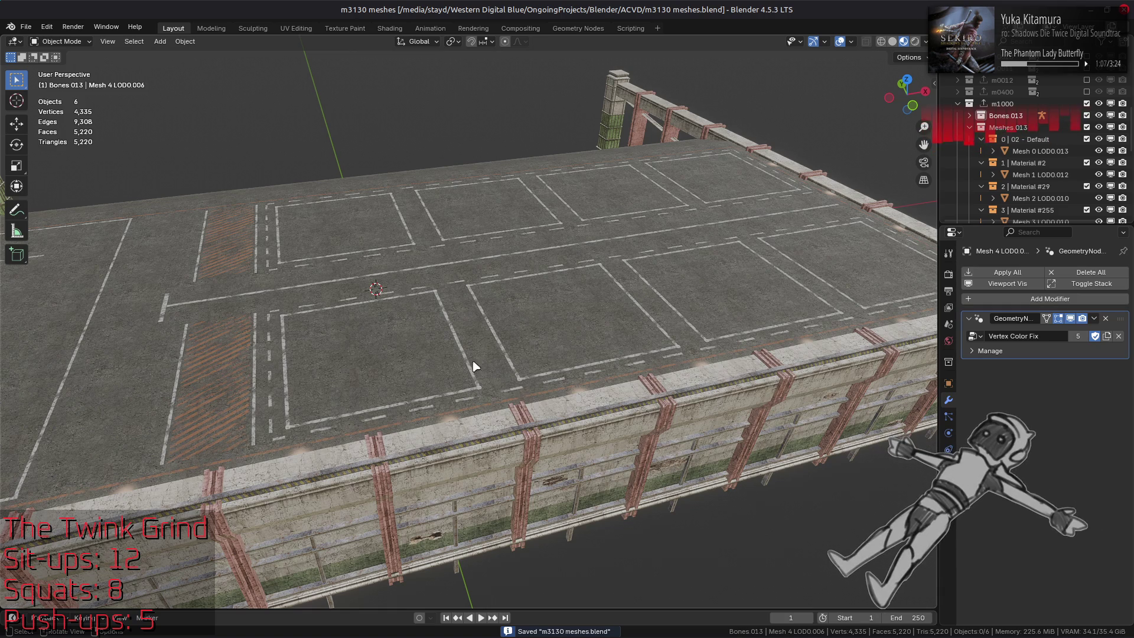
# Step: Check the floor in the Shading workspace, then frame the whole building in Layout
pyautogui.click(425, 261)
pyautogui.hotkey('ctrl', 'pagedown')
pyautogui.hotkey('ctrl', 'pagedown')
pyautogui.hotkey('ctrl', 'pagedown')
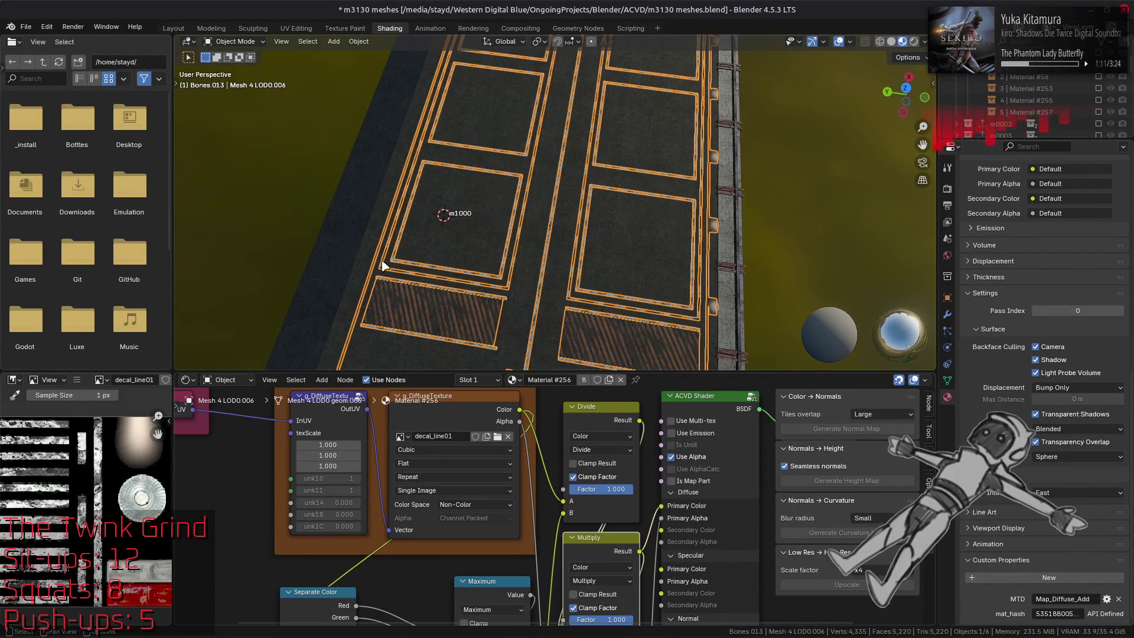
pyautogui.click(176, 28)
pyautogui.press('Home')
pyautogui.hotkey('alt', 'a')
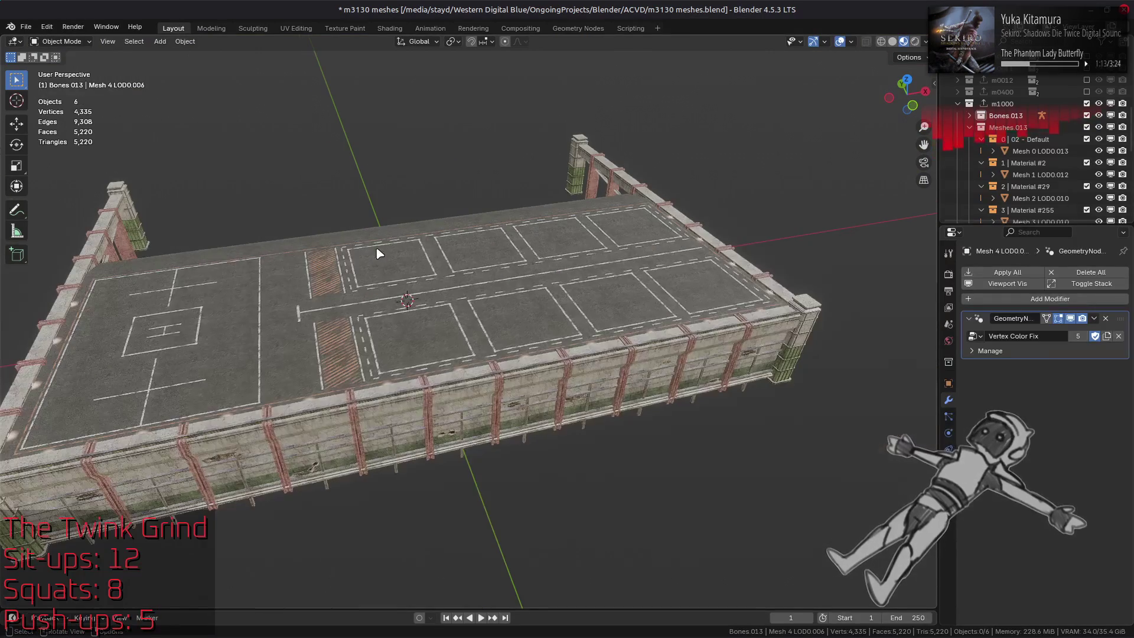
pyautogui.scroll(5, 435, 255)
pyautogui.click(389, 29)
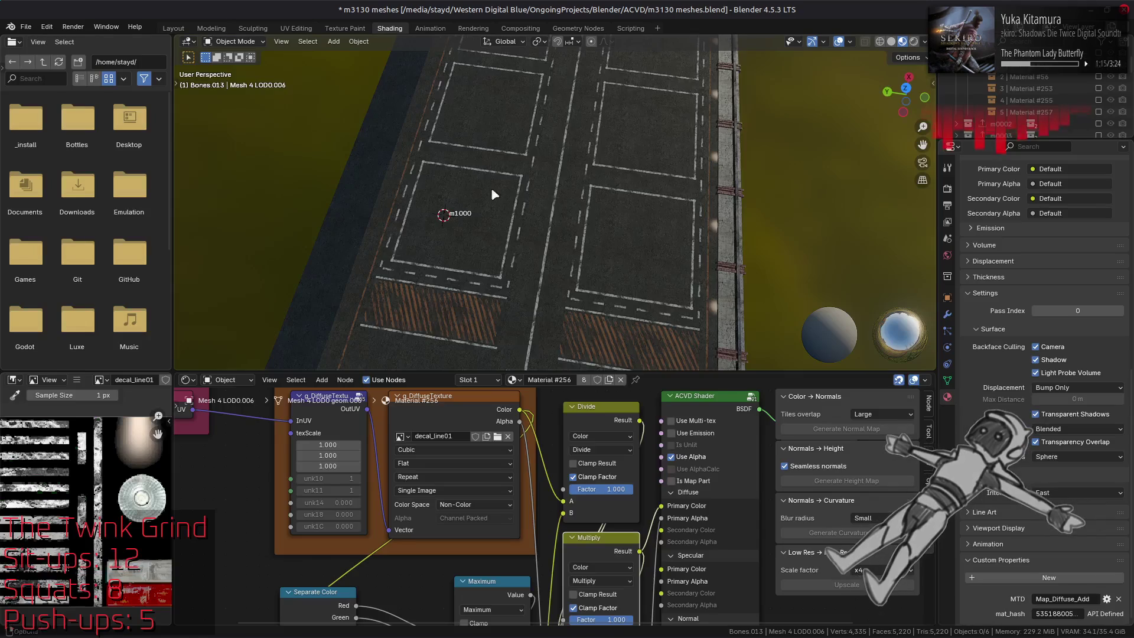
pyautogui.moveTo(566, 587)
pyautogui.mouseDown()
pyautogui.moveTo(568, 395)
pyautogui.moveTo(569, 445)
pyautogui.moveTo(590, 473)
pyautogui.mouseUp()
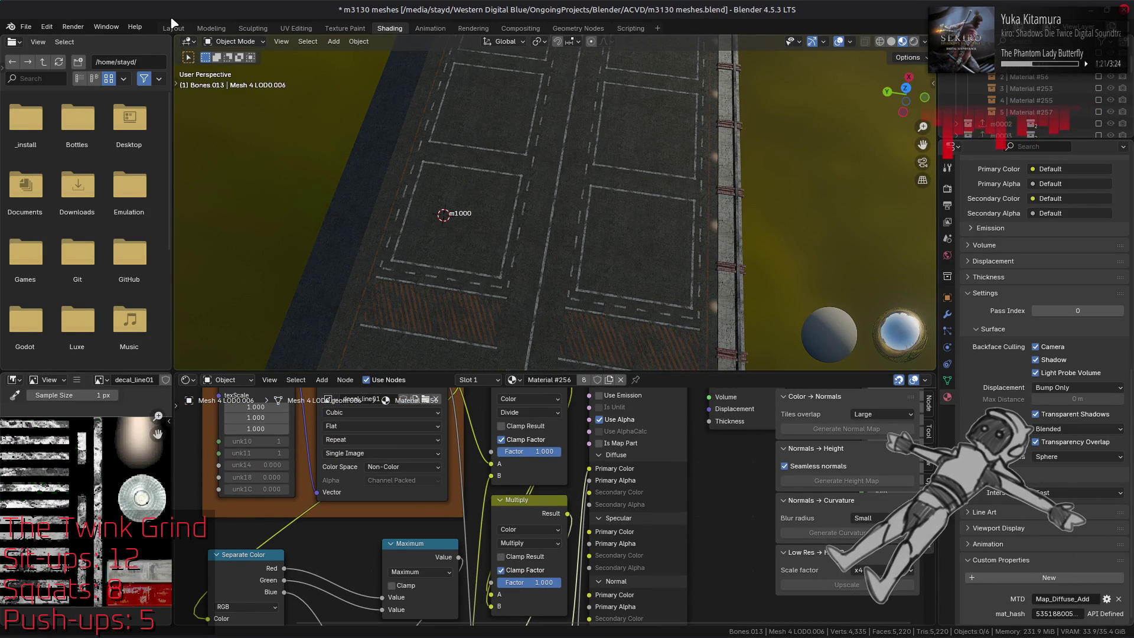
pyautogui.click(174, 28)
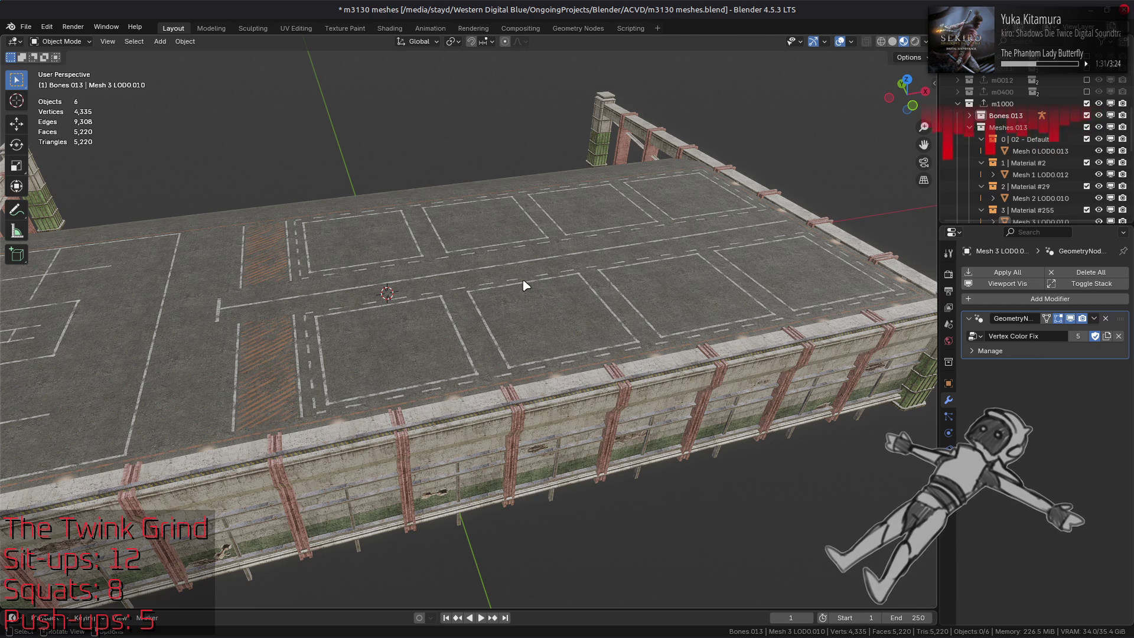
# Step: Zoom in on the orange striped floor, select it, and save
pyautogui.scroll(2, 522, 285)
pyautogui.moveTo(522, 284); pyautogui.dragTo(430, 375, button='middle')
pyautogui.scroll(5, 451, 375)
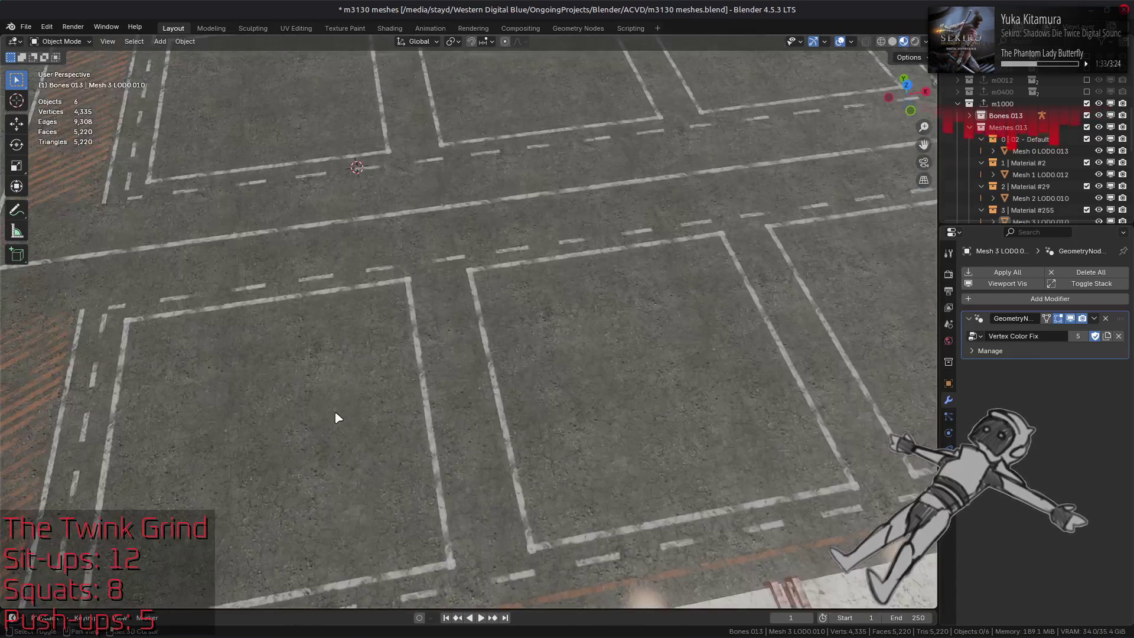
pyautogui.keyDown('shift'); pyautogui.moveTo(335, 418); pyautogui.dragTo(638, 309, button='middle'); pyautogui.keyUp('shift')
pyautogui.scroll(3, 413, 346)
pyautogui.click(413, 346)
pyautogui.hotkey('ctrl', 's')
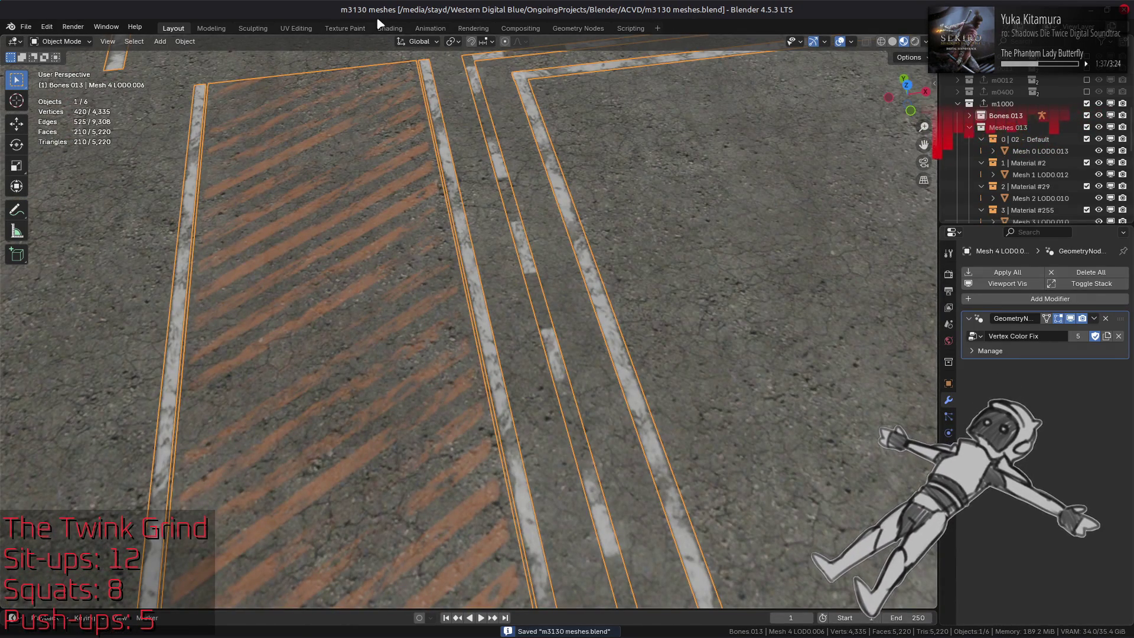
# Step: In Shading, light the striped floor with a brighter HDRI, save, and open the Modifier properties
pyautogui.click(389, 29)
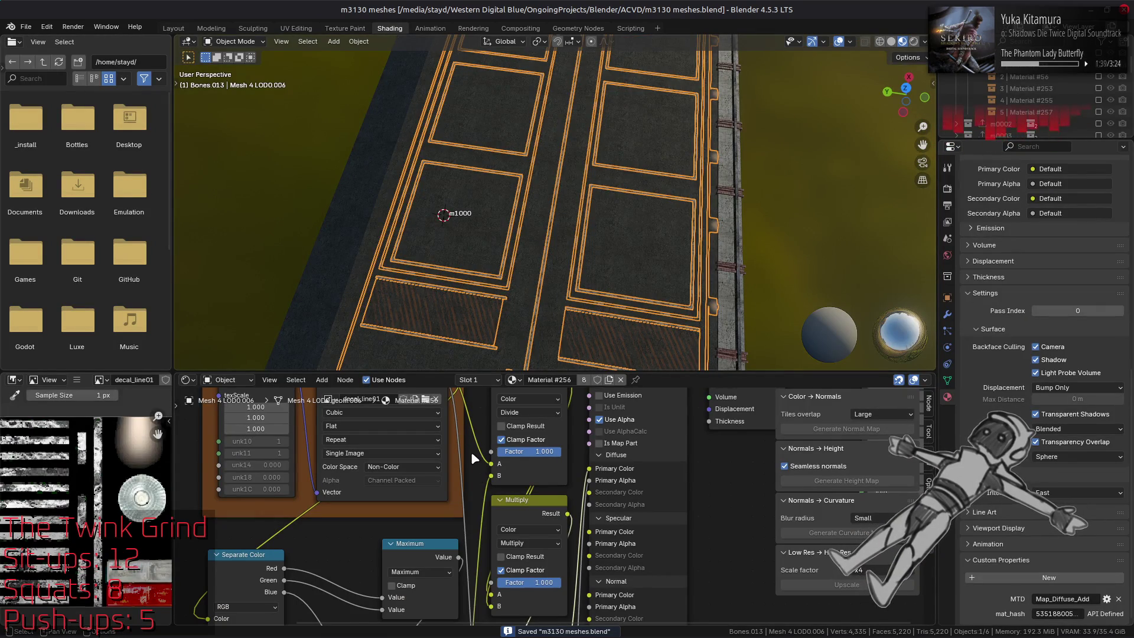
pyautogui.click(925, 41)
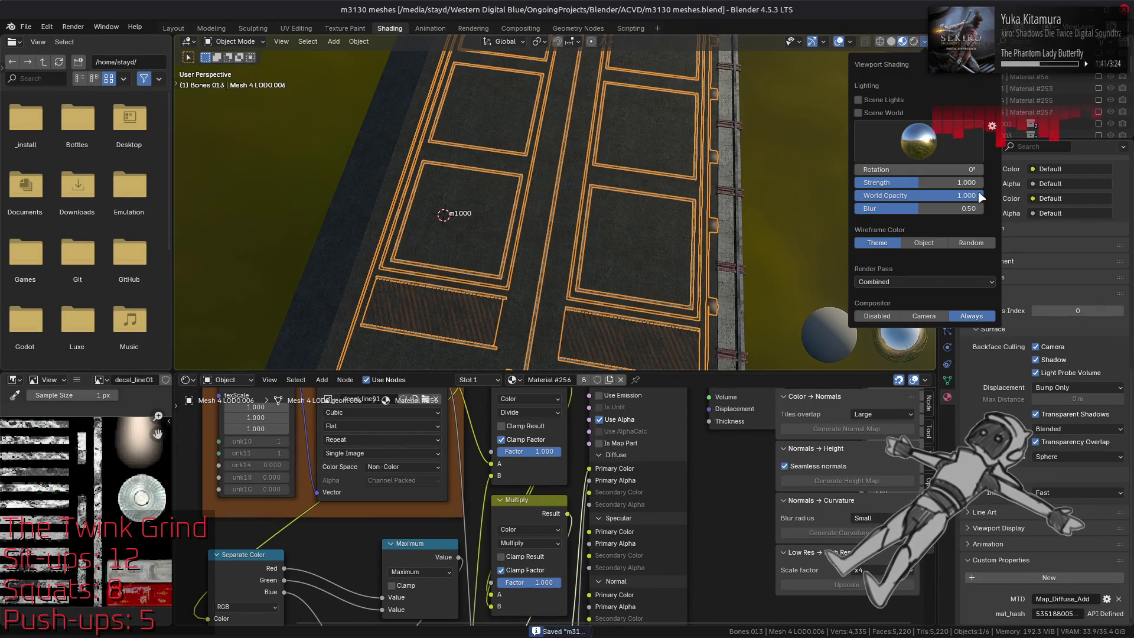
pyautogui.click(917, 151)
pyautogui.click(712, 190)
pyautogui.moveTo(685, 272)
pyautogui.mouseDown(button='middle')
pyautogui.moveTo(678, 292)
pyautogui.moveTo(731, 210)
pyautogui.moveTo(645, 166)
pyautogui.mouseUp(button='middle')
pyautogui.moveTo(641, 184)
pyautogui.keyDown('shift'); pyautogui.mouseDown(button='middle')
pyautogui.moveTo(577, 269)
pyautogui.moveTo(560, 260)
pyautogui.moveTo(556, 233)
pyautogui.mouseUp(button='middle'); pyautogui.keyUp('shift')
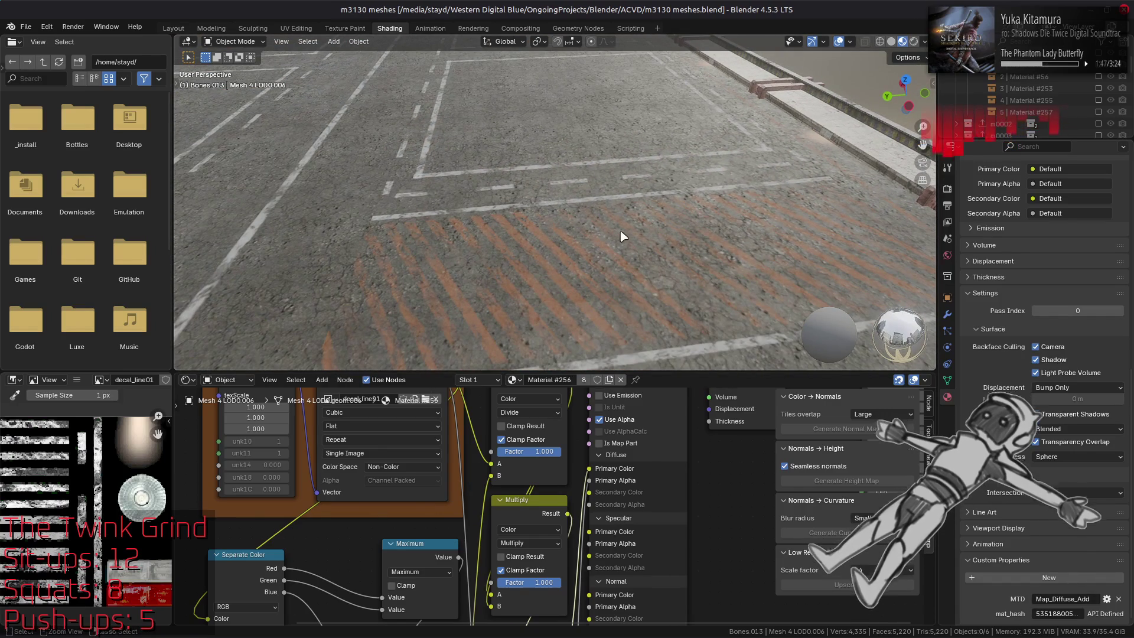
pyautogui.hotkey('ctrl', 's')
pyautogui.click(948, 314)
pyautogui.click(1040, 213)
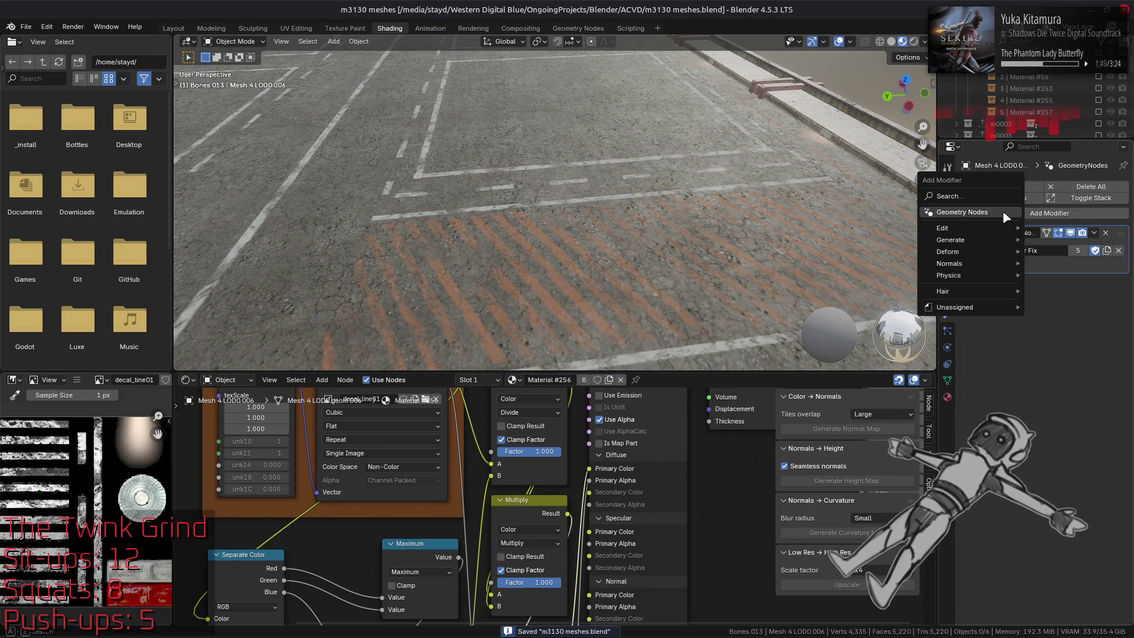
# Step: Add a Geometry Nodes modifier to the striped floor mesh
pyautogui.click(969, 277)
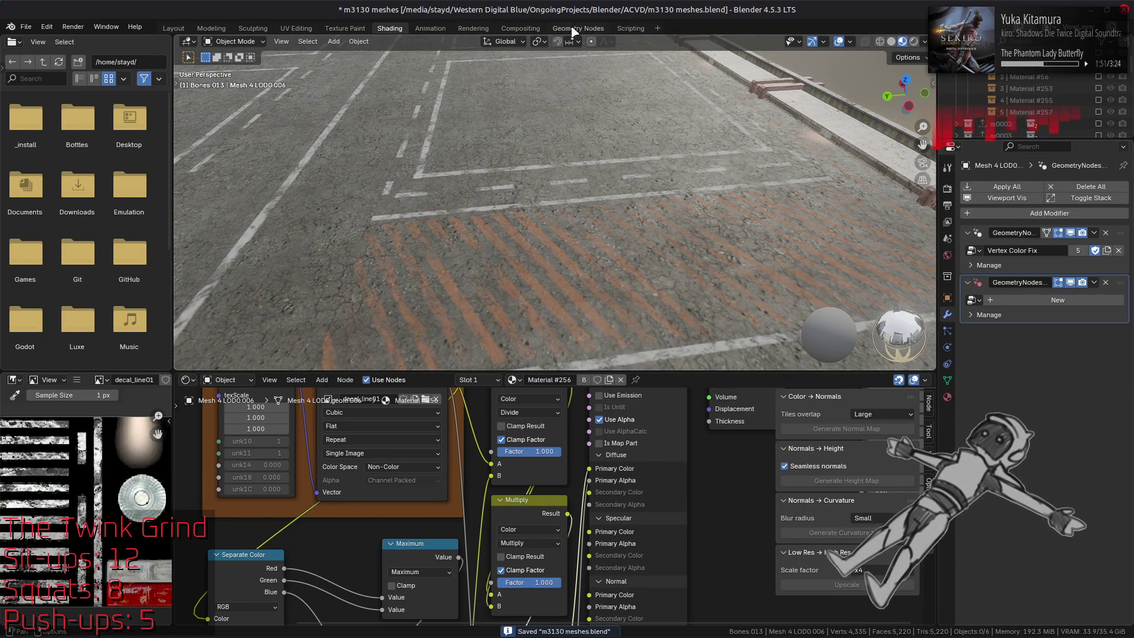
pyautogui.hotkey('ctrl', 'pagedown')
pyautogui.hotkey('ctrl', 'pagedown')
pyautogui.hotkey('ctrl', 'pagedown')
pyautogui.moveTo(785, 243)
pyautogui.mouseDown(button='middle')
pyautogui.moveTo(751, 215)
pyautogui.moveTo(498, 157)
pyautogui.moveTo(640, 200)
pyautogui.moveTo(655, 230)
pyautogui.mouseUp(button='middle')
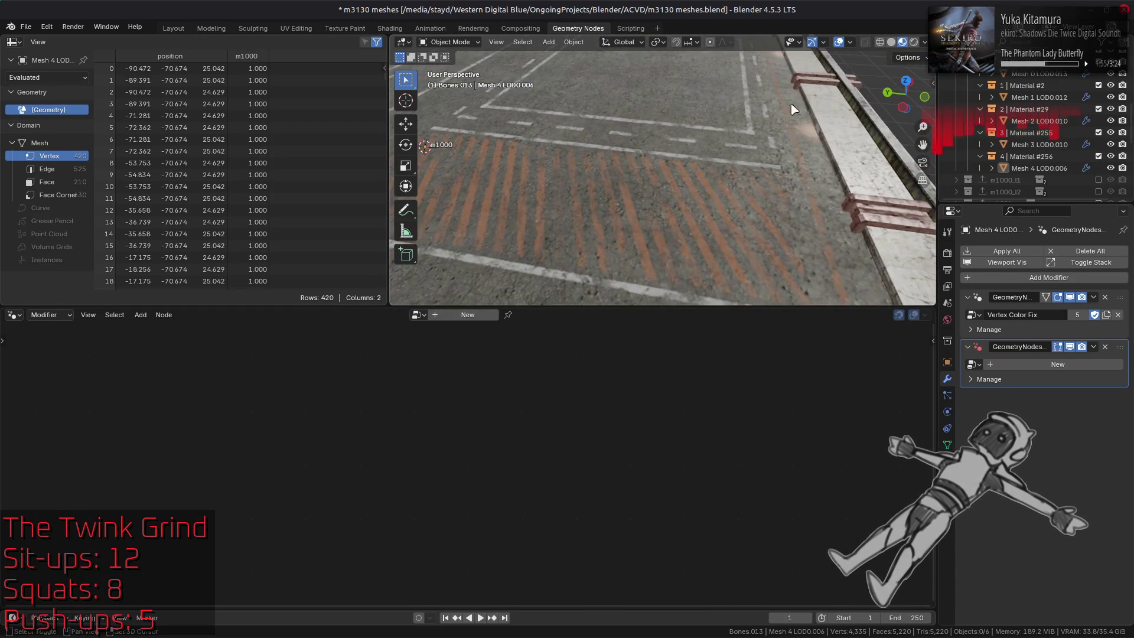
pyautogui.click(893, 44)
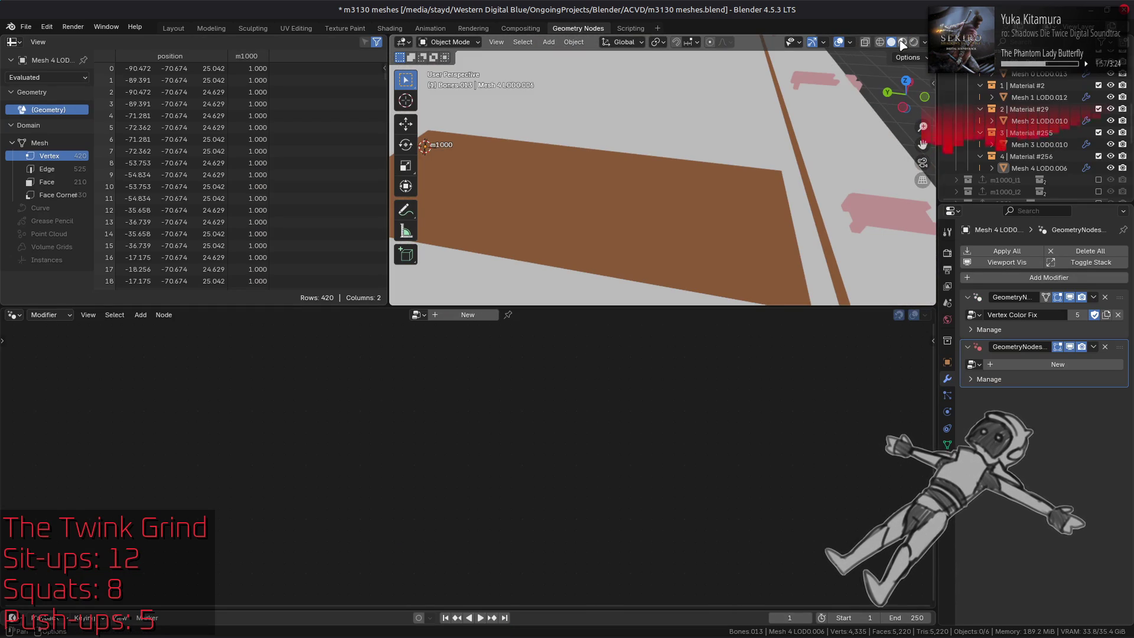
pyautogui.click(902, 42)
pyautogui.click(649, 211)
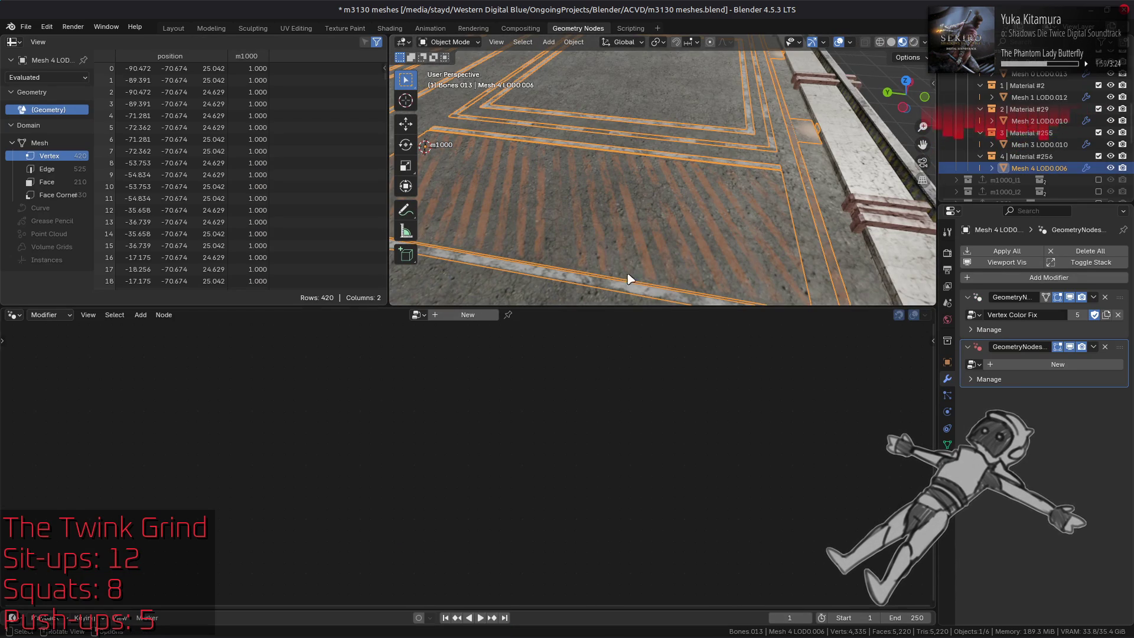
# Step: Create a new node group named 'Vertex Color Value Max'
pyautogui.click(1043, 365)
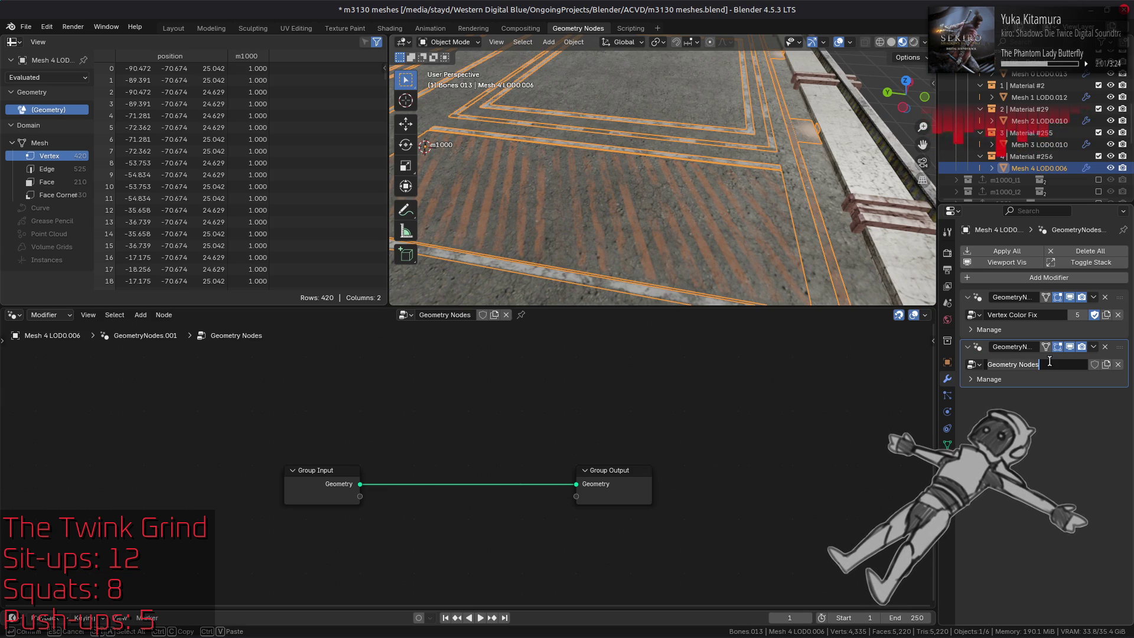
pyautogui.click(1043, 364)
pyautogui.write('Verte')
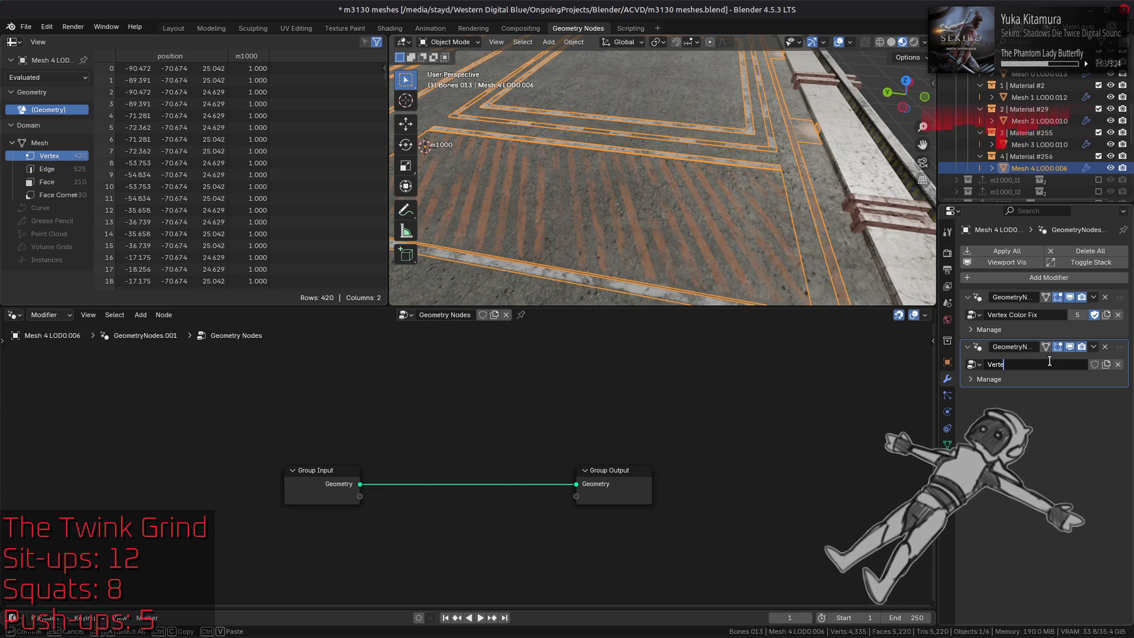
pyautogui.write('x Color Brig')
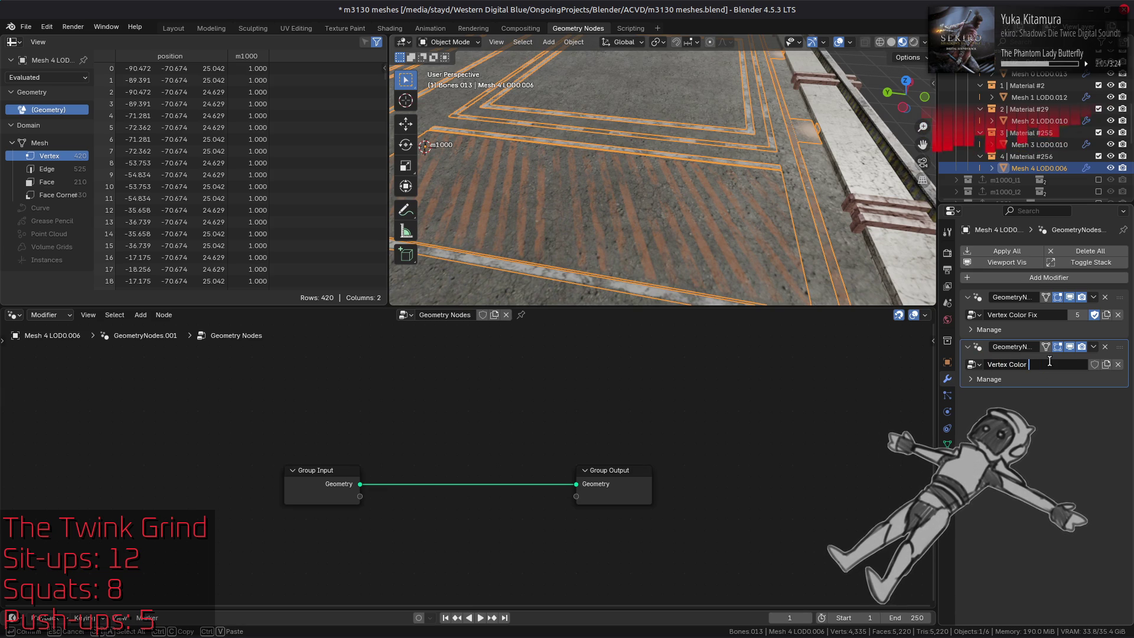
pyautogui.press('BackSpace')
pyautogui.press('BackSpace')
pyautogui.press('BackSpace')
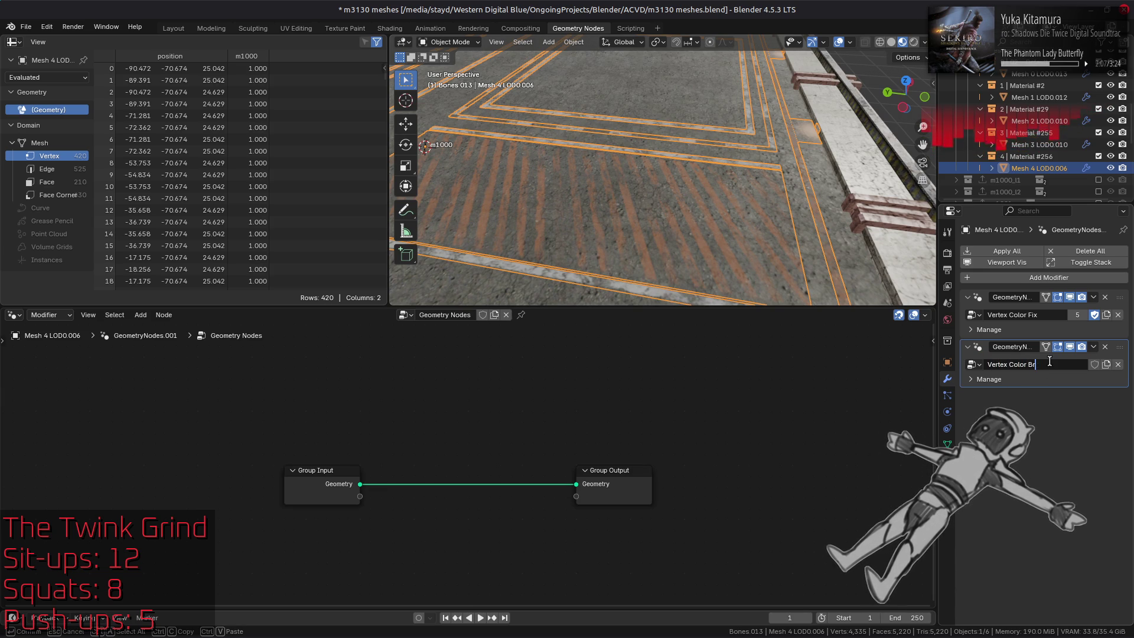
pyautogui.write('Value MA')
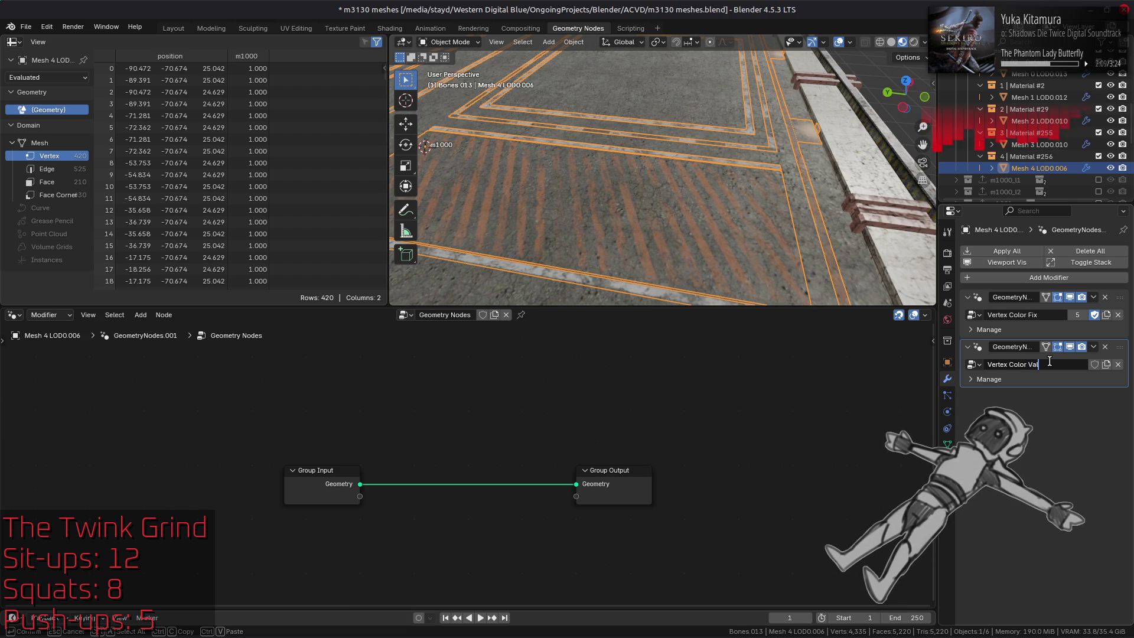
pyautogui.press('BackSpace')
pyautogui.write('ax')
pyautogui.press('Return')
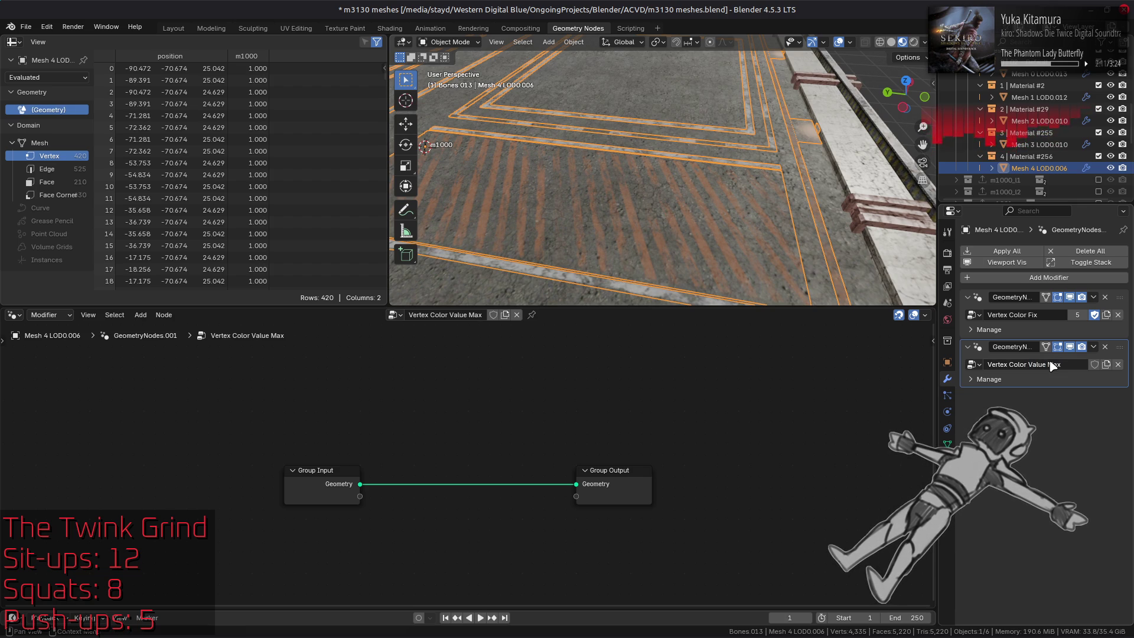
# Step: Copy the Vertex Color Fix nodes into the new tree and delete the Combine Color node
pyautogui.click(1082, 320)
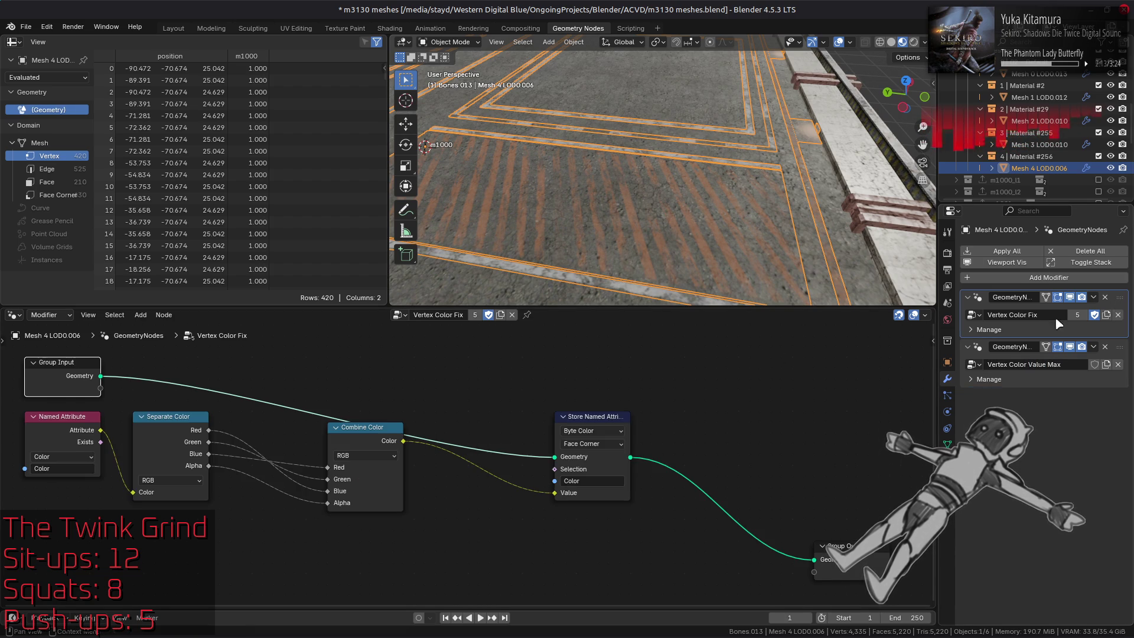
pyautogui.rightClick(633, 404)
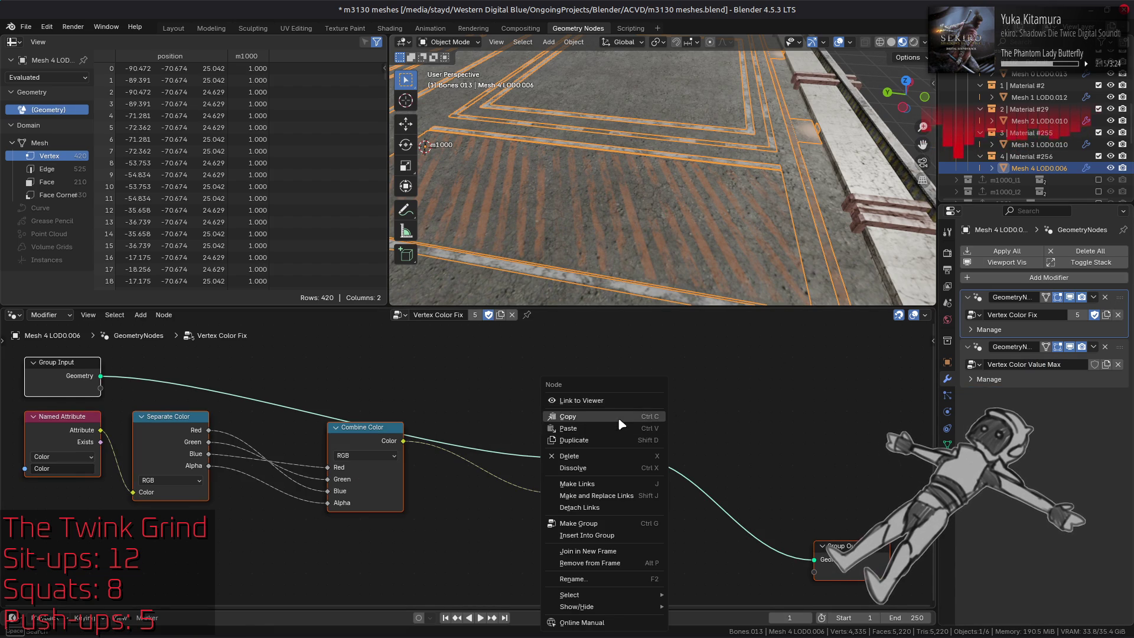
pyautogui.click(629, 428)
pyautogui.click(1040, 378)
pyautogui.rightClick(571, 420)
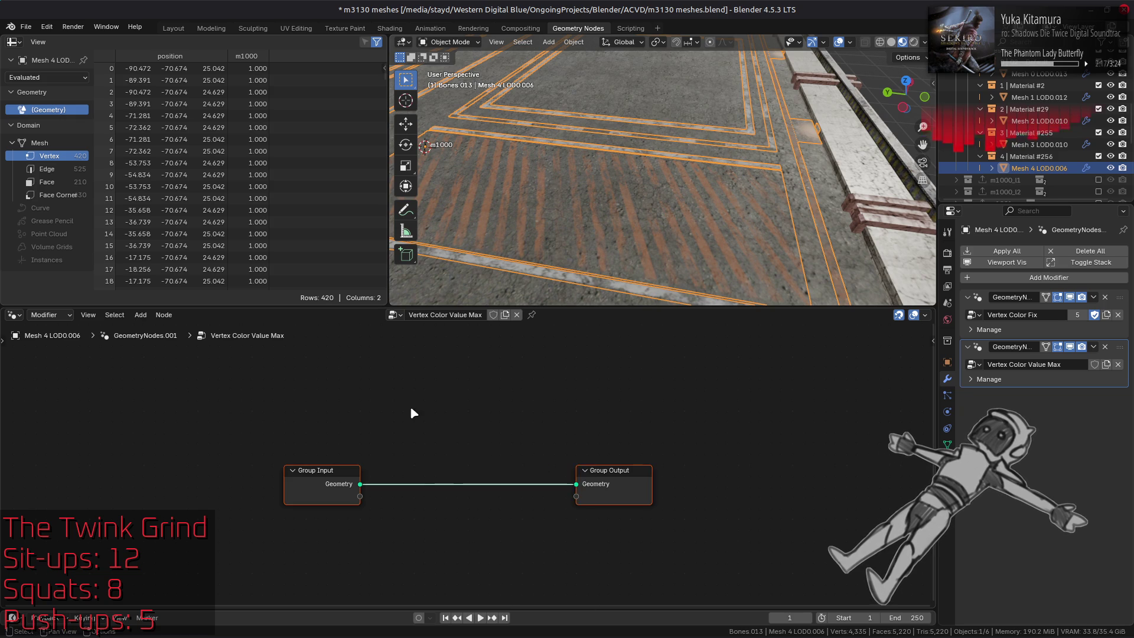
pyautogui.click(490, 430)
pyautogui.click(446, 376)
pyautogui.click(471, 404)
pyautogui.press('x')
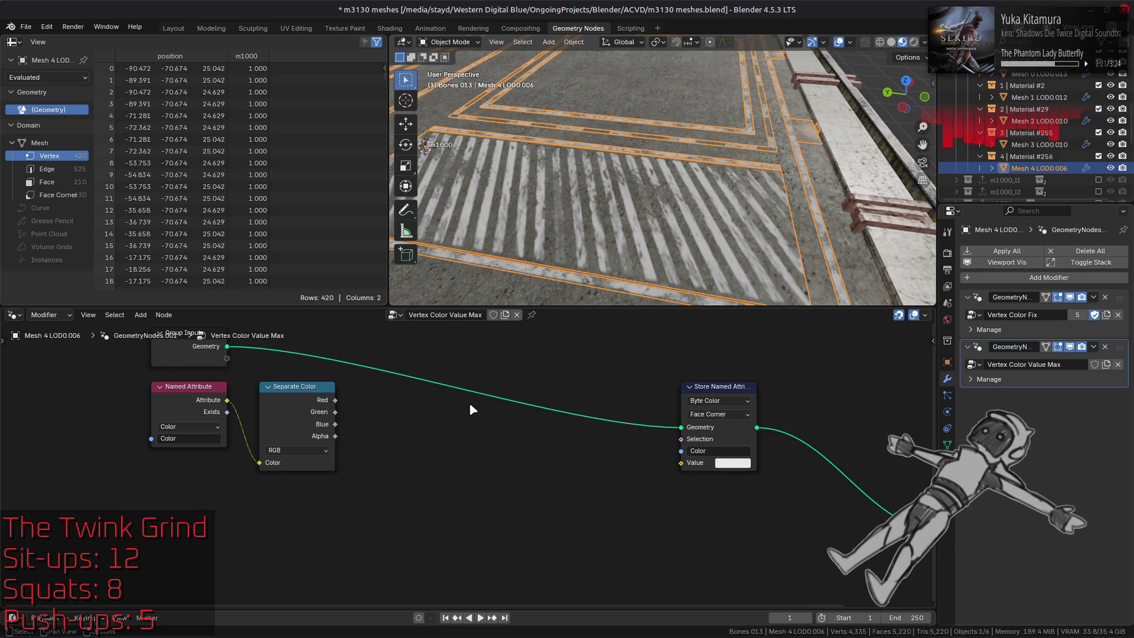
# Step: Set both Separate Color and Combine Color nodes to HSV mode
pyautogui.click(732, 462)
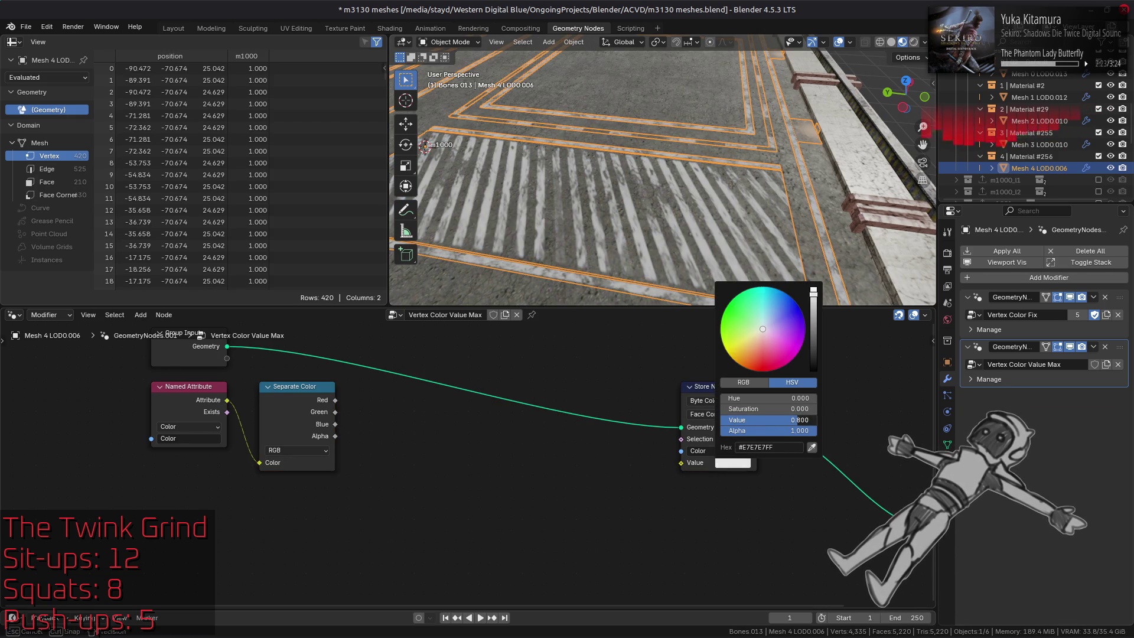
pyautogui.hotkey('shift', 'a')
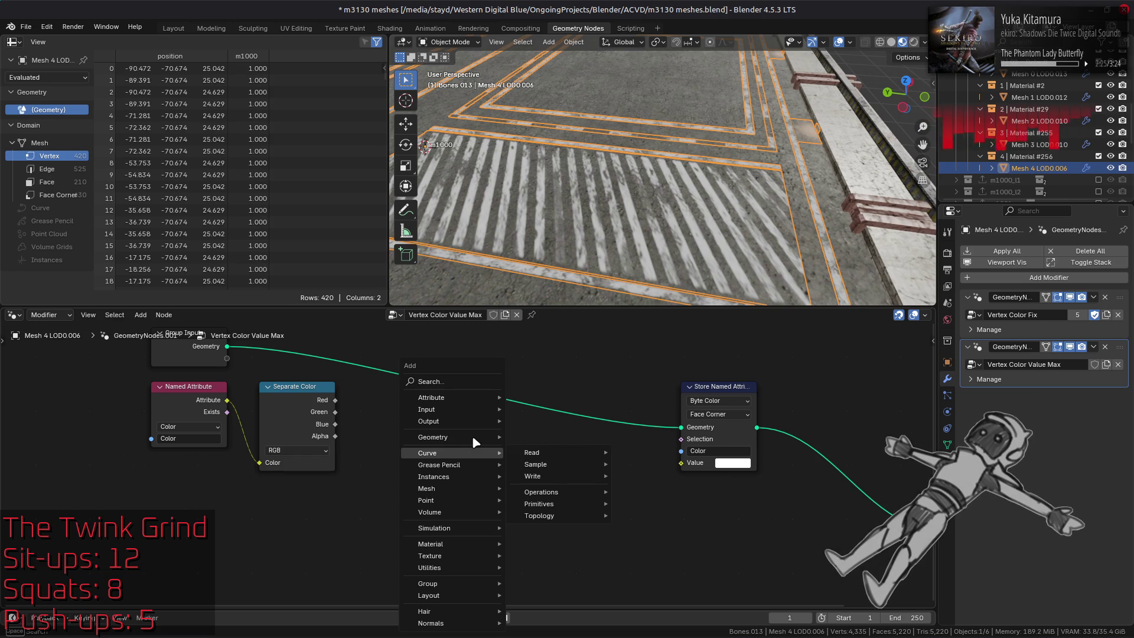
pyautogui.moveTo(465, 568)
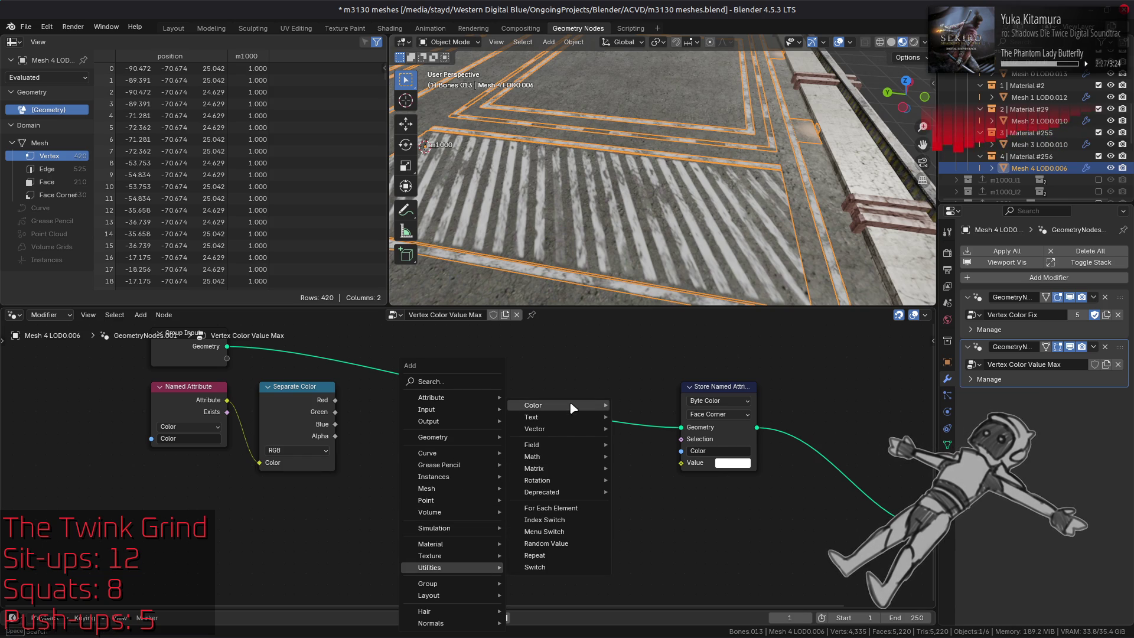
pyautogui.moveTo(572, 408)
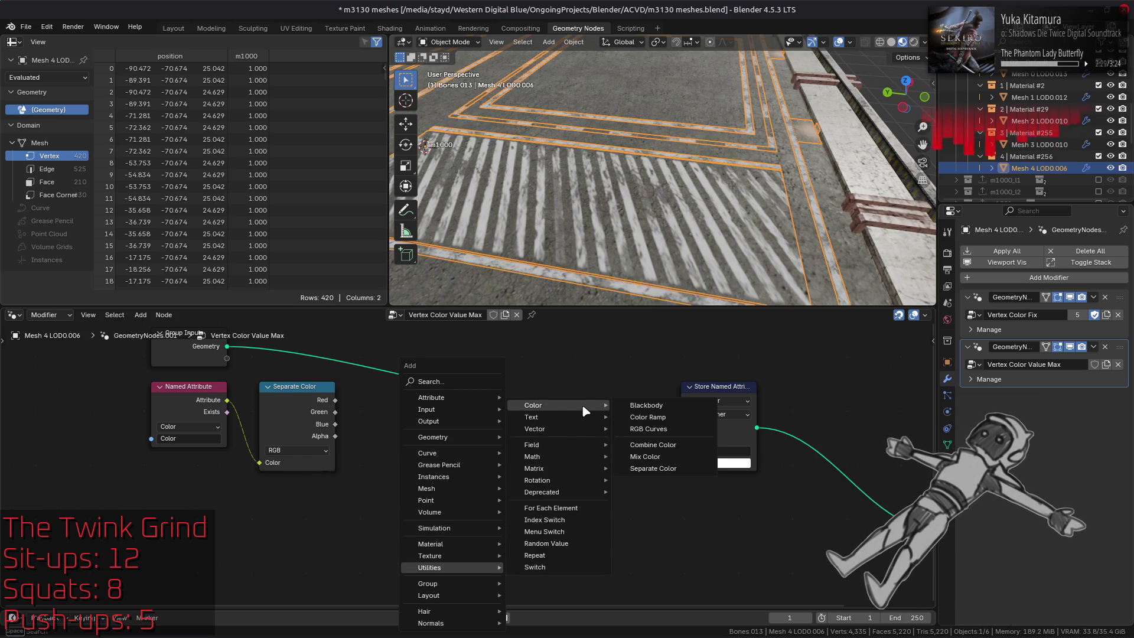
pyautogui.click(323, 451)
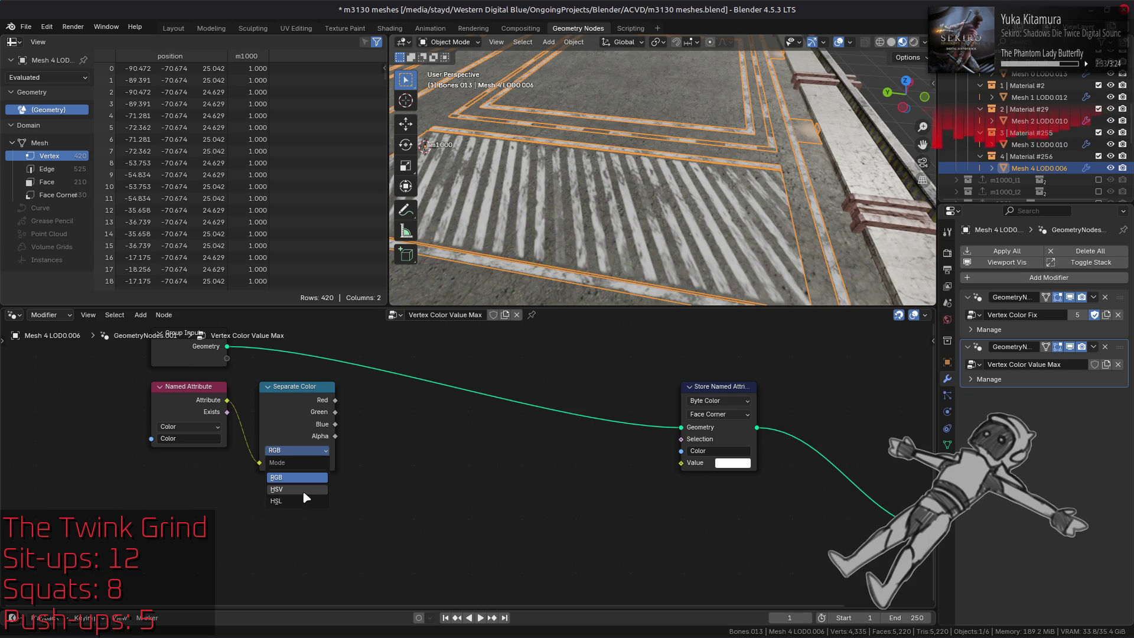
pyautogui.click(284, 489)
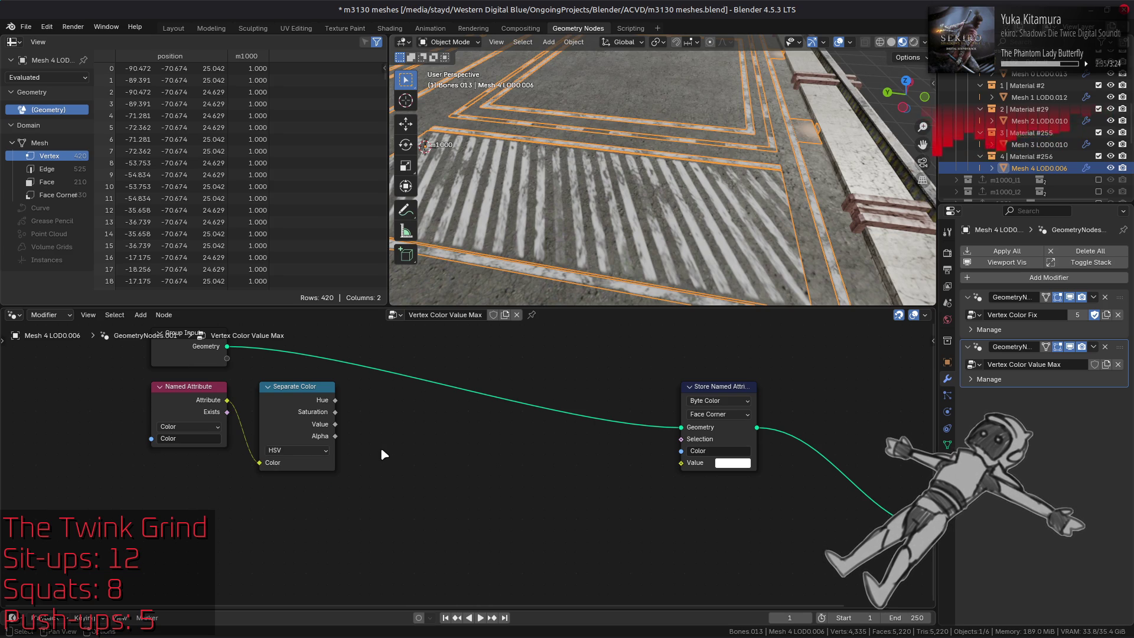
pyautogui.hotkey('ctrl', 'z')
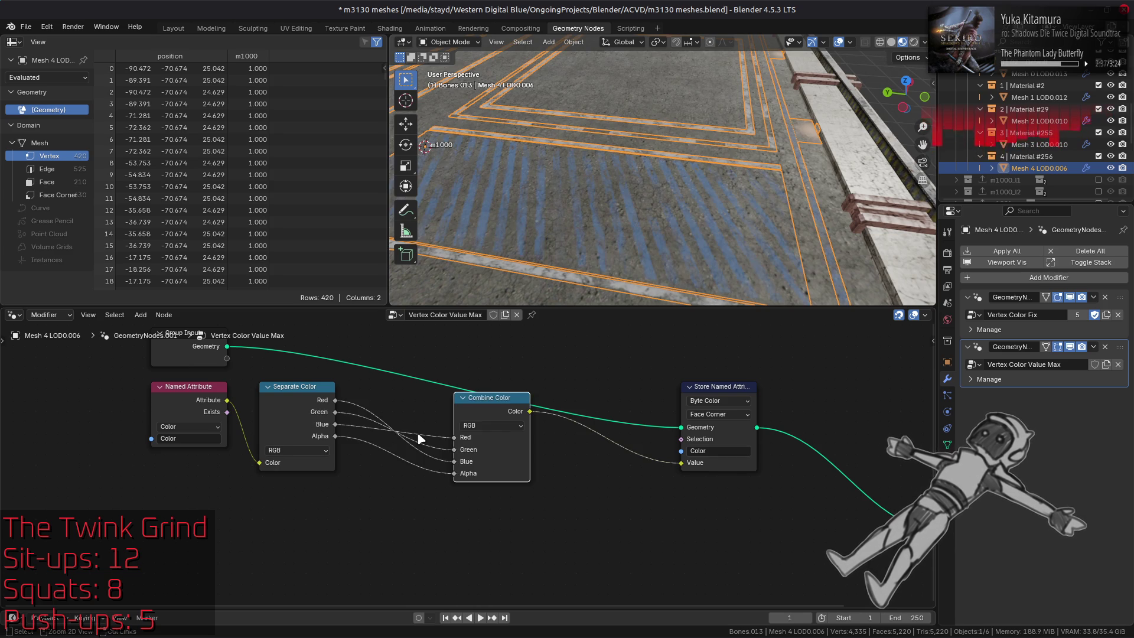
pyautogui.click(295, 450)
pyautogui.click(304, 487)
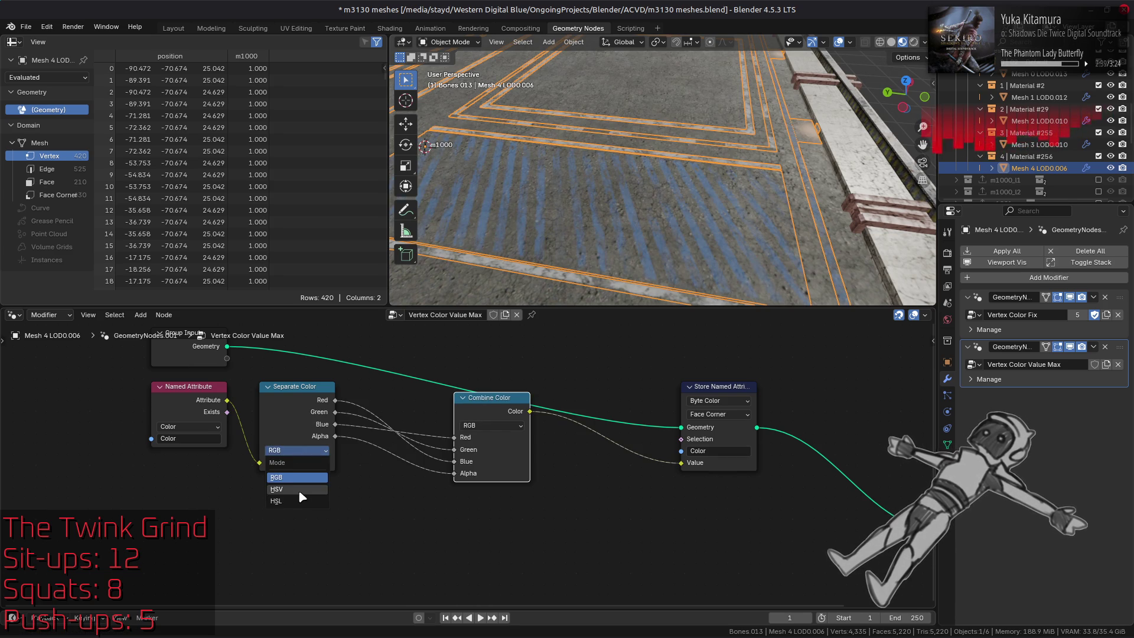
pyautogui.click(479, 427)
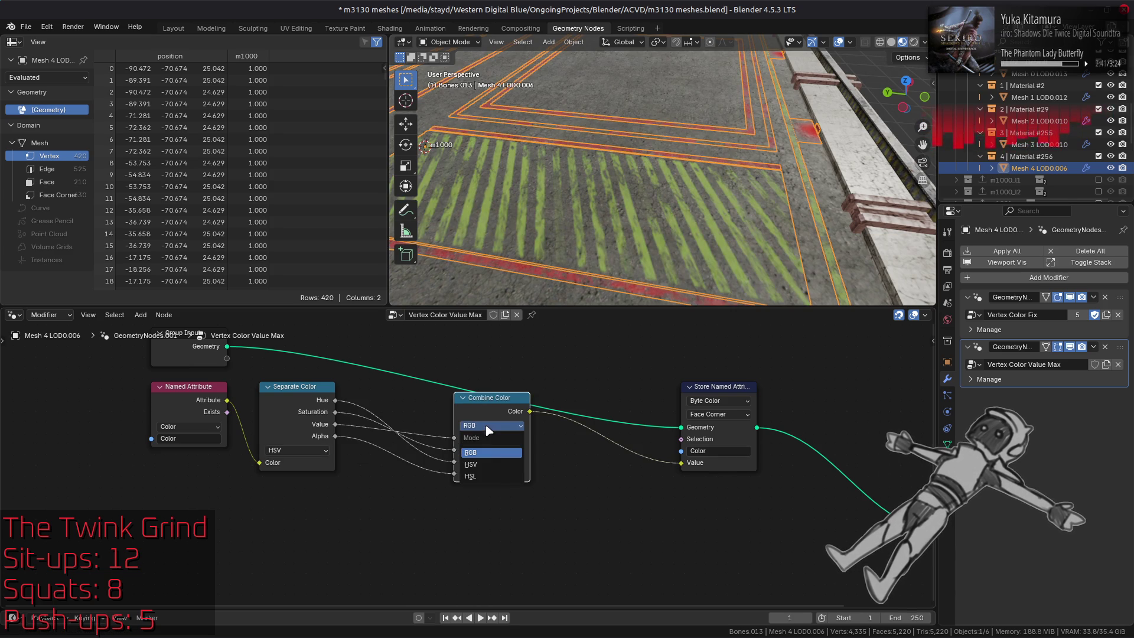
pyautogui.click(487, 462)
# Step: Link Hue across and leave Combine Color's Value unlinked at 1.000
pyautogui.moveTo(453, 462); pyautogui.dragTo(417, 463)
pyautogui.moveTo(493, 461); pyautogui.dragTo(530, 462)
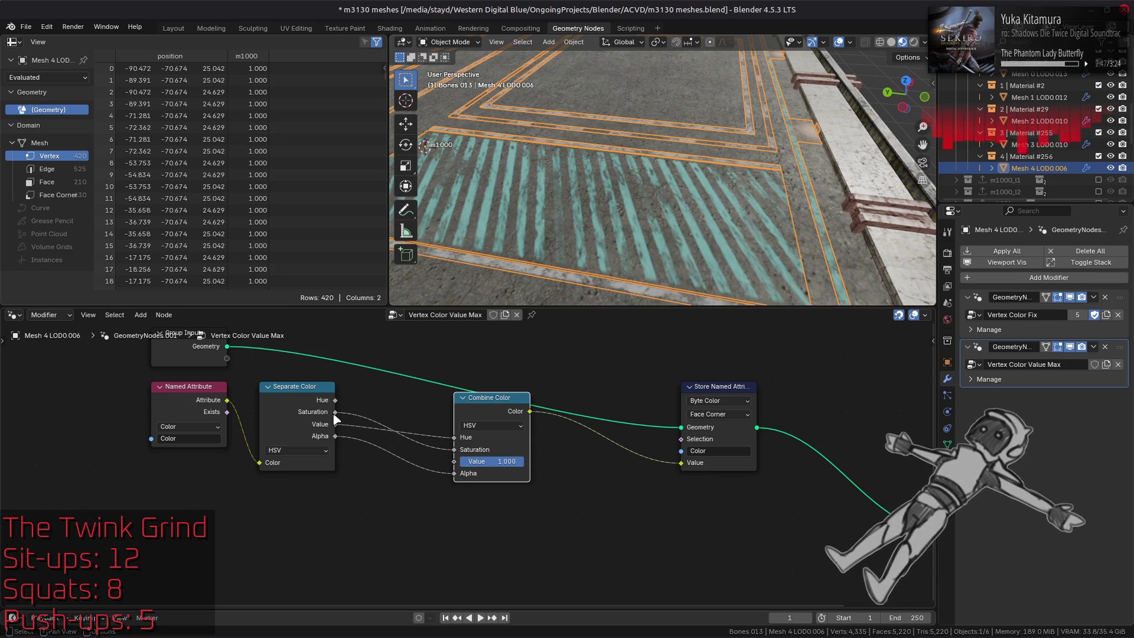
pyautogui.moveTo(335, 400); pyautogui.dragTo(454, 437)
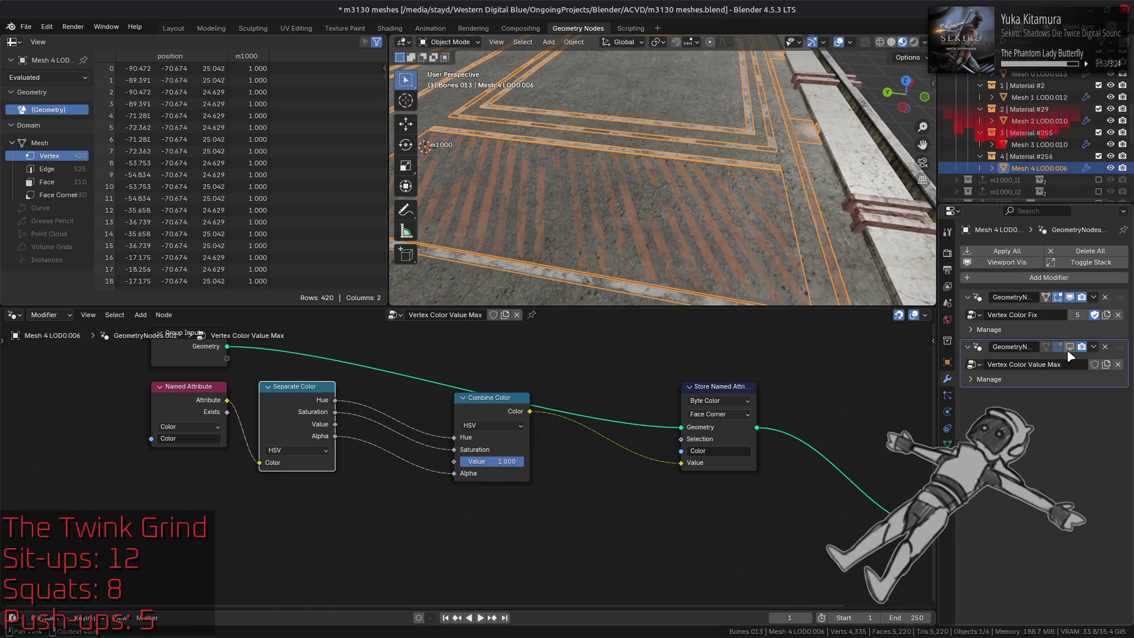
# Step: Try HSL mode on both colour nodes with Lightness lowered to 0.267
pyautogui.click(308, 449)
pyautogui.click(302, 503)
pyautogui.click(502, 425)
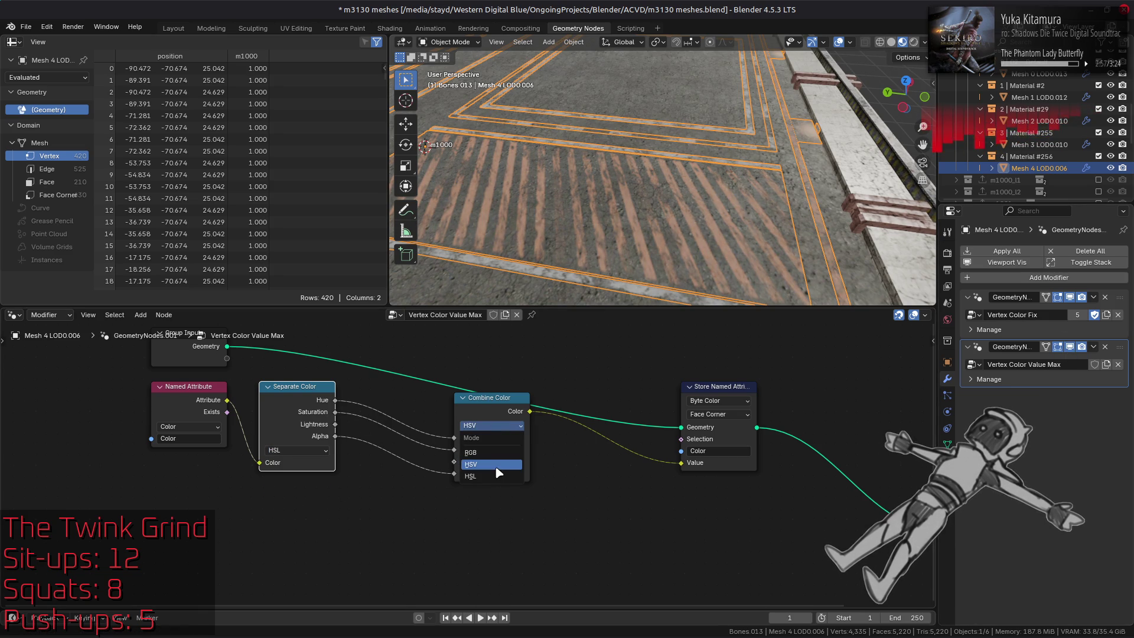
pyautogui.click(499, 467)
pyautogui.moveTo(515, 475)
pyautogui.moveTo(508, 462)
pyautogui.mouseDown()
pyautogui.moveTo(476, 461)
pyautogui.moveTo(533, 467)
pyautogui.mouseUp()
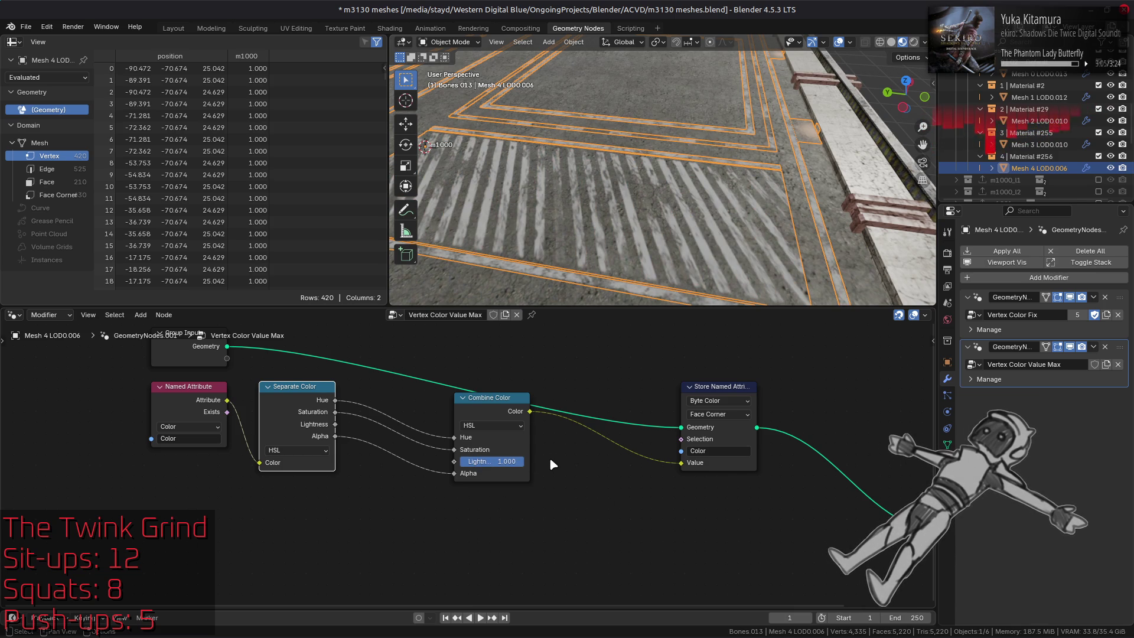
# Step: Revert Combine Color and Separate Color back to HSV mode
pyautogui.click(505, 426)
pyautogui.click(483, 452)
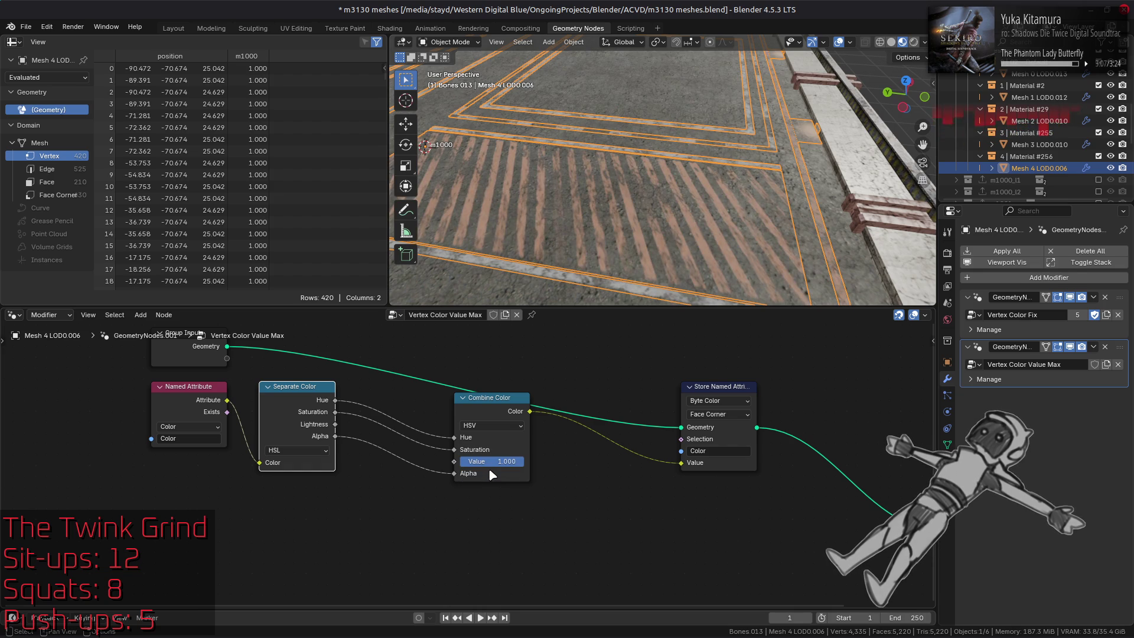
pyautogui.click(301, 450)
pyautogui.click(318, 489)
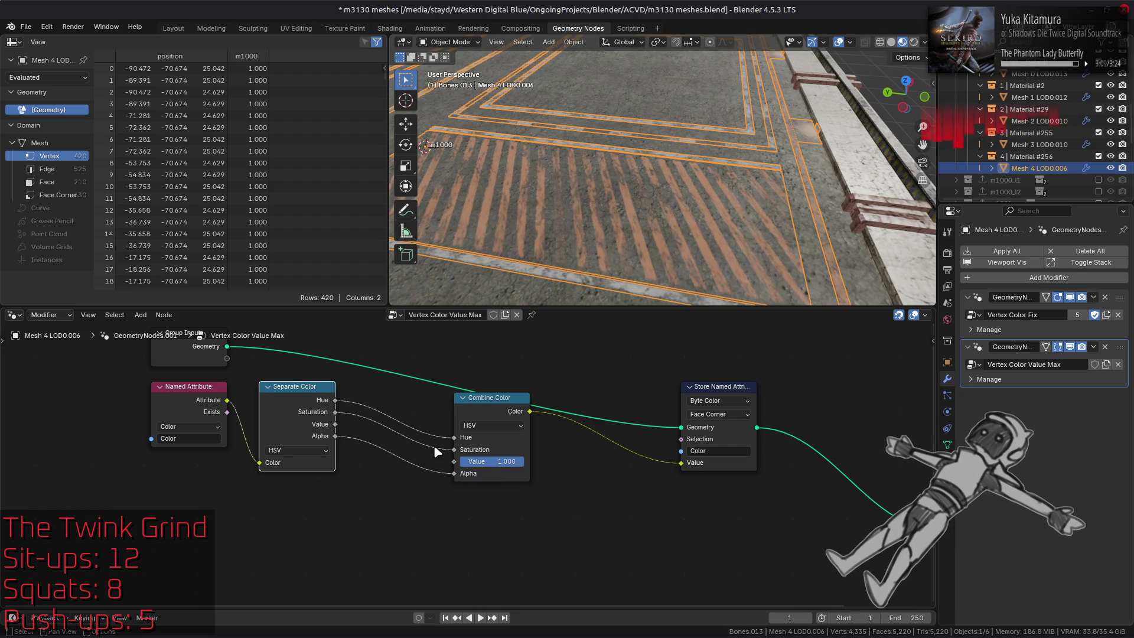
# Step: Compare the stripe colours with the Value Max modifier on and off
pyautogui.click(891, 42)
pyautogui.click(1071, 347)
pyautogui.click(1070, 347)
pyautogui.click(1070, 347)
pyautogui.click(1070, 347)
pyautogui.click(902, 44)
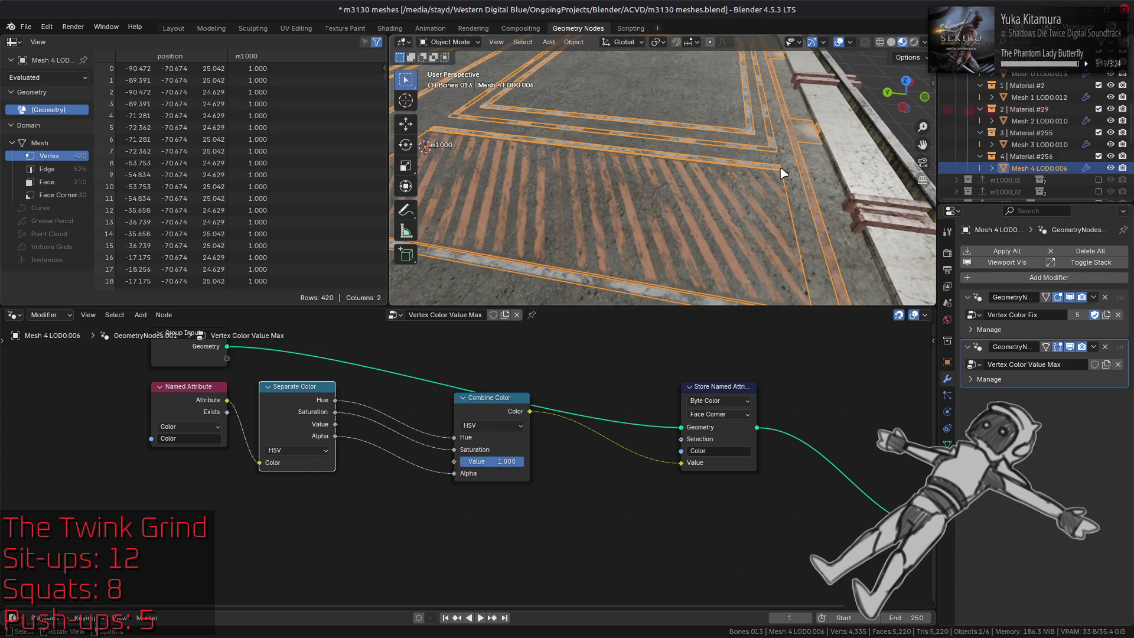
pyautogui.moveTo(782, 172); pyautogui.dragTo(662, 201, button='middle')
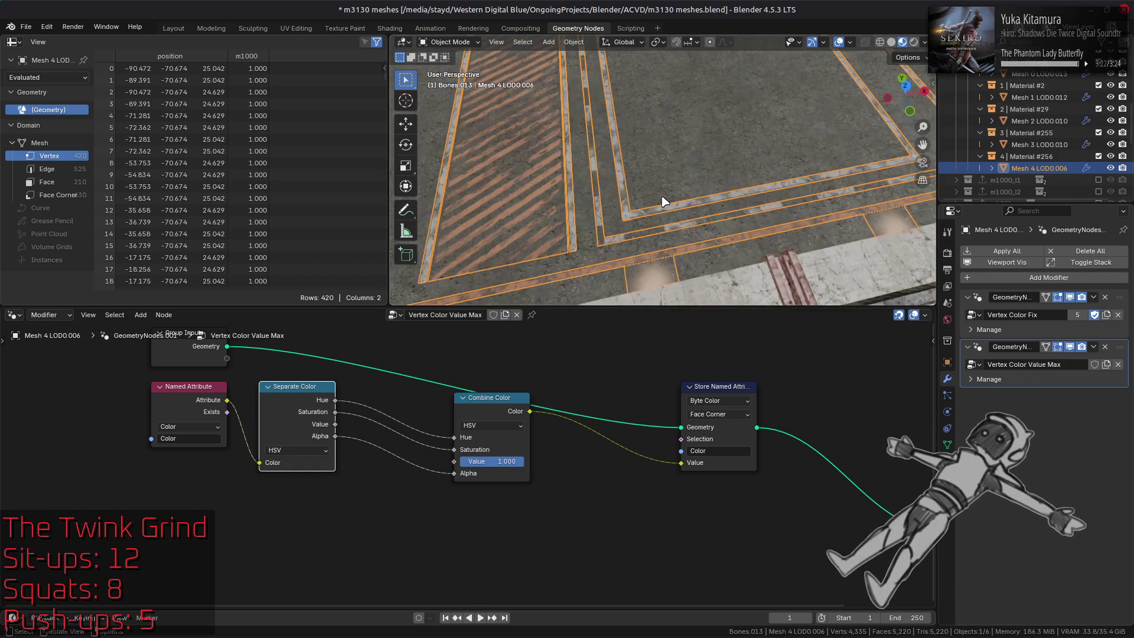
pyautogui.click(1071, 348)
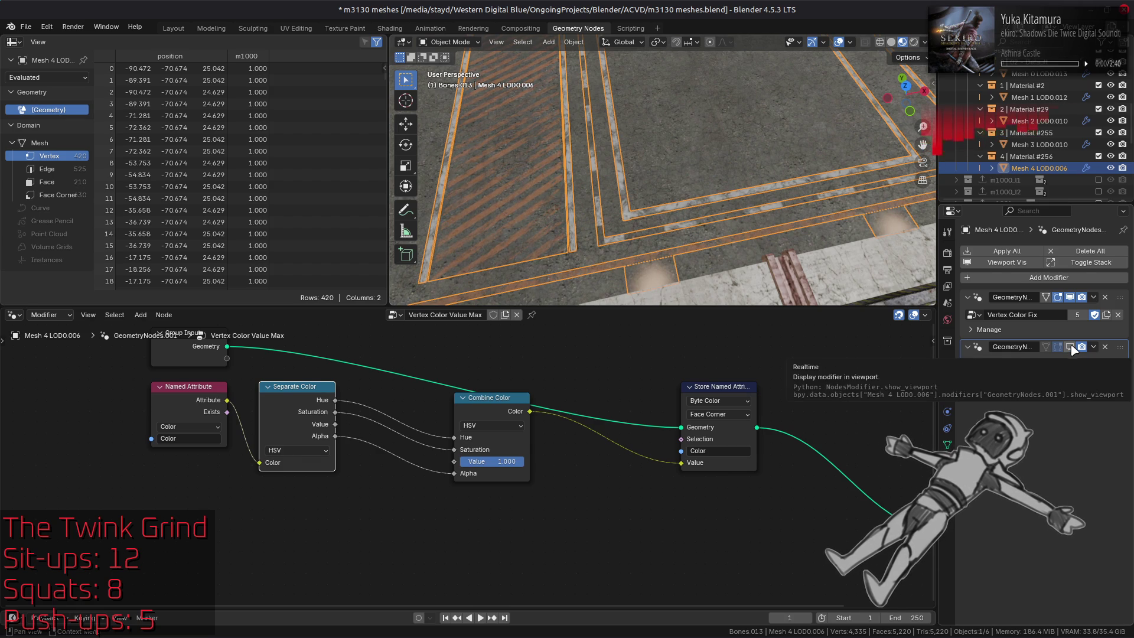
pyautogui.click(1071, 348)
pyautogui.click(1071, 348)
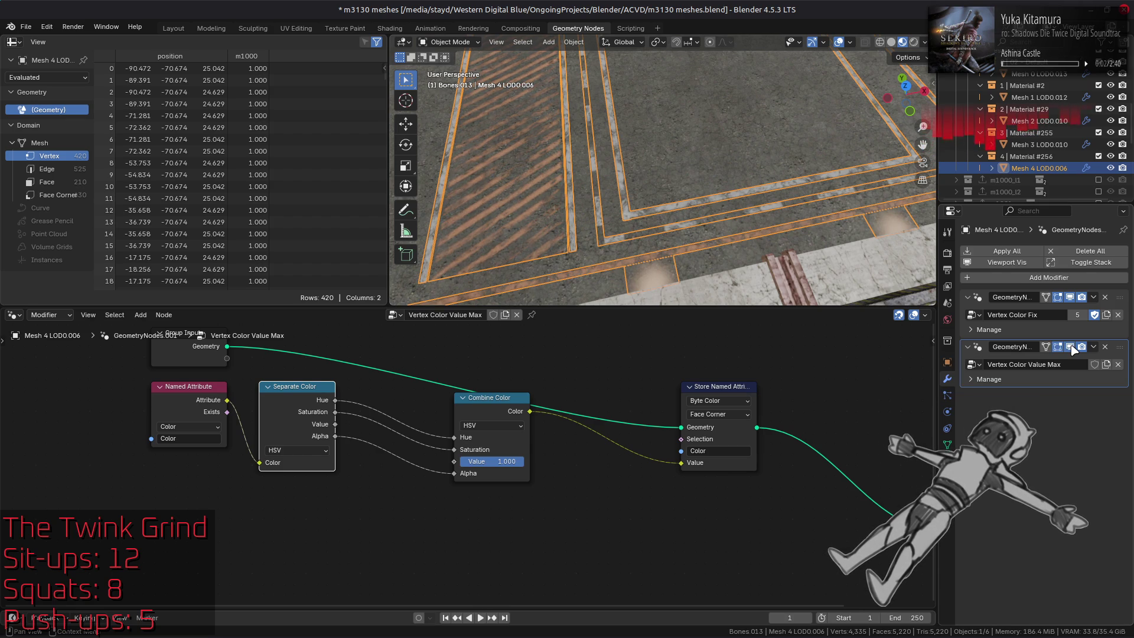
pyautogui.click(1071, 348)
# Step: Return to the Layout workspace and deselect the stripe mesh
pyautogui.click(174, 30)
pyautogui.click(397, 235)
pyautogui.scroll(-5, 476, 265)
pyautogui.moveTo(476, 266)
pyautogui.mouseDown(button='middle')
pyautogui.moveTo(504, 309)
pyautogui.moveTo(574, 269)
pyautogui.mouseUp(button='middle')
pyautogui.click(1071, 368)
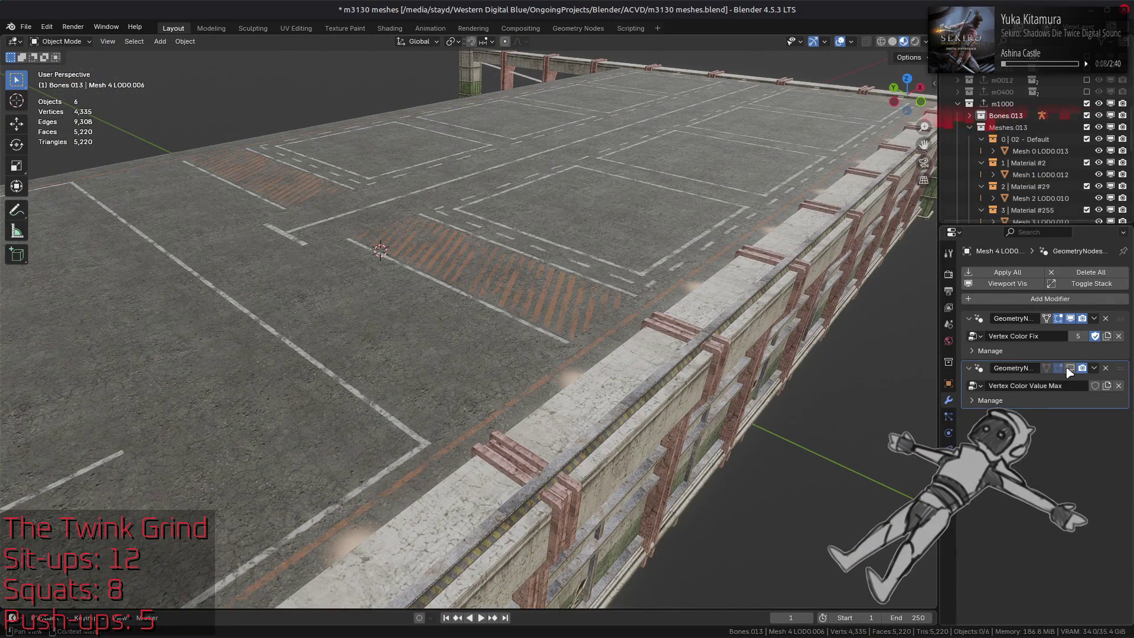
pyautogui.moveTo(879, 323); pyautogui.dragTo(815, 343, button='middle')
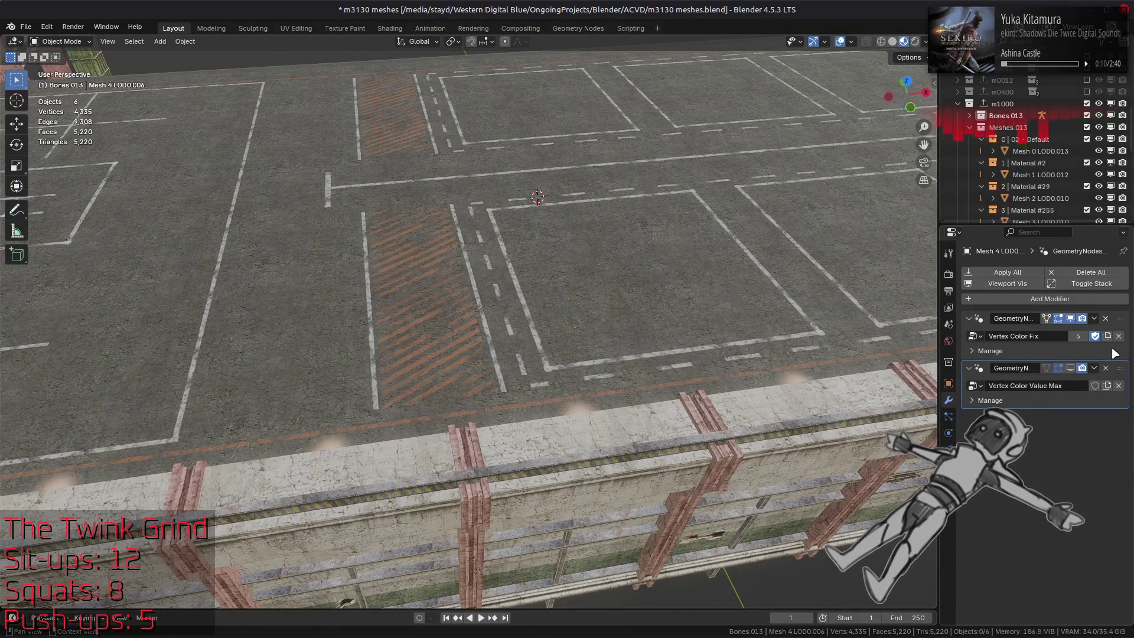
pyautogui.click(1072, 368)
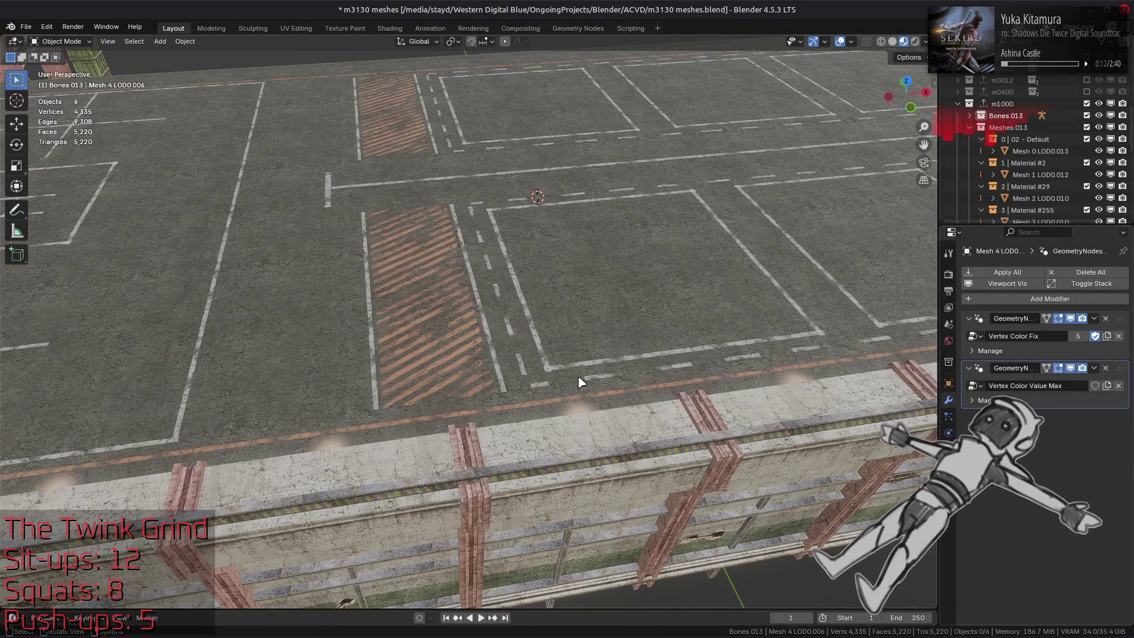
pyautogui.scroll(4, 537, 384)
pyautogui.moveTo(538, 384)
pyautogui.mouseDown(button='middle')
pyautogui.moveTo(700, 396)
pyautogui.moveTo(607, 359)
pyautogui.moveTo(596, 366)
pyautogui.mouseUp(button='middle')
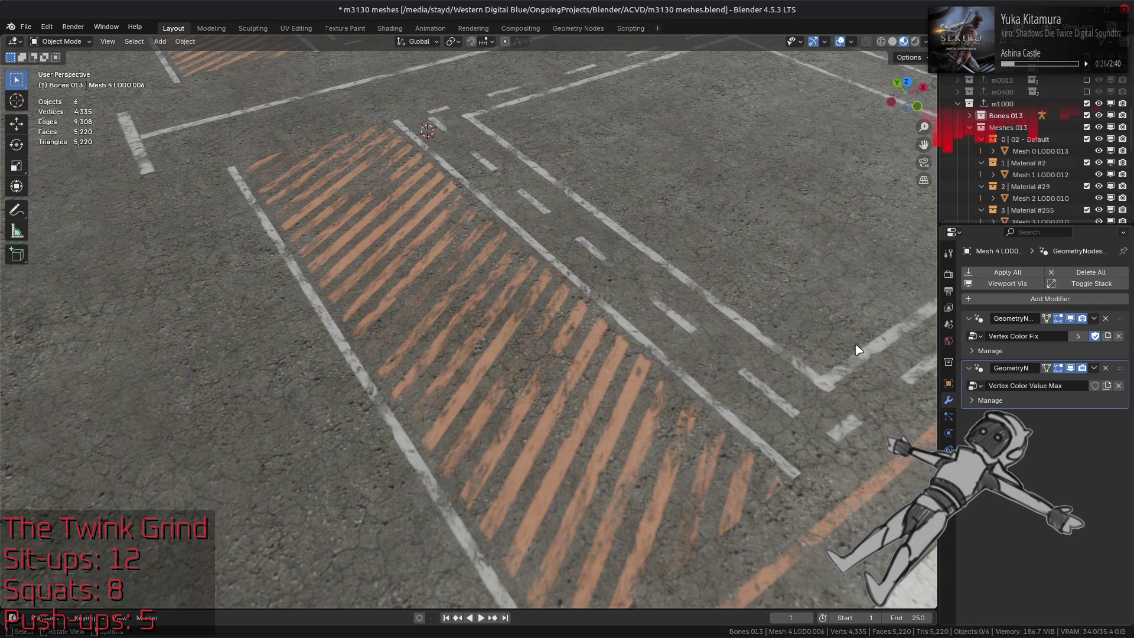
pyautogui.click(1070, 368)
pyautogui.click(1071, 368)
pyautogui.click(1071, 369)
pyautogui.click(1070, 369)
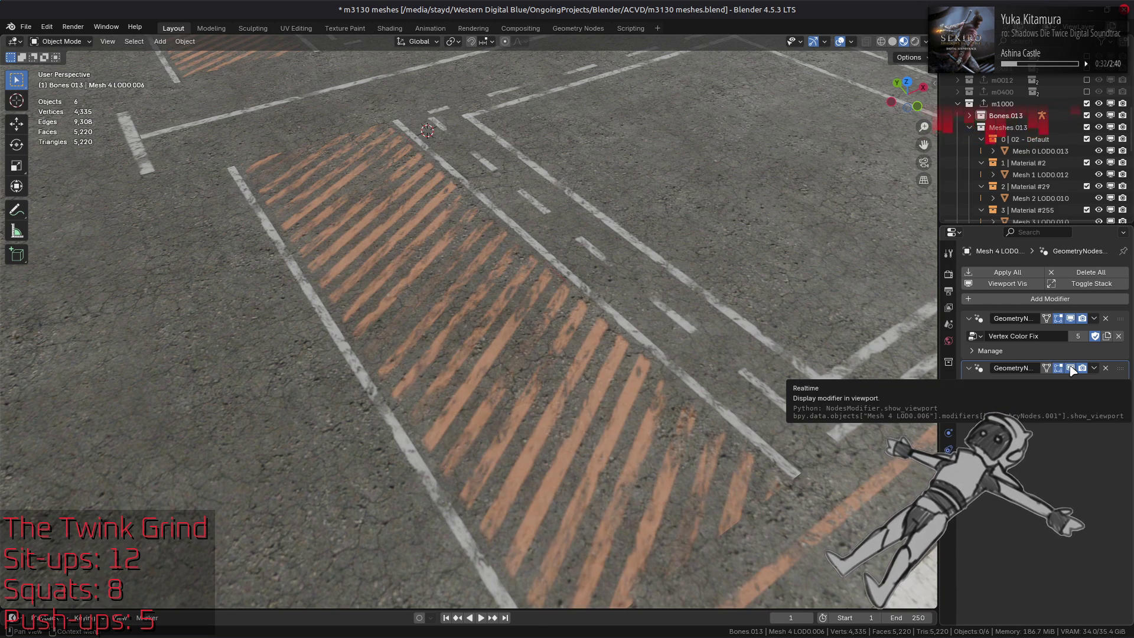
pyautogui.click(1071, 368)
pyautogui.click(1071, 368)
pyautogui.click(1071, 369)
pyautogui.click(1070, 369)
pyautogui.scroll(-5, 717, 354)
pyautogui.moveTo(598, 378)
pyautogui.mouseDown(button='middle')
pyautogui.moveTo(721, 397)
pyautogui.moveTo(630, 357)
pyautogui.moveTo(595, 374)
pyautogui.mouseUp(button='middle')
pyautogui.scroll(5, 594, 374)
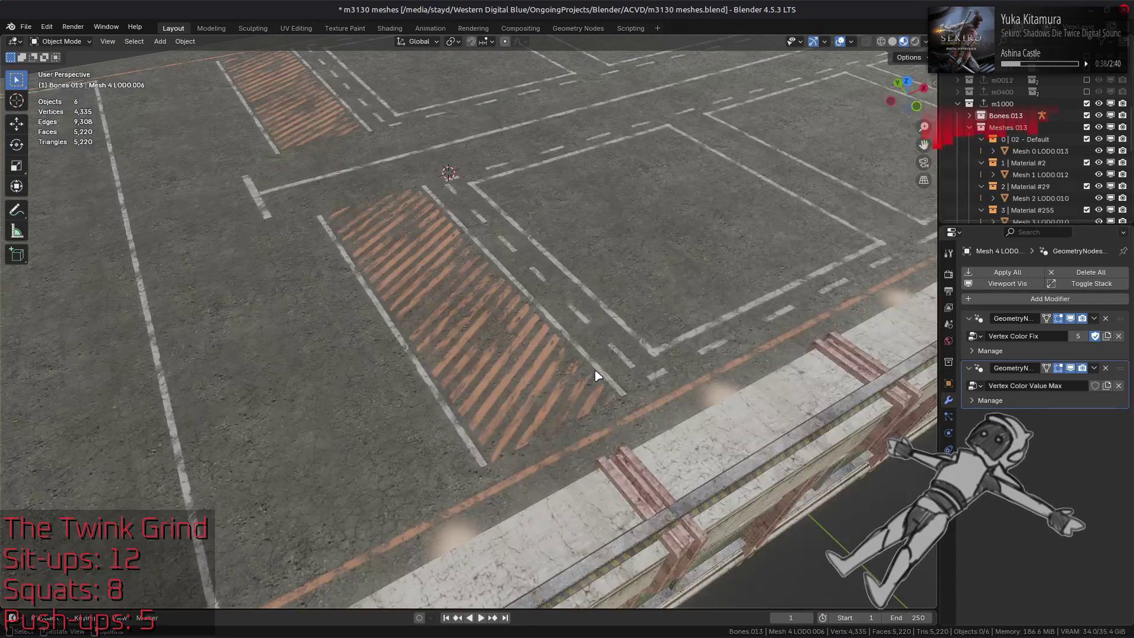
pyautogui.click(1070, 368)
pyautogui.click(1070, 368)
pyautogui.click(1070, 368)
pyautogui.click(1070, 367)
pyautogui.click(1070, 368)
pyautogui.click(1070, 368)
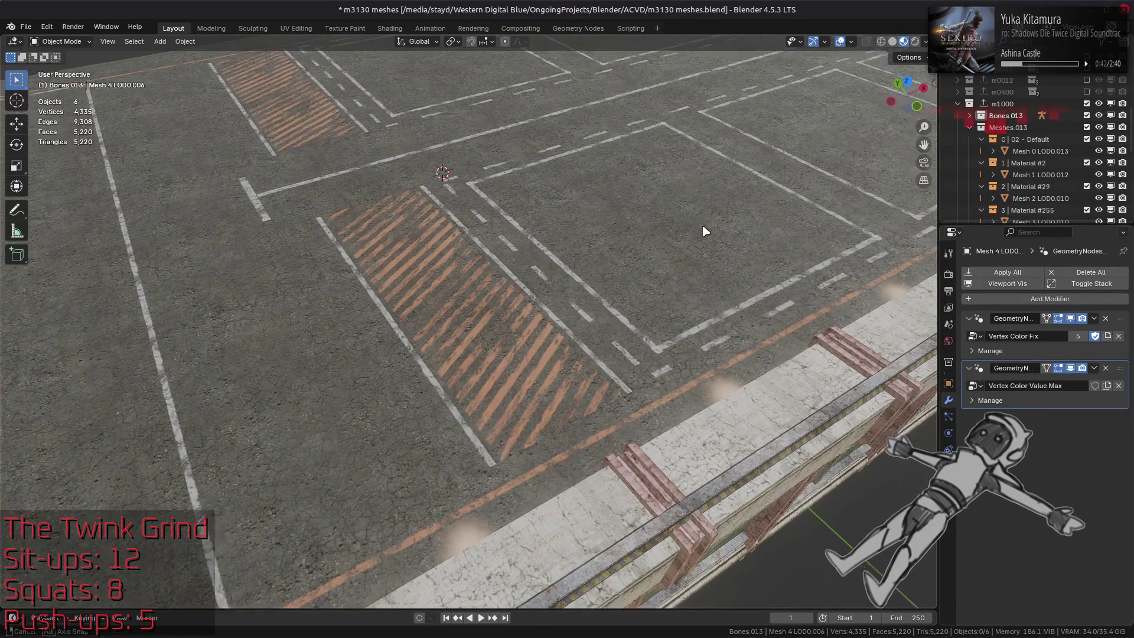
pyautogui.moveTo(664, 232); pyautogui.dragTo(762, 237, button='middle')
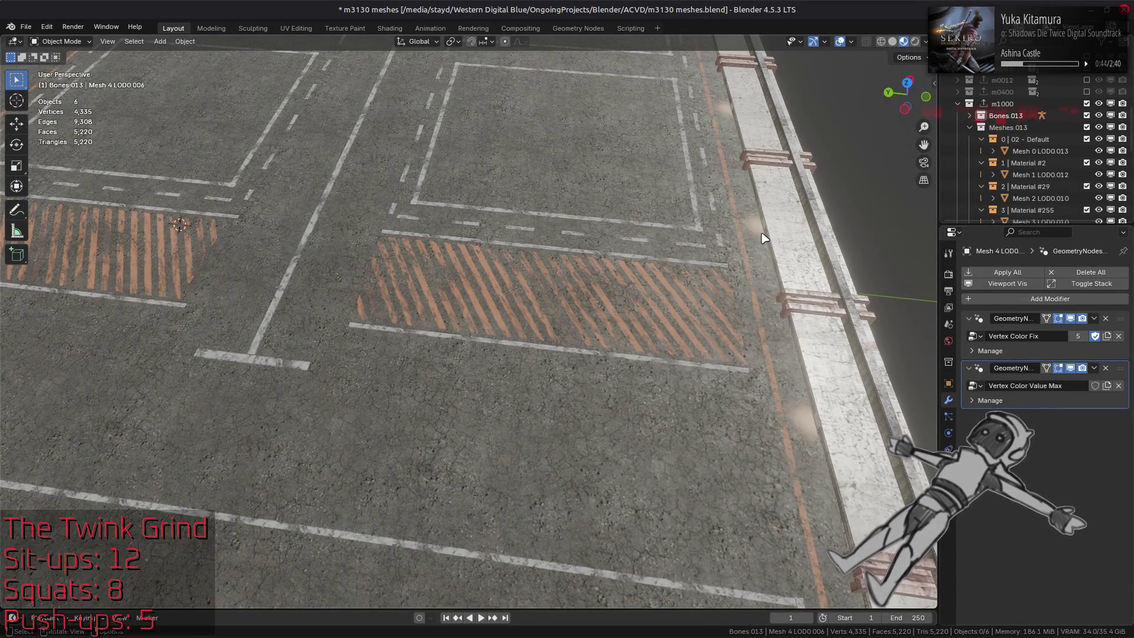
pyautogui.moveTo(765, 237); pyautogui.dragTo(716, 220, button='middle')
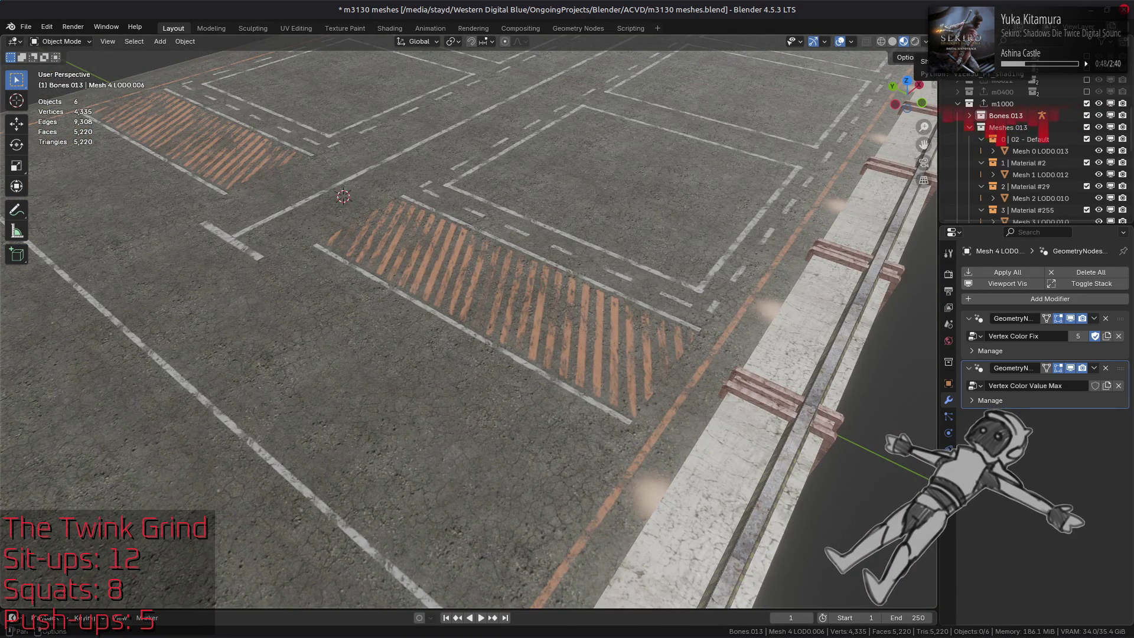
pyautogui.scroll(-6, 582, 245)
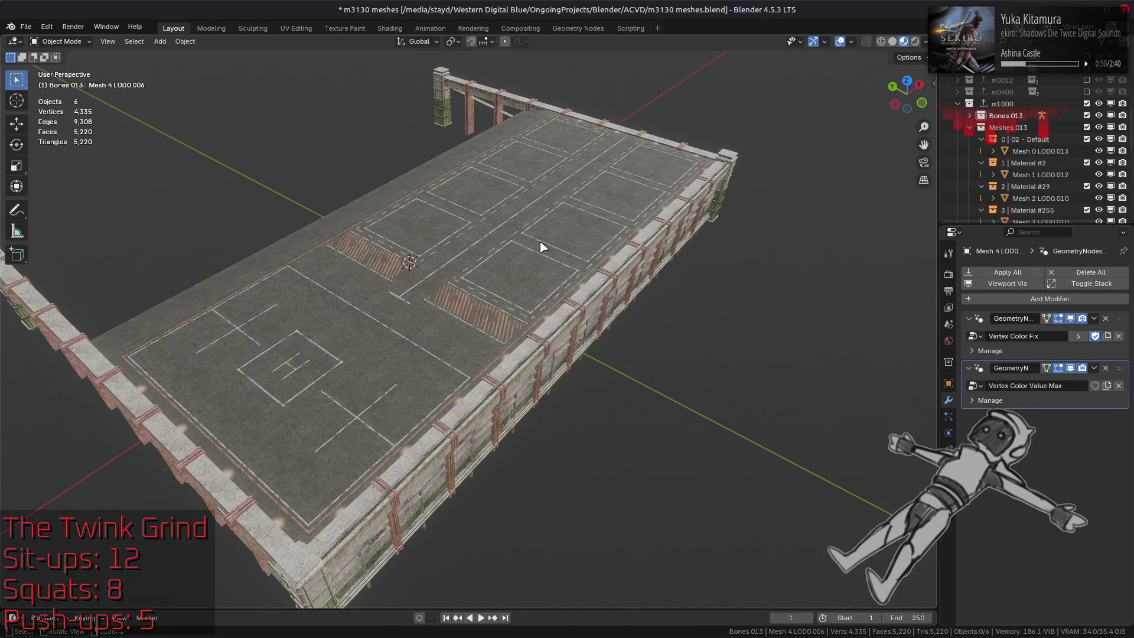
pyautogui.moveTo(512, 249)
pyautogui.mouseDown(button='middle')
pyautogui.moveTo(663, 233)
pyautogui.moveTo(656, 220)
pyautogui.moveTo(607, 263)
pyautogui.moveTo(583, 229)
pyautogui.moveTo(606, 342)
pyautogui.mouseUp(button='middle')
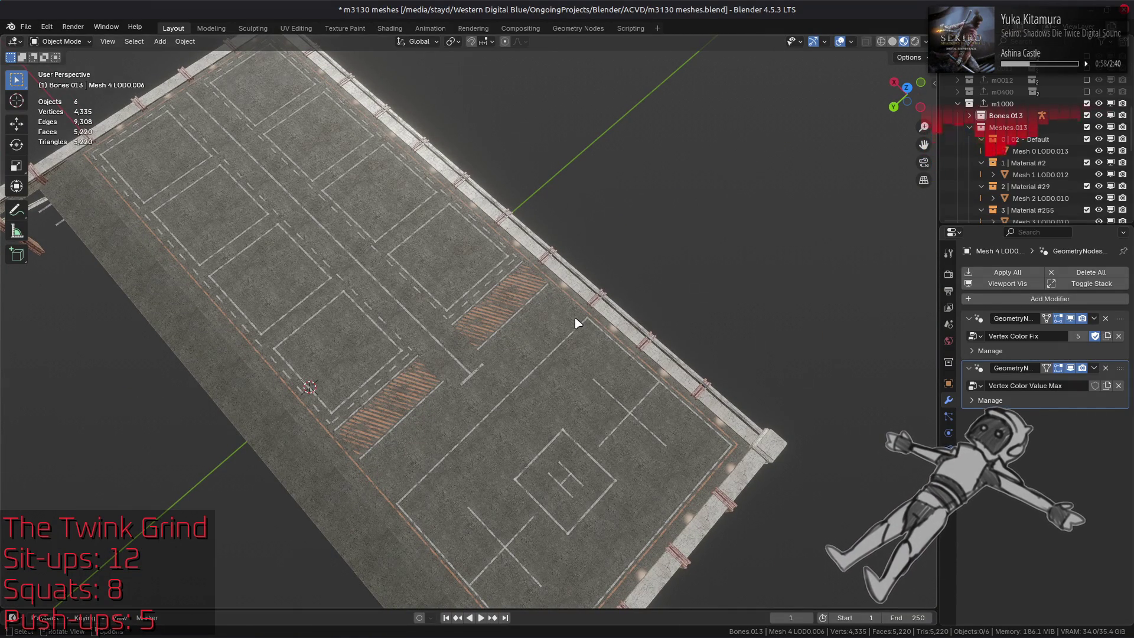
pyautogui.scroll(10, 577, 323)
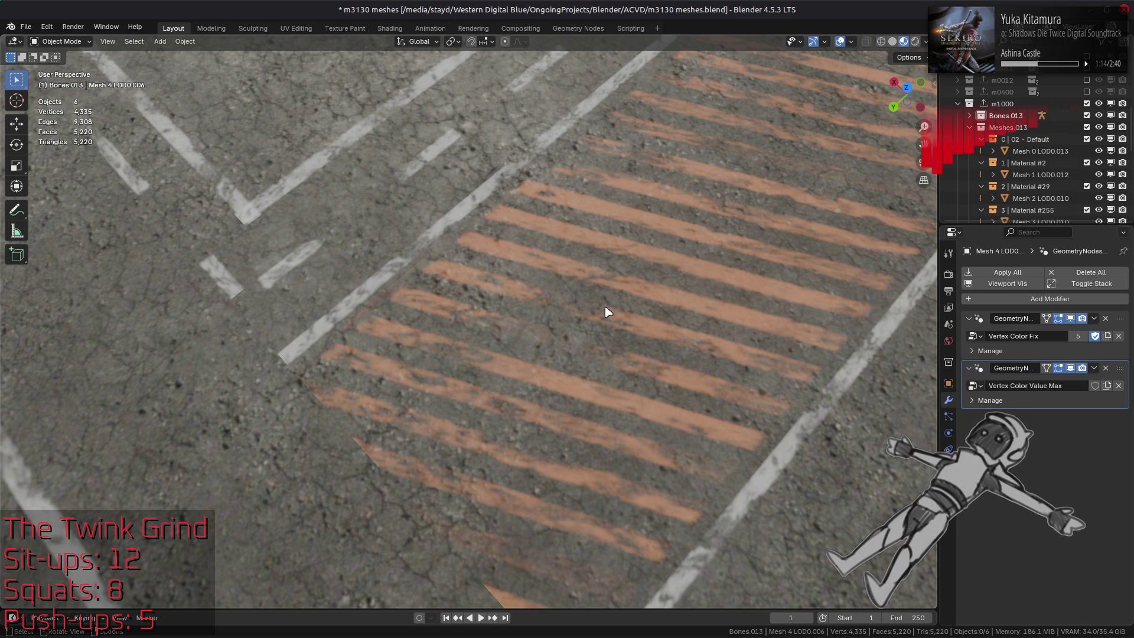
# Step: Select the striped floor mesh and switch the viewport to solid shading with flat lighting
pyautogui.click(648, 287)
pyautogui.press('Tab')
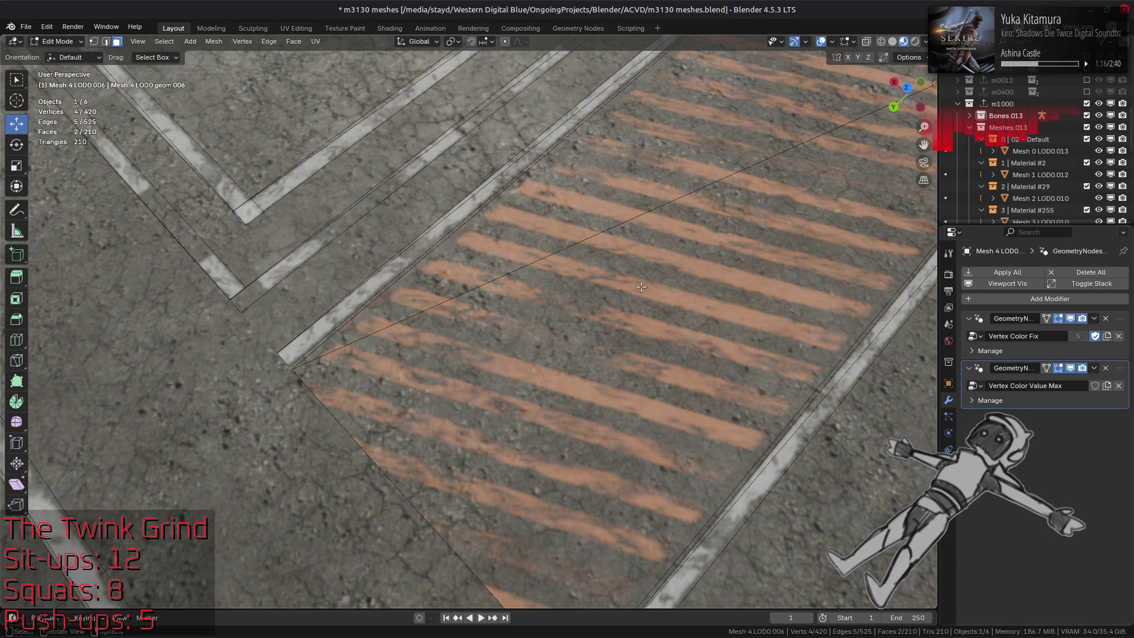
pyautogui.press('Tab')
pyautogui.press('z')
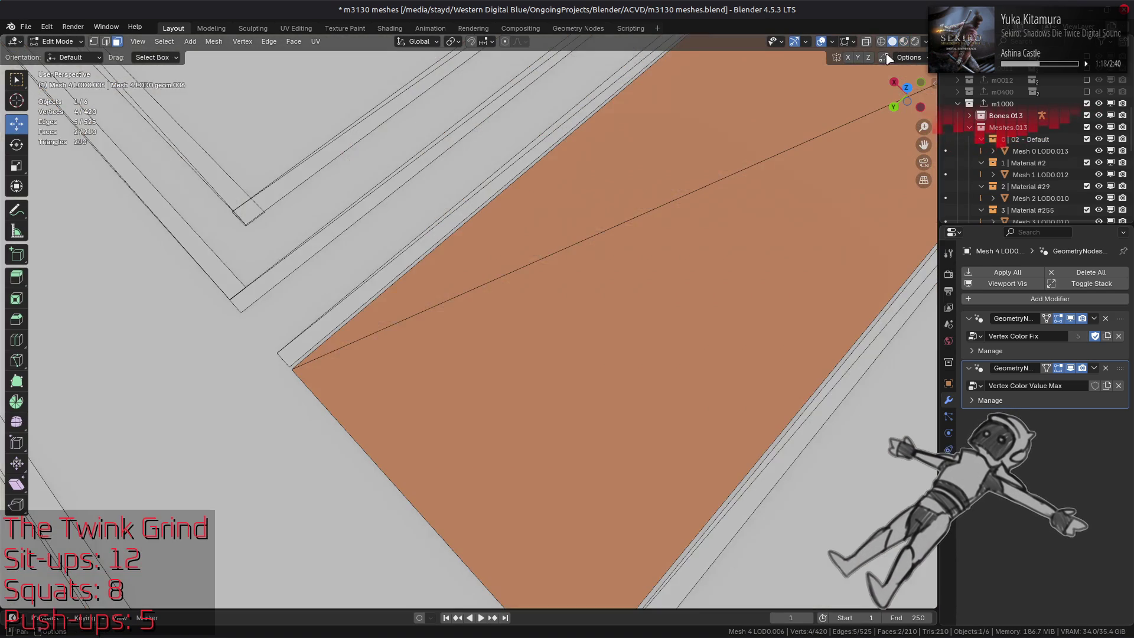
pyautogui.click(925, 42)
pyautogui.click(968, 101)
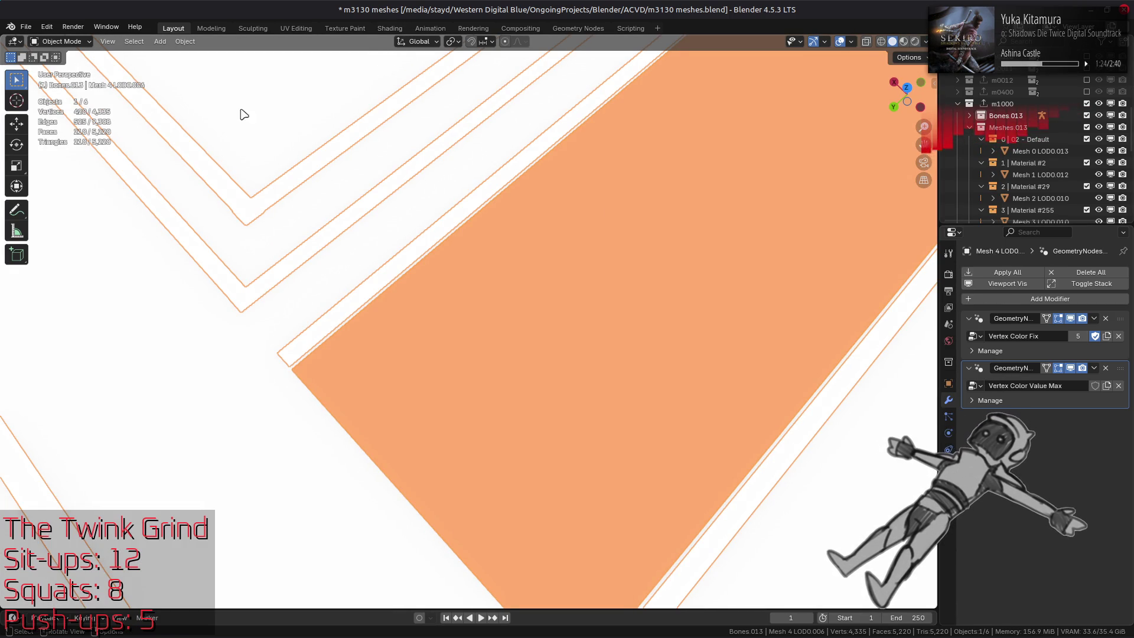
# Step: Put the stripe mesh in Vertex Paint mode and show the brush settings in the side panel's Tool tab
pyautogui.click(69, 42)
pyautogui.click(59, 94)
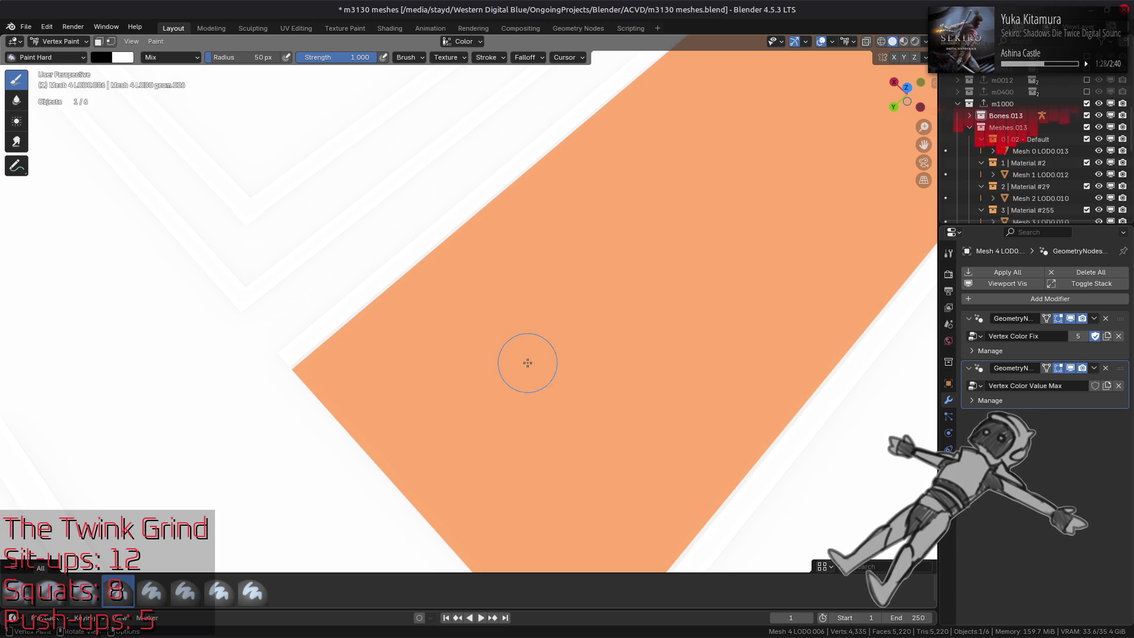
pyautogui.press('n')
pyautogui.click(930, 106)
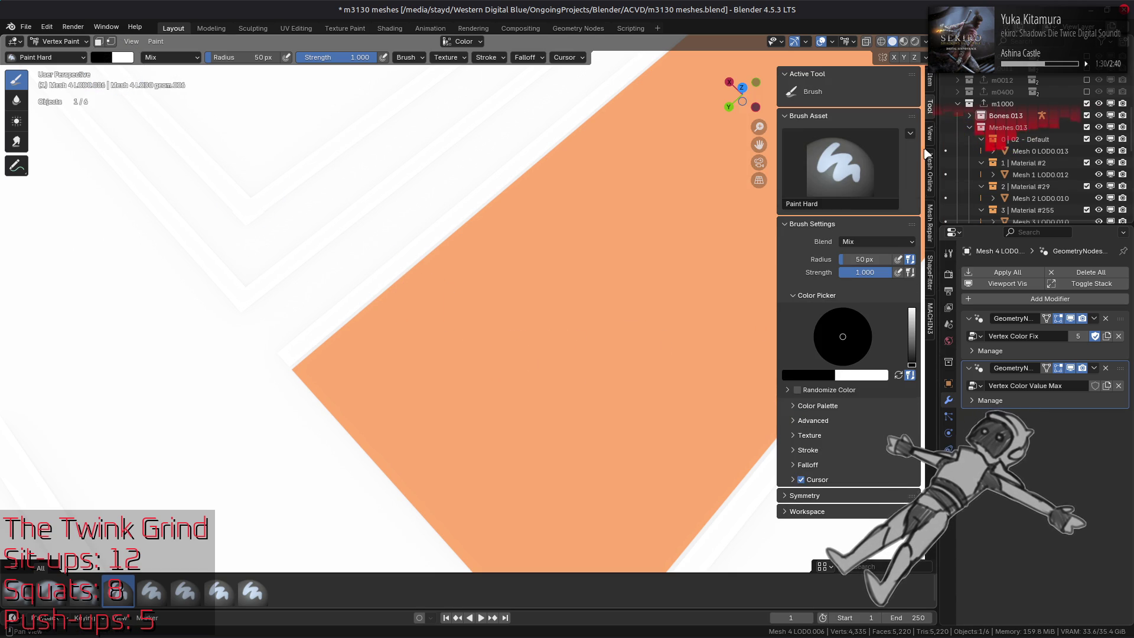
# Step: Sample the floor's orange as brush colour and raise its Value to 1.000, giving #FFAC70
pyautogui.press('x')
pyautogui.click(820, 377)
pyautogui.click(883, 356)
pyautogui.click(683, 329)
pyautogui.click(820, 378)
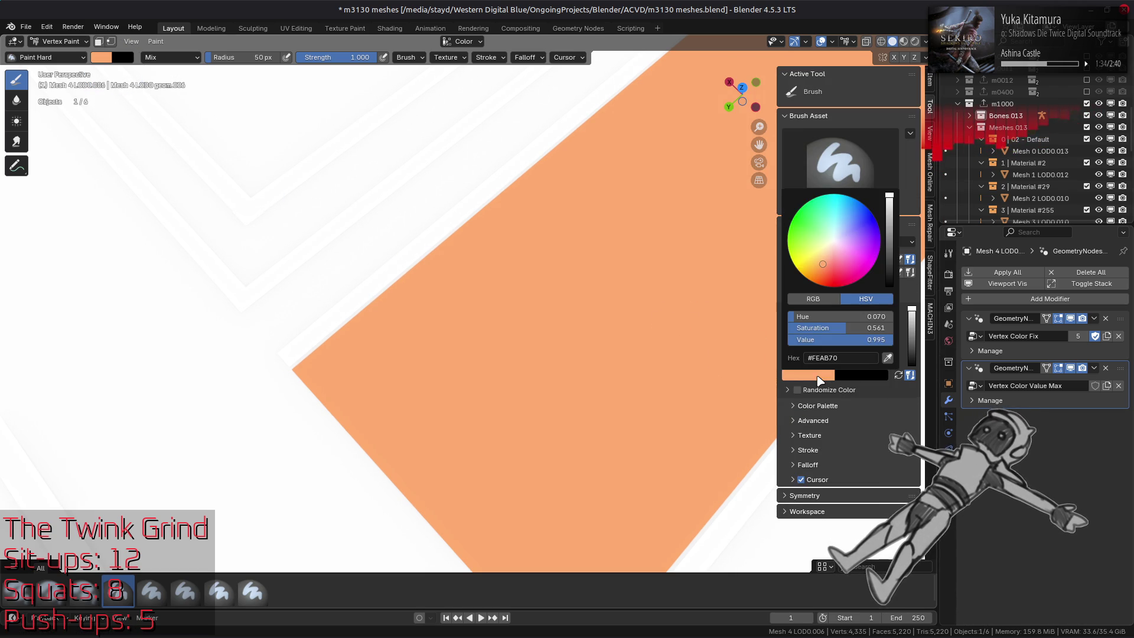
pyautogui.moveTo(839, 340); pyautogui.dragTo(895, 341)
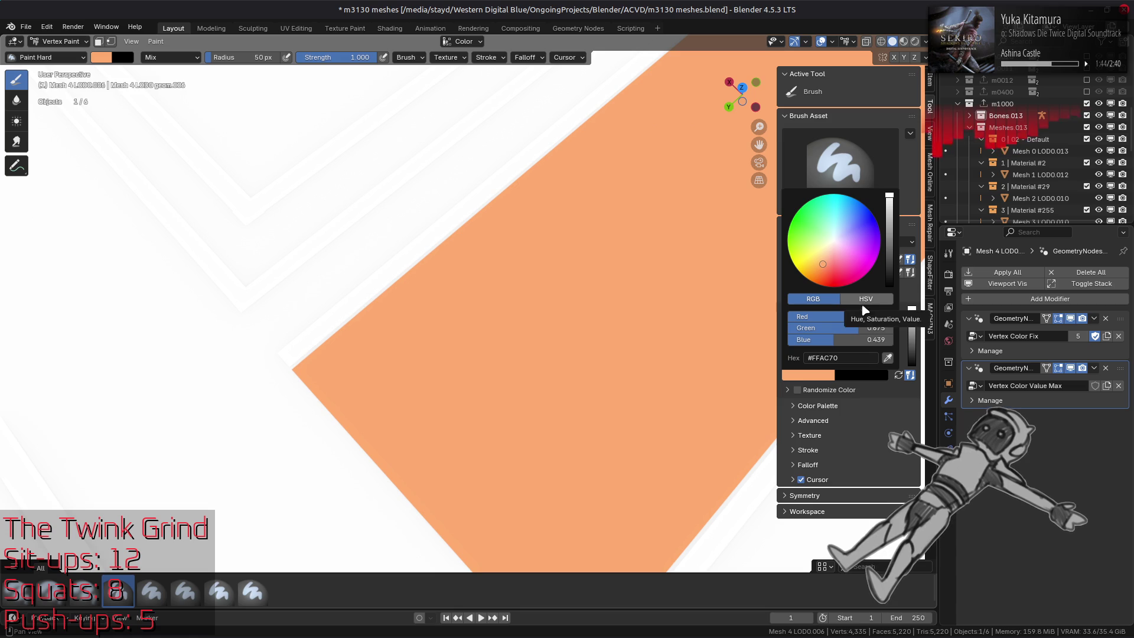
pyautogui.click(862, 339)
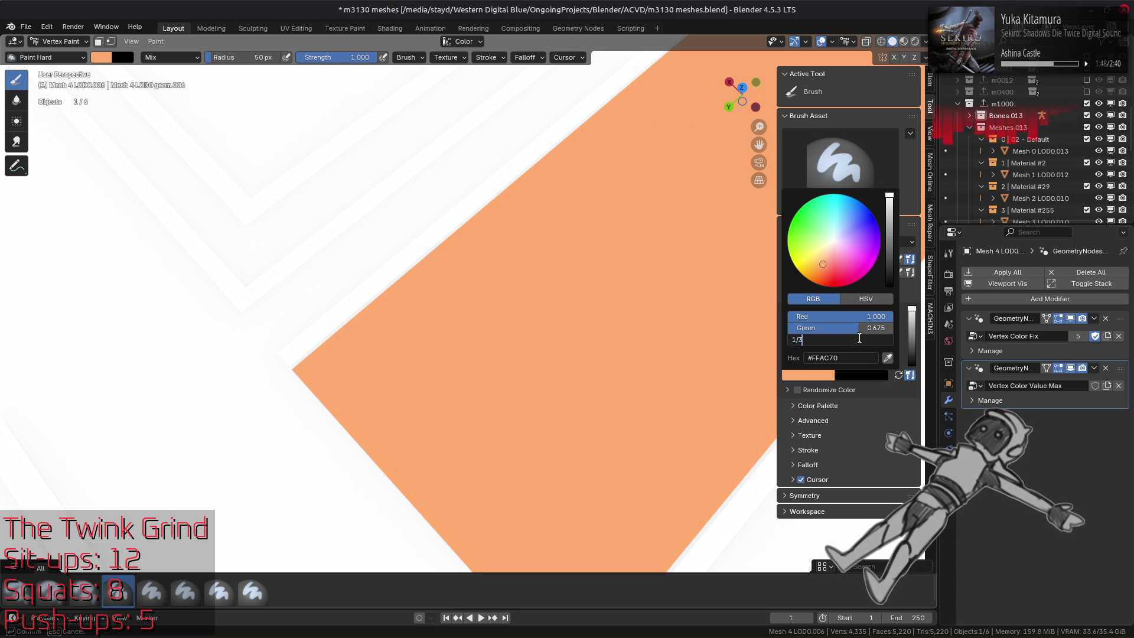
# Step: Set the brush colour's Blue to 1/3 and Green to 2/3
pyautogui.write('3')
pyautogui.press('Return')
pyautogui.click(865, 328)
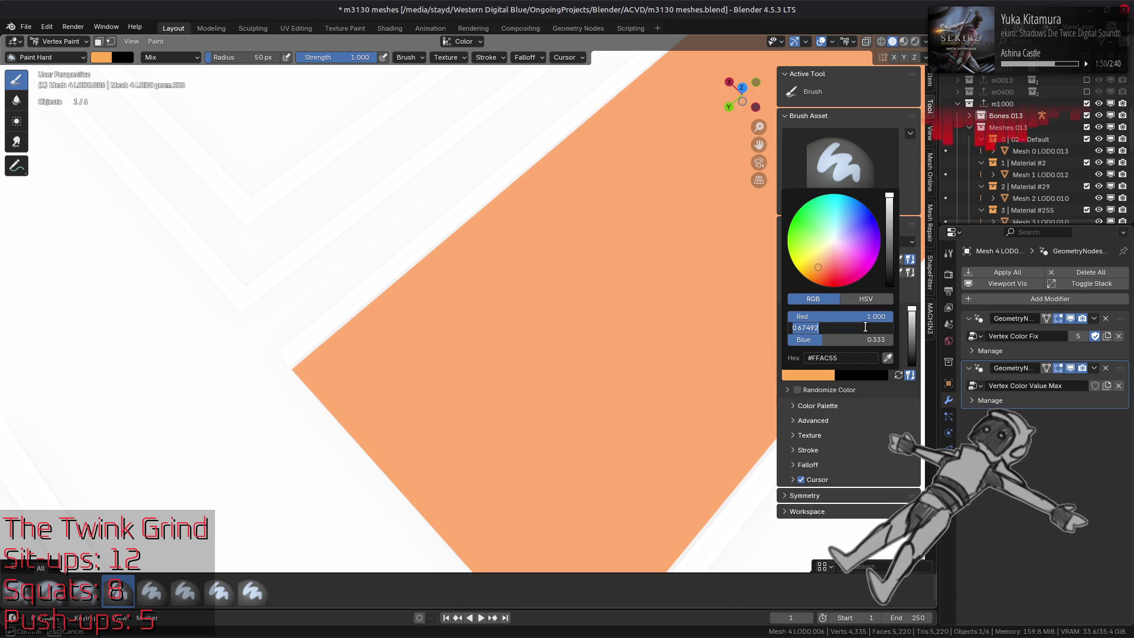
pyautogui.write('2/3')
pyautogui.press('Return')
# Step: Select the linked faces and fill them in Vertex Paint, then undo the unwanted blue fill
pyautogui.press('Tab')
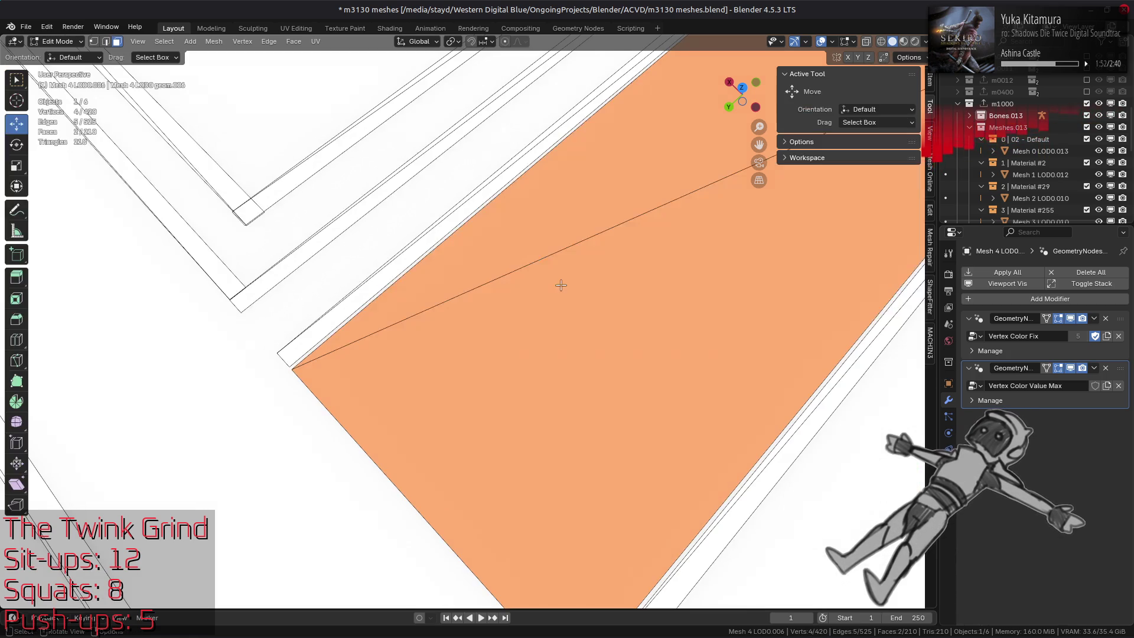
pyautogui.keyDown('shift'); pyautogui.click(577, 215); pyautogui.keyUp('shift')
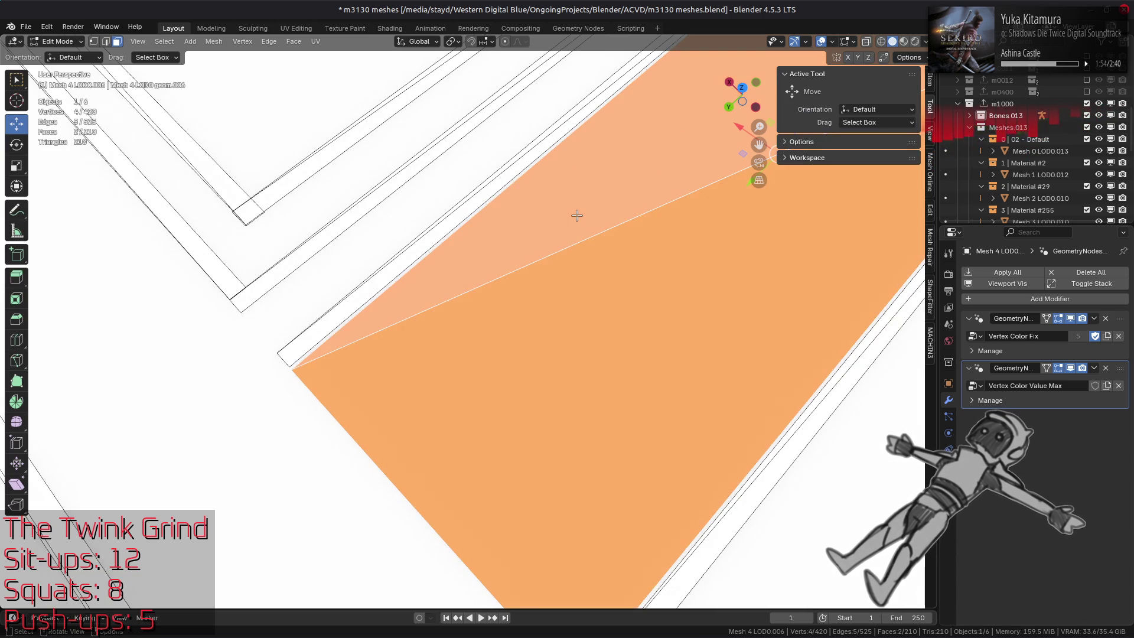
pyautogui.hotkey('ctrl', 'l')
pyautogui.click(58, 42)
pyautogui.click(65, 96)
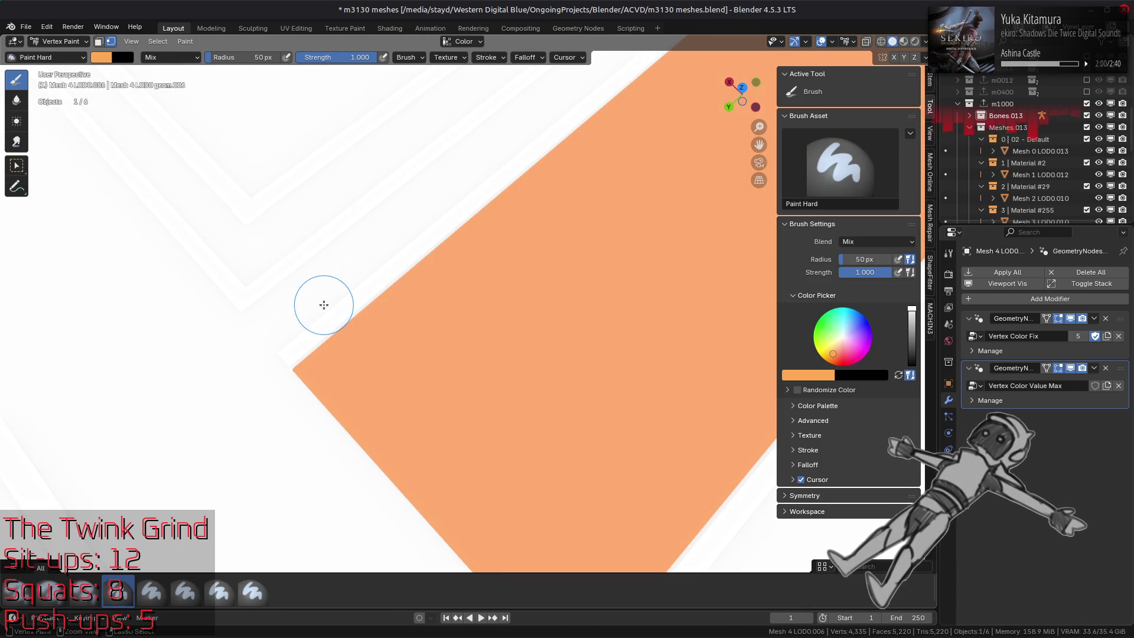
pyautogui.hotkey('shift', 'k')
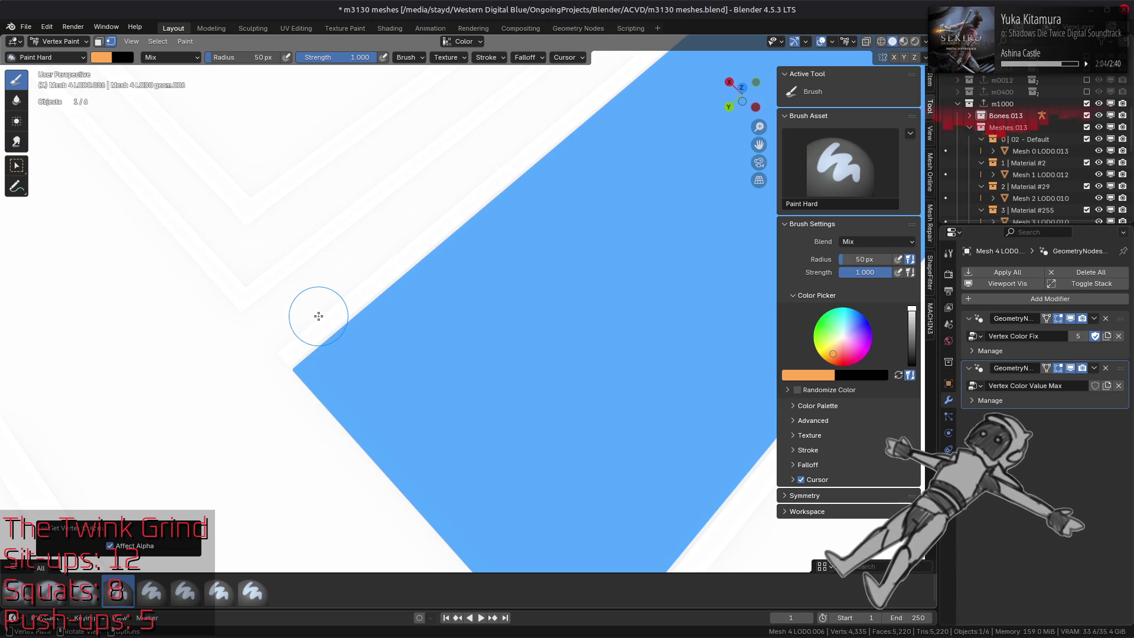
pyautogui.hotkey('ctrl', 'z')
pyautogui.hotkey('ctrl', 'z')
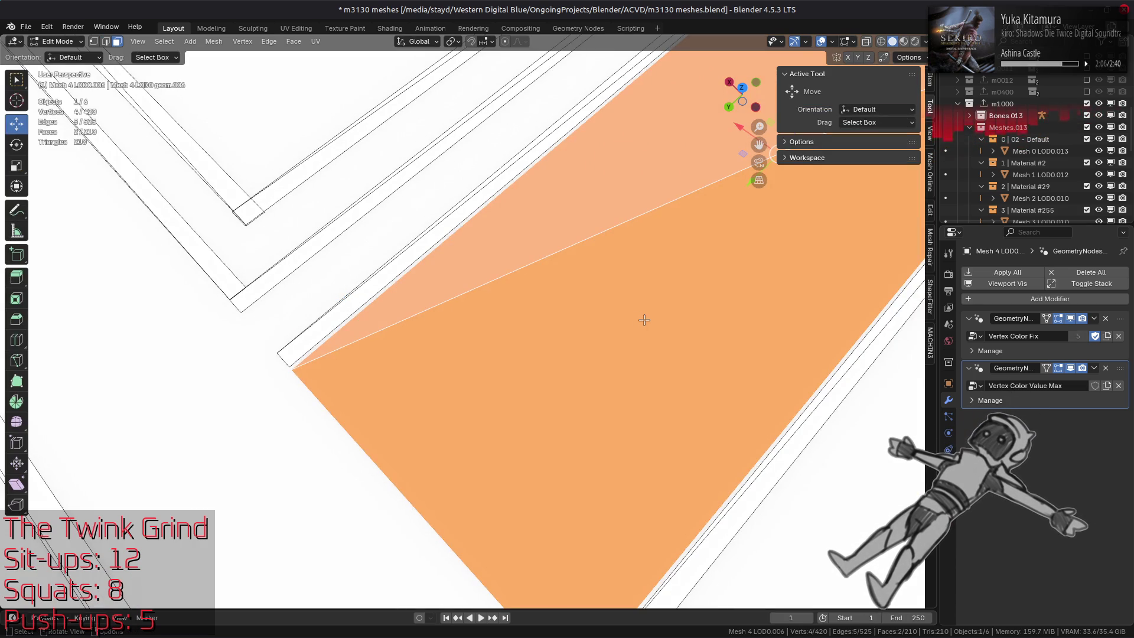
pyautogui.press('Tab')
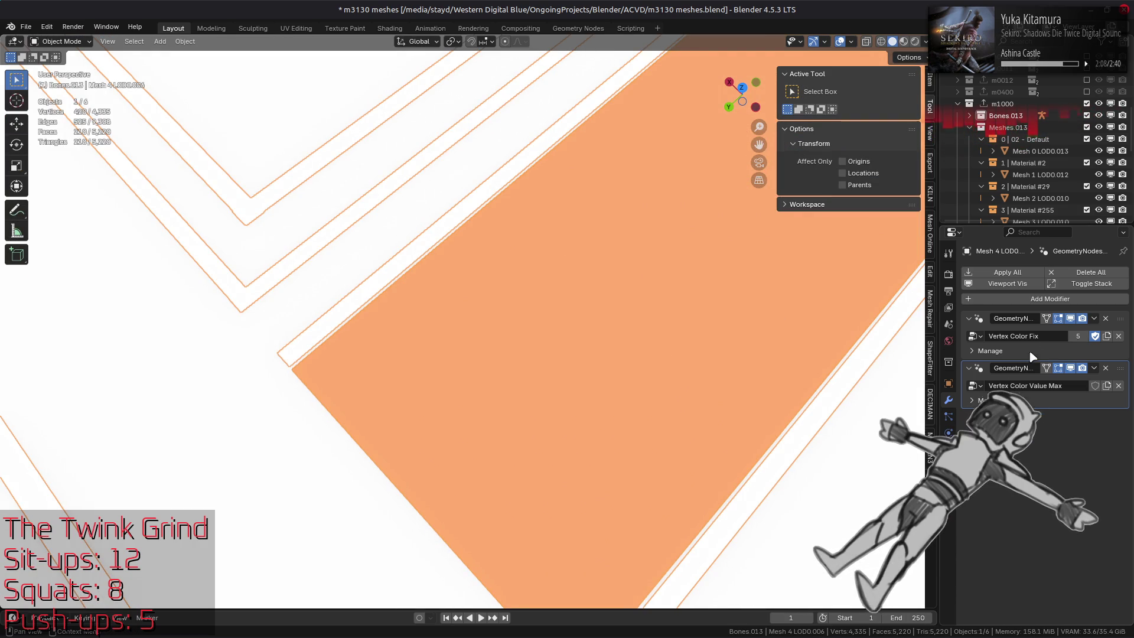
# Step: Select Mesh 4 LOD0.006 and fill it with the orange #FFAA55 in Vertex Paint
pyautogui.click(1037, 152)
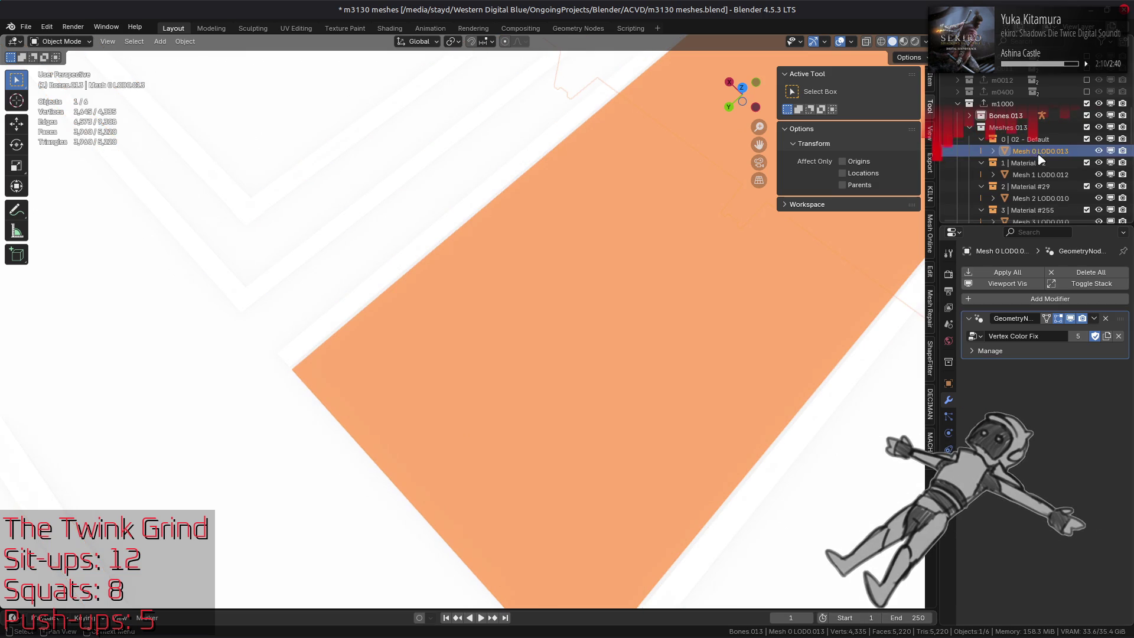
pyautogui.click(653, 328)
pyautogui.click(1094, 318)
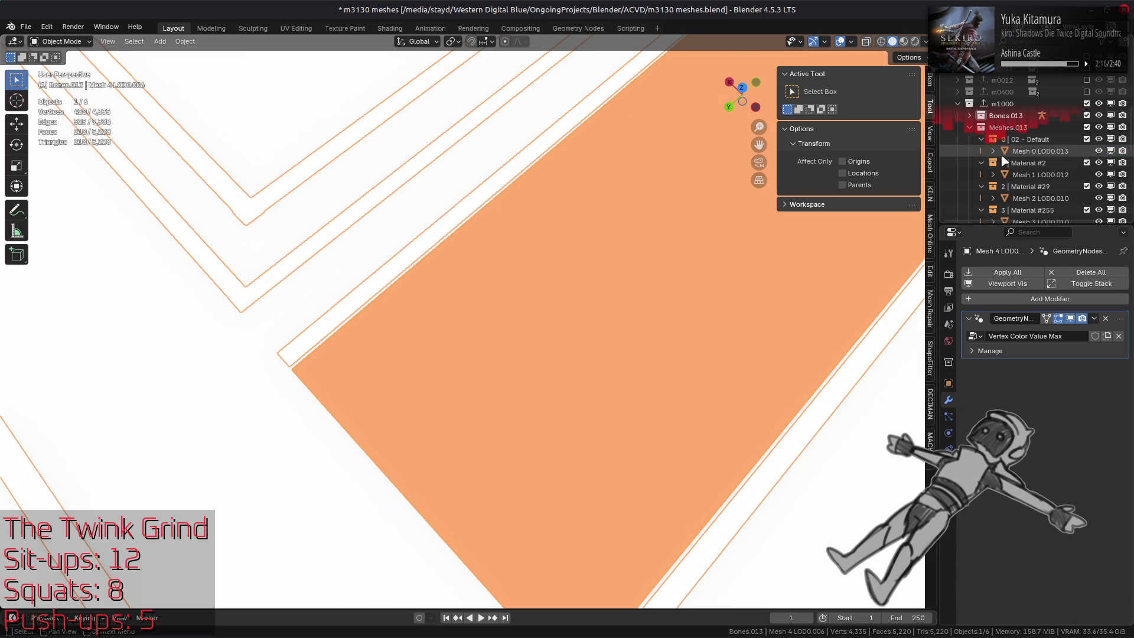
pyautogui.press('Tab')
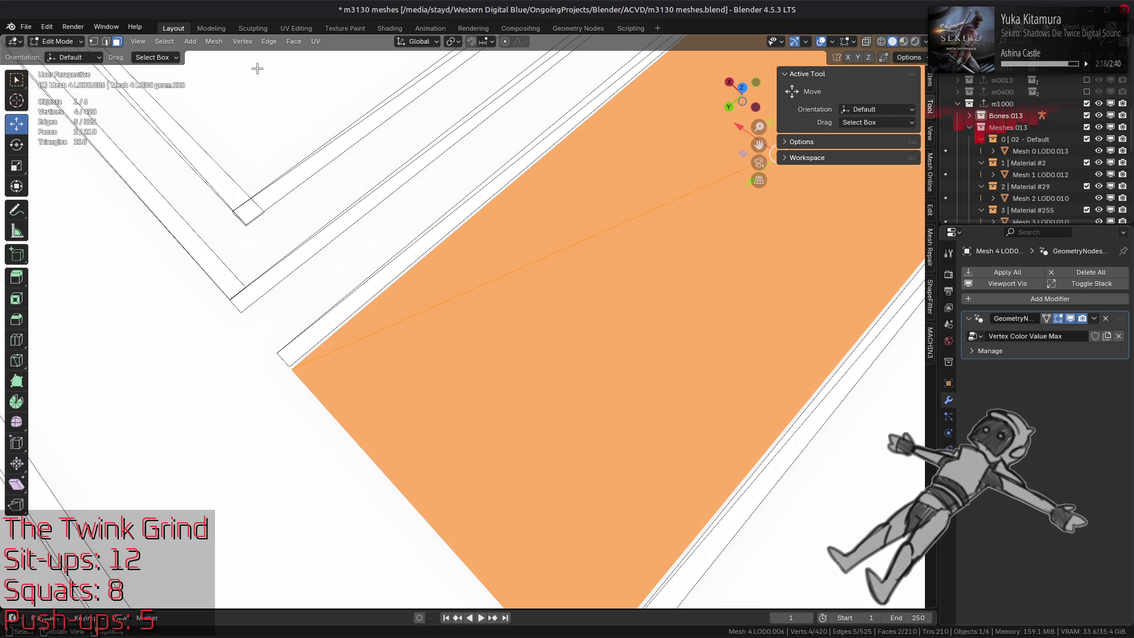
pyautogui.click(57, 41)
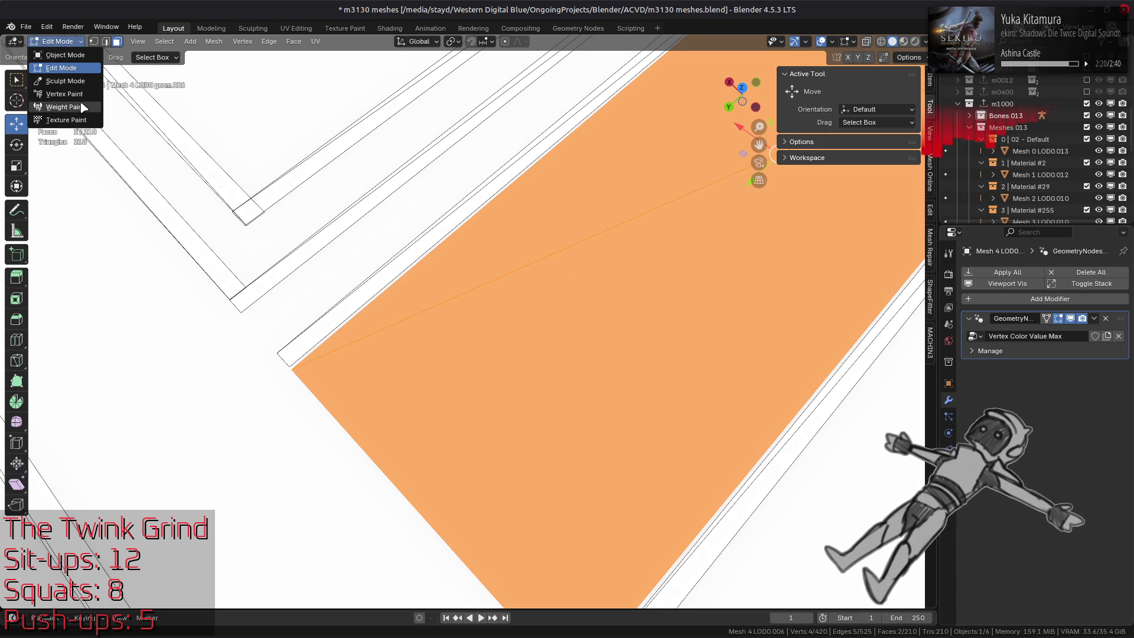
pyautogui.click(64, 94)
pyautogui.hotkey('shift', 'k')
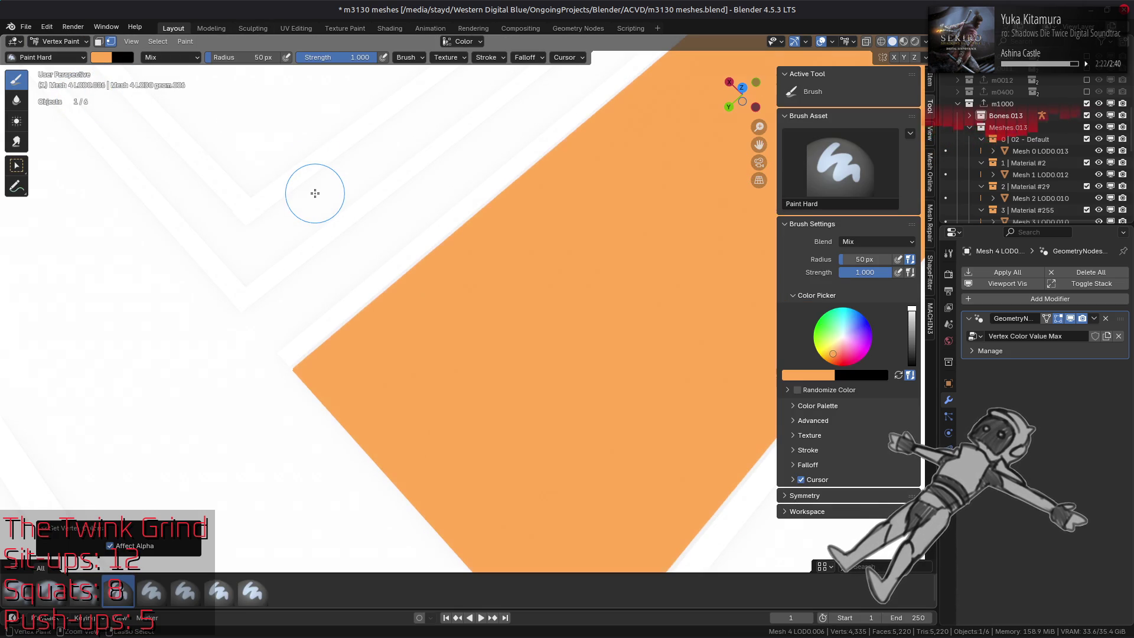
# Step: Return to Object Mode and view the floor in Material Preview shading
pyautogui.click(54, 41)
pyautogui.click(59, 55)
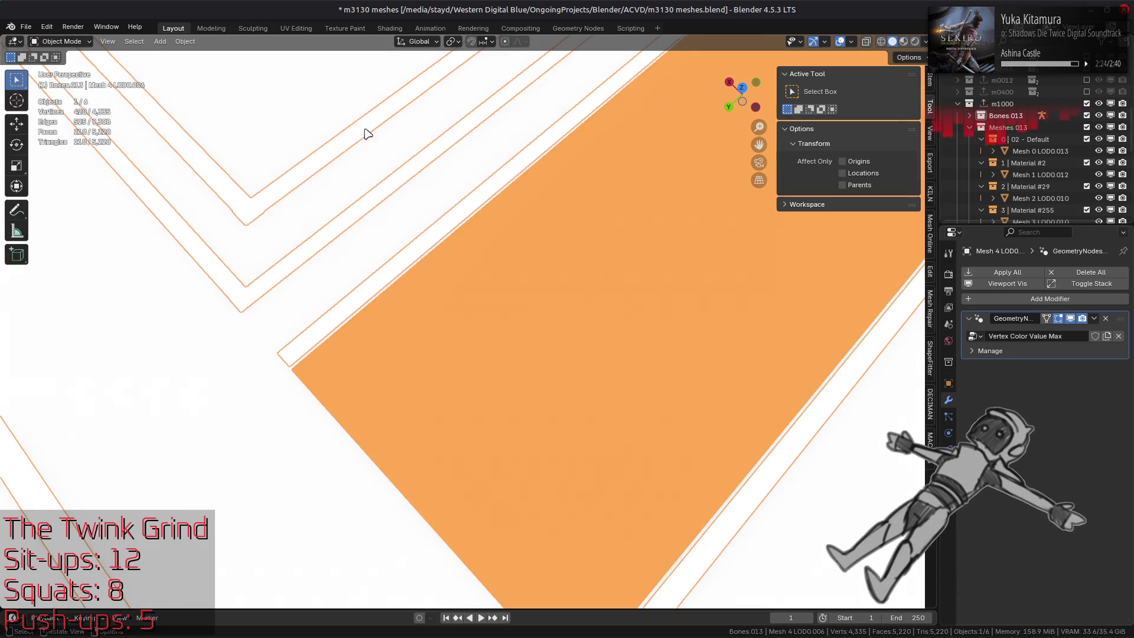
pyautogui.click(903, 42)
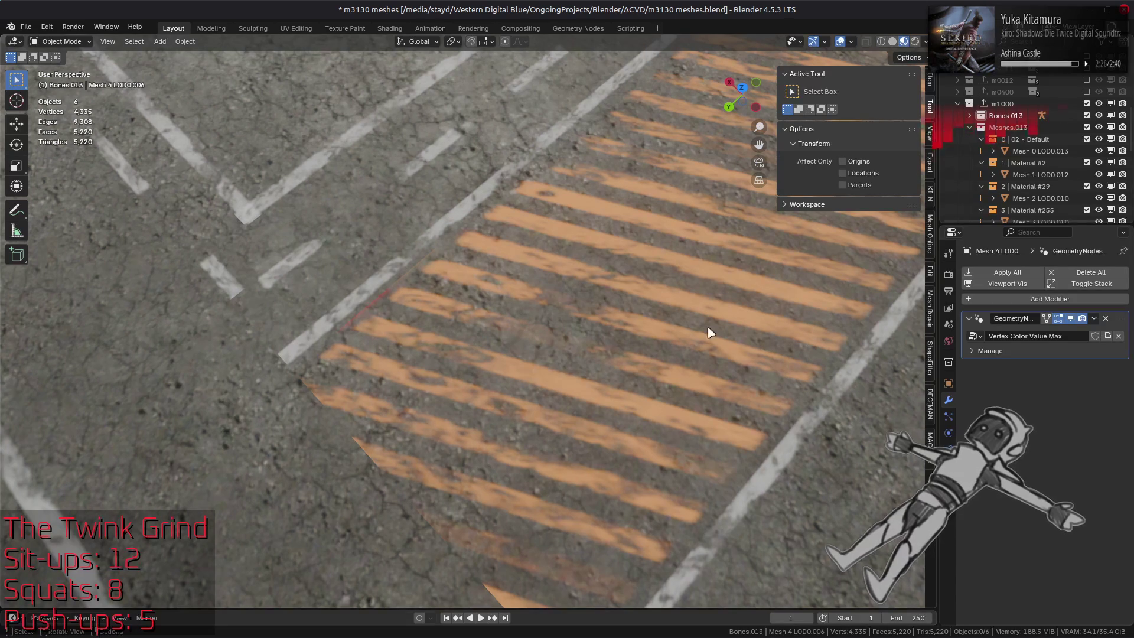
# Step: Light the material preview with the forest HDRI at strength 0.5
pyautogui.scroll(-4, 711, 324)
pyautogui.moveTo(711, 324)
pyautogui.mouseDown(button='middle')
pyautogui.moveTo(615, 309)
pyautogui.moveTo(585, 248)
pyautogui.mouseUp(button='middle')
pyautogui.click(925, 41)
pyautogui.click(919, 141)
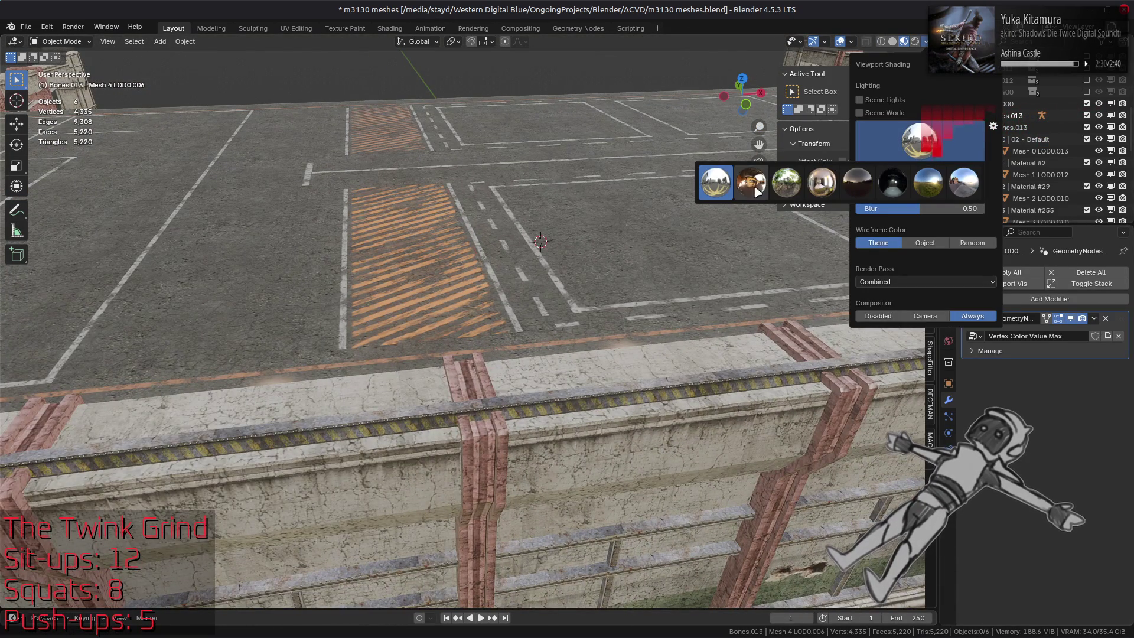
pyautogui.click(786, 182)
pyautogui.click(938, 183)
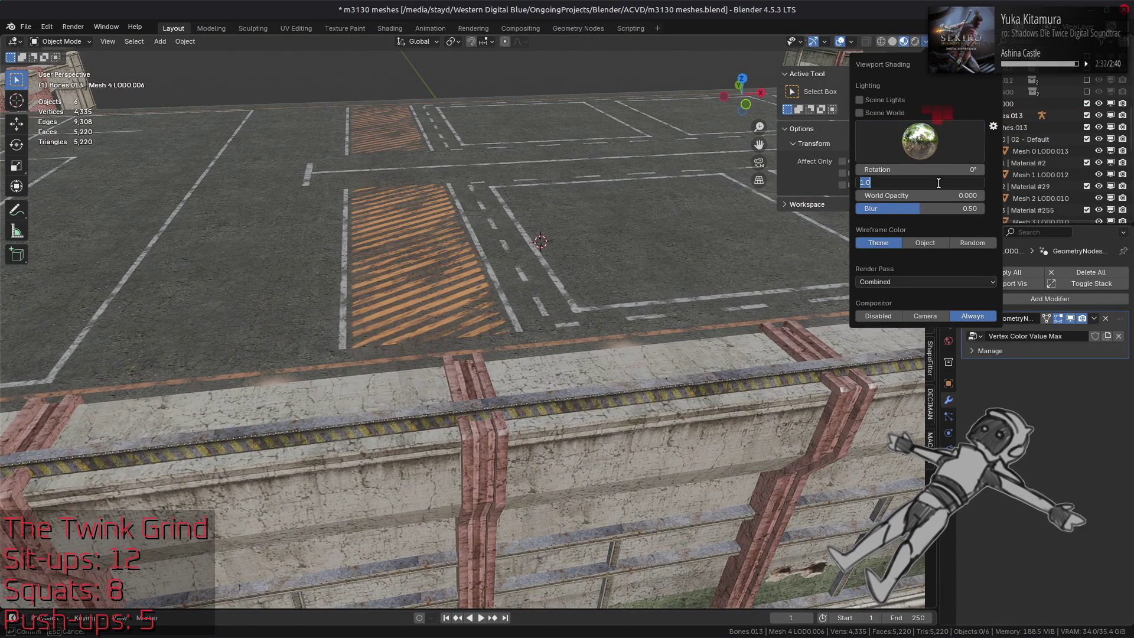
pyautogui.write('0.5')
pyautogui.press('Return')
# Step: Select the crosswalk mesh, set snapping to Grid, and enter Edit Mode
pyautogui.scroll(3, 463, 235)
pyautogui.moveTo(463, 235)
pyautogui.mouseDown(button='middle')
pyautogui.moveTo(544, 299)
pyautogui.moveTo(508, 303)
pyautogui.mouseUp(button='middle')
pyautogui.scroll(2, 546, 297)
pyautogui.scroll(-3, 544, 297)
pyautogui.scroll(5, 506, 307)
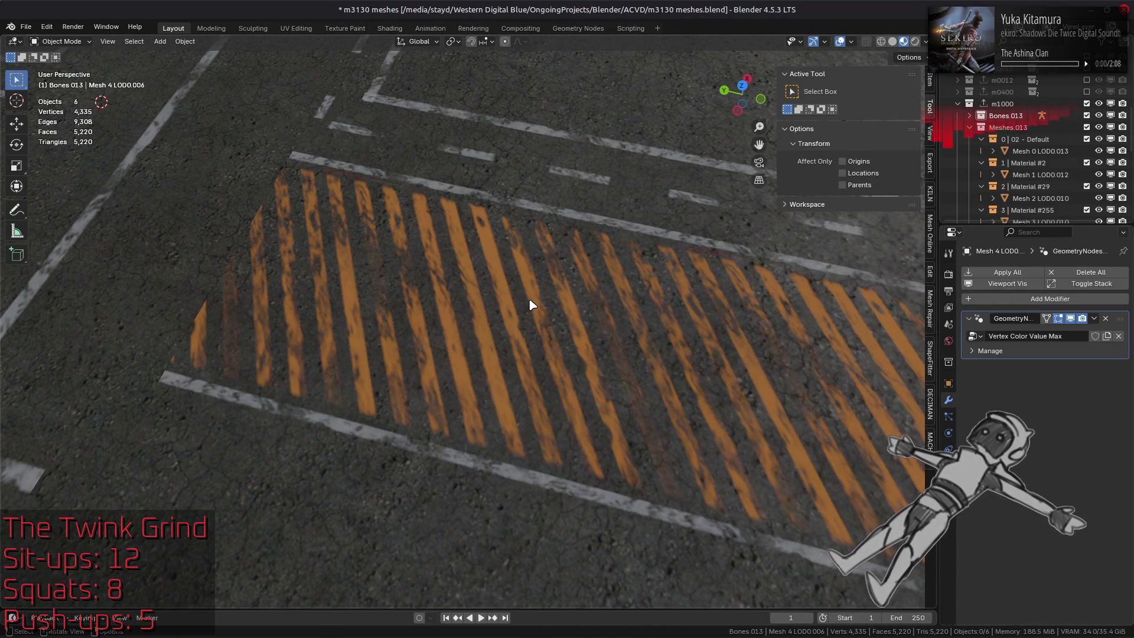
pyautogui.click(534, 301)
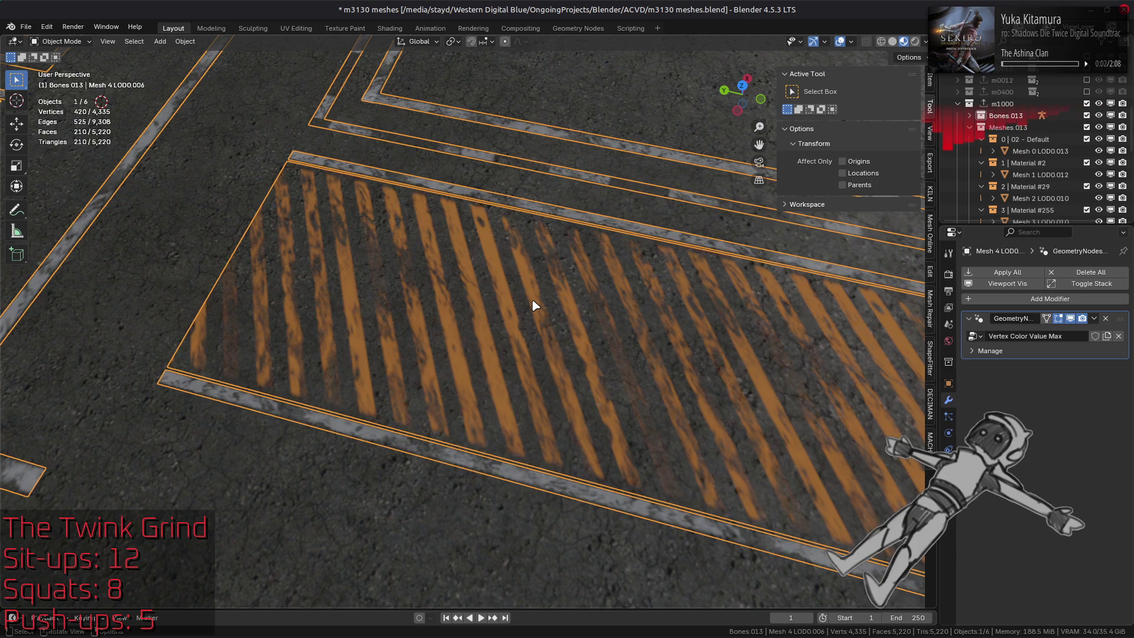
pyautogui.click(486, 42)
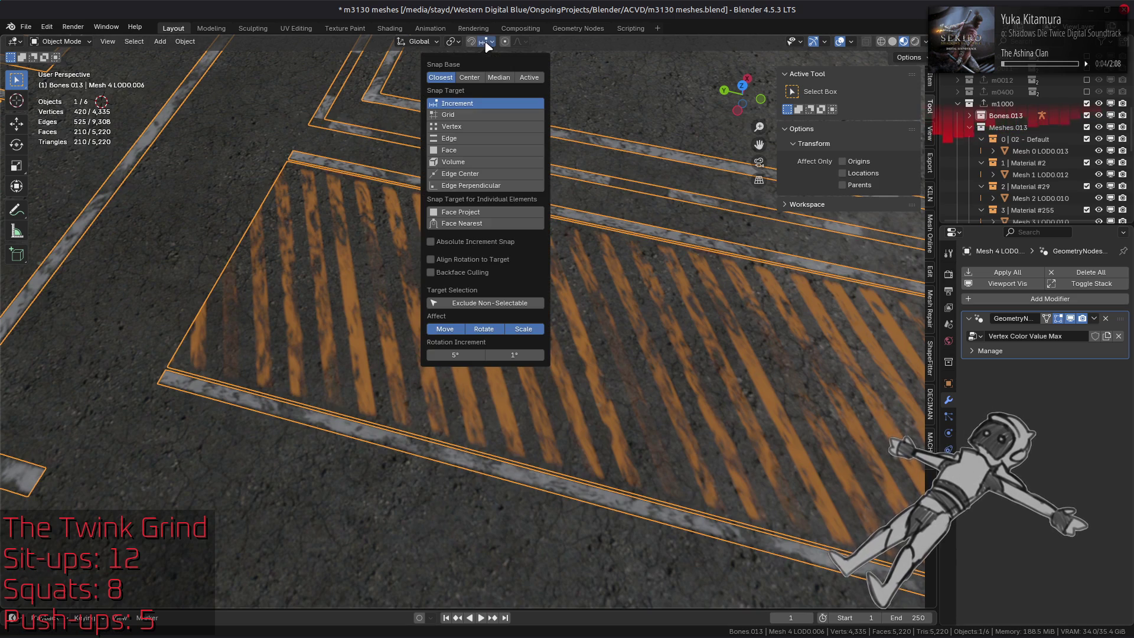
pyautogui.click(464, 114)
pyautogui.press('Tab')
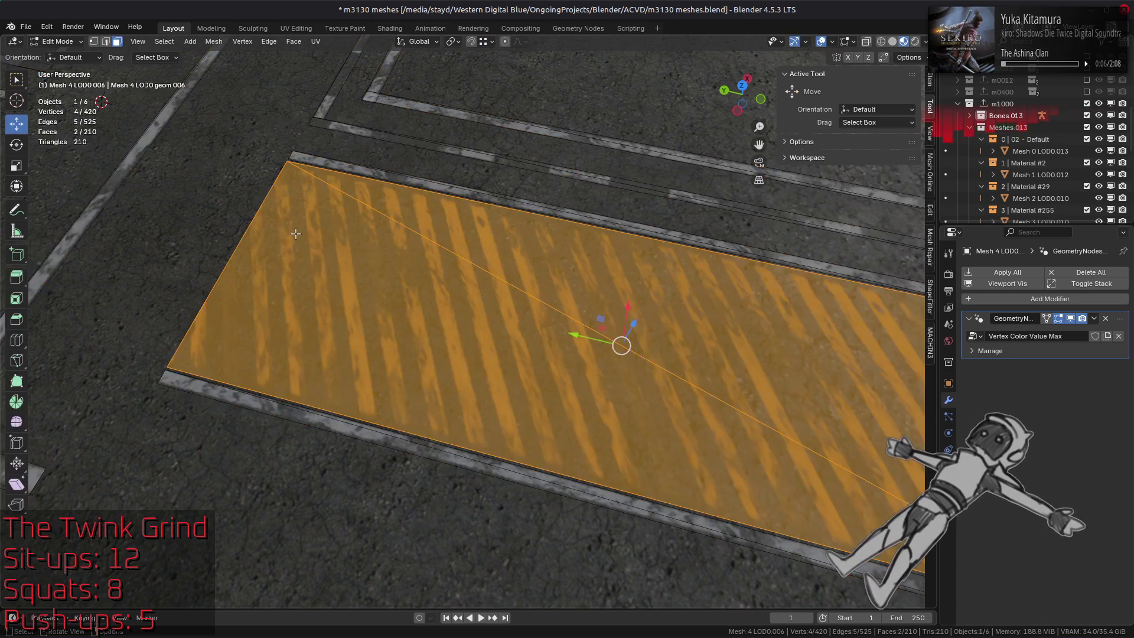
# Step: In Vertex Paint, set the brush colour's Green to 0.6875 and Blue to 0.4375
pyautogui.click(59, 42)
pyautogui.click(53, 89)
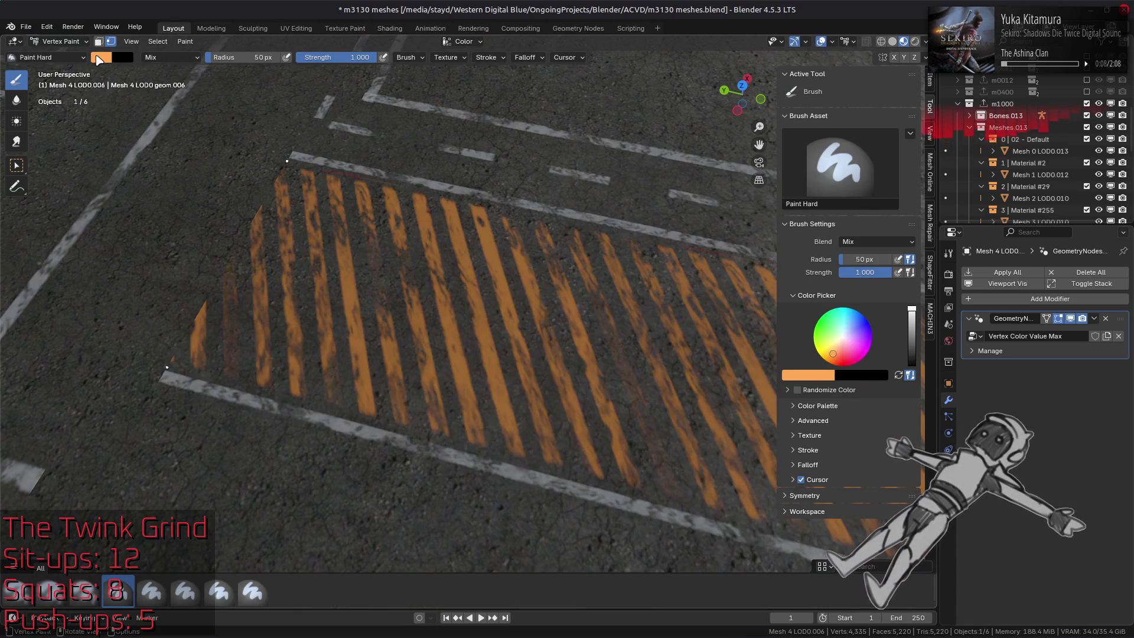
pyautogui.click(102, 59)
pyautogui.click(182, 203)
pyautogui.press('BackSpace')
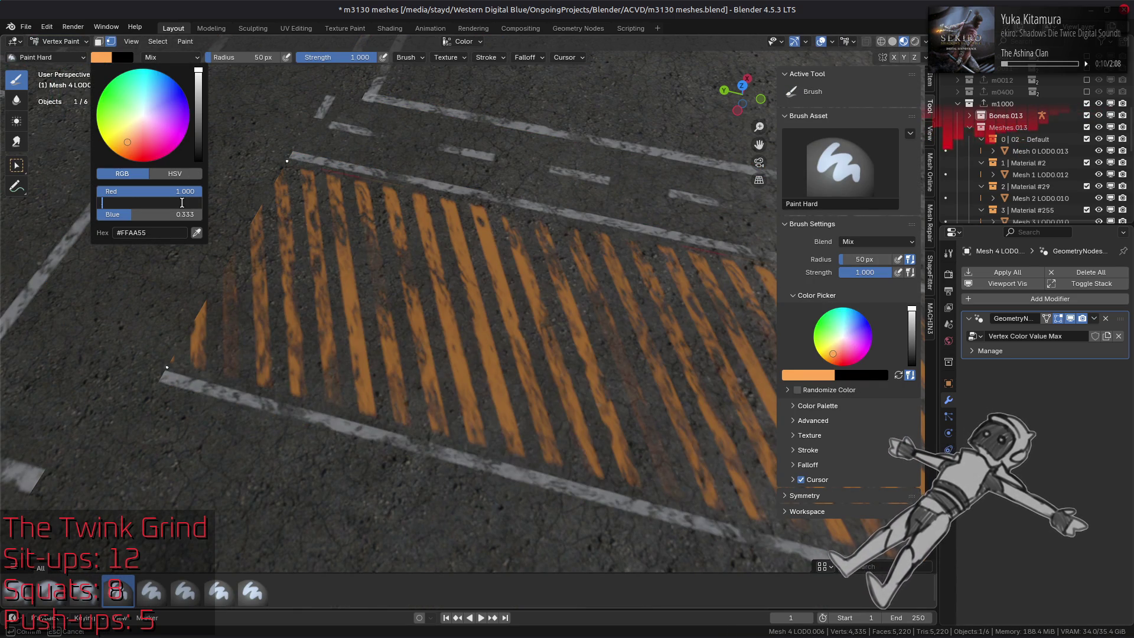
pyautogui.write('.6875')
pyautogui.press('Return')
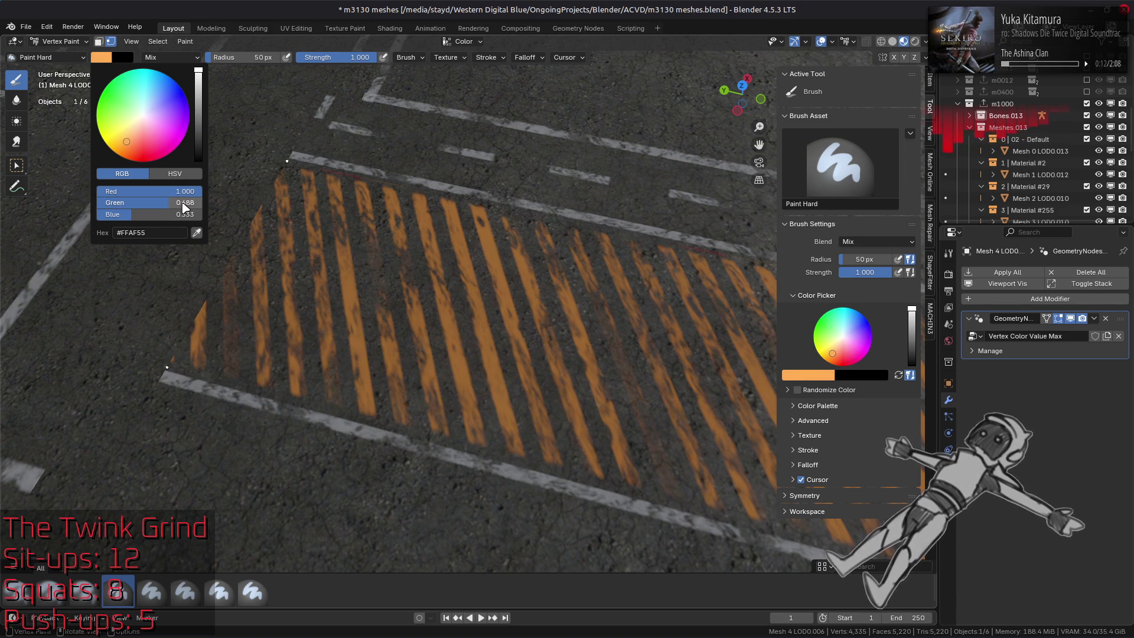
pyautogui.click(180, 215)
pyautogui.write('4375')
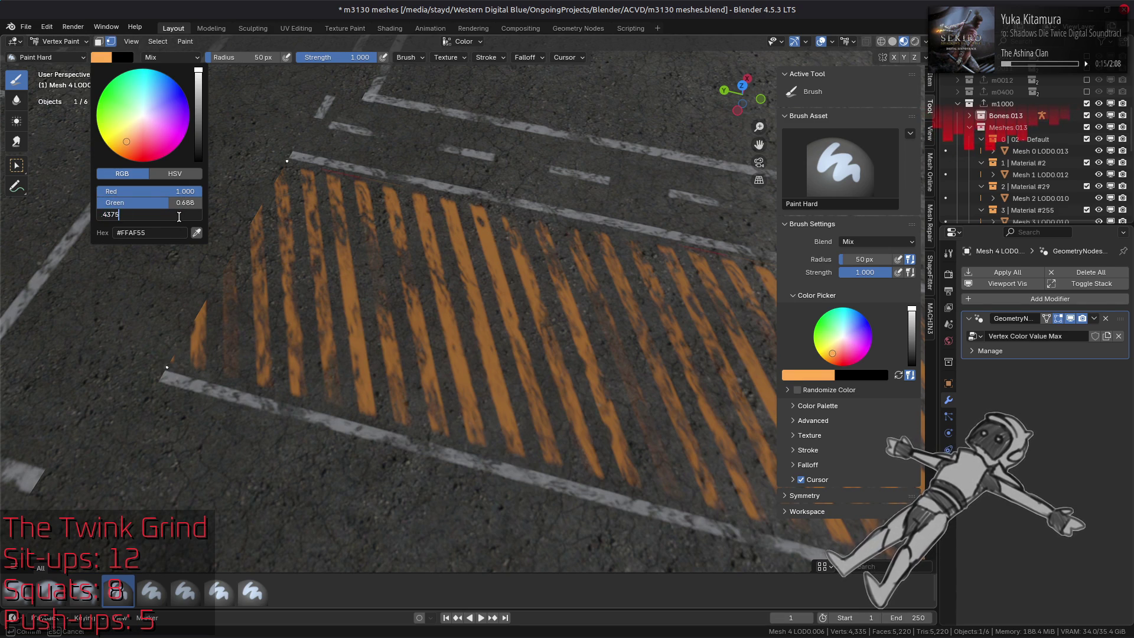
pyautogui.press('Return')
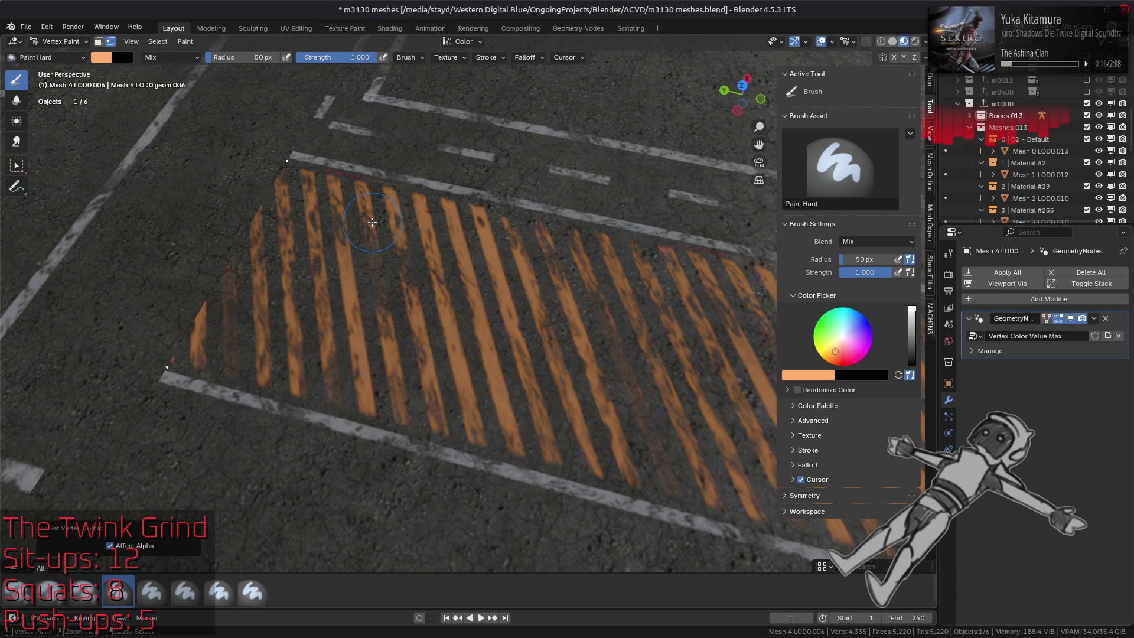
# Step: Toggle the vertex colour modifier off and on to compare the stripes
pyautogui.moveTo(372, 222); pyautogui.dragTo(282, 225, button='middle')
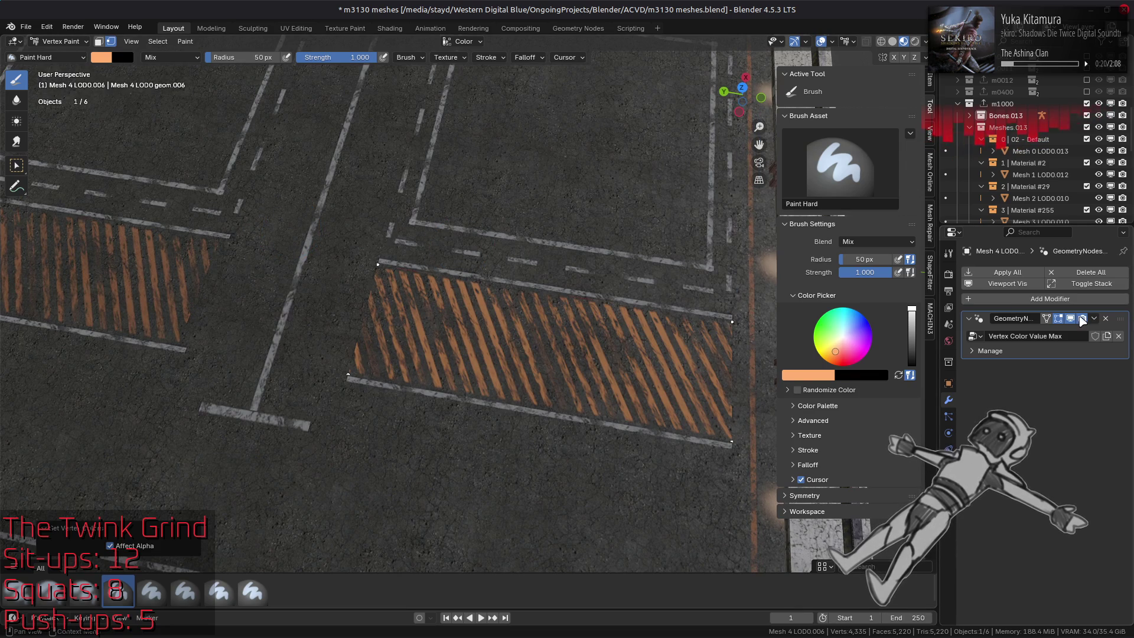
pyautogui.click(1071, 319)
pyautogui.click(1070, 319)
pyautogui.click(1071, 318)
pyautogui.click(1071, 319)
pyautogui.click(1071, 319)
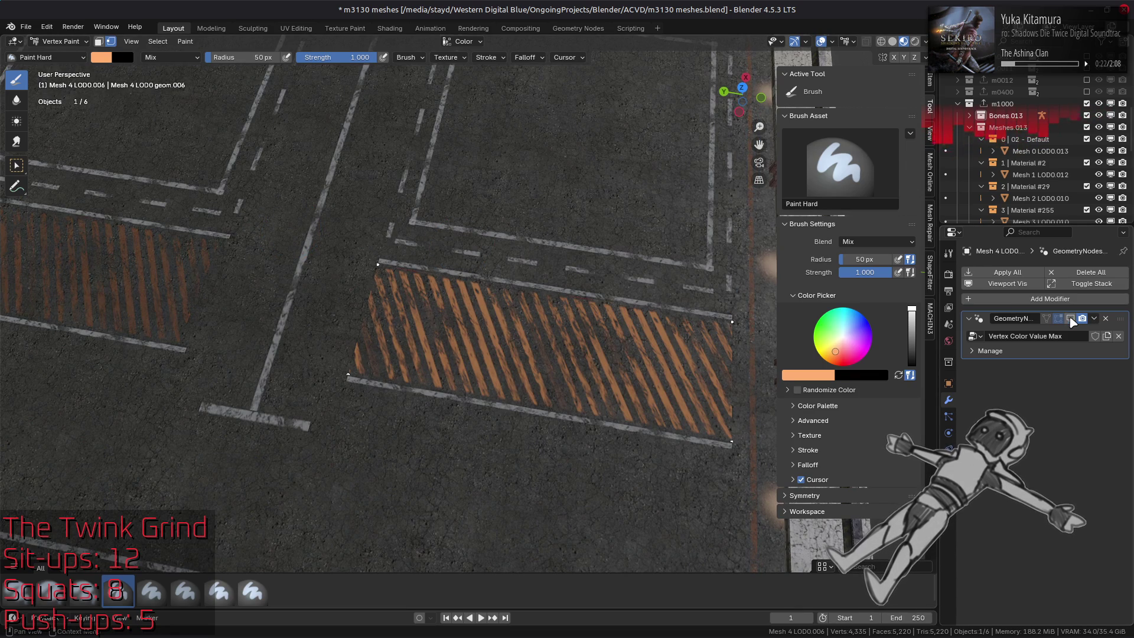
# Step: Raise the brush Green to 0.75 and fill the stripes with the lighter colour
pyautogui.click(101, 58)
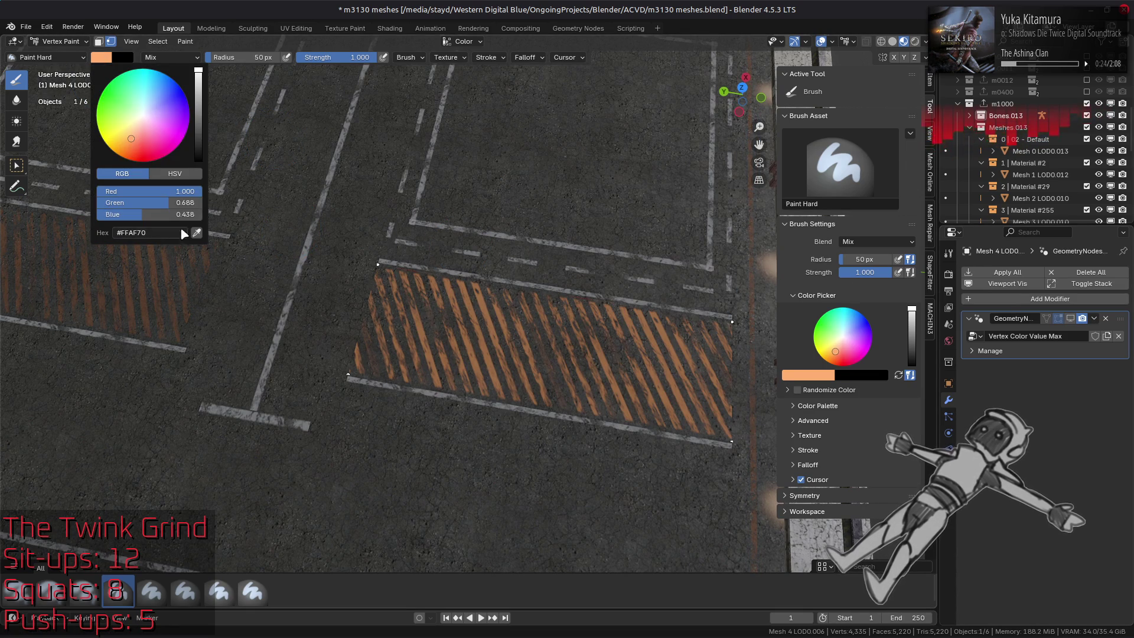
pyautogui.click(176, 204)
pyautogui.press('BackSpace')
pyautogui.press('Return')
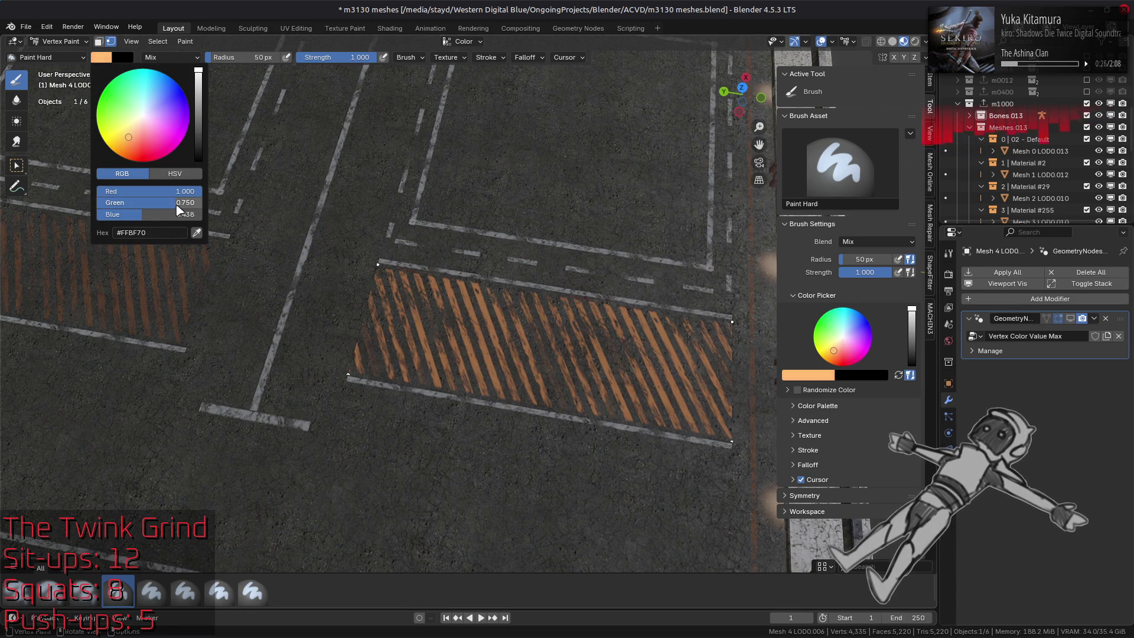
pyautogui.hotkey('shift', 'k')
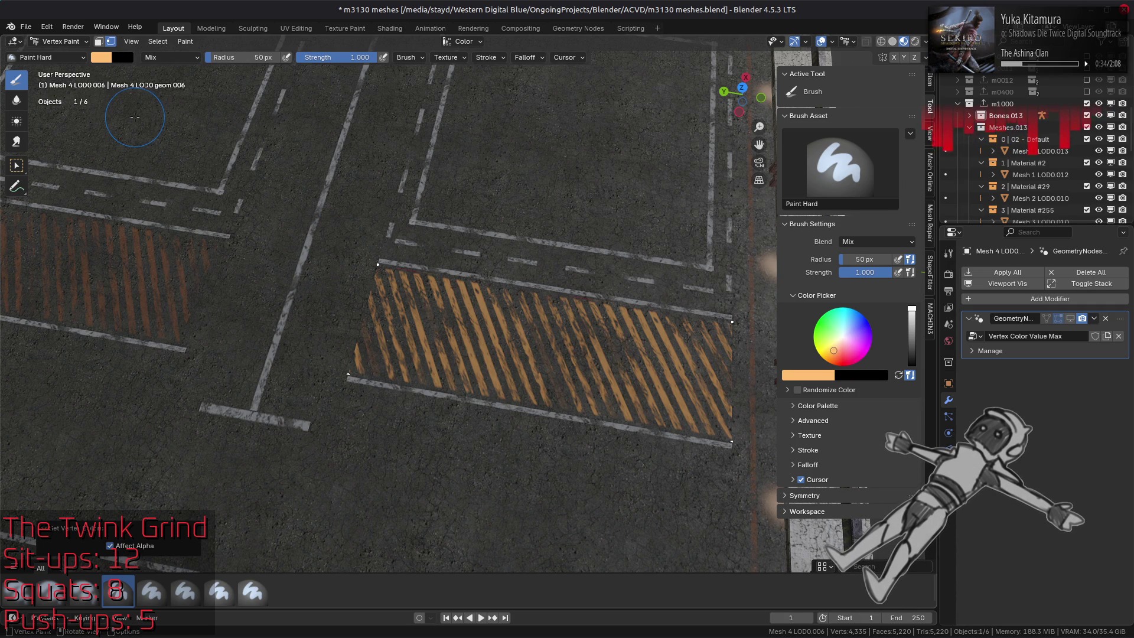
# Step: Change the brush colour's Blue value and view the other striped area
pyautogui.click(102, 59)
pyautogui.click(181, 219)
pyautogui.press('BackSpace')
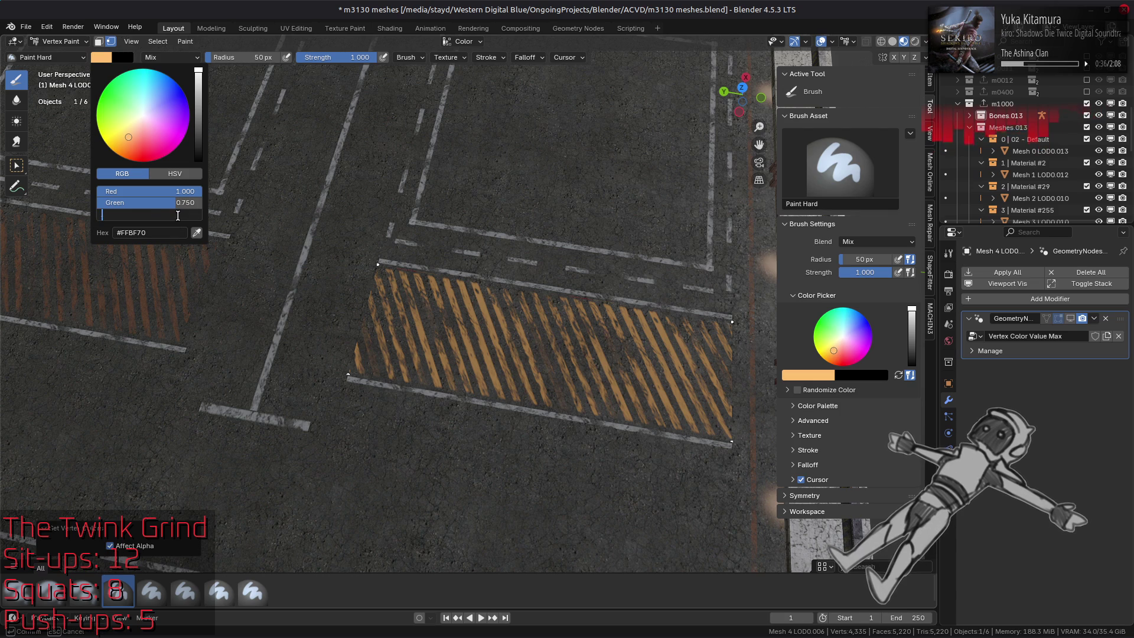
pyautogui.write('5')
pyautogui.press('Return')
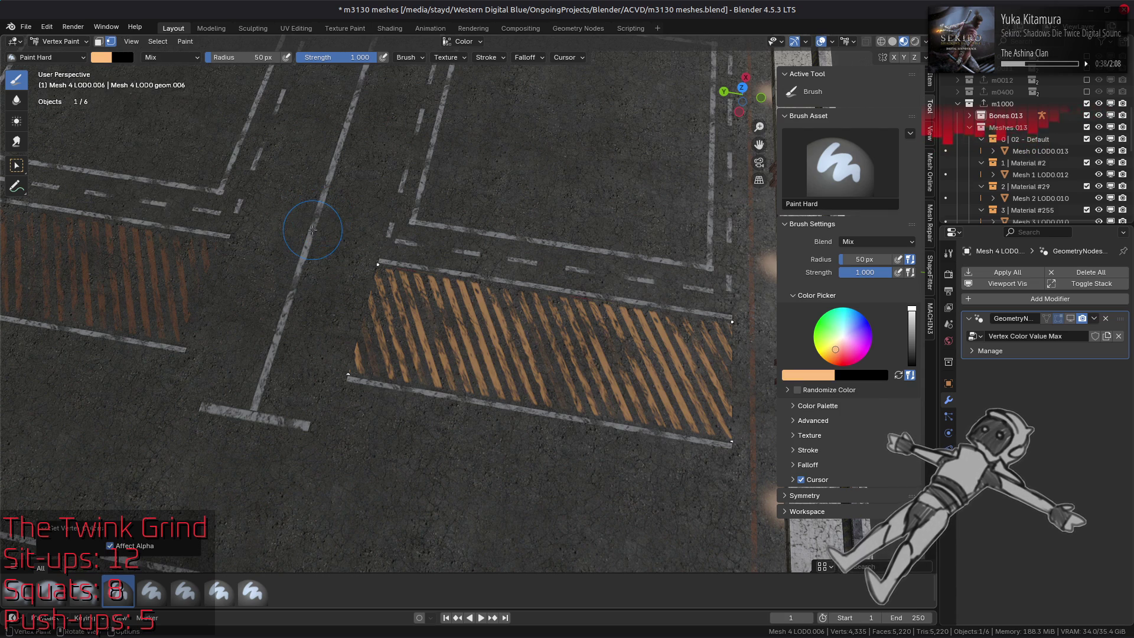
pyautogui.moveTo(311, 228); pyautogui.dragTo(361, 232, button='middle')
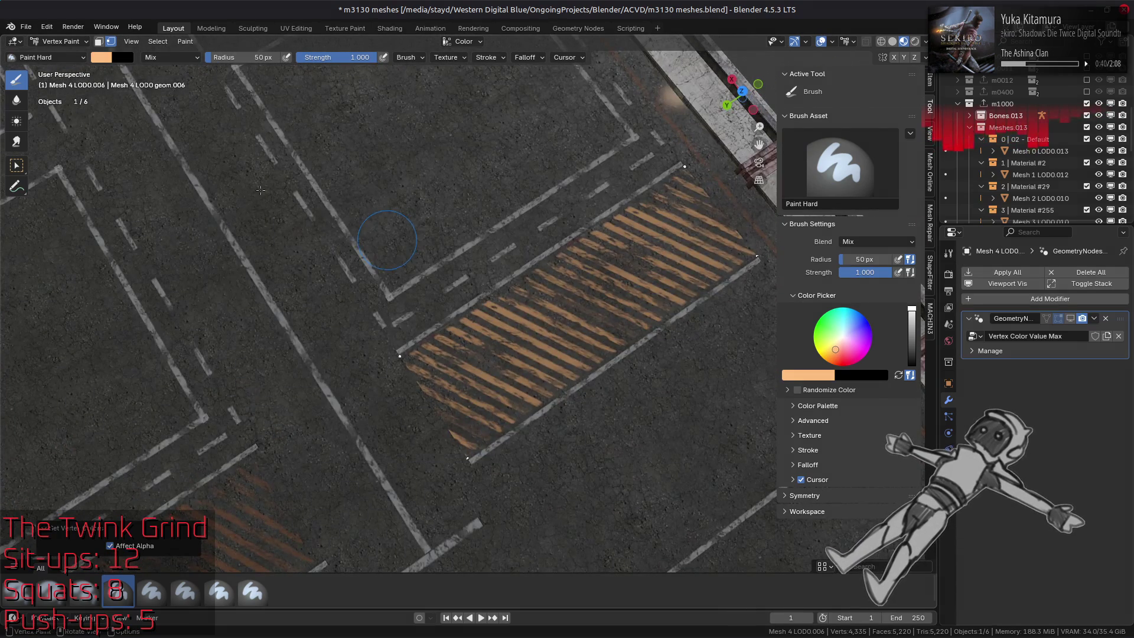
# Step: Lower the brush Blue further for a yellower orange, #FFBF80, and inspect the stripes up close
pyautogui.click(107, 58)
pyautogui.click(182, 216)
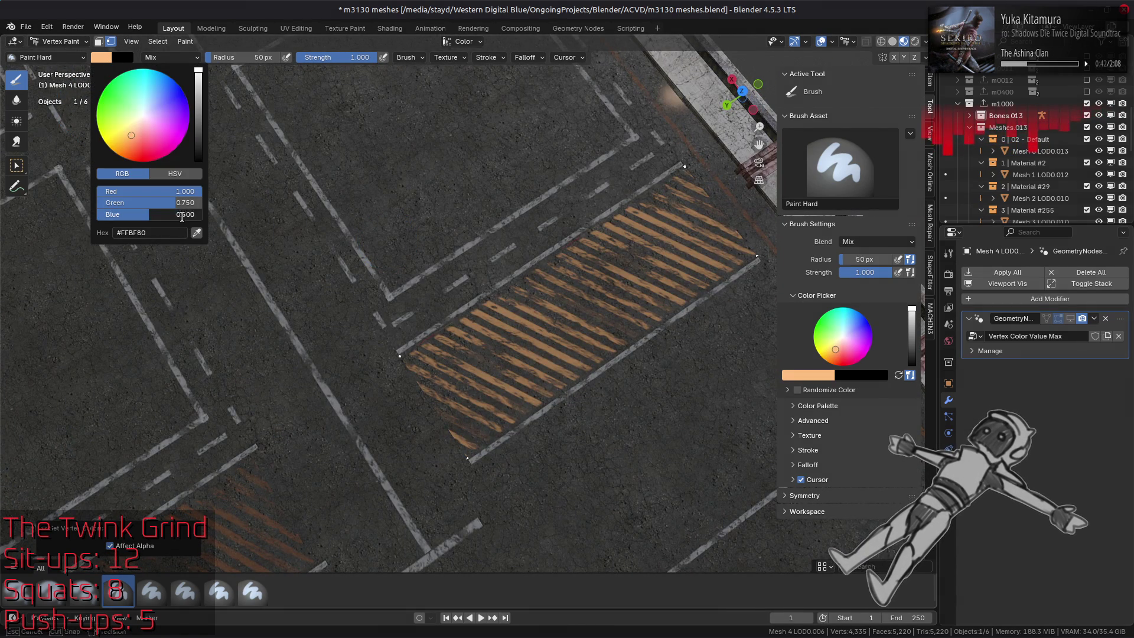
pyautogui.press('BackSpace')
pyautogui.write('3')
pyautogui.press('Return')
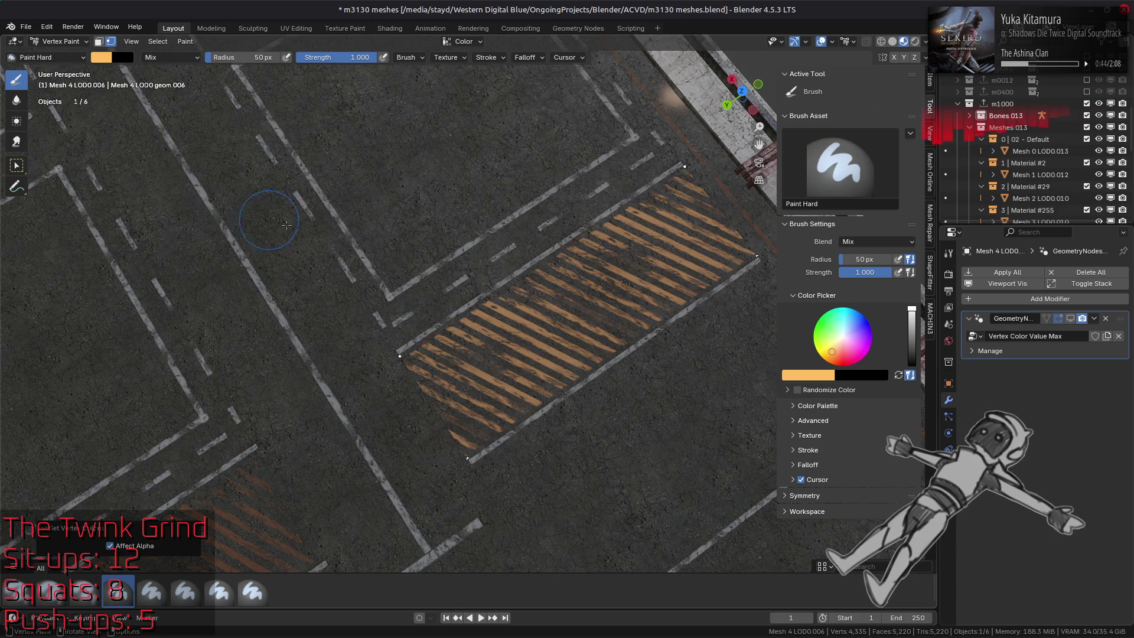
pyautogui.scroll(4, 284, 266)
pyautogui.moveTo(307, 263); pyautogui.dragTo(360, 254, button='middle')
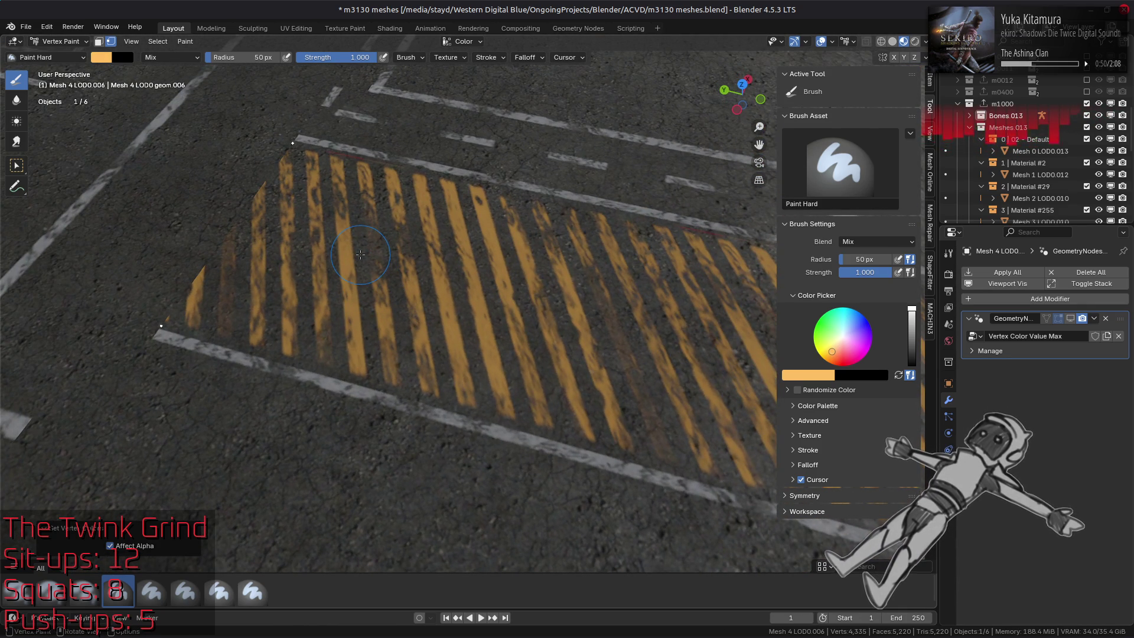
pyautogui.hotkey('alt', 'Tab')
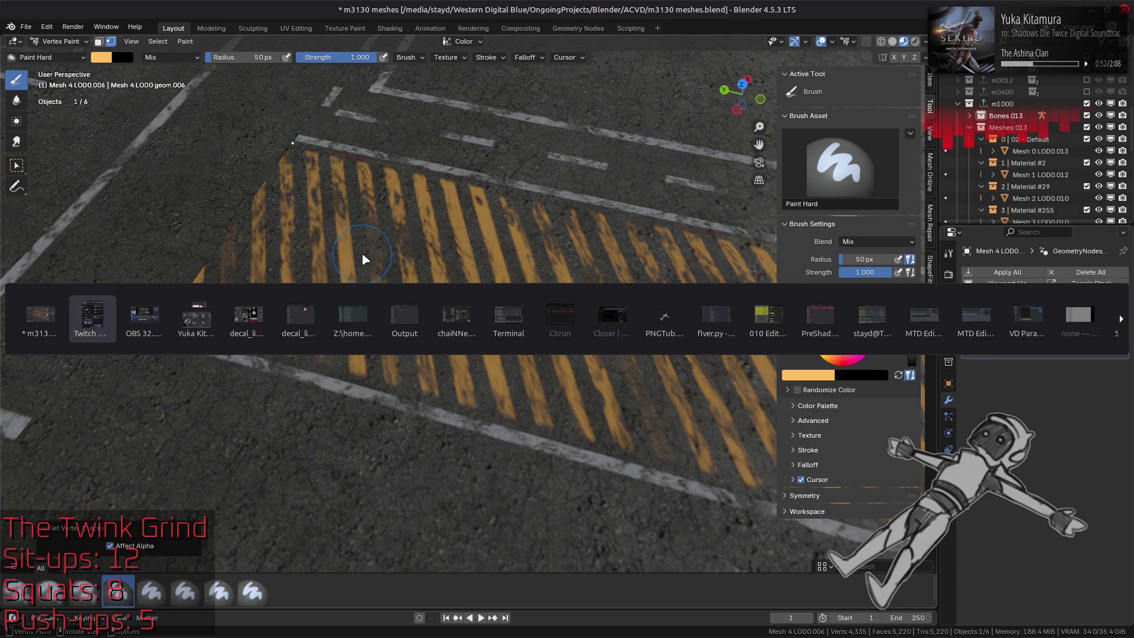
# Step: Look over the decal_line01 texture in GIMP, then bring the Firefox window to the front
pyautogui.hotkey('alt', 'Tab')
pyautogui.hotkey('alt', 'Tab')
pyautogui.hotkey('alt', 'Tab')
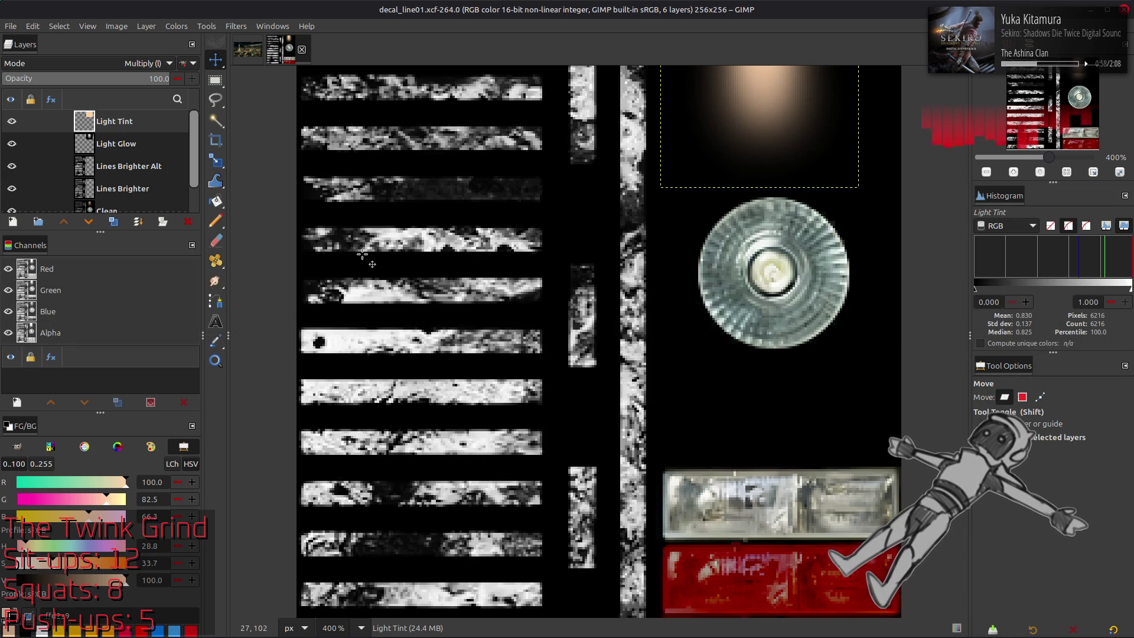
pyautogui.hotkey('alt', 'Tab')
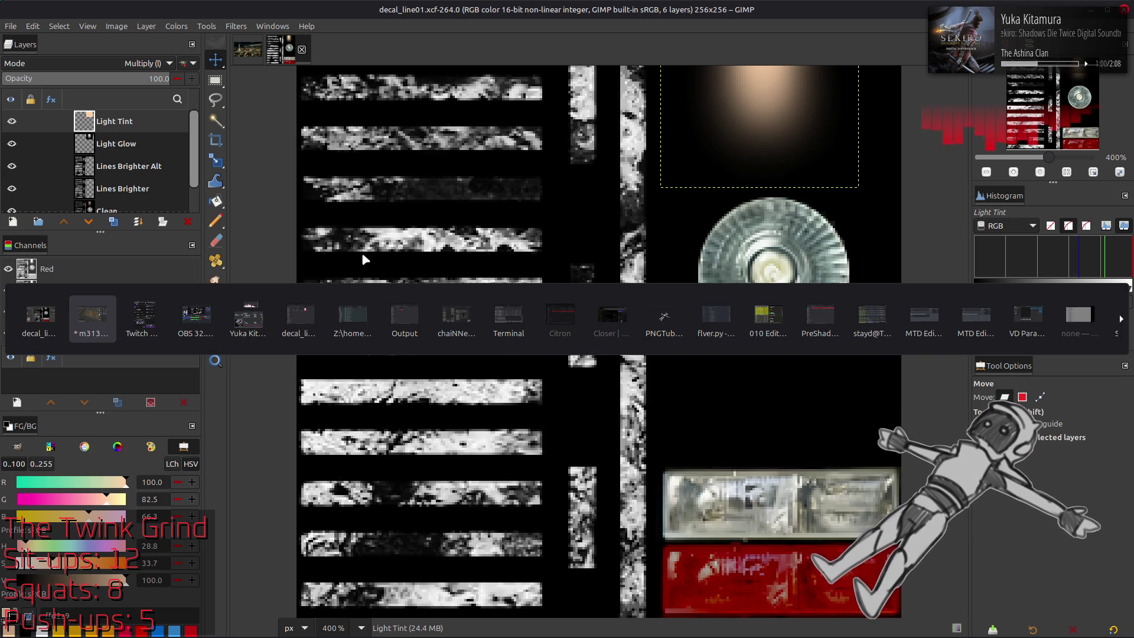
pyautogui.click(611, 316)
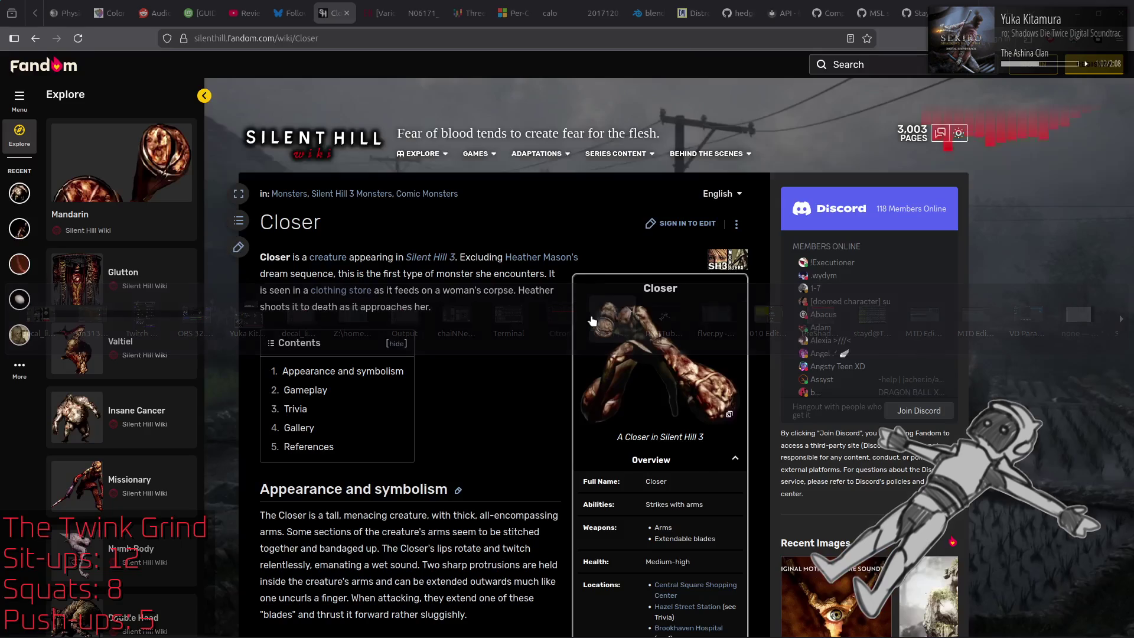
# Step: In a new tab, search Google for 'road marking colors'
pyautogui.rightClick(311, 18)
pyautogui.click(339, 28)
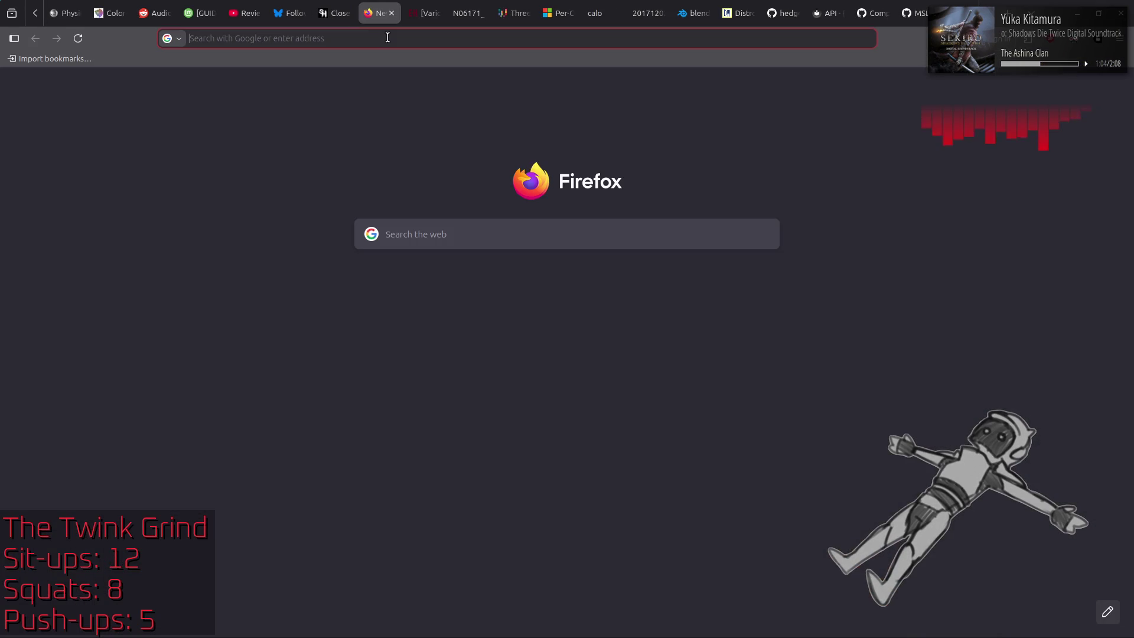
pyautogui.write('road marking ')
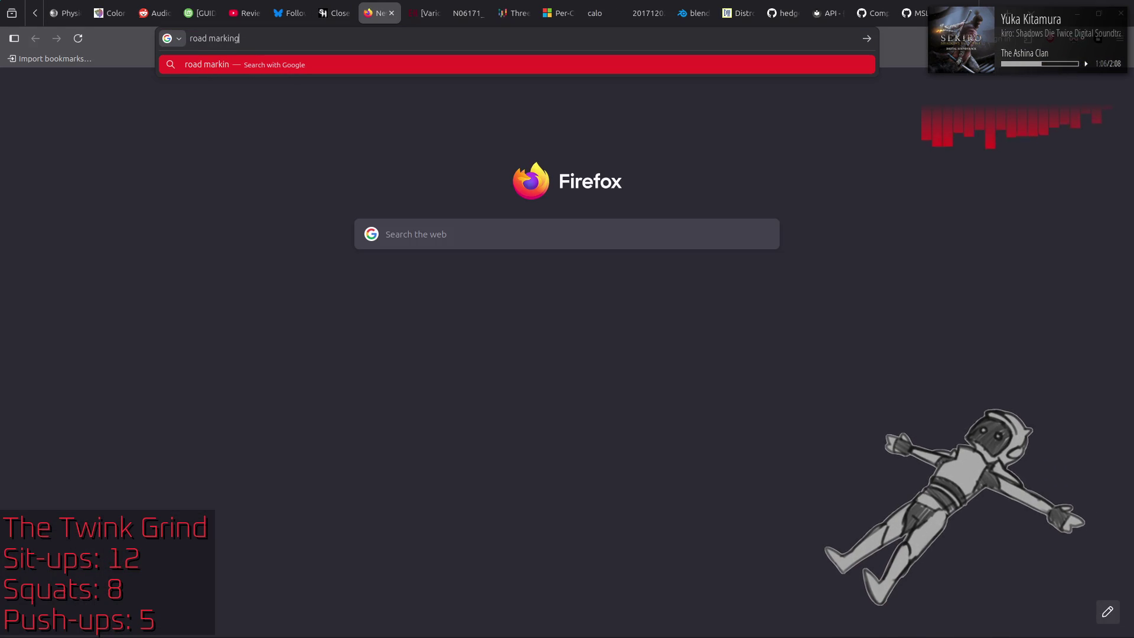
pyautogui.write('colors')
pyautogui.press('Return')
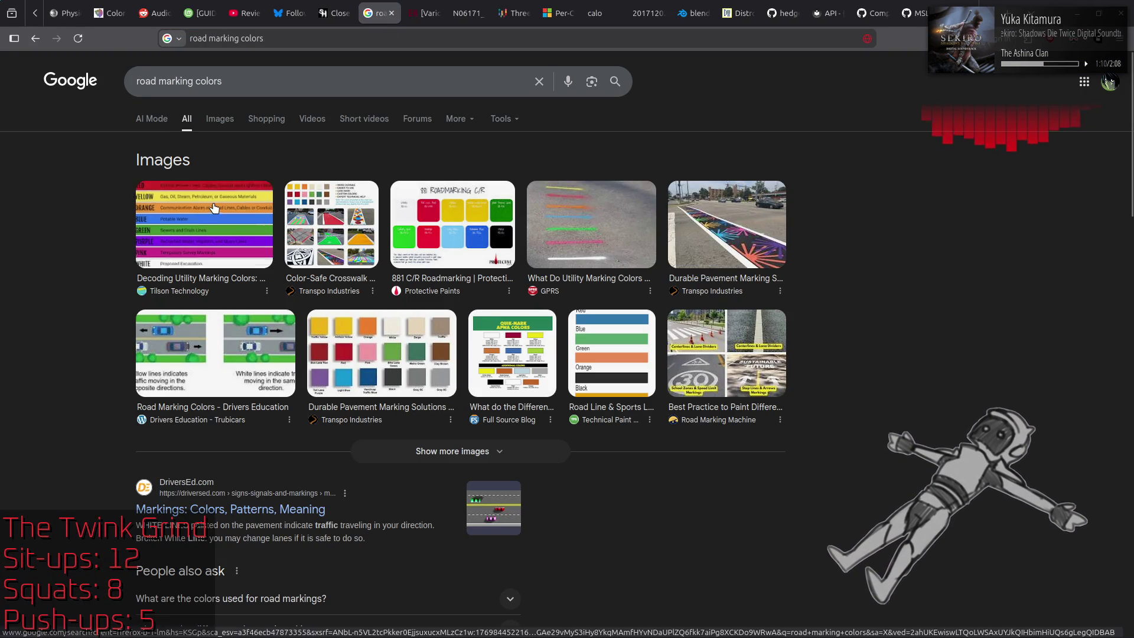
# Step: Browse the image results and preview the 881 C/R Roadmarking colour chart
pyautogui.click(213, 205)
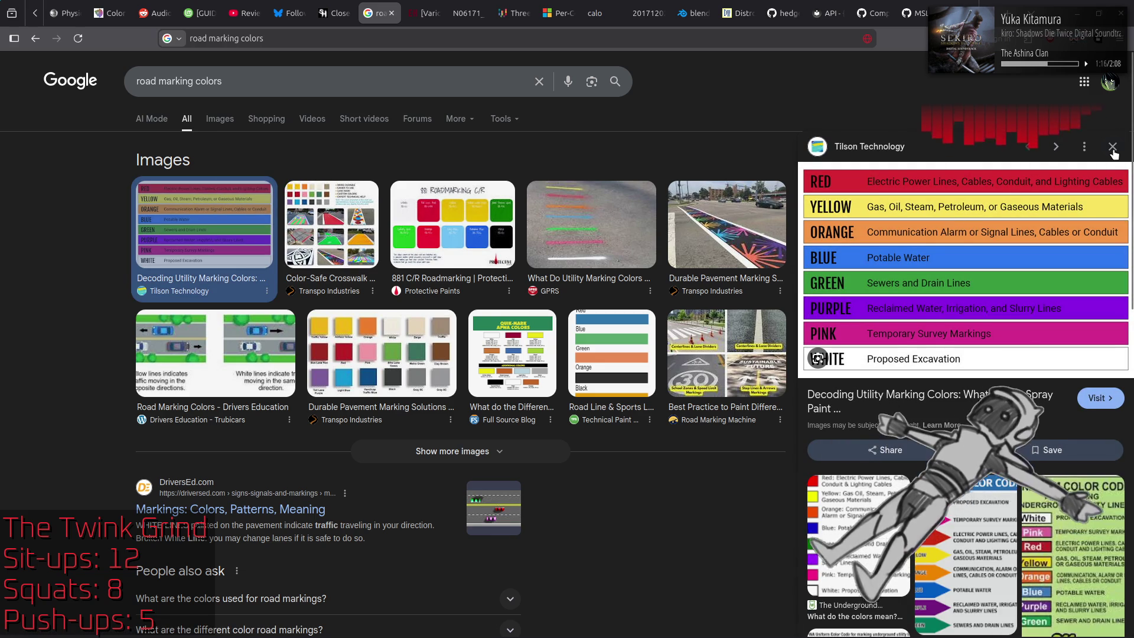
pyautogui.click(1112, 147)
pyautogui.click(436, 214)
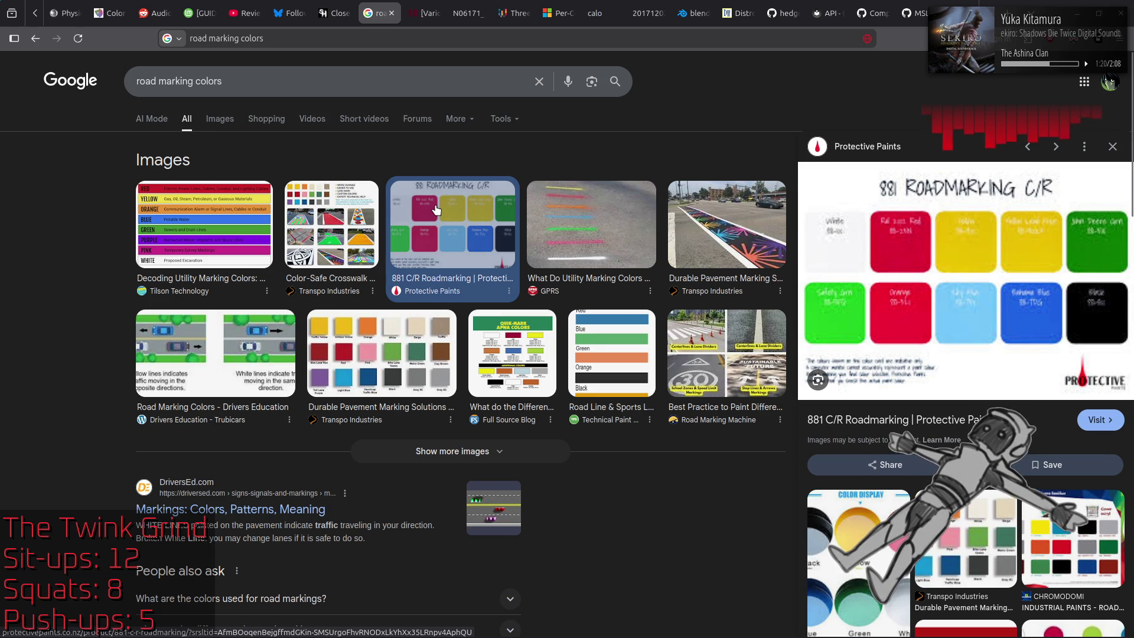
pyautogui.press('Left')
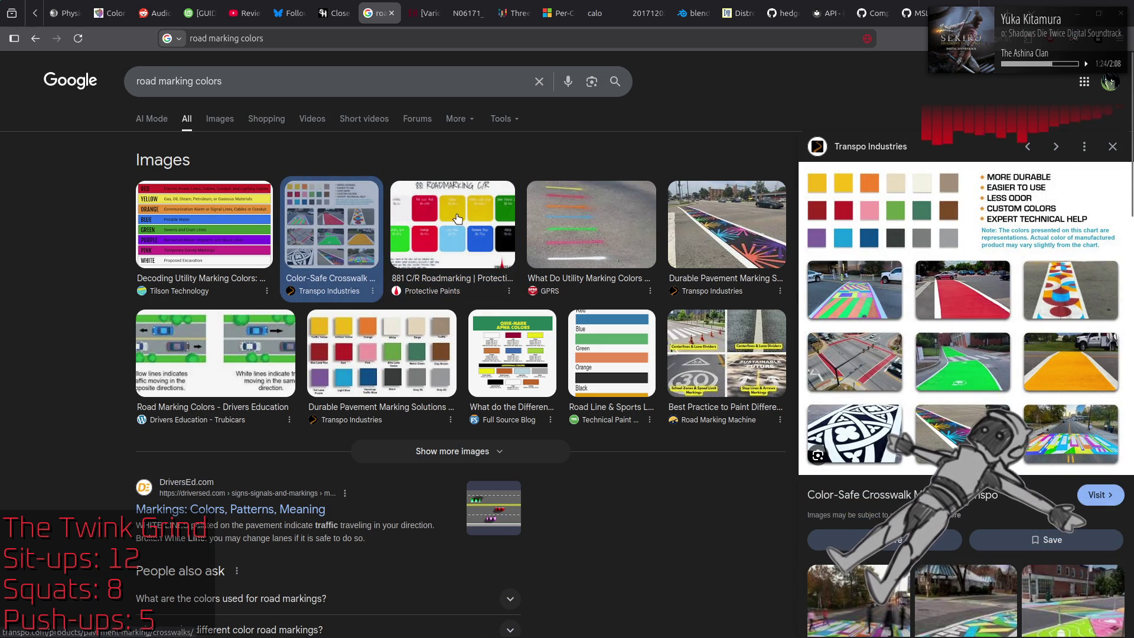
pyautogui.press('Right')
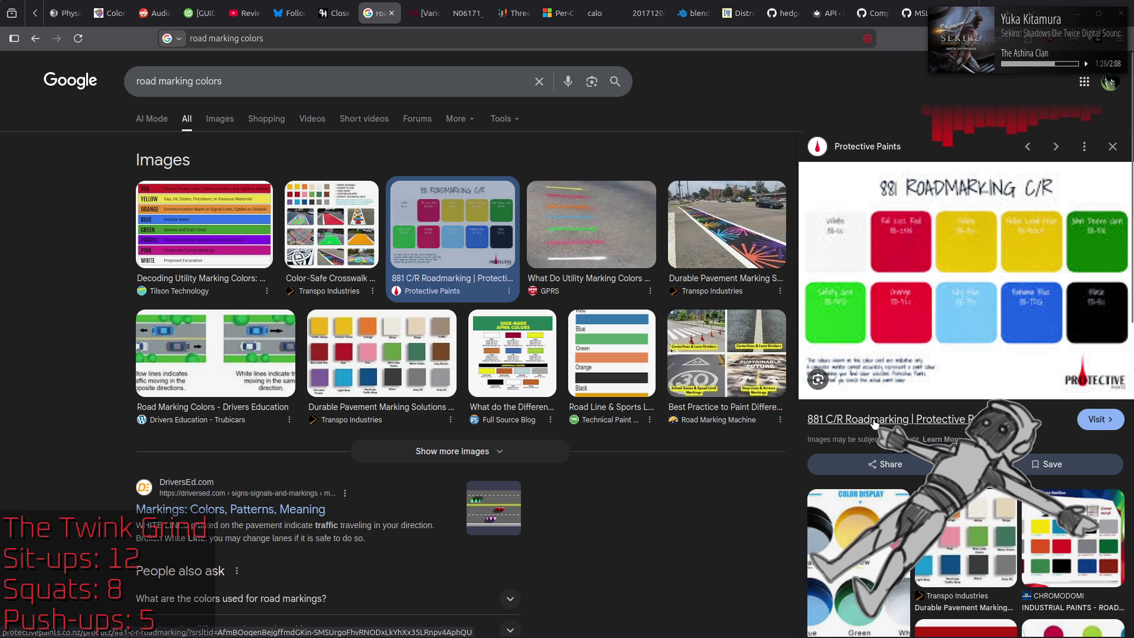
# Step: Open the Protective Paints 881 C/R Roadmarking product page and show its colour card image
pyautogui.click(932, 202)
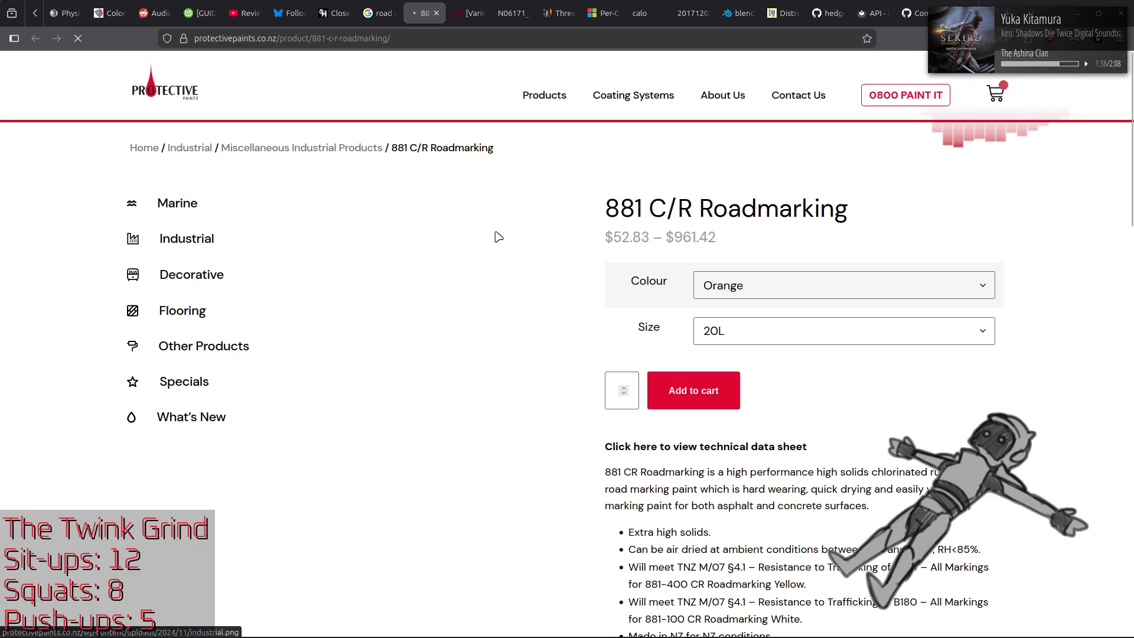
pyautogui.click(422, 428)
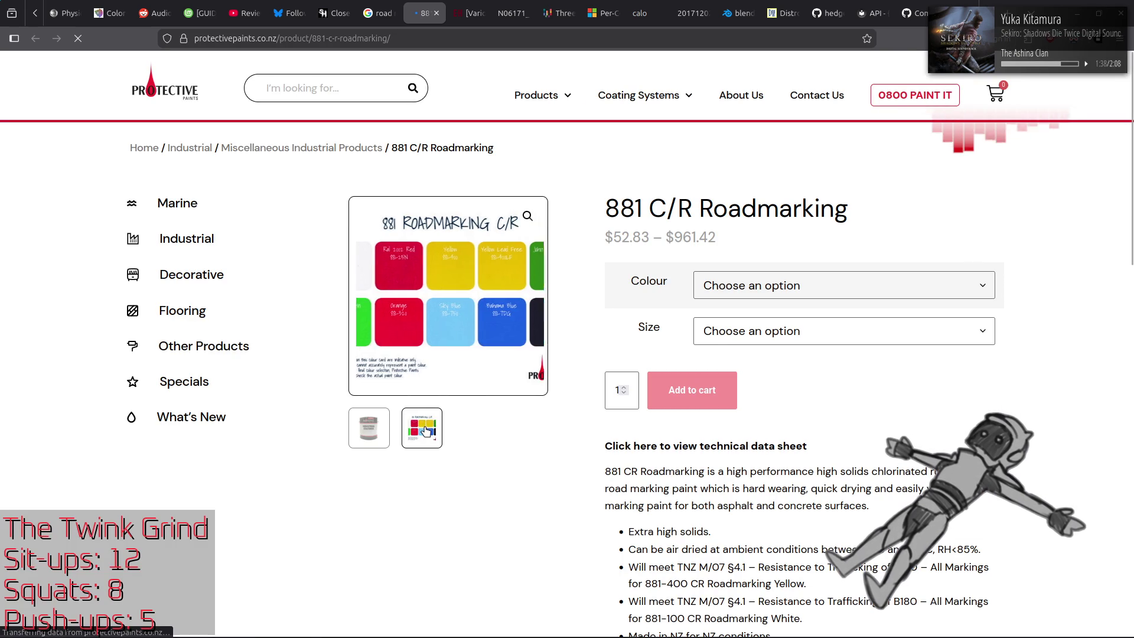